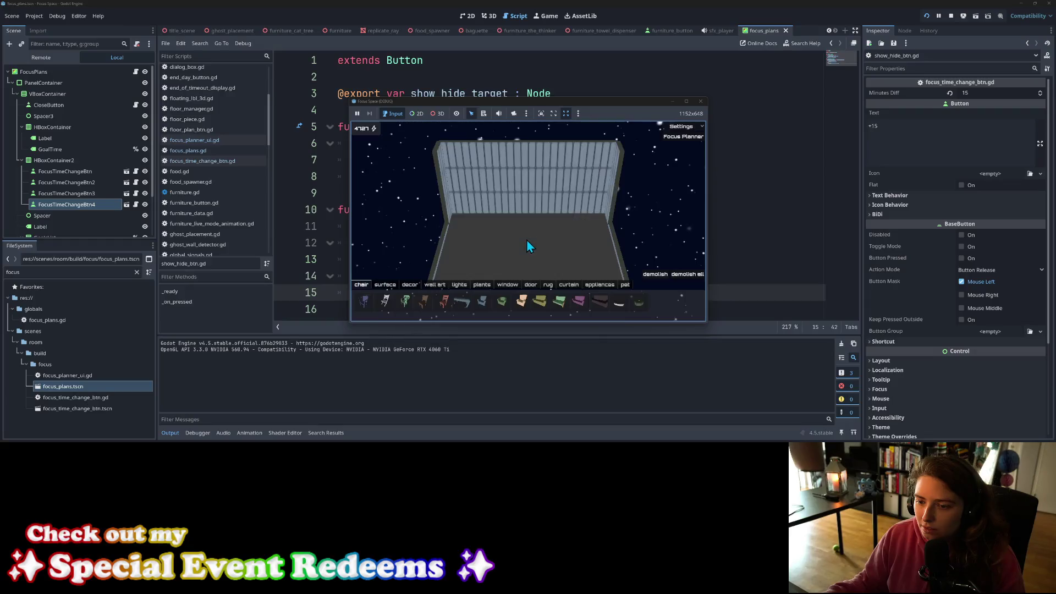
Stop the running game and open end_of_timeout_display.tscn by filtering files for 'end'.
click(701, 101)
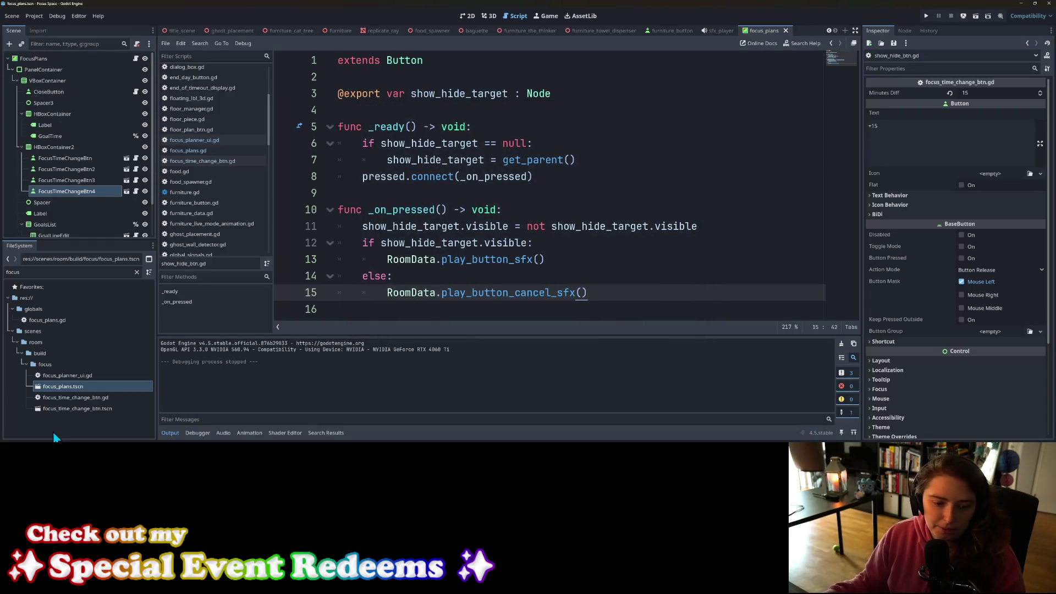
double_click(46, 273)
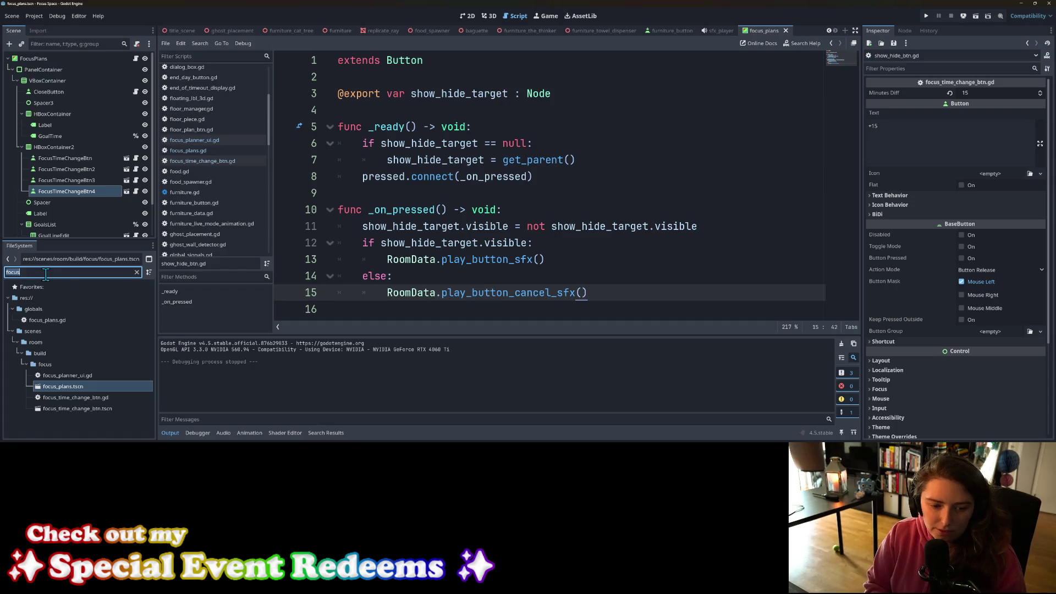
text(end)
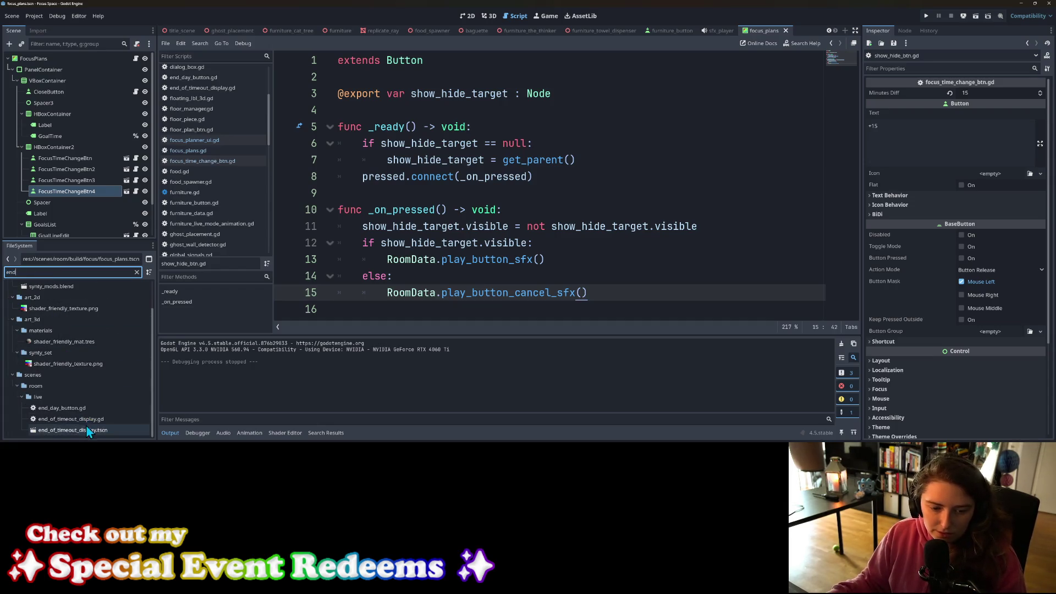
double_click(72, 429)
Add RoomData.play_button_sfx() before RoomData.end_day() in the return-to-build-mode handler, then run the game.
click(100, 190)
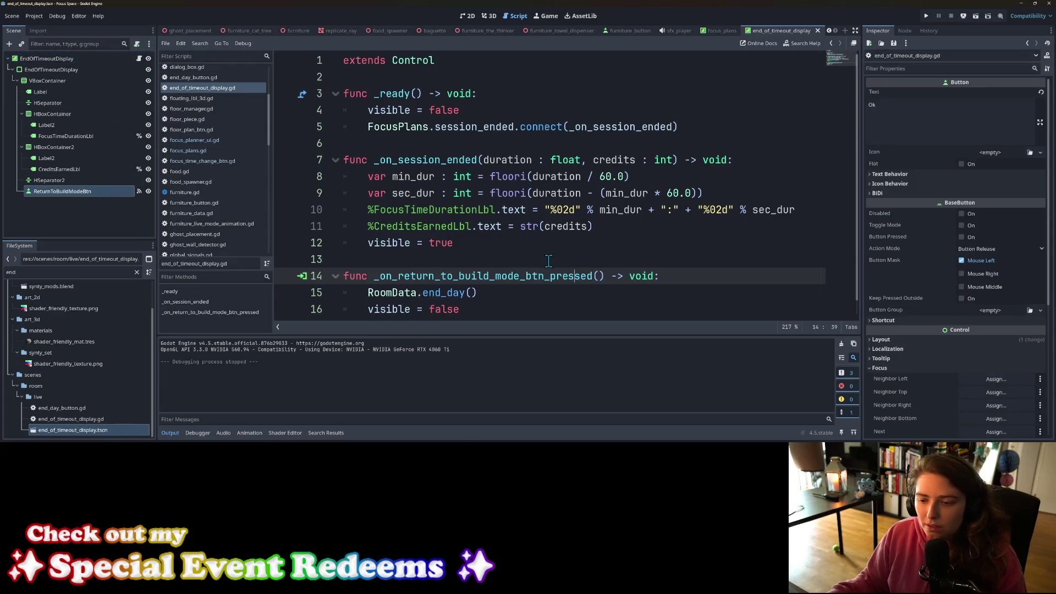
scroll(549, 262, down, 1)
click(163, 430)
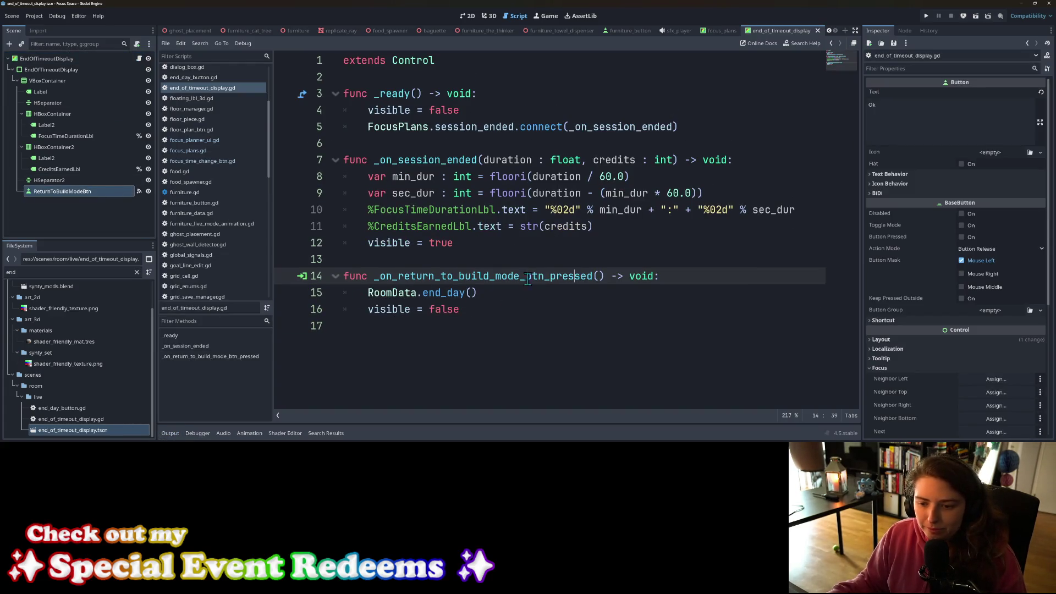
key(Return)
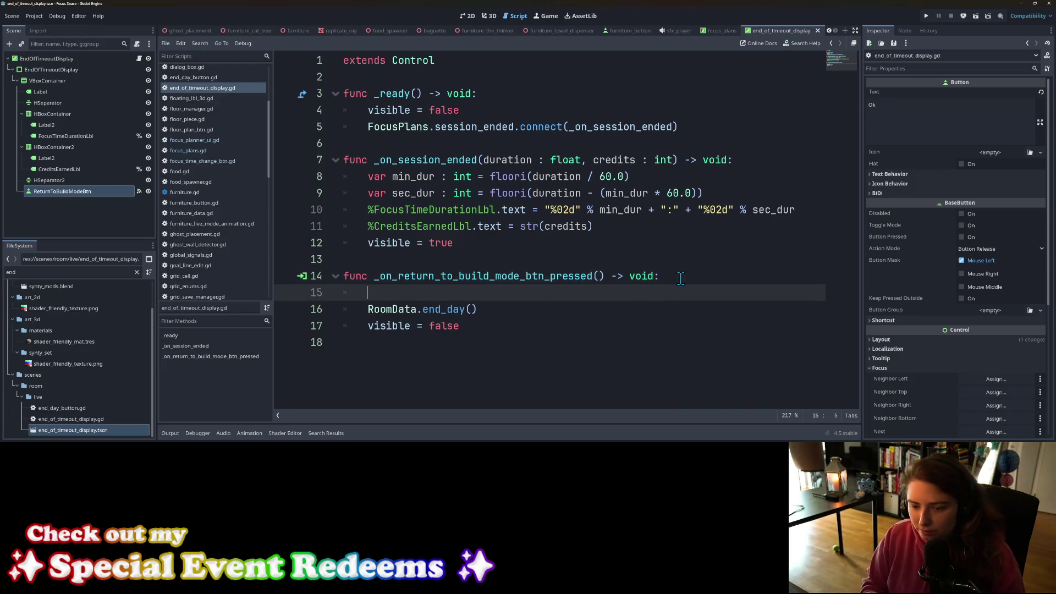
text(RoomData.play_button_sfx())
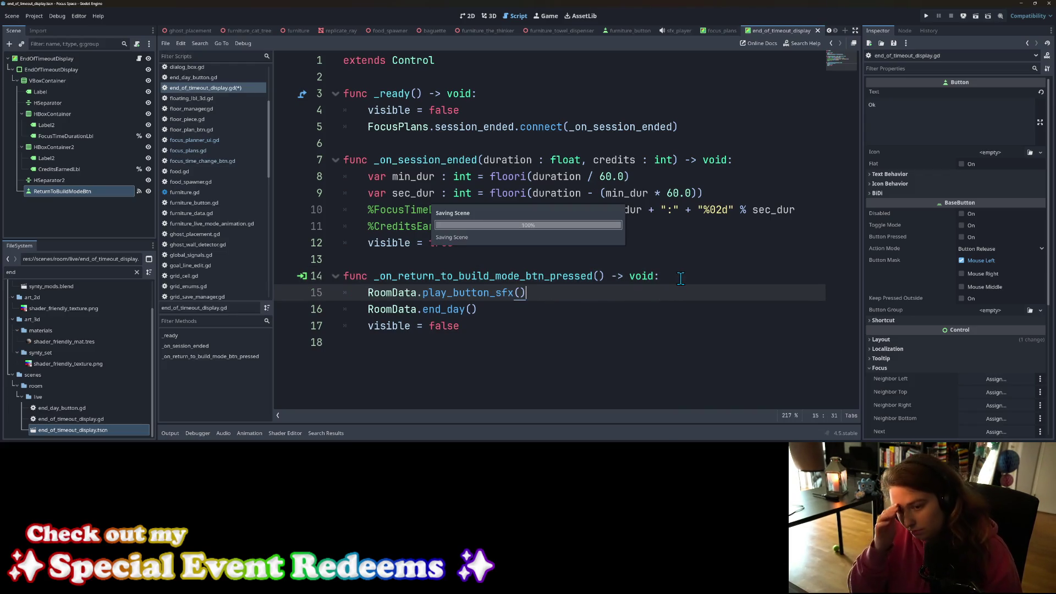
click(925, 17)
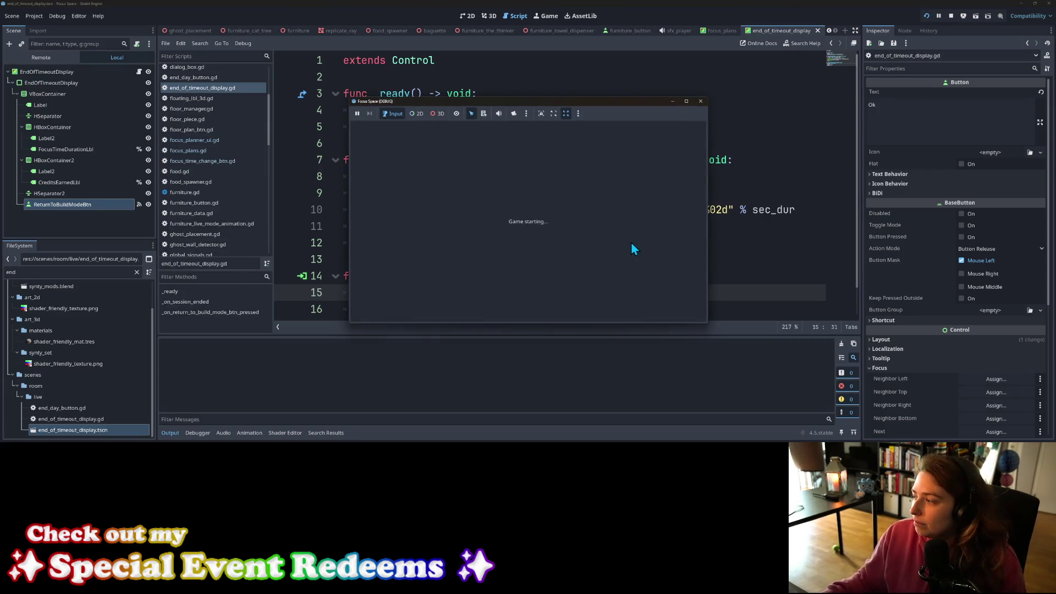
Start the game, load my_living_room, then start a focus session and end it early to build mode.
click(527, 243)
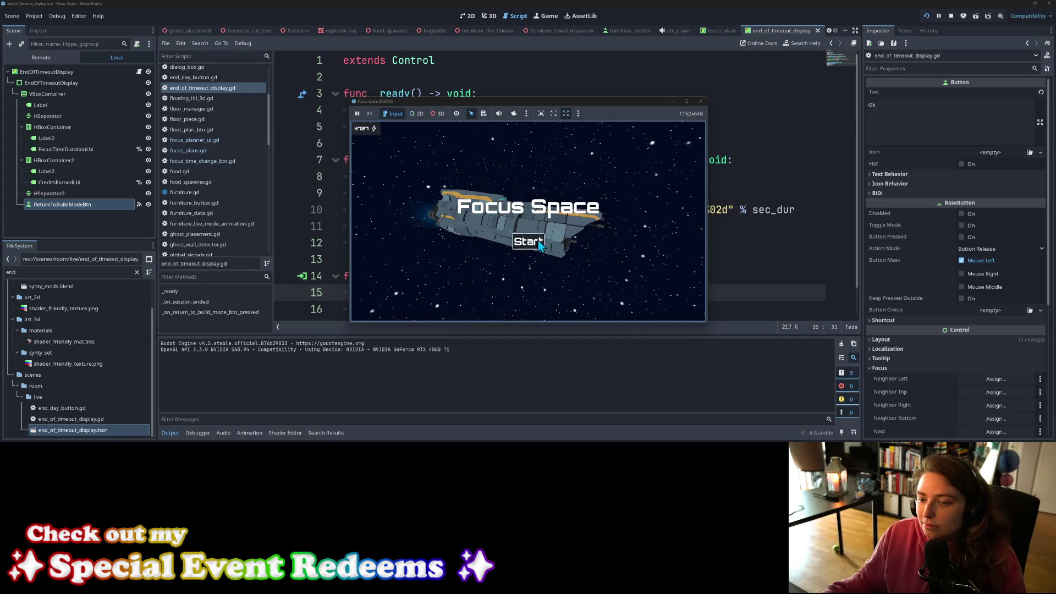
click(442, 194)
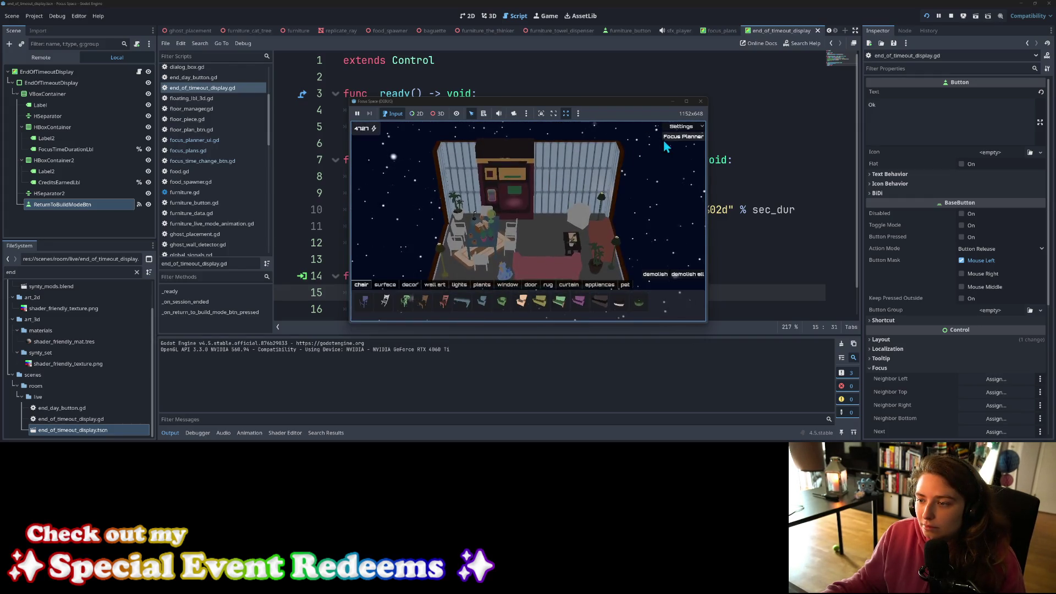
click(664, 138)
click(528, 275)
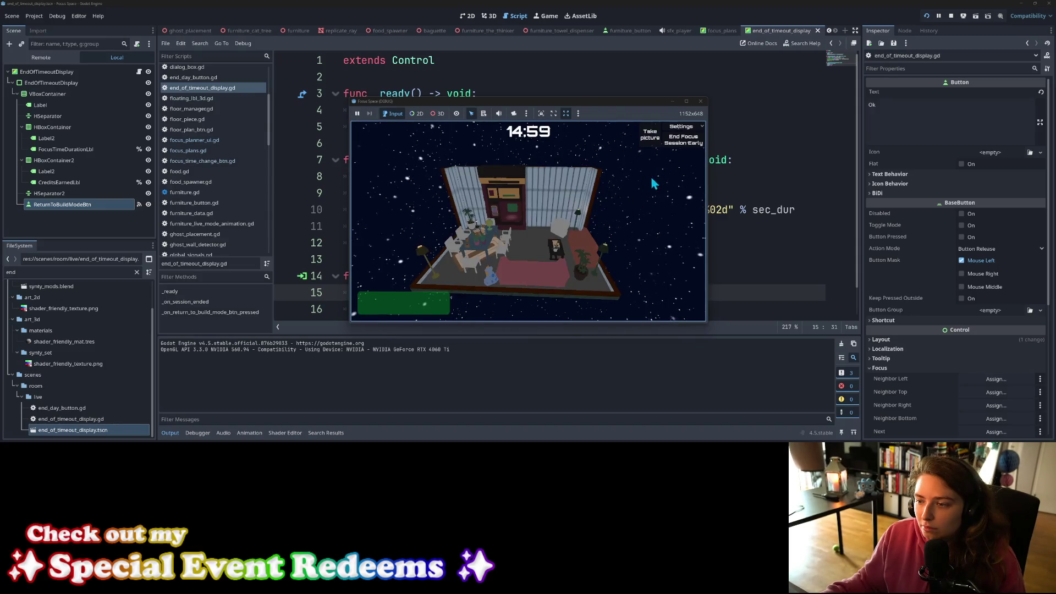
click(682, 145)
click(528, 242)
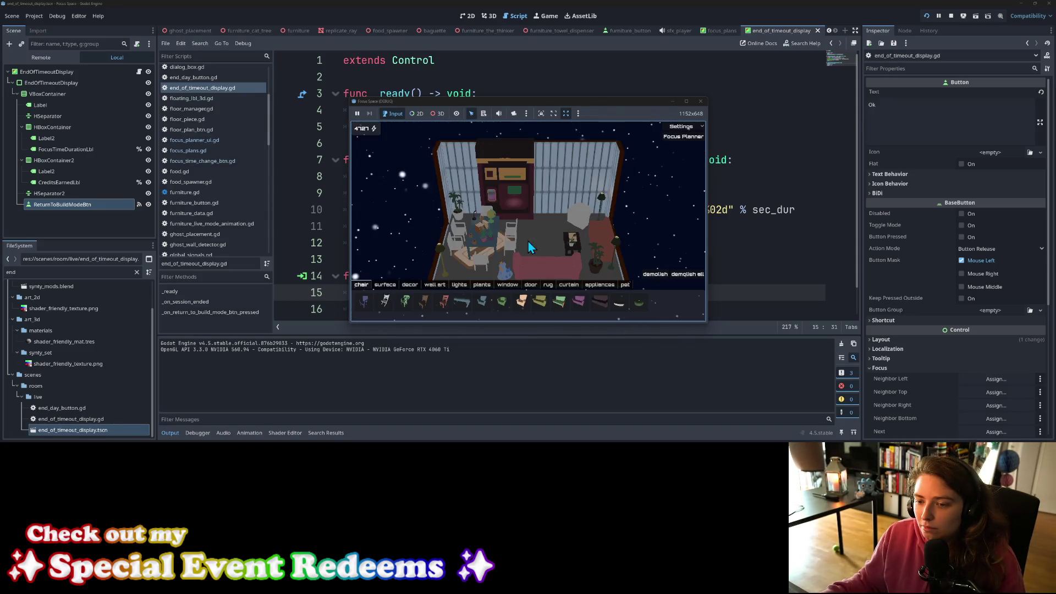
Mute the Master volume and lower its slider in the volume settings.
click(681, 126)
click(685, 152)
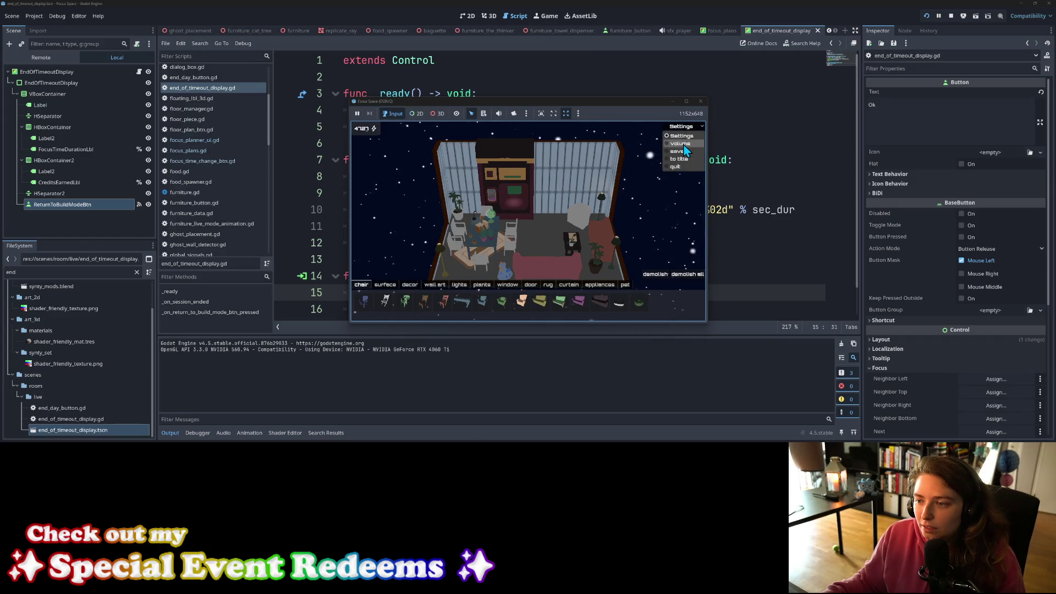
click(486, 214)
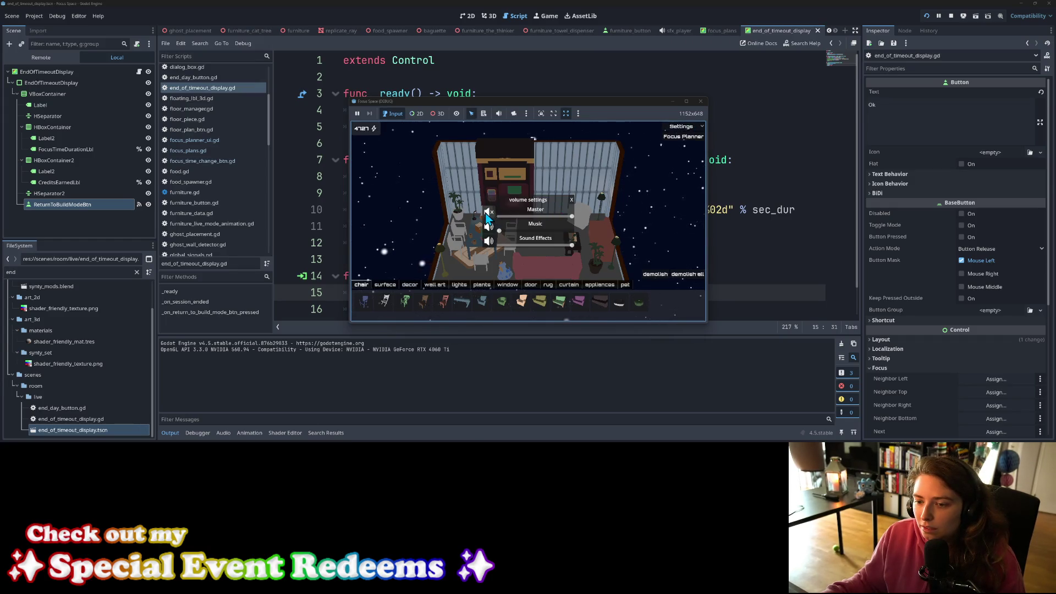
mouse_move(571, 216)
mouse_down()
mouse_move(531, 231)
mouse_move(599, 231)
mouse_move(573, 235)
mouse_up()
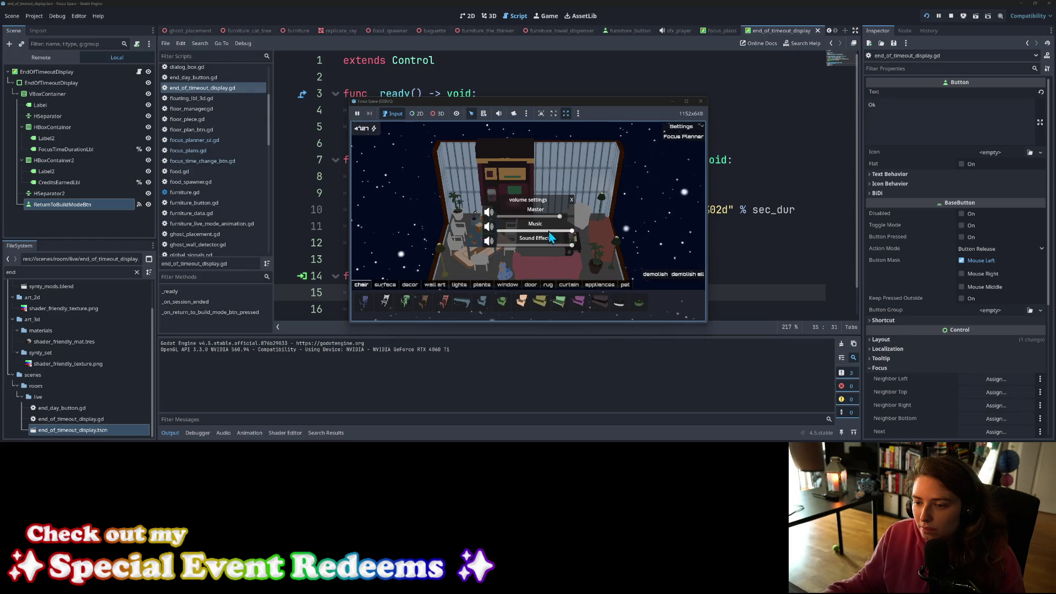
drag(561, 217, 554, 225)
click(572, 201)
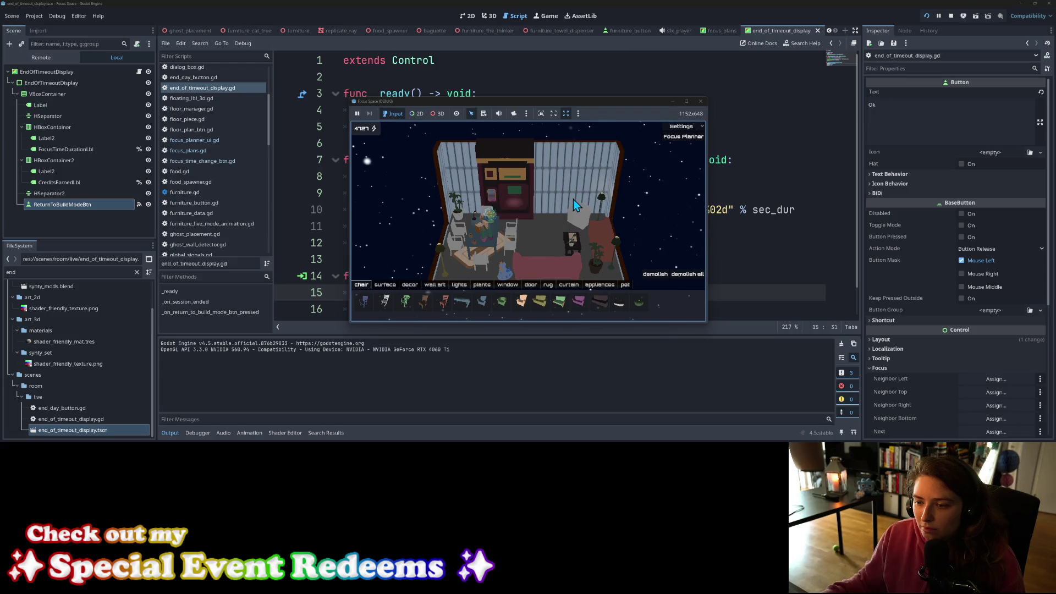
Open and close the Focus Planner, unmute Music in volume settings, then stop the game.
click(683, 137)
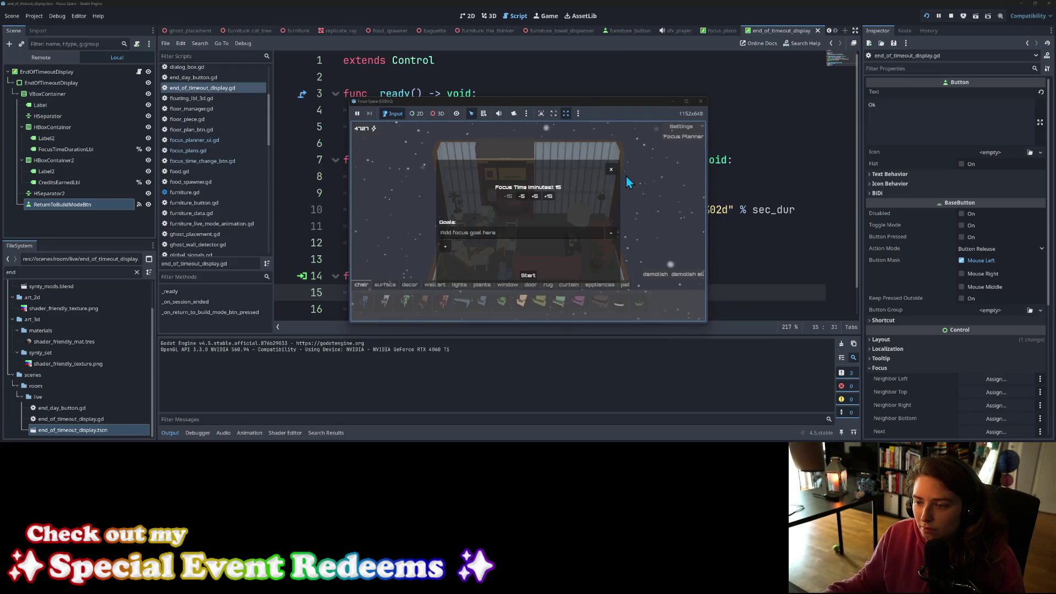
click(610, 169)
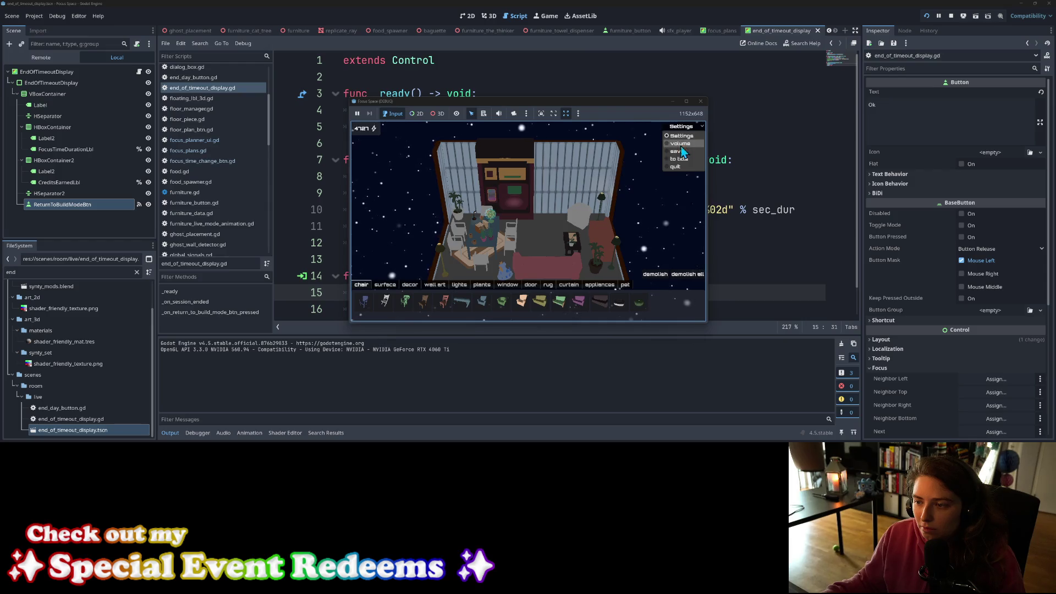
click(680, 143)
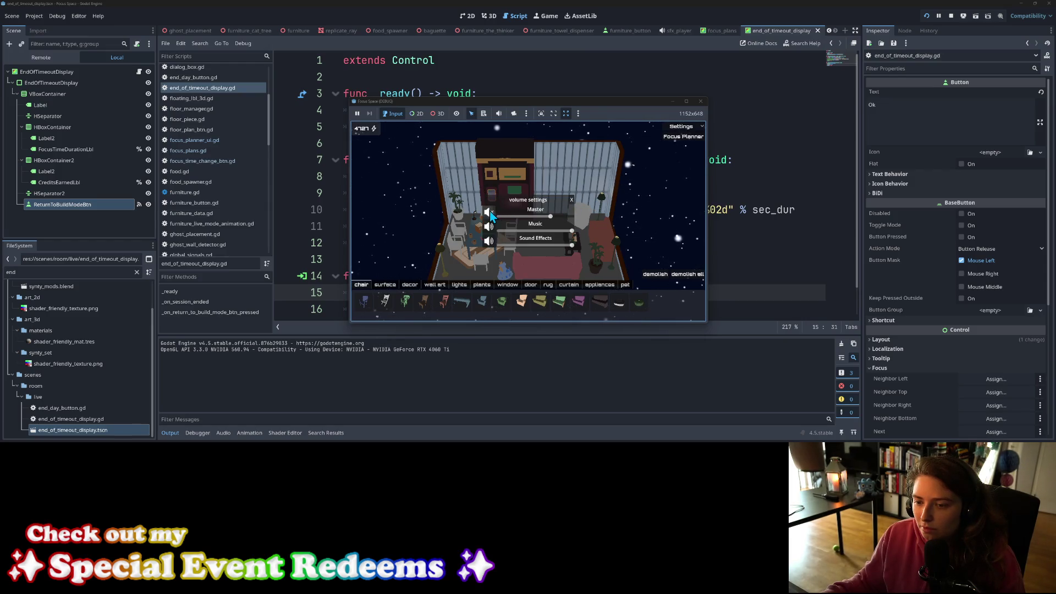
click(489, 226)
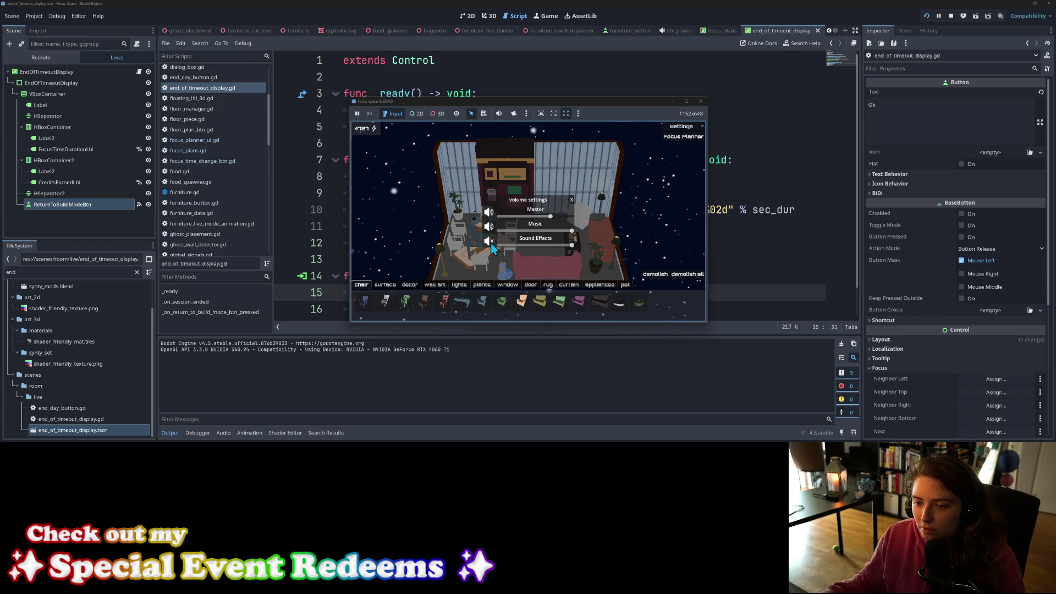
click(571, 200)
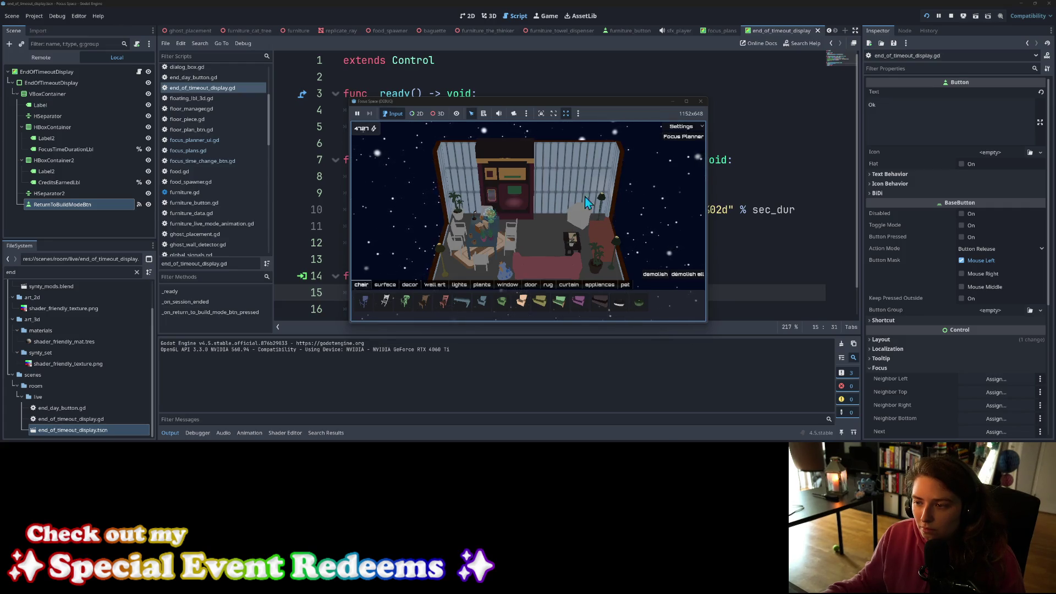
click(700, 102)
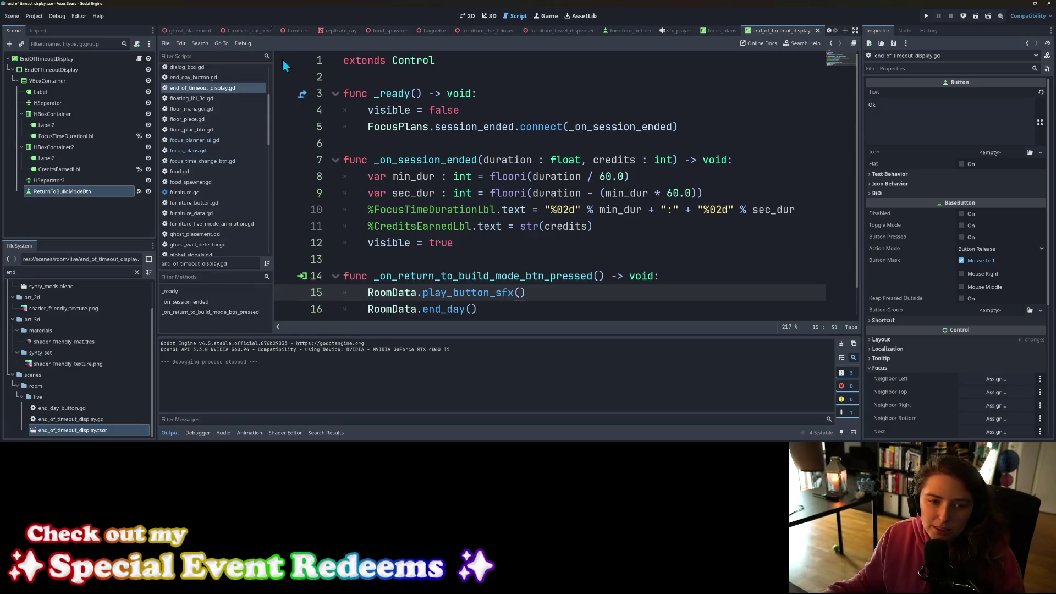
Filter files for 'sett' and open the settings_btn scene's SettingsBtn script.
double_click(97, 271)
text(sett)
double_click(81, 341)
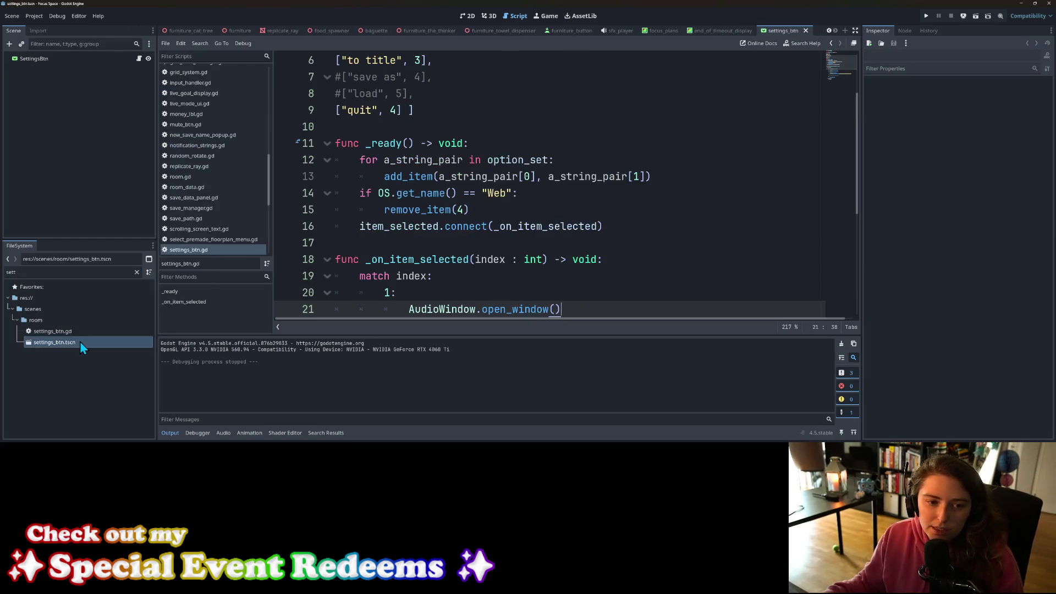
click(66, 58)
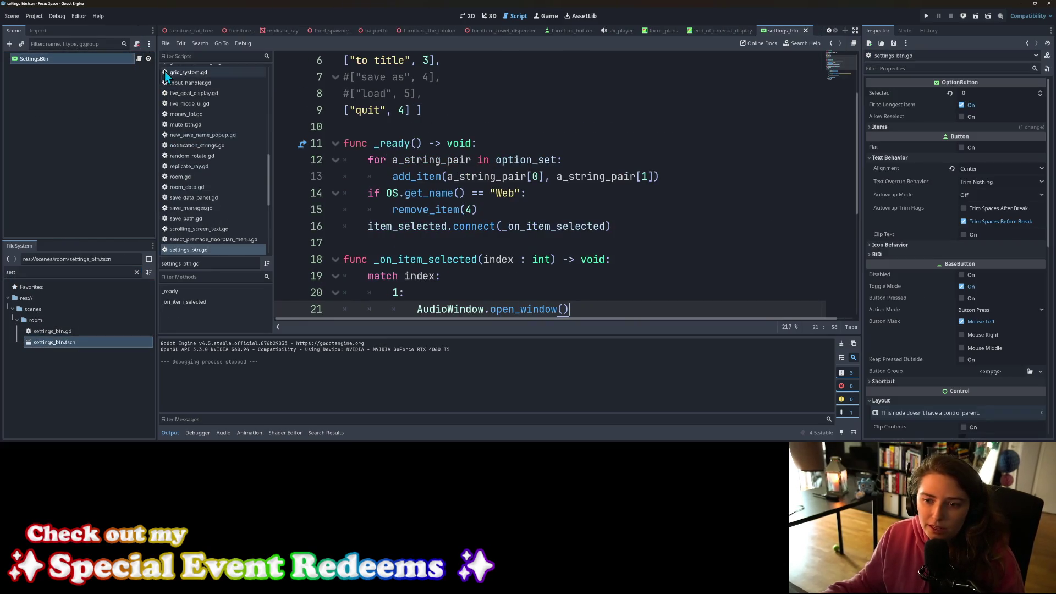
scroll(468, 258, down, 5)
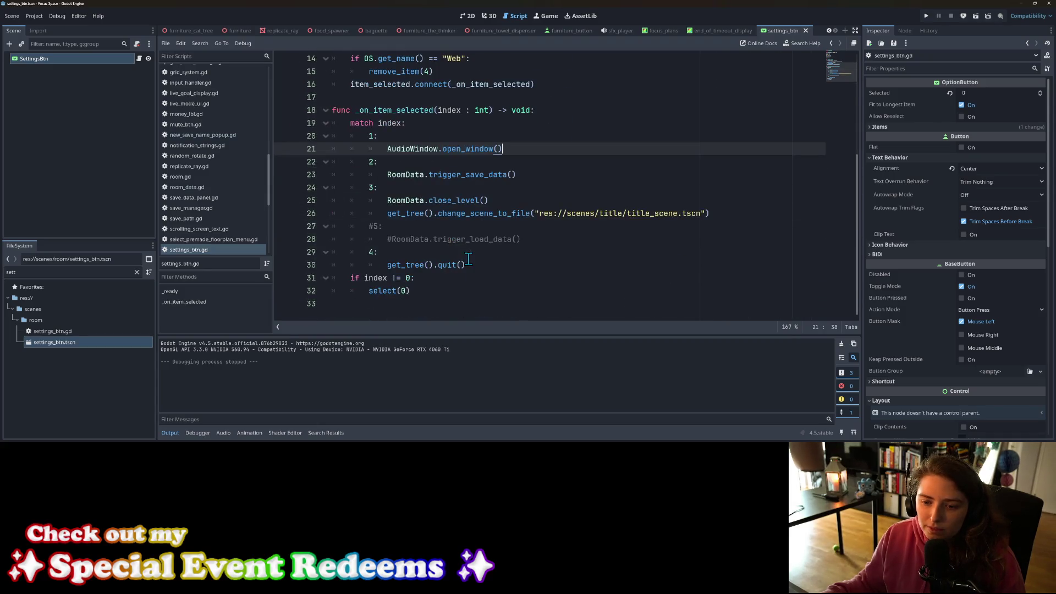
scroll(468, 259, up, 5)
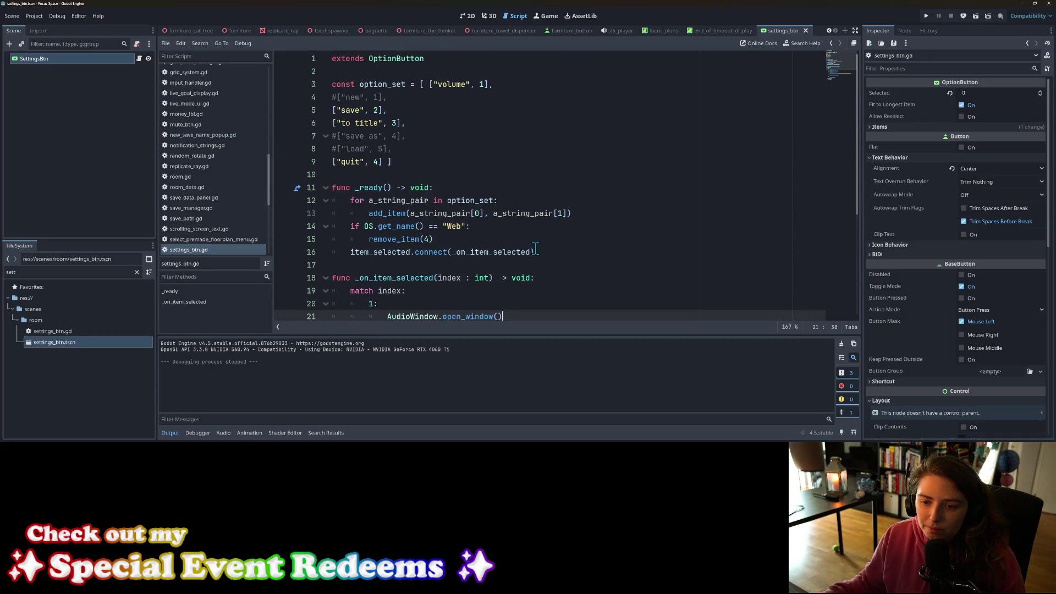
Add pressed.connect(_on_pressed) in _ready after the item_selected connection.
click(556, 242)
click(588, 254)
key(Return)
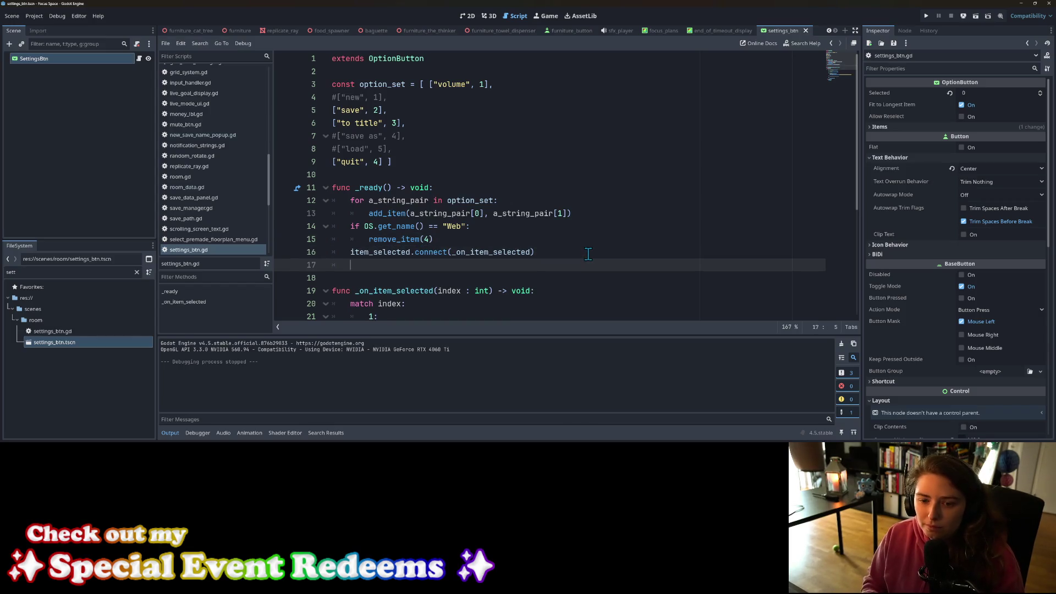
click(909, 31)
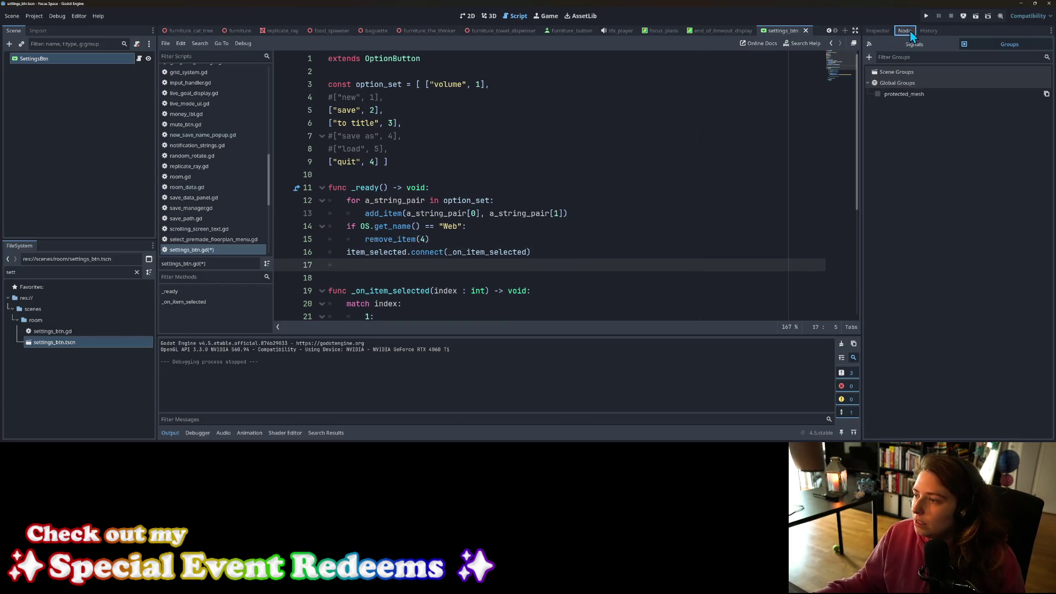
click(916, 47)
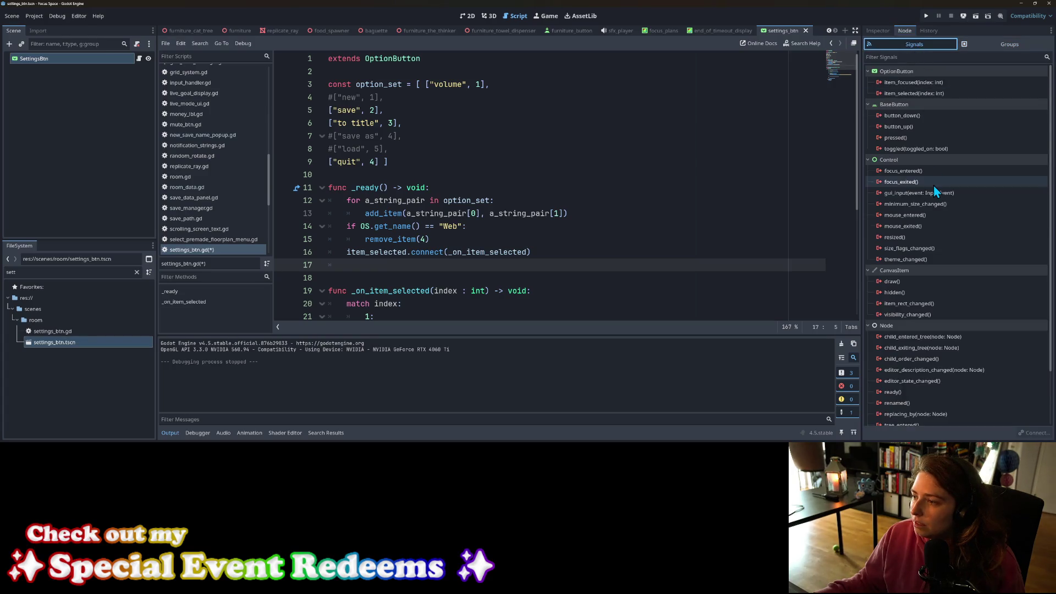
click(377, 265)
text(e)
key(Return)
text(.co)
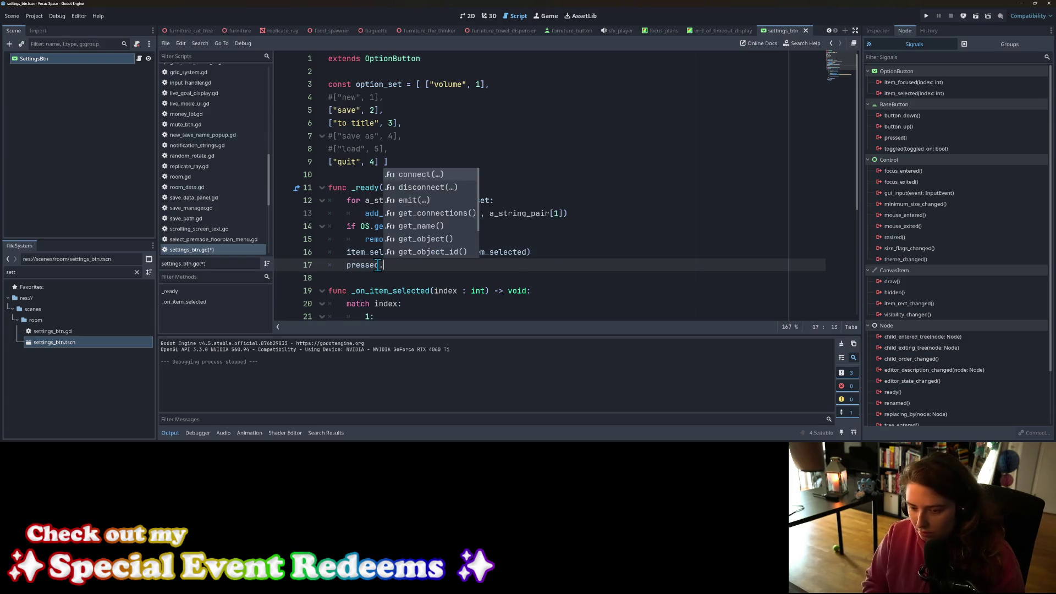
key(Return)
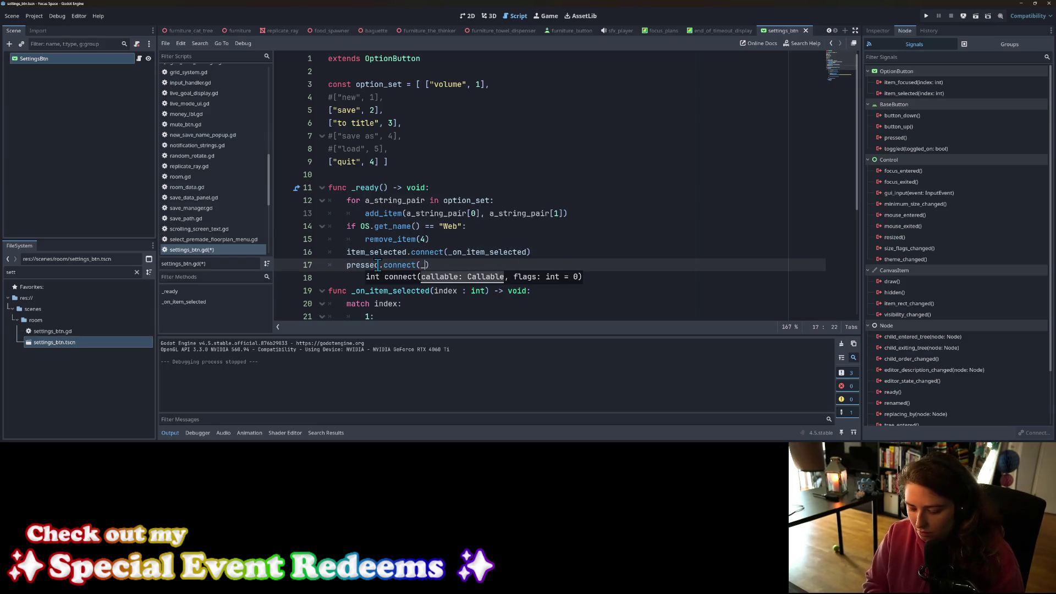
text(_pre)
key(Return)
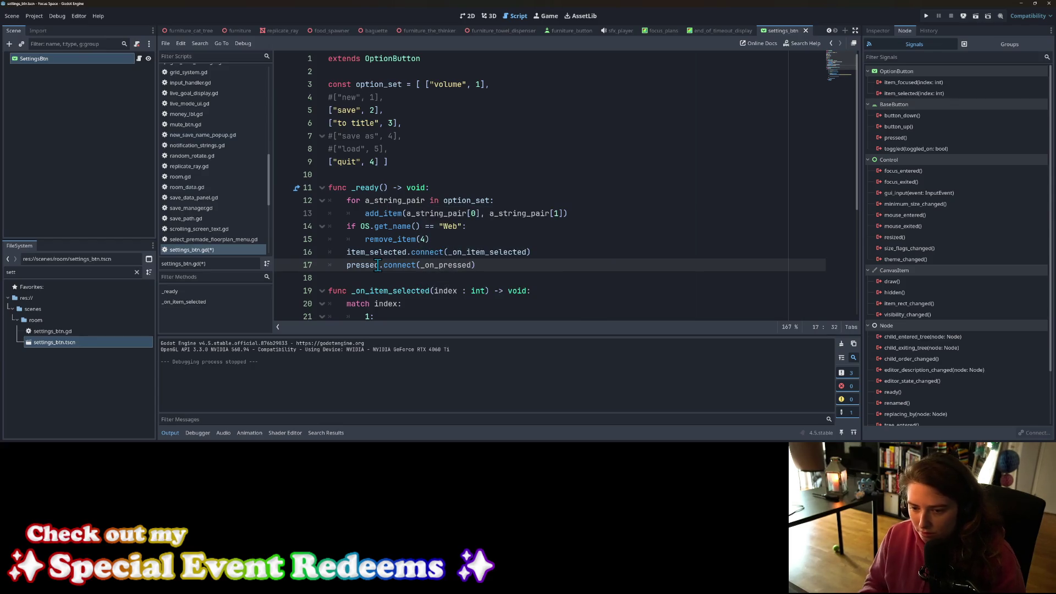
Write func _on_pressed() -> void calling RoomData.play_button_sfx(), fix 'voi' to 'void', and save.
click(373, 277)
key(Return)
key(Return)
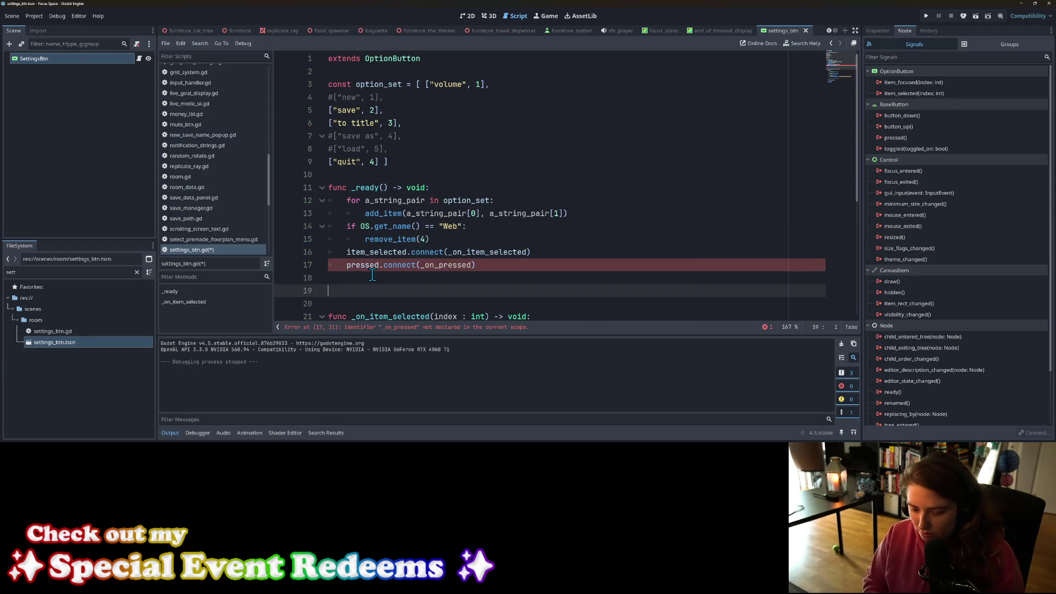
text(func _on_pressed)
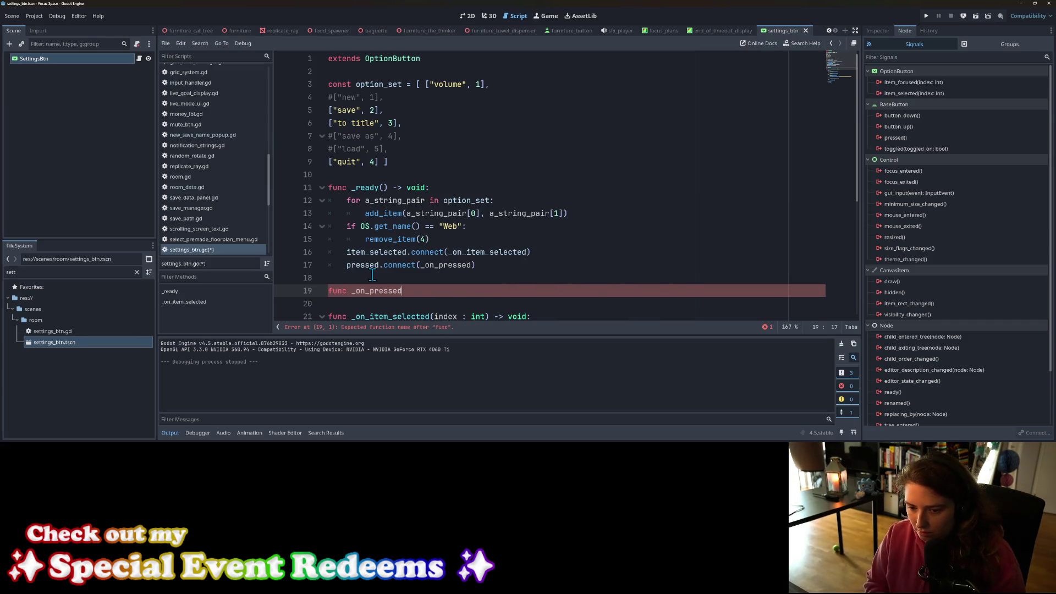
text(:)
key(Return)
text(RoomData.play_button_sfx())
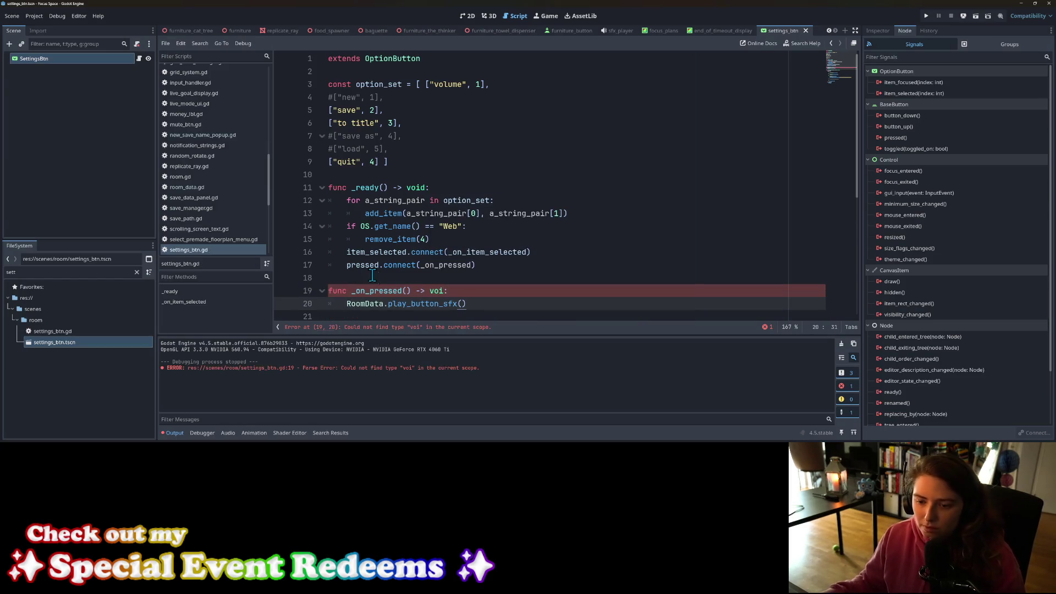
click(447, 290)
text(d)
key(ctrl+s)
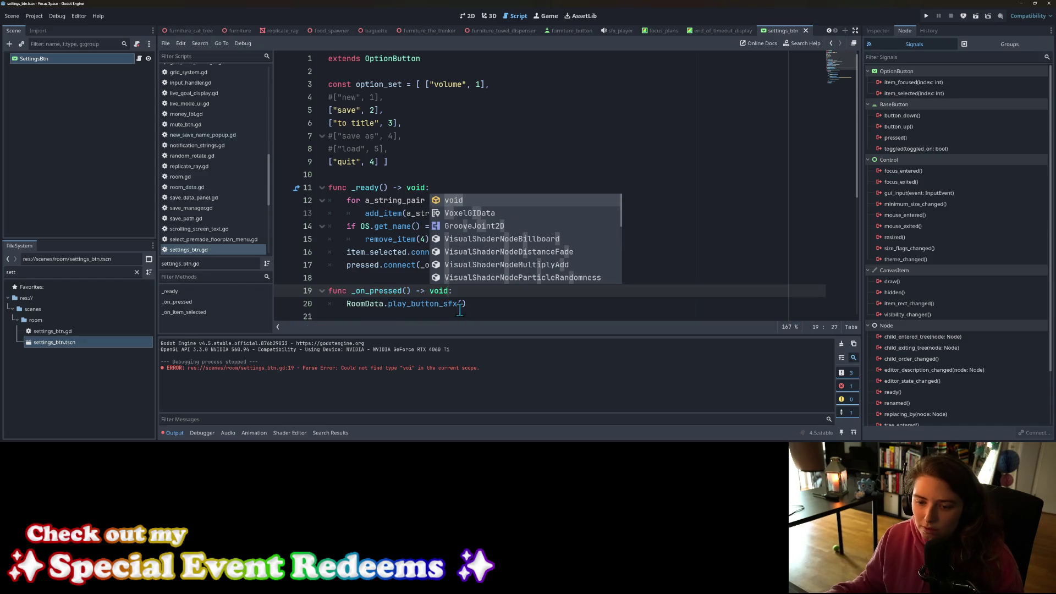
click(398, 251)
click(501, 267)
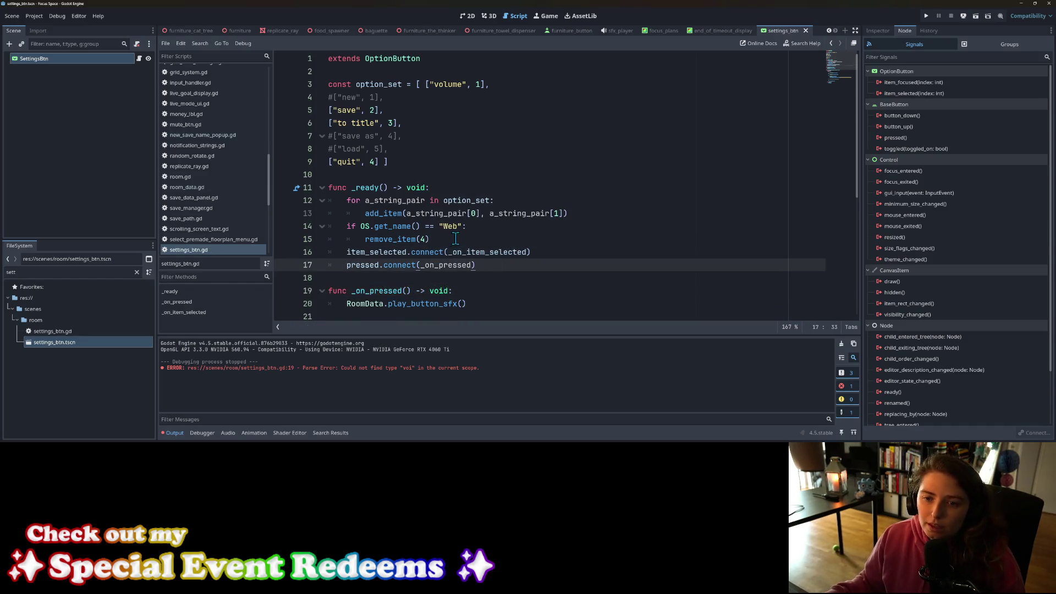
click(111, 273)
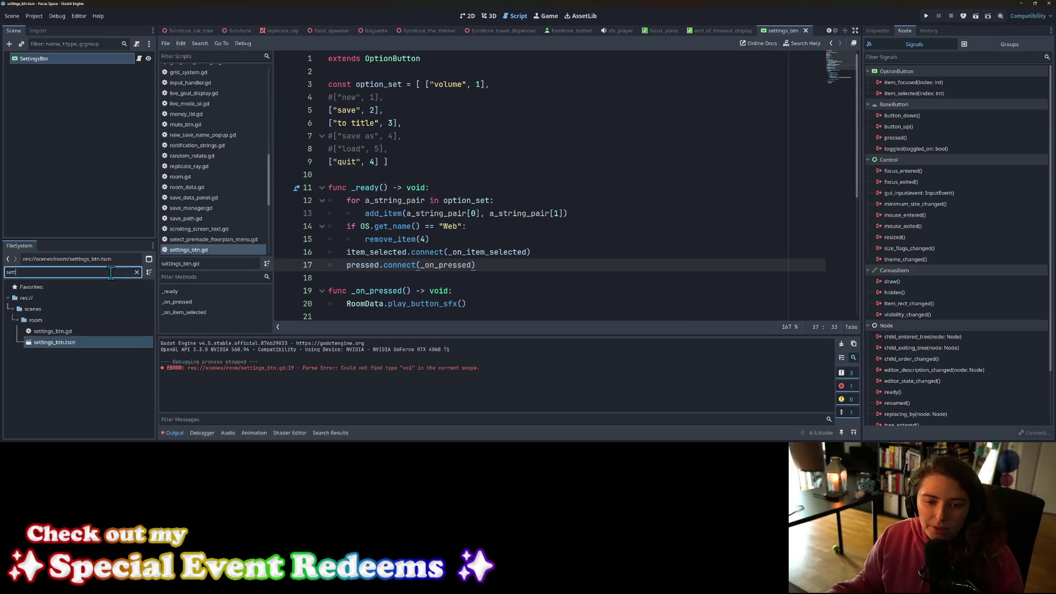
Filter files for 'aud' and open audio_control_panel.tscn despite its missing dependencies.
key(BackSpace)
key(BackSpace)
key(BackSpace)
text(vol)
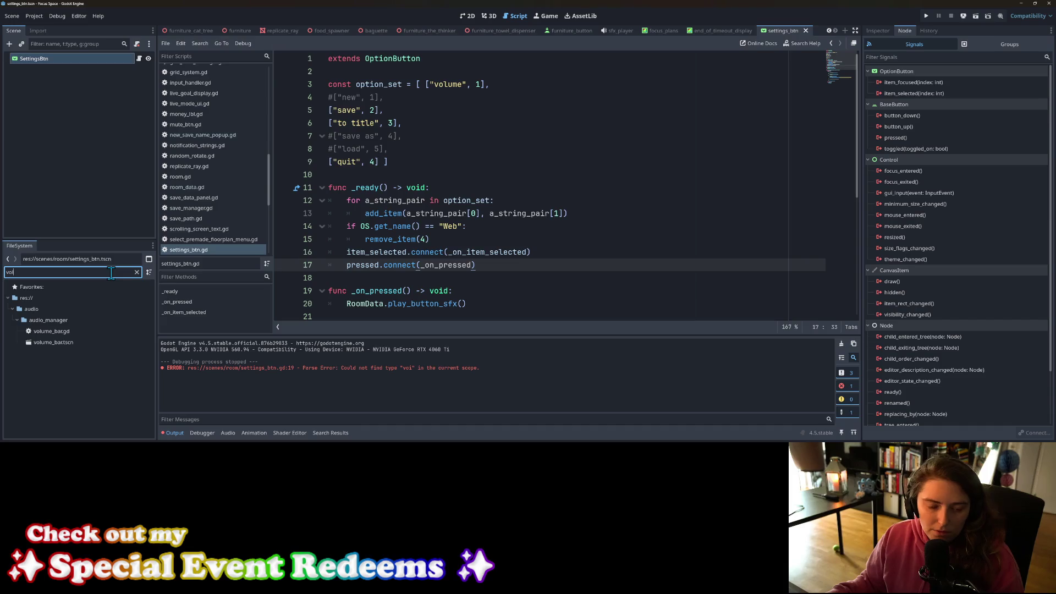
click(137, 273)
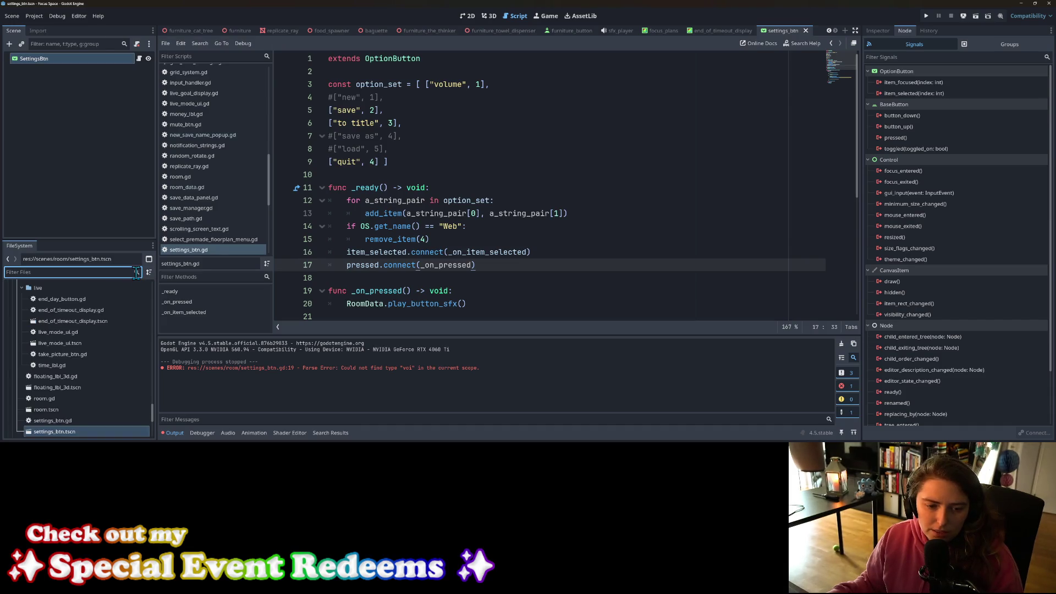
text(vol)
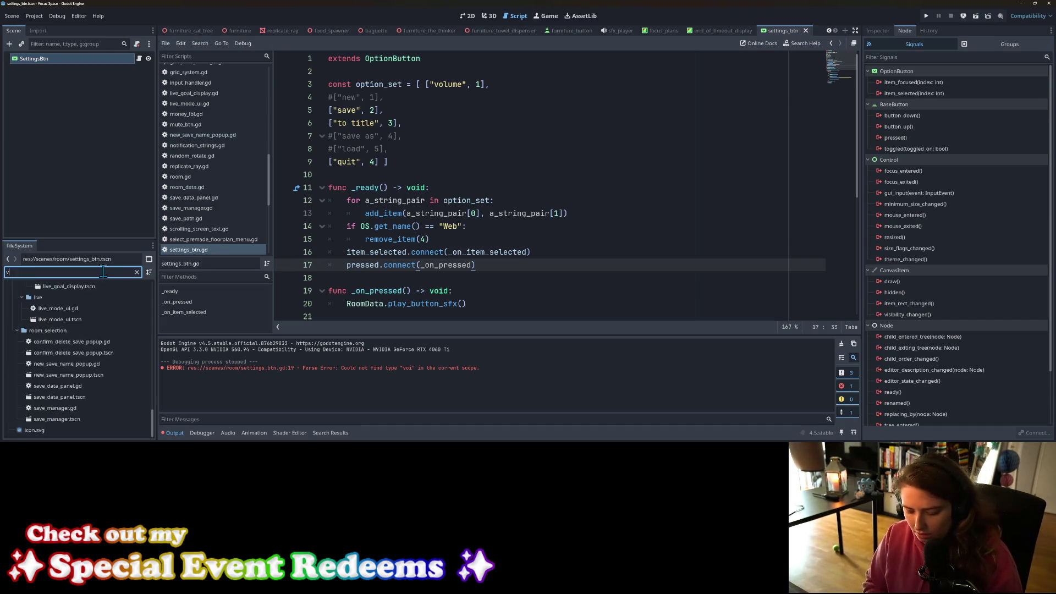
key(BackSpace)
key(BackSpace)
key(BackSpace)
text(aud)
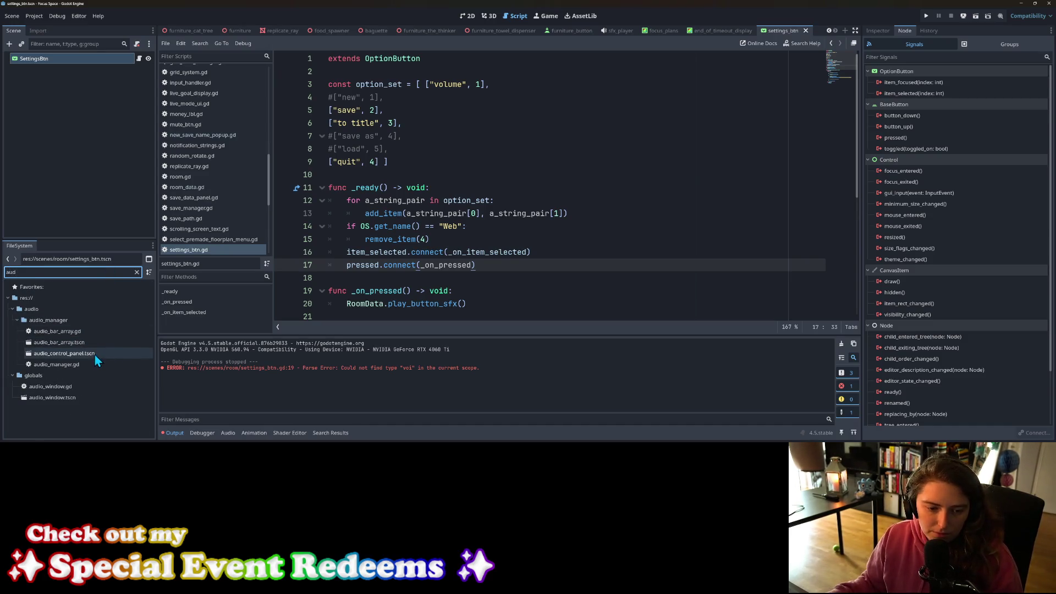
double_click(95, 356)
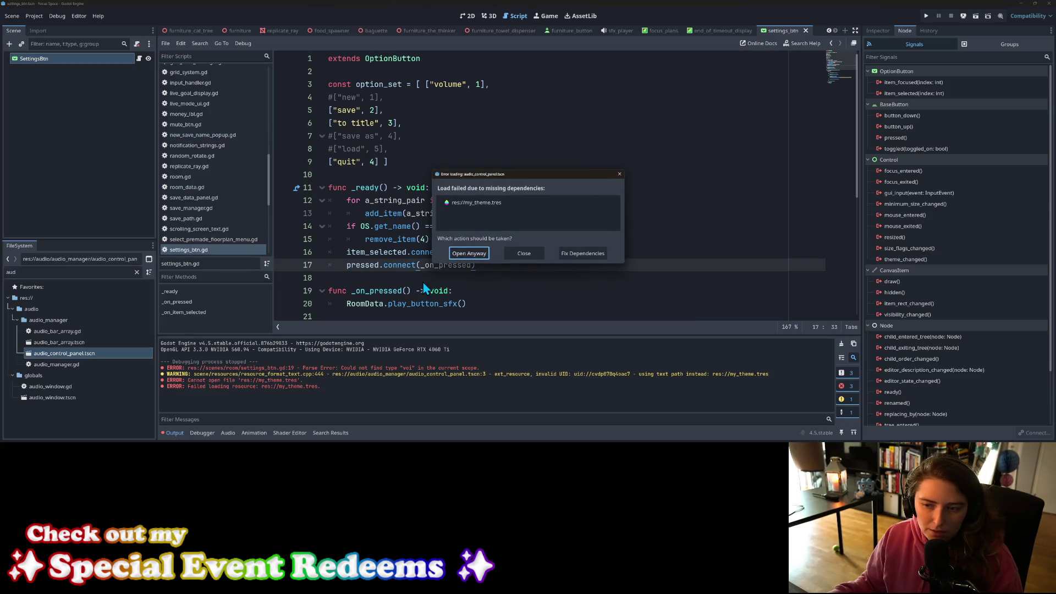
click(469, 253)
Inspect Theme properties of AudioControlPanel and AudioBarArray, select audio_window.tscn, and close the panel scene.
click(53, 60)
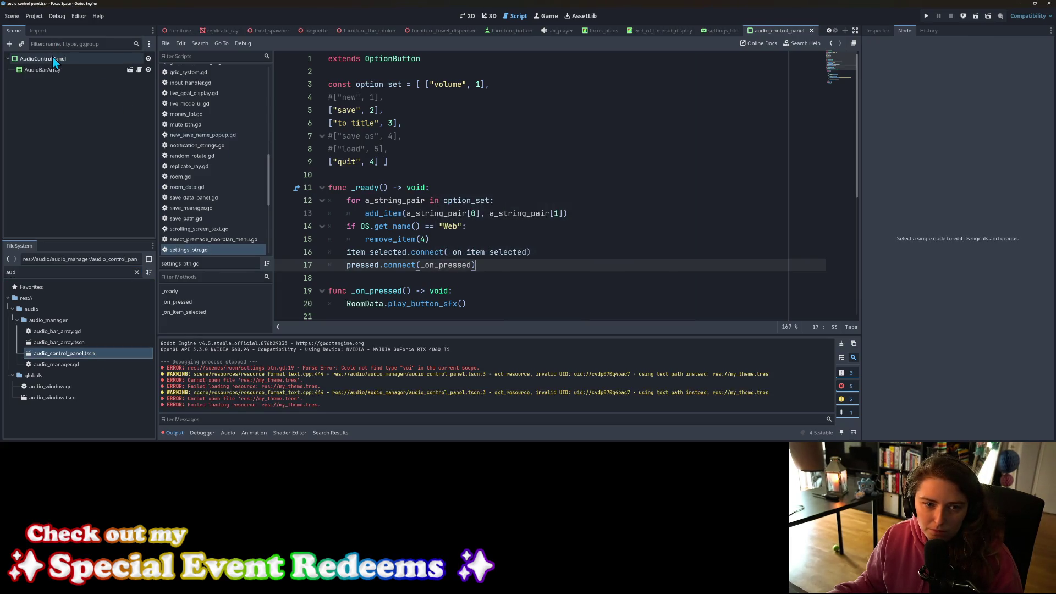
click(876, 34)
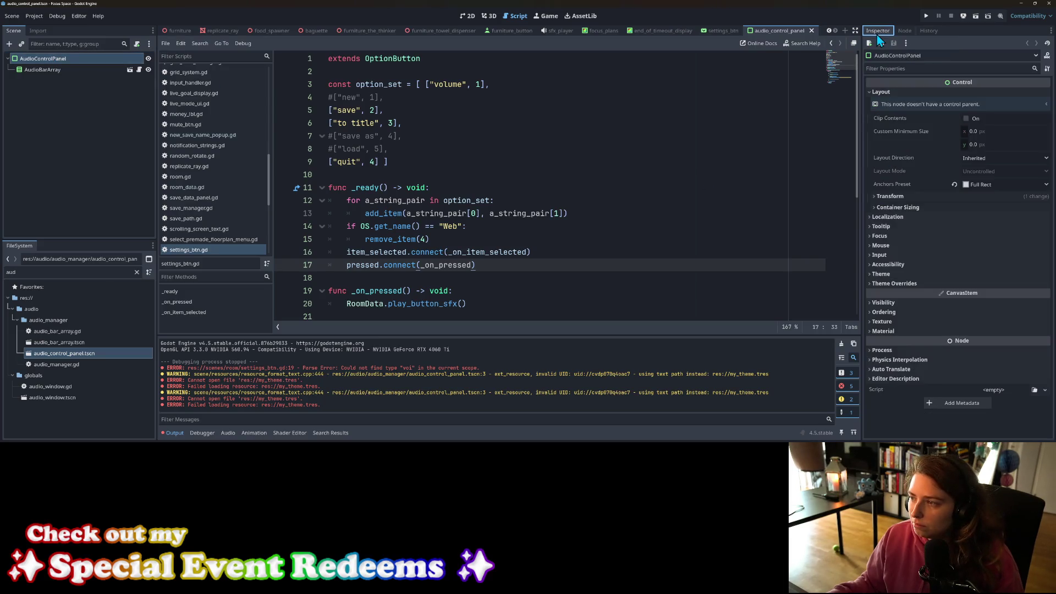
click(899, 275)
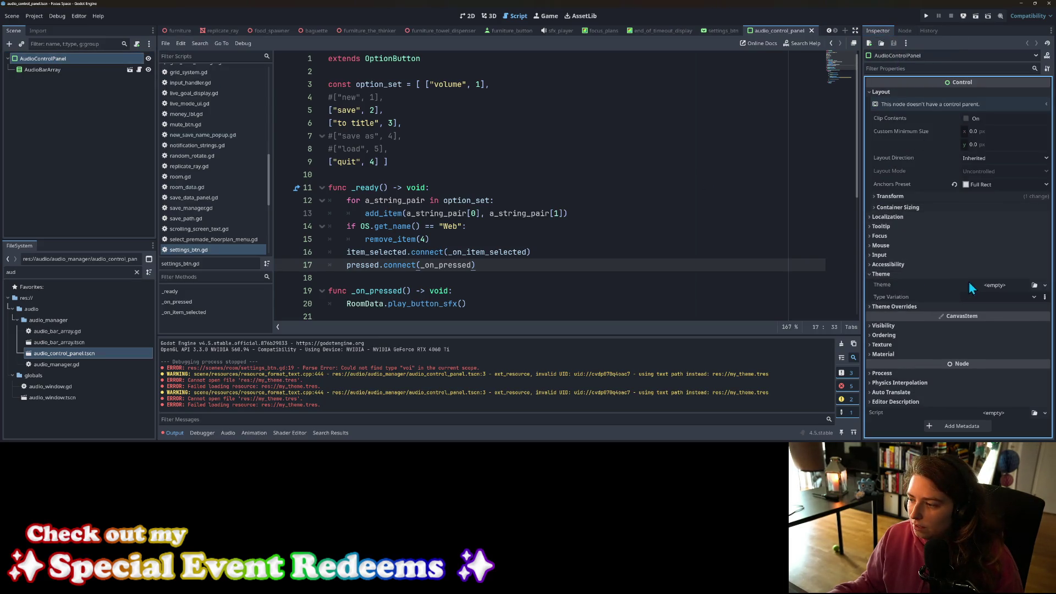
click(101, 74)
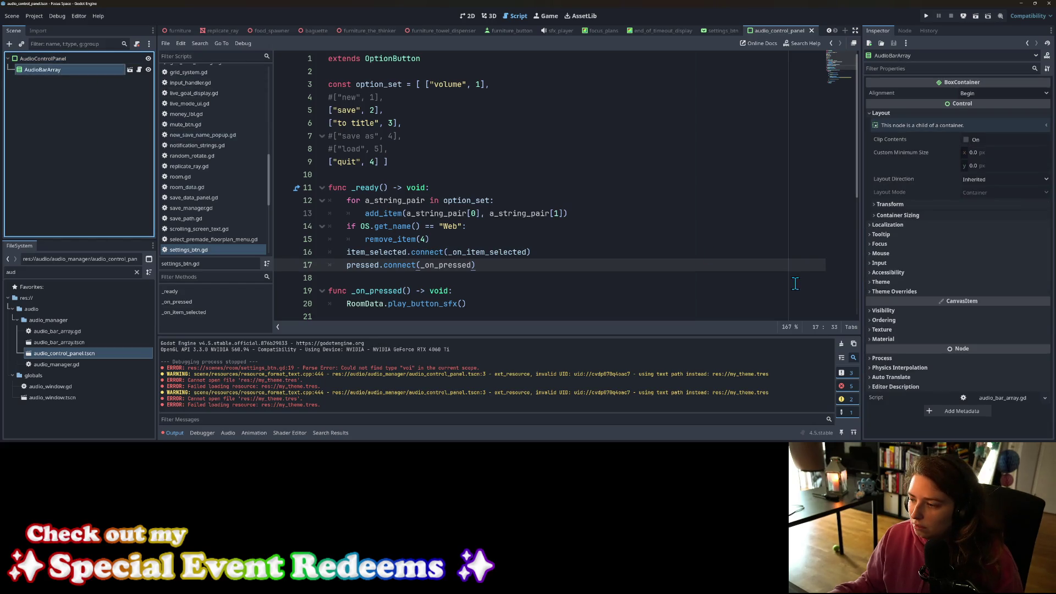
click(894, 280)
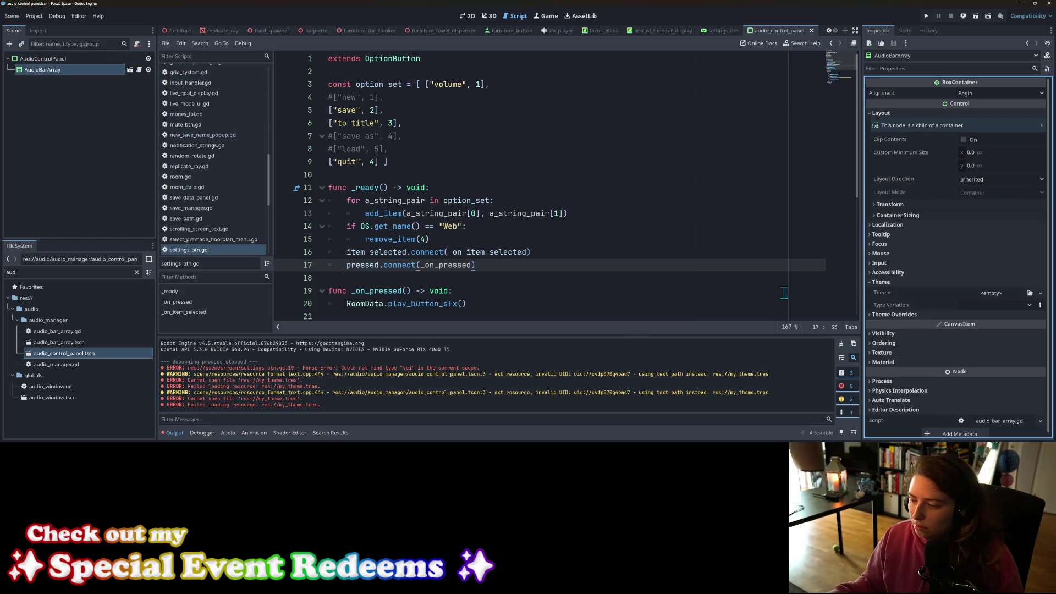
click(72, 401)
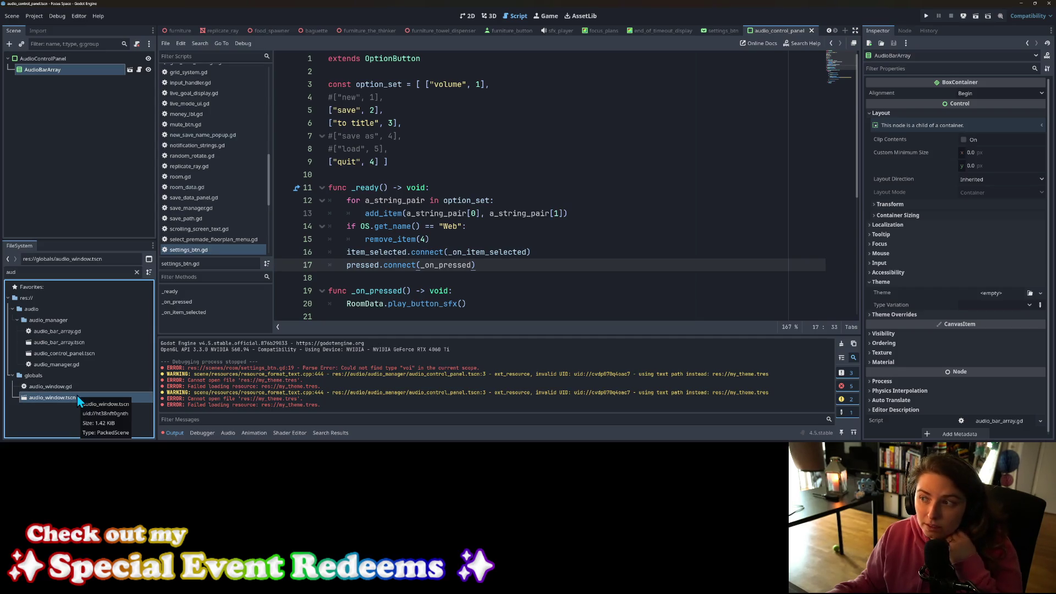
click(811, 31)
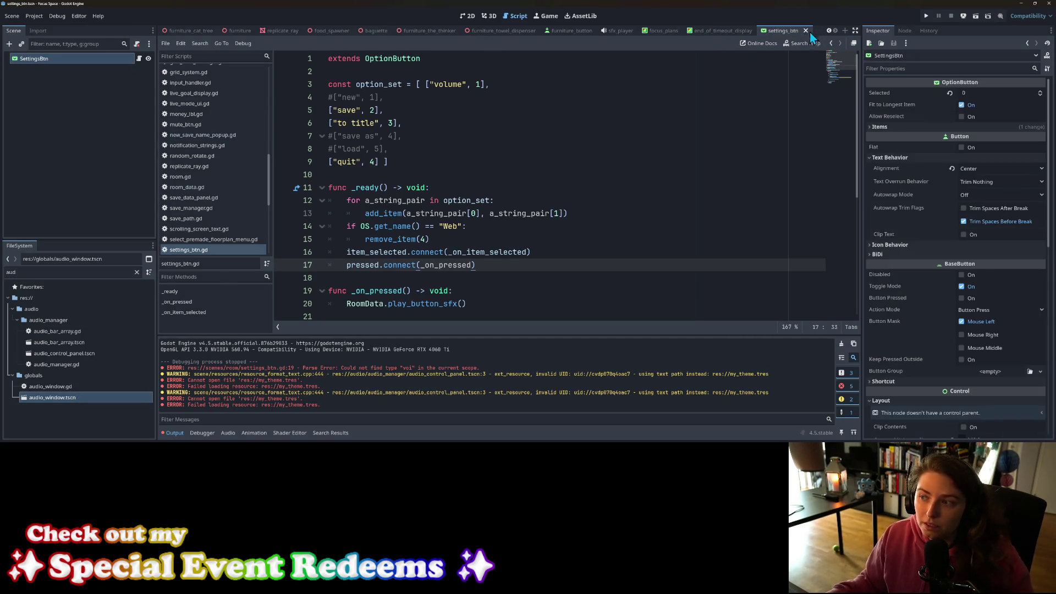
Open audio_window.tscn and its AudioWindow script.
double_click(72, 397)
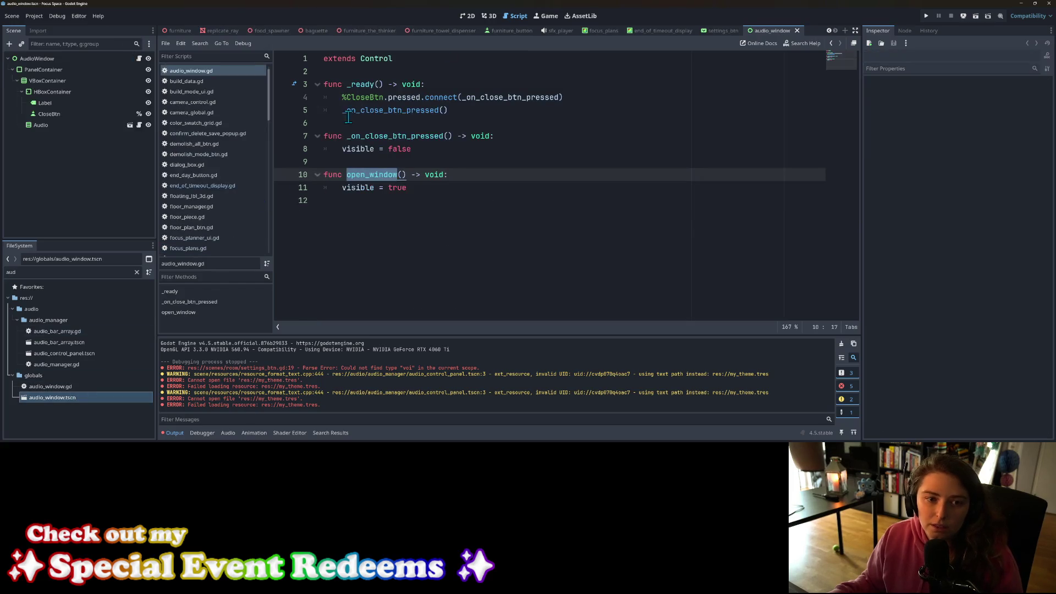
click(468, 15)
scroll(265, 168, up, 3)
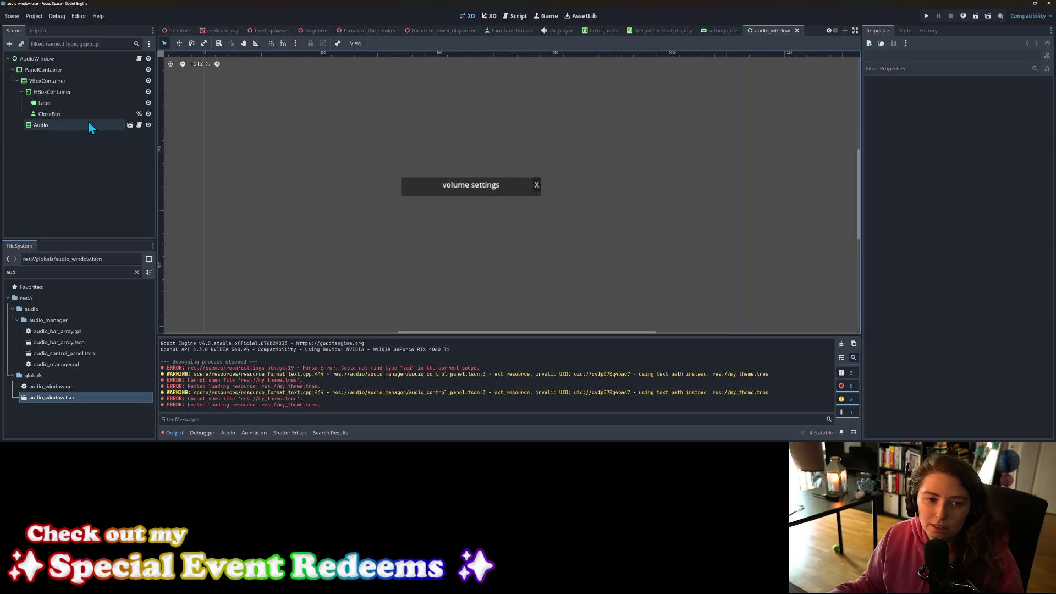
click(140, 59)
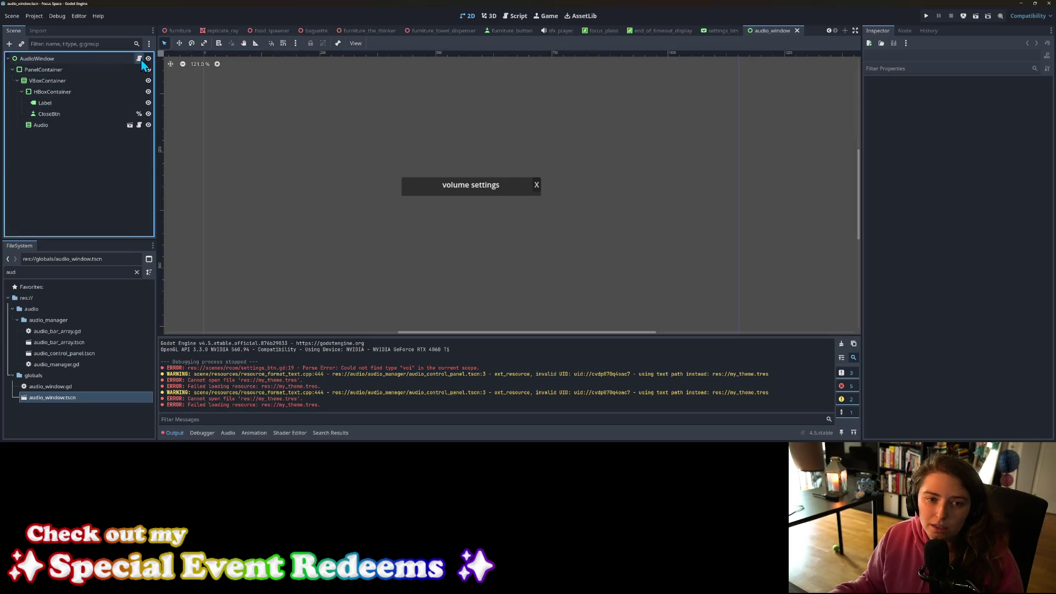
click(140, 59)
Insert RoomData.play_button_cancel_sfx() at the start of _on_close_btn_pressed and save the script.
click(503, 140)
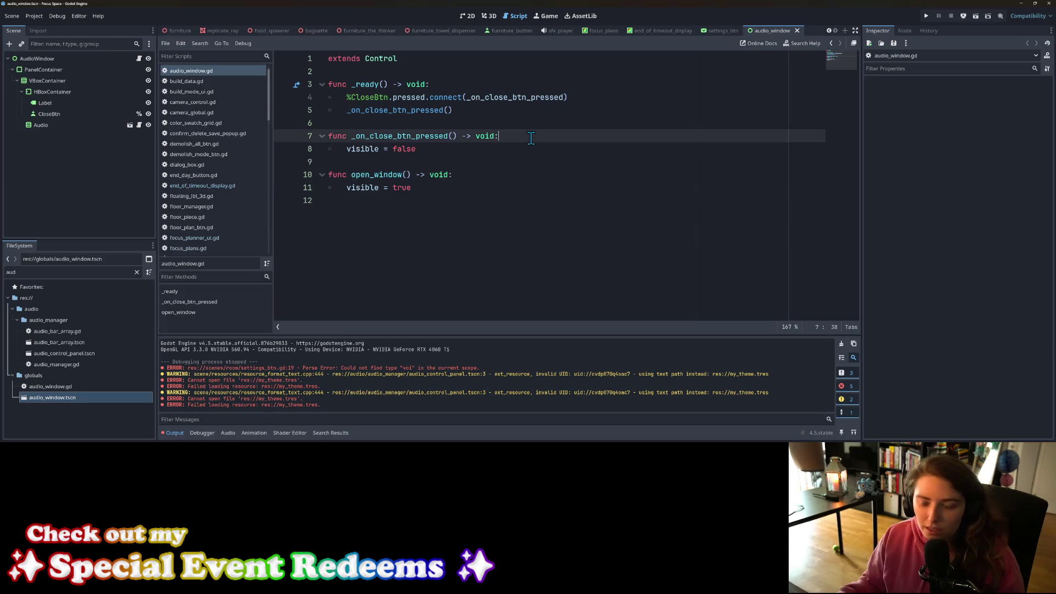
key(Return)
text(RoomData.play_button_sfx())
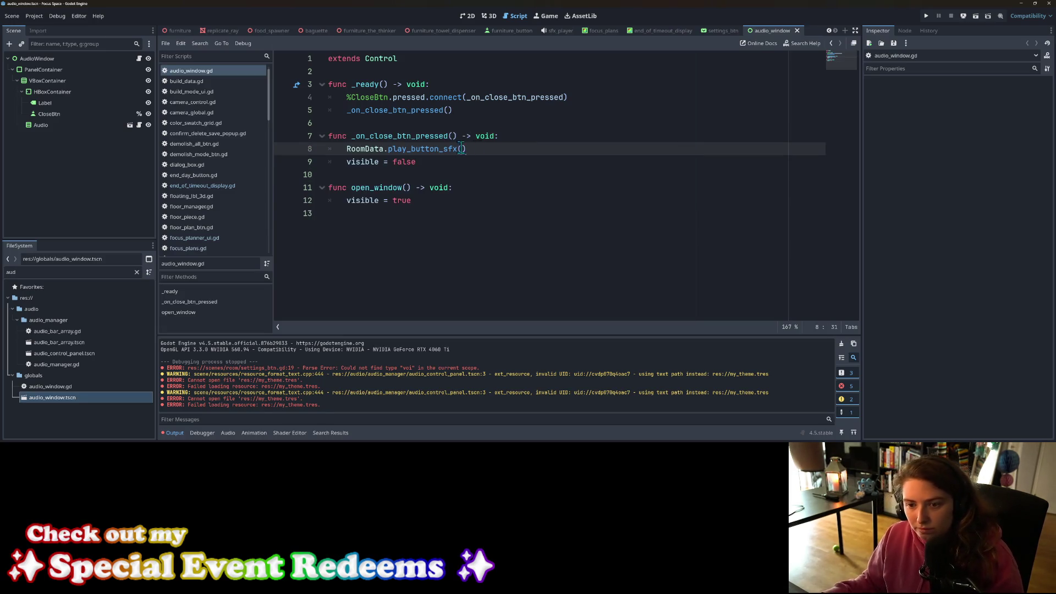
double_click(442, 150)
key(Left)
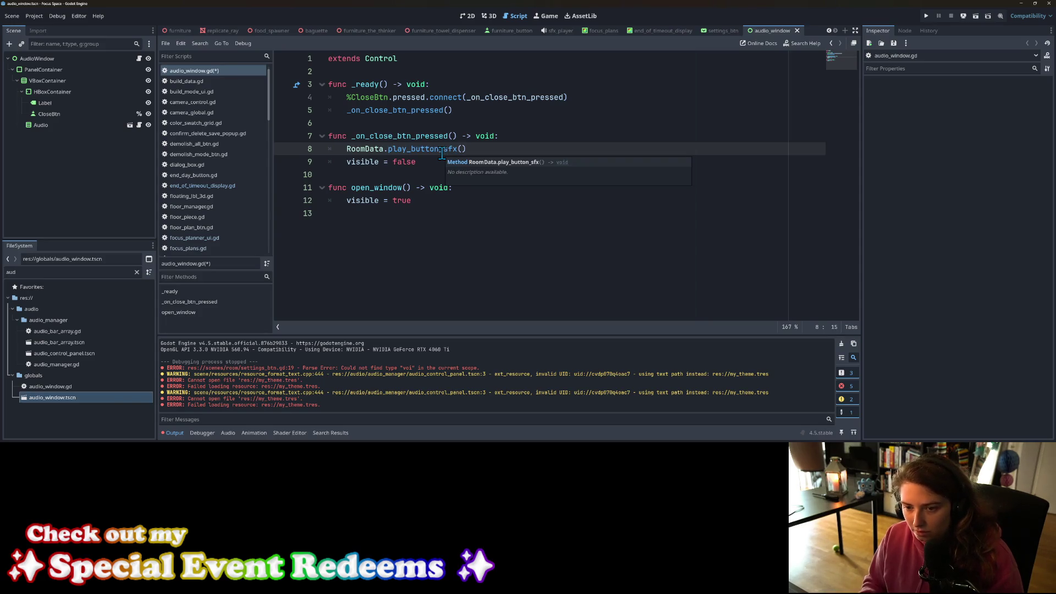
click(480, 149)
drag(480, 149, 414, 151)
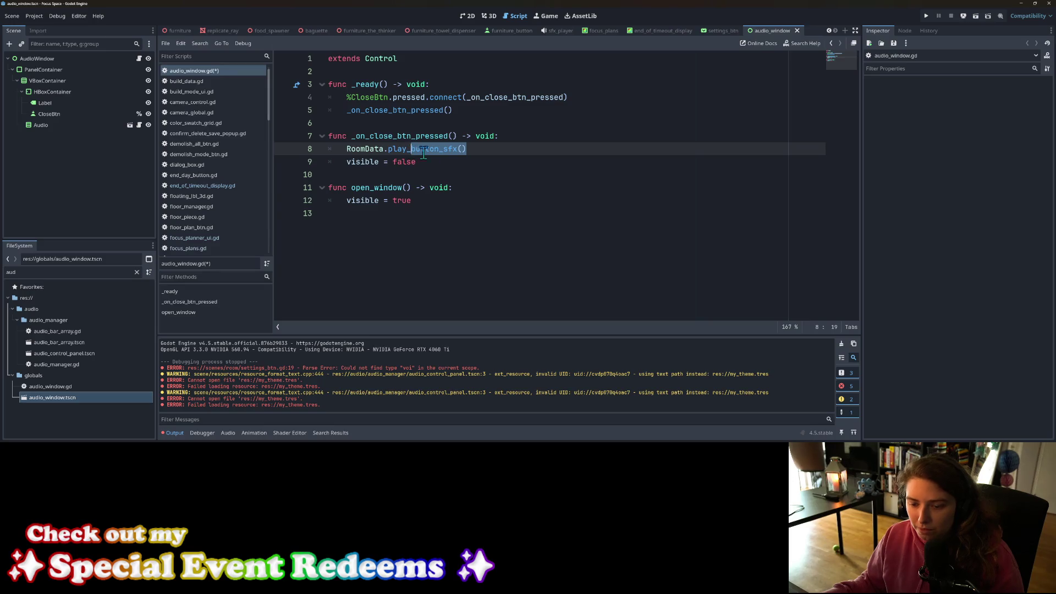
text(c)
key(Return)
key(ctrl+s)
Review the open_window function and clear the output log.
click(526, 187)
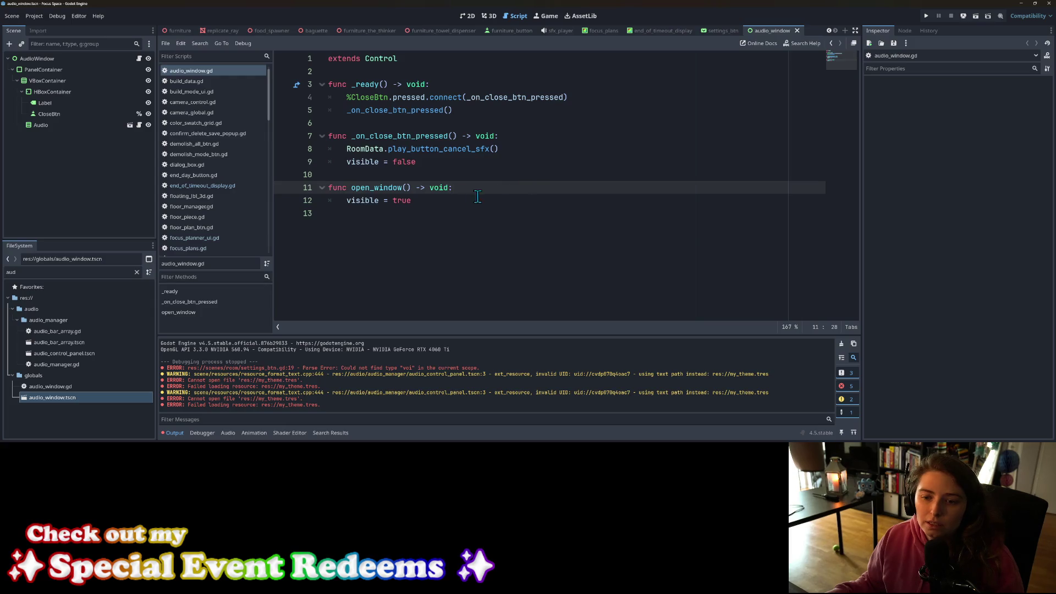
double_click(379, 188)
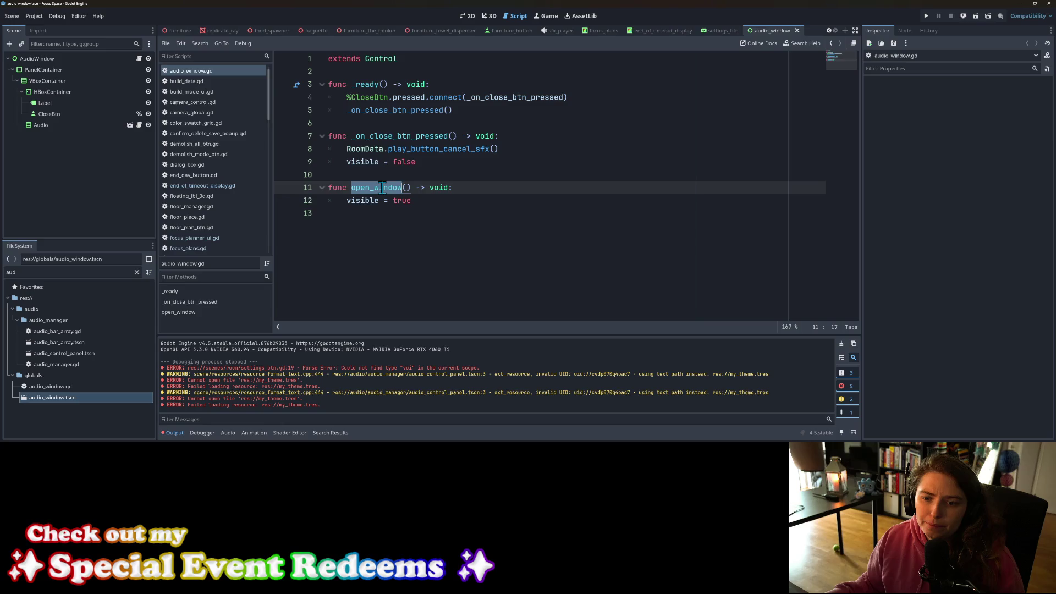
click(625, 214)
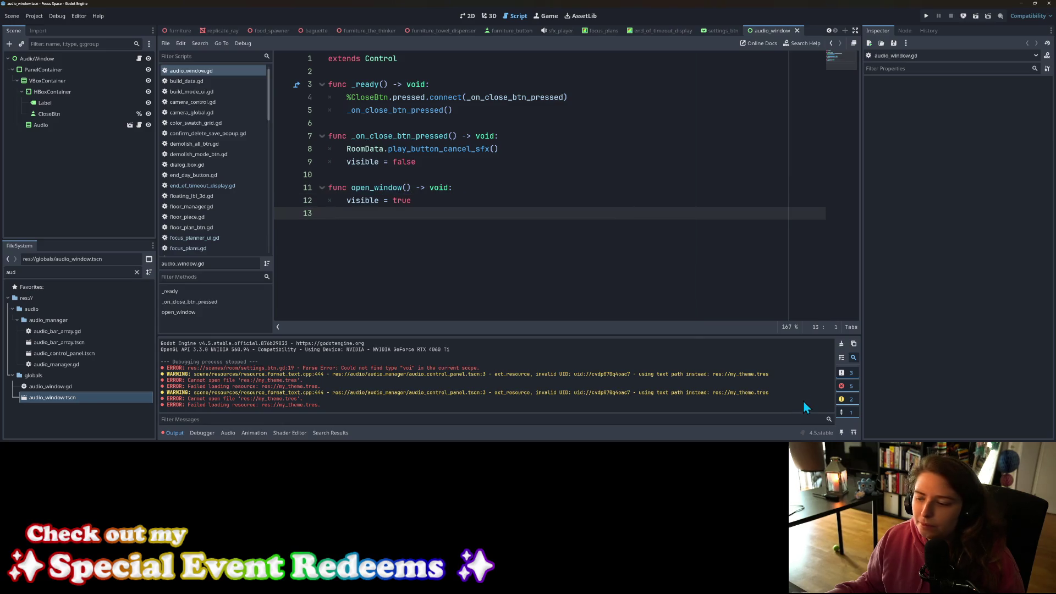
click(841, 343)
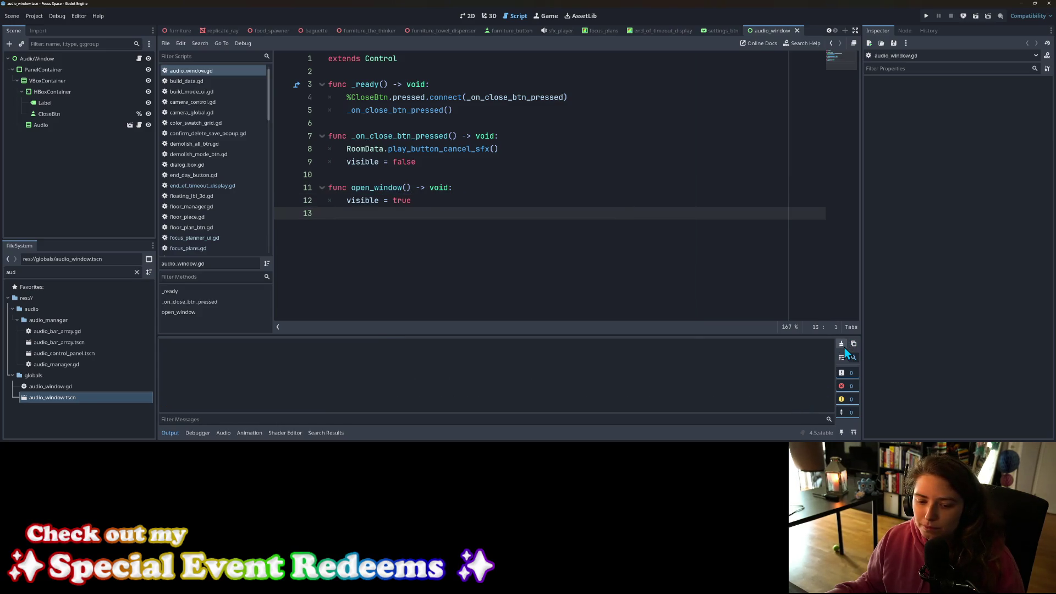
Run the project, start the game, and load the my_living_room save.
click(931, 21)
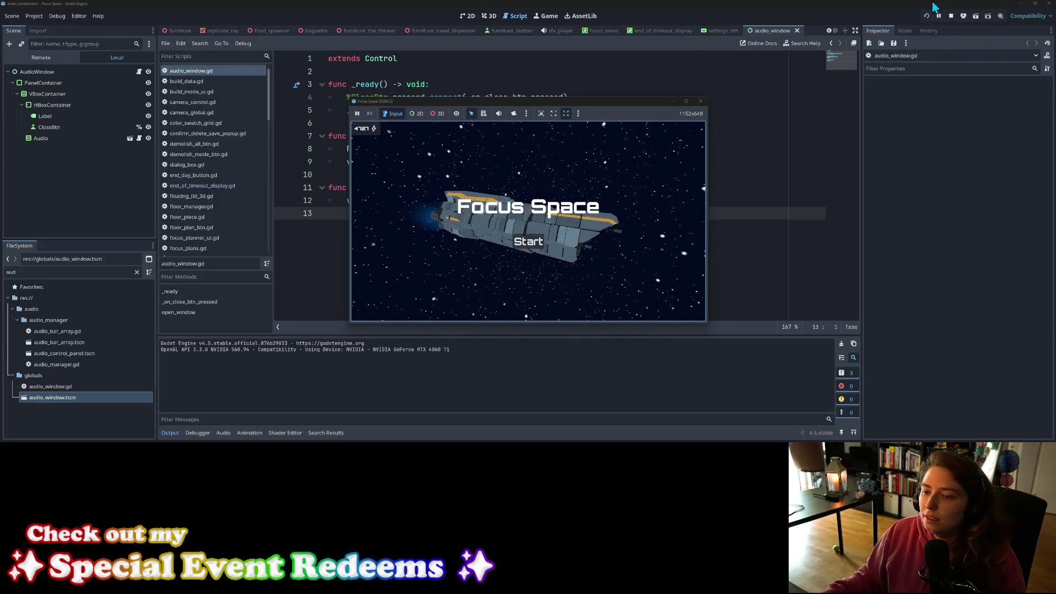
click(528, 241)
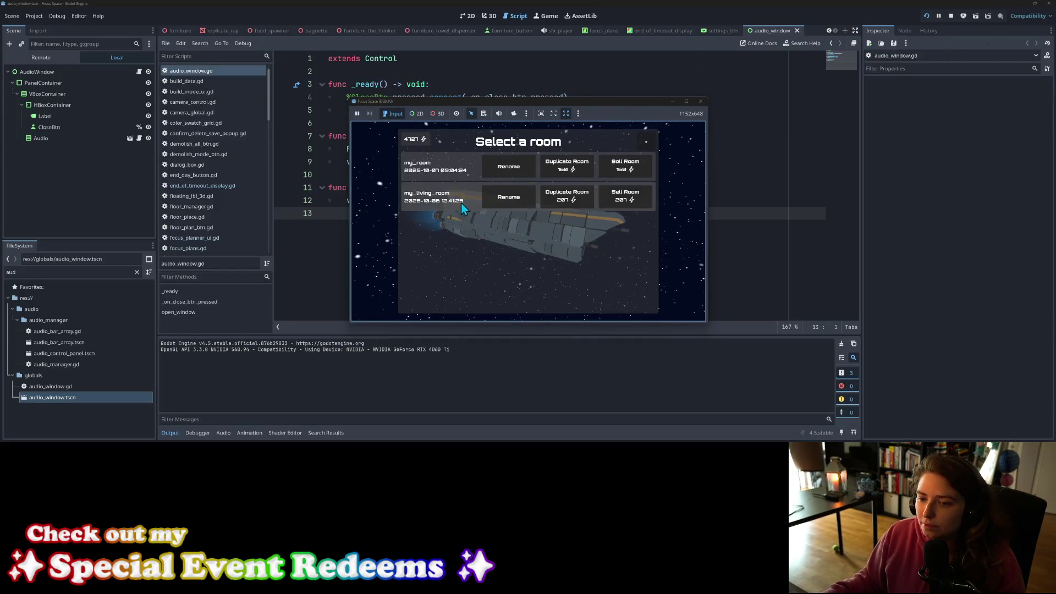
click(457, 169)
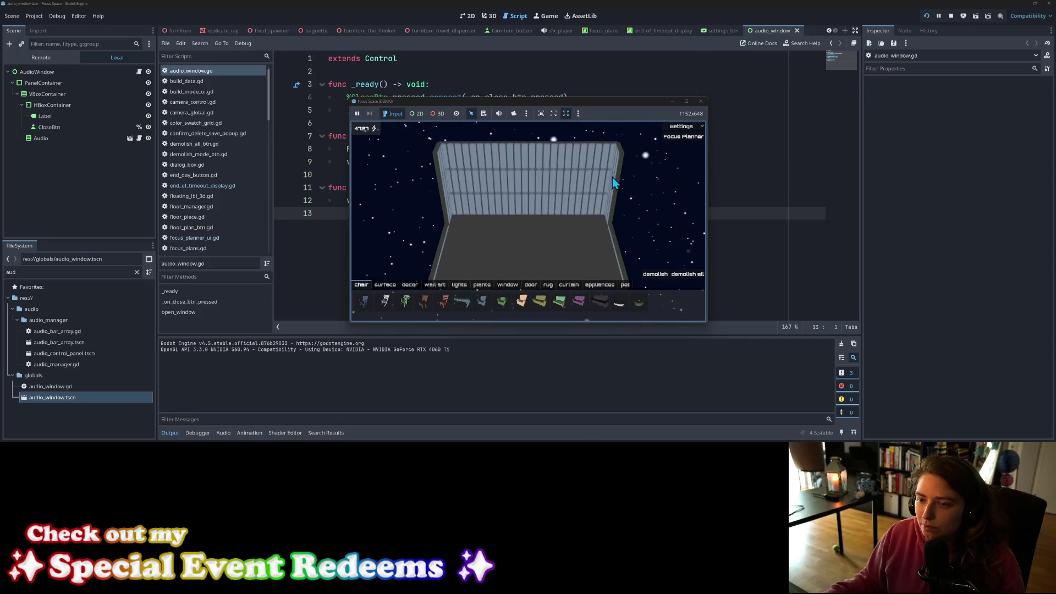
Open and close the volume settings panel, then quit the game from Settings.
click(682, 127)
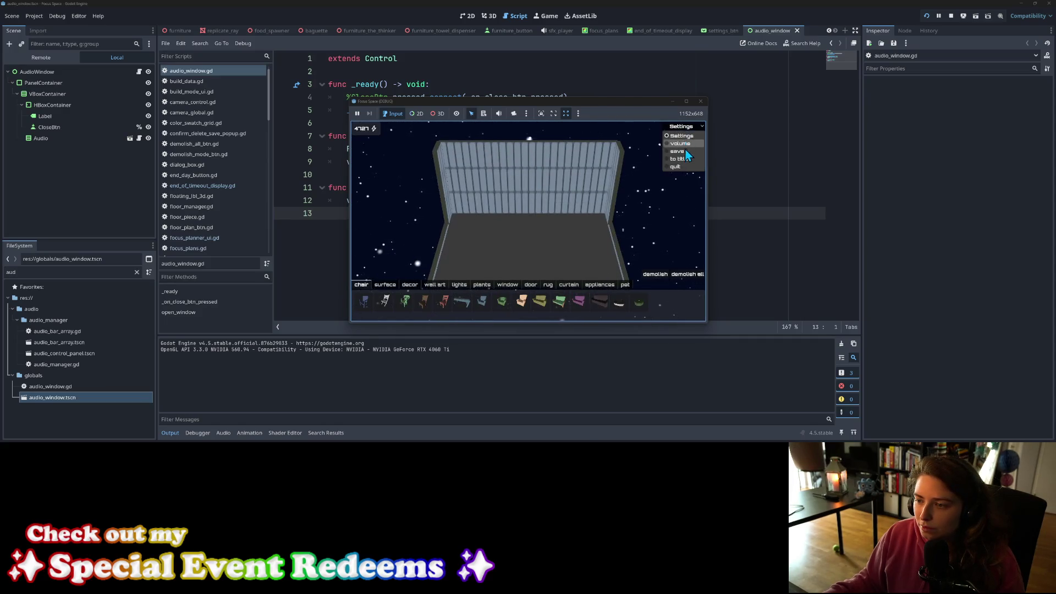
click(684, 150)
click(692, 128)
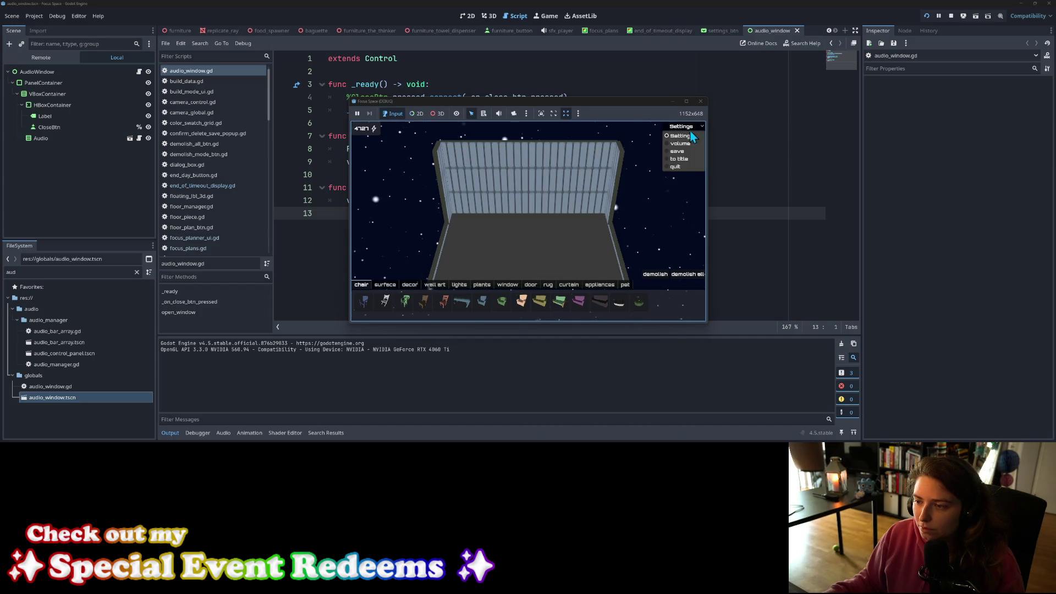
click(691, 145)
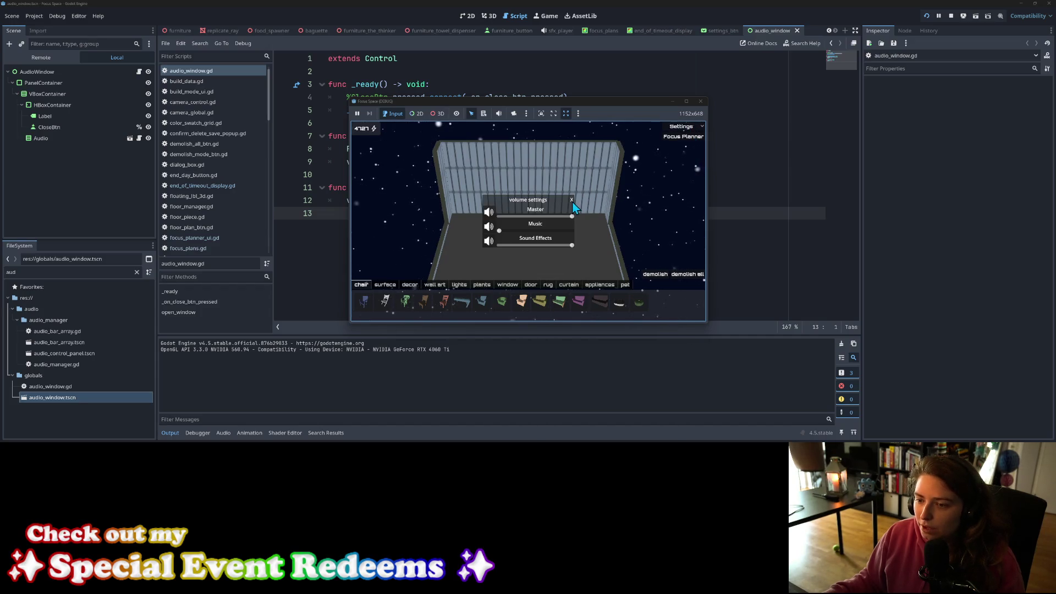
click(572, 200)
click(685, 127)
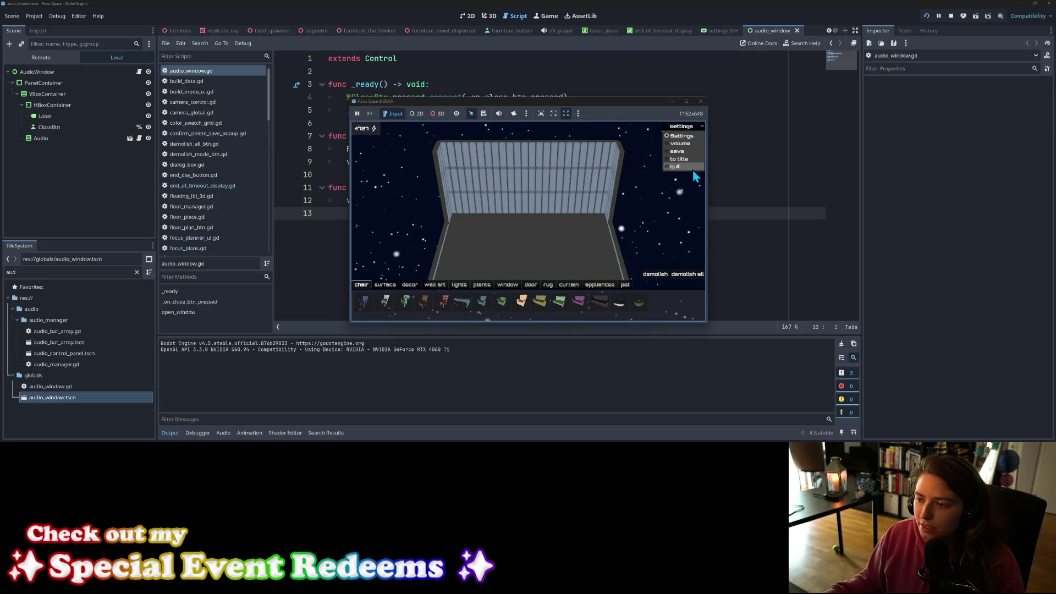
click(692, 168)
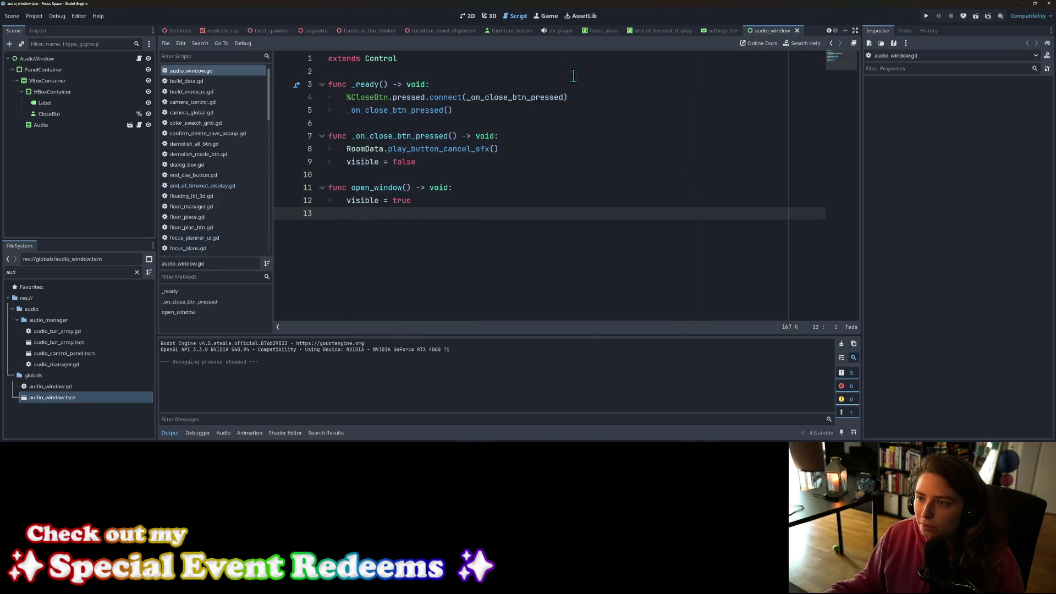
In settings_btn.gd, copy the RoomData.play_button_sfx() call and put it above the quit call under case 4.
click(723, 31)
scroll(440, 253, down, 4)
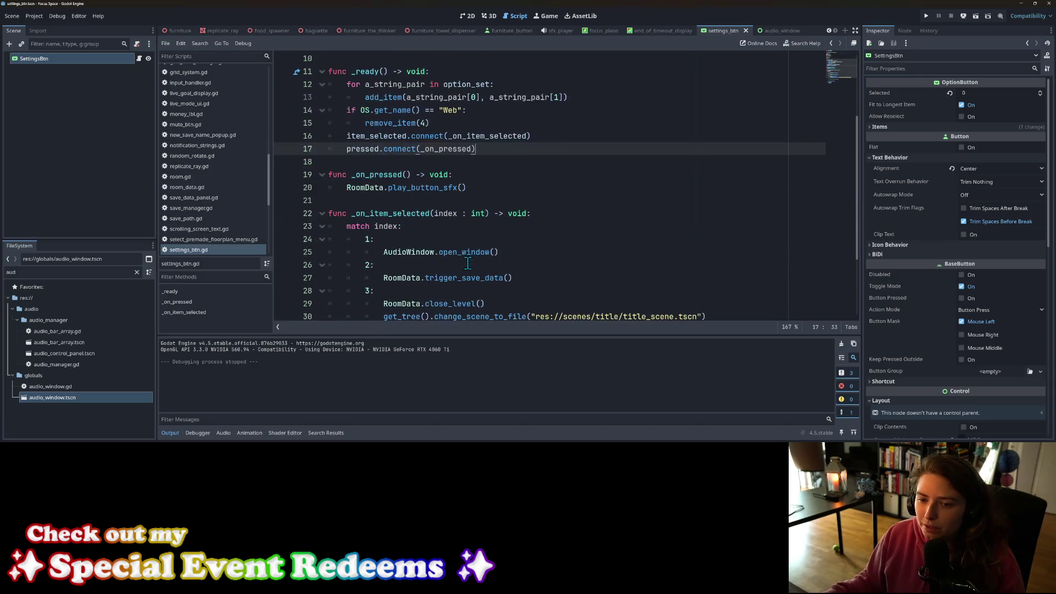
scroll(440, 253, down, 1)
click(404, 136)
click(406, 158)
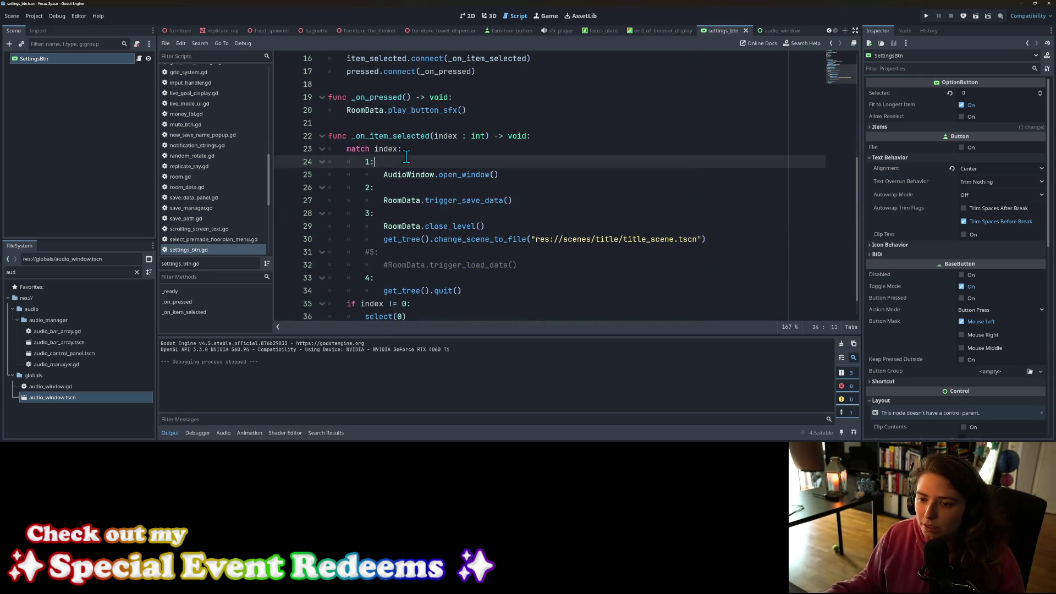
scroll(415, 165, up, 2)
drag(347, 188, 481, 188)
scroll(479, 188, down, 3)
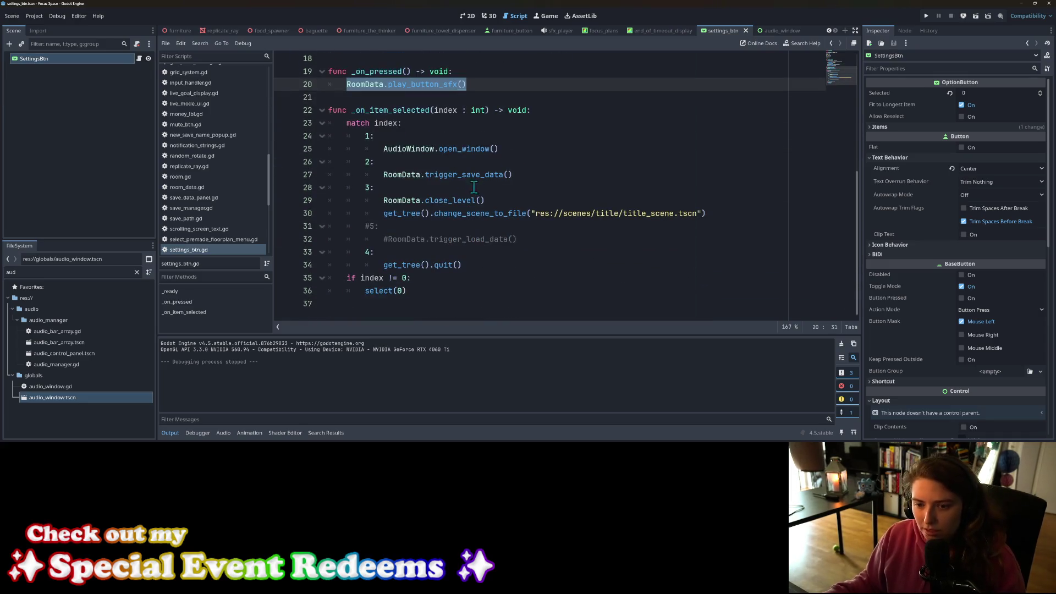
key(ctrl+c)
click(448, 266)
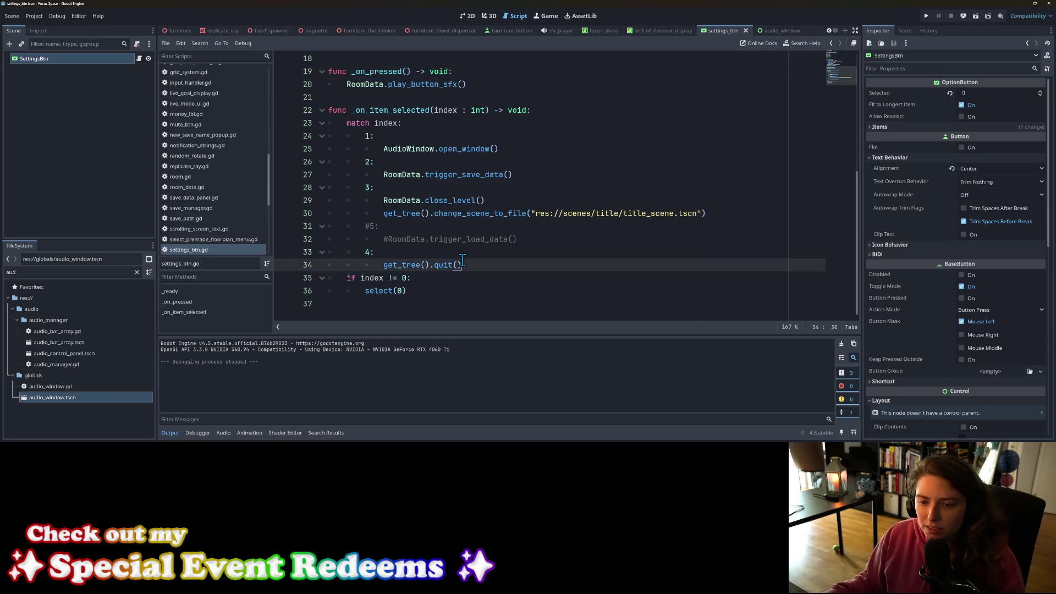
click(471, 252)
key(Return)
key(ctrl+v)
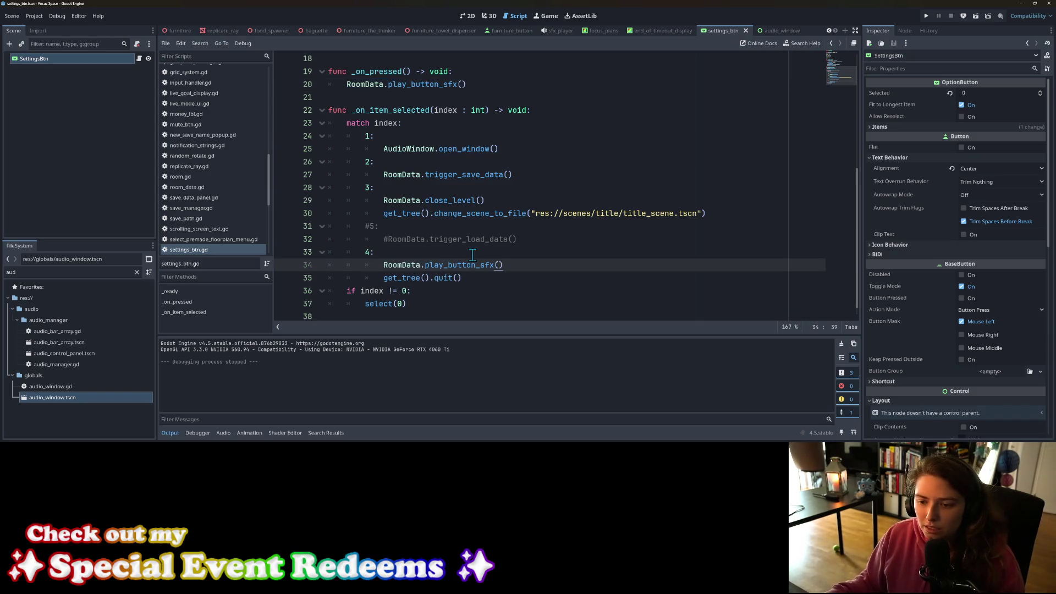
Add 'await SfxPlayer.finished' on the line after case 4's sound call.
click(487, 188)
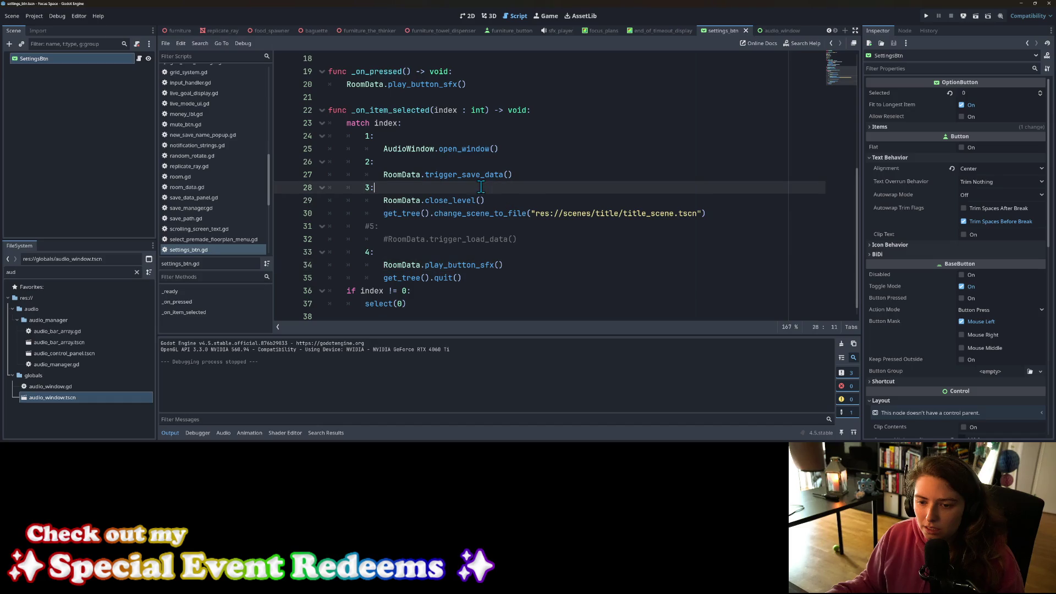
click(515, 264)
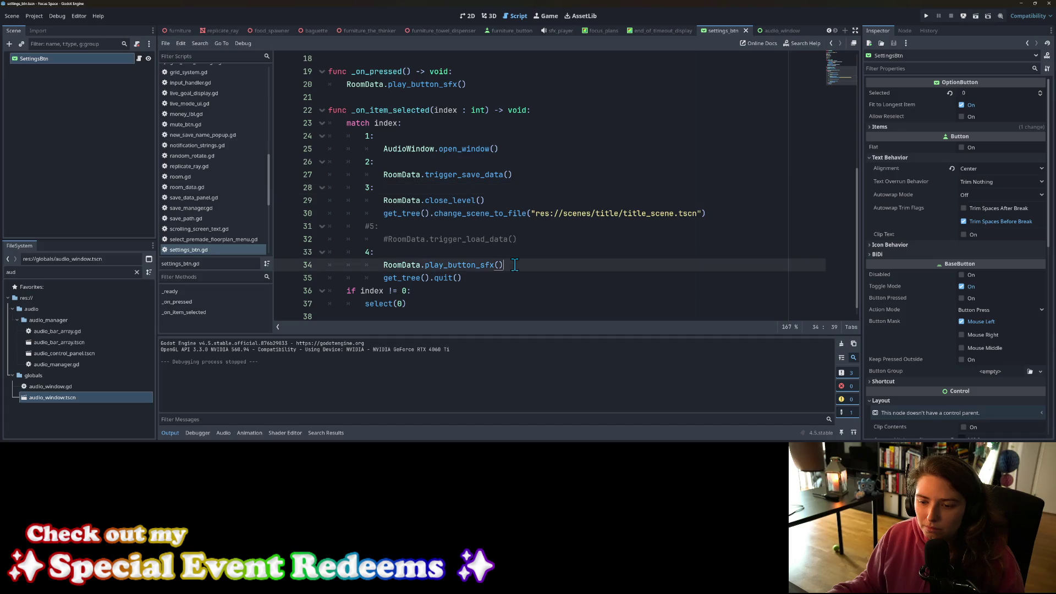
key(Return)
text(await get_tr)
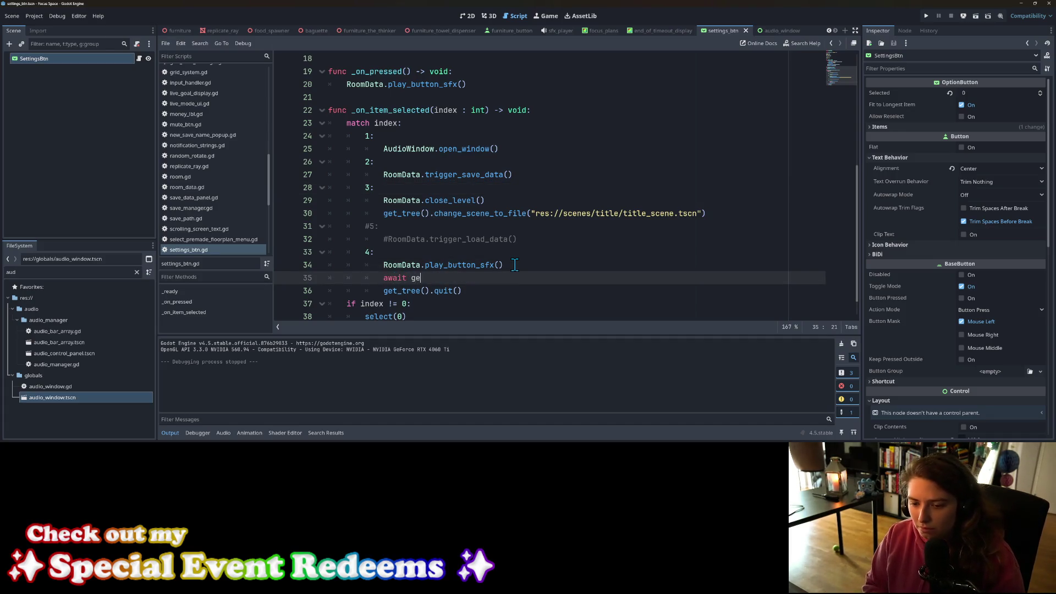
key(Down)
key(Return)
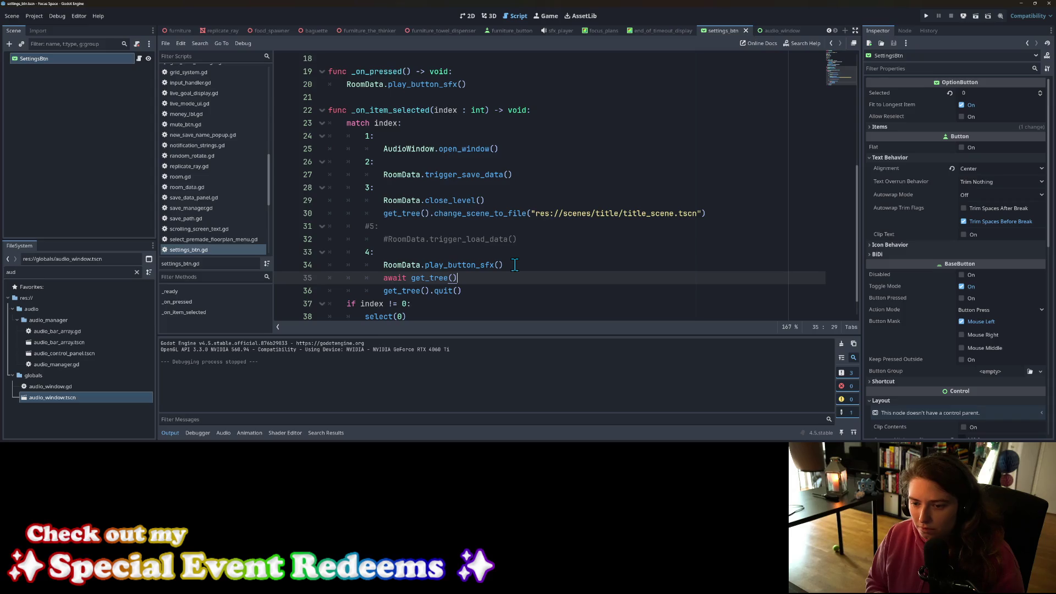
text(crea)
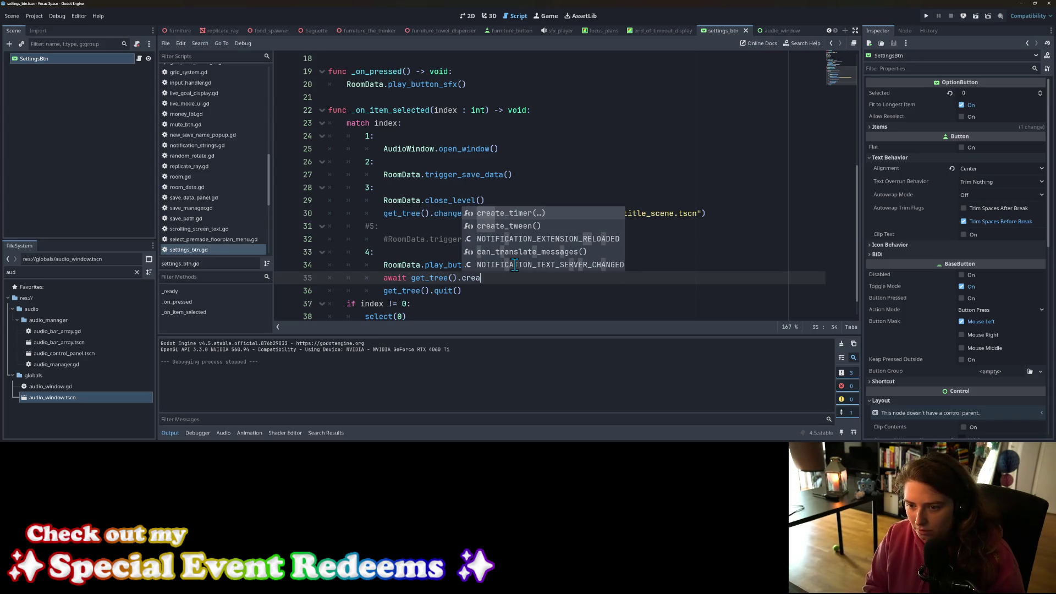
key(Return)
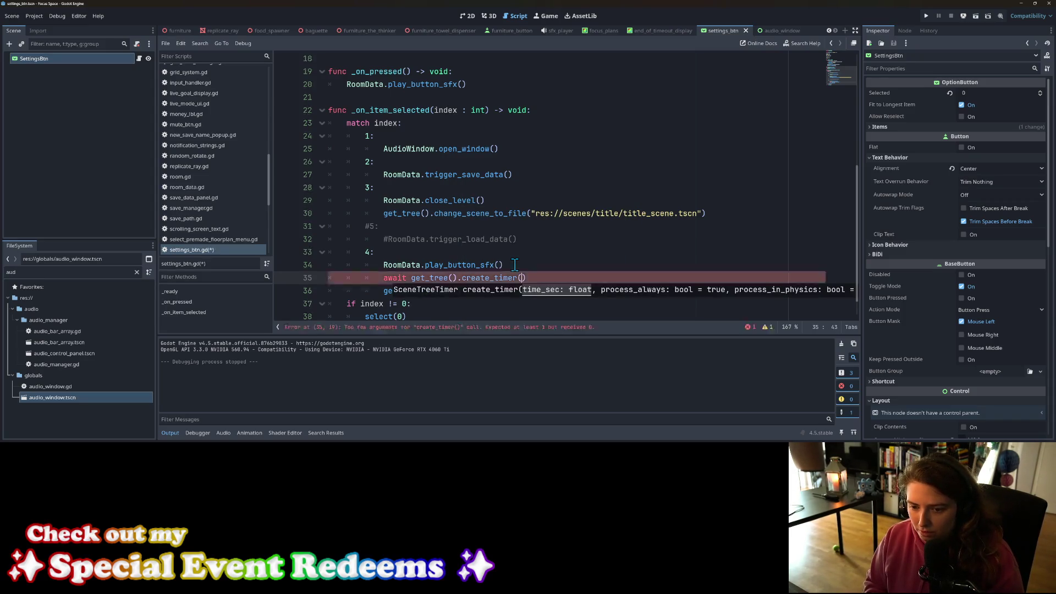
drag(412, 278, 544, 280)
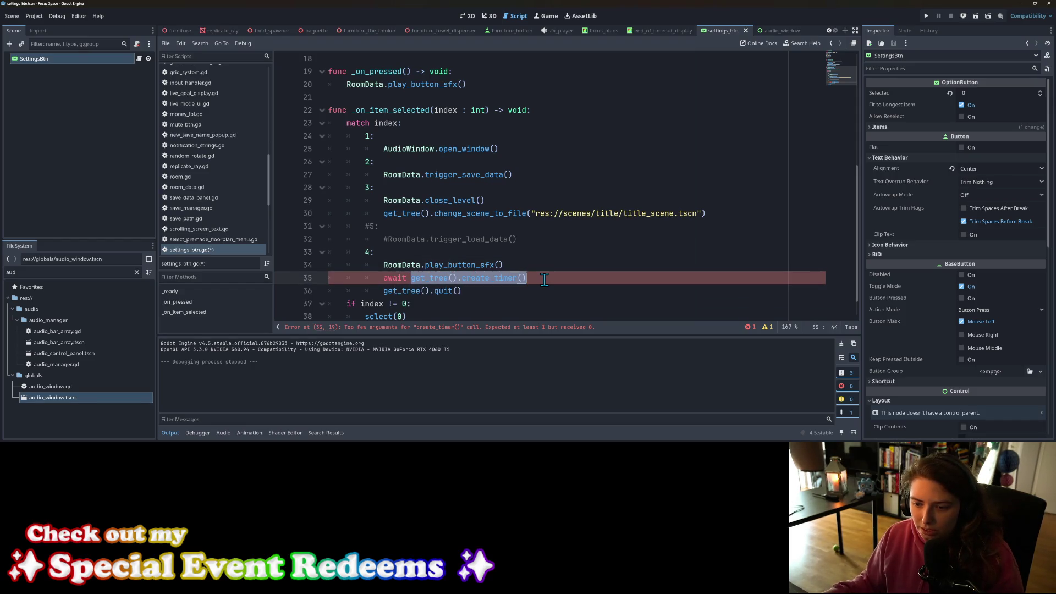
key(BackSpace)
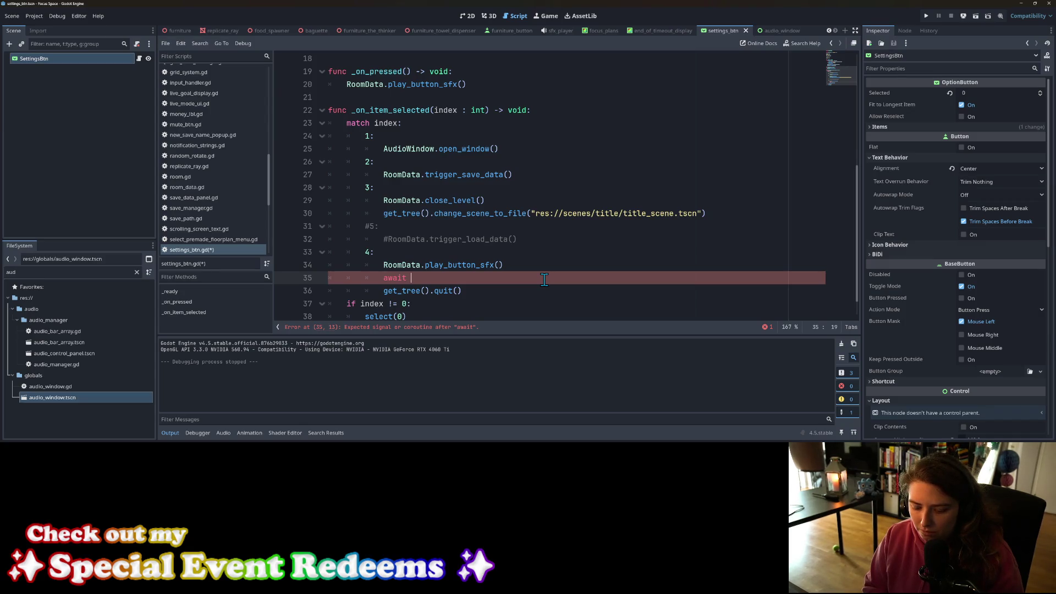
text(SfxPlayer.)
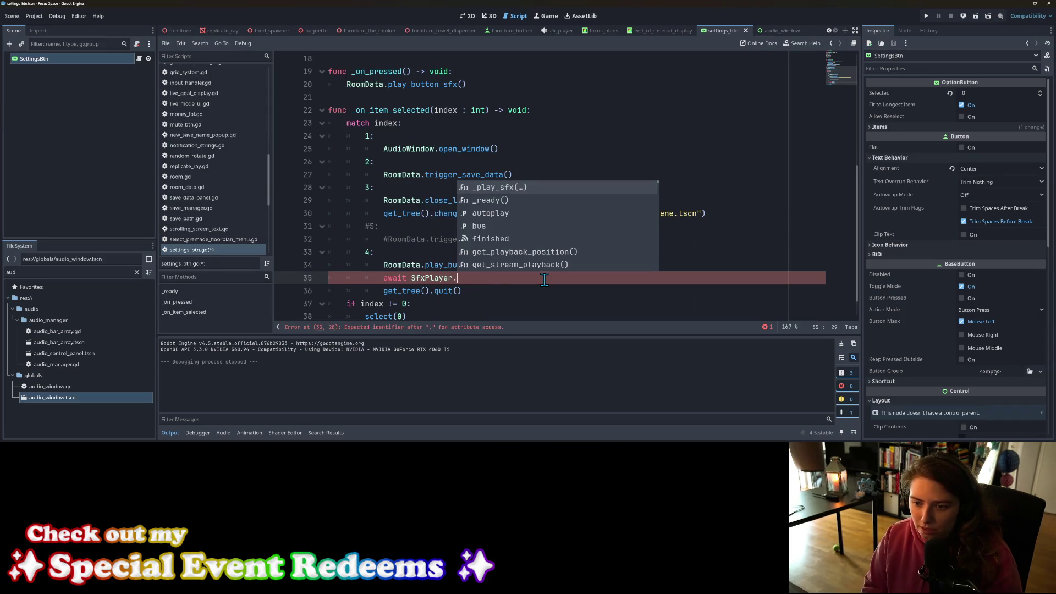
key(Return)
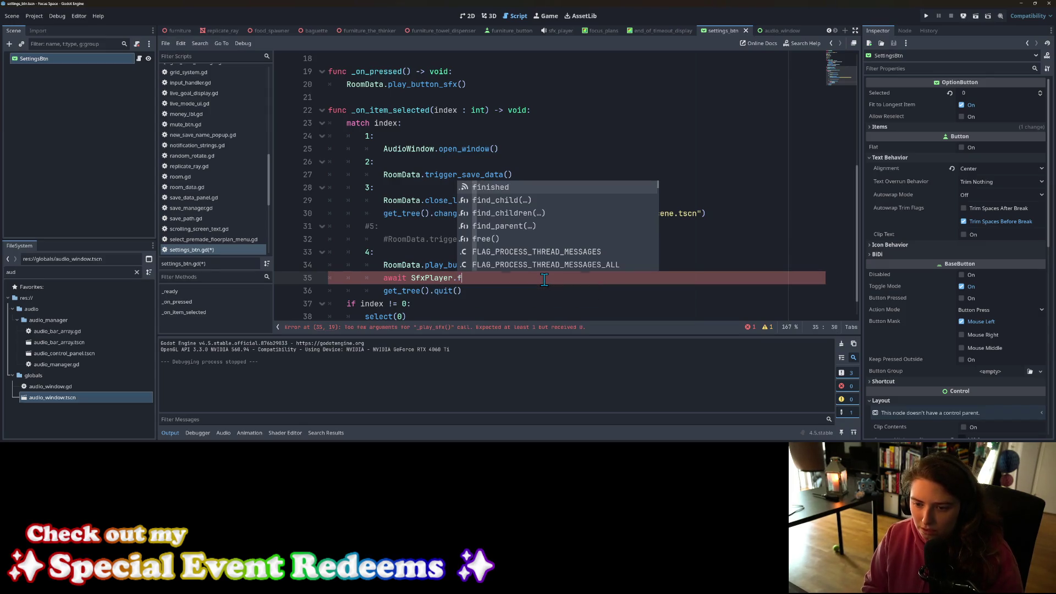
key(Return)
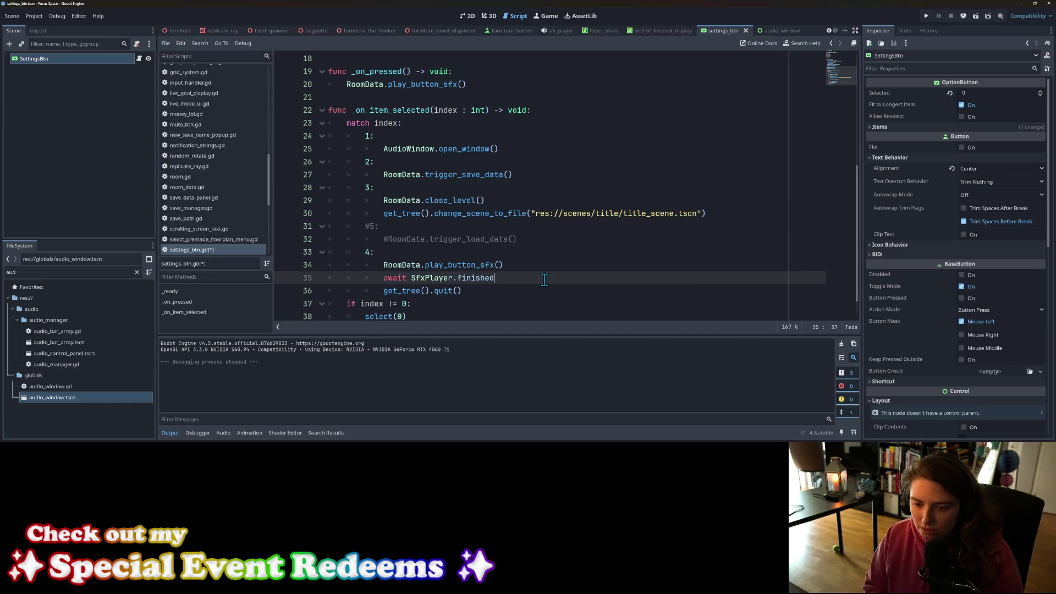
Paste the sound call and 'await SfxPlayer.finished' lines under case 3.
click(425, 266)
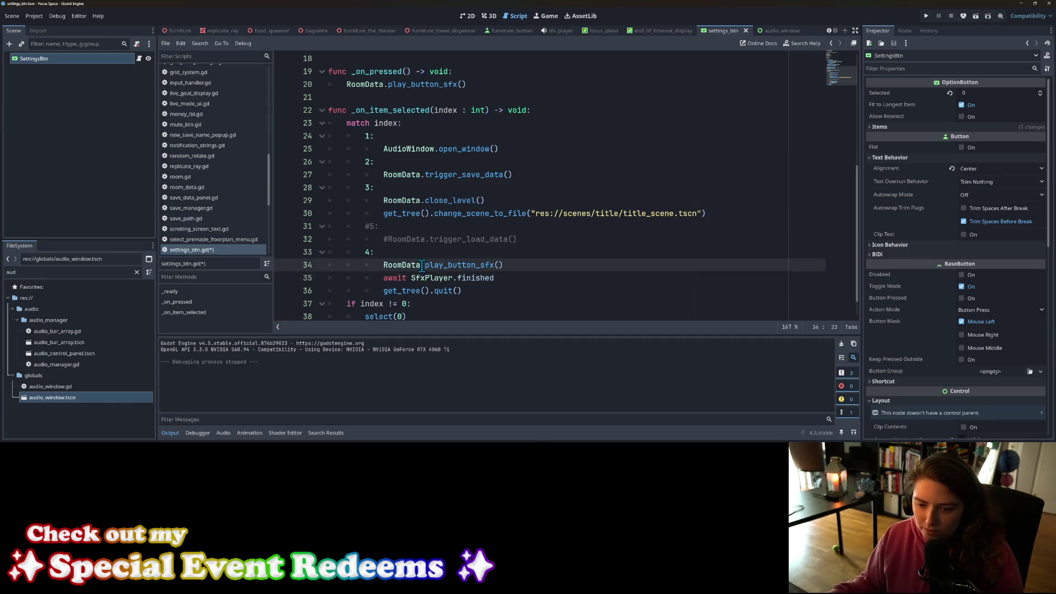
key(End)
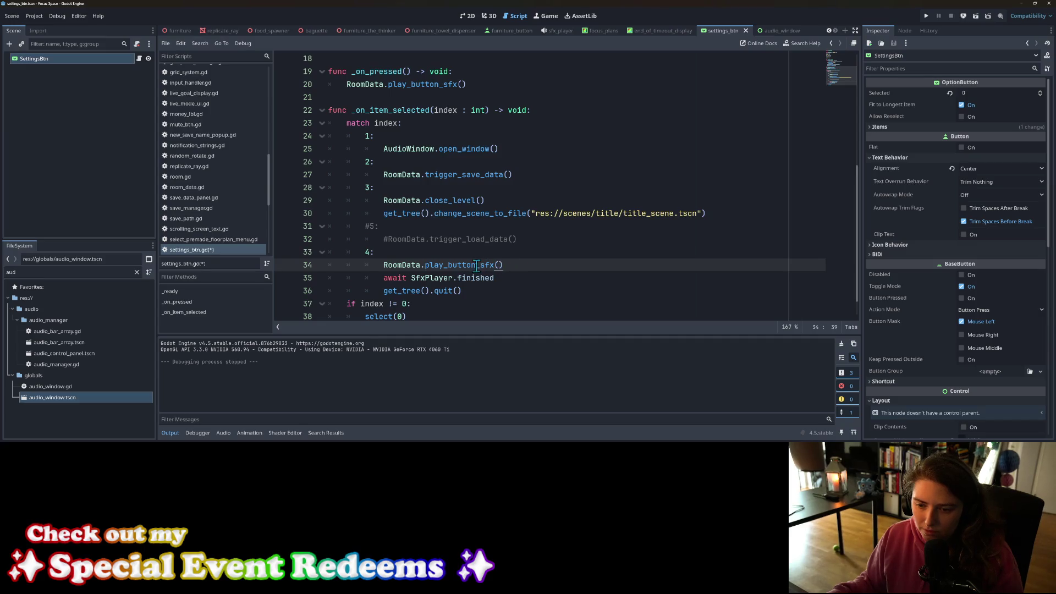
click(443, 187)
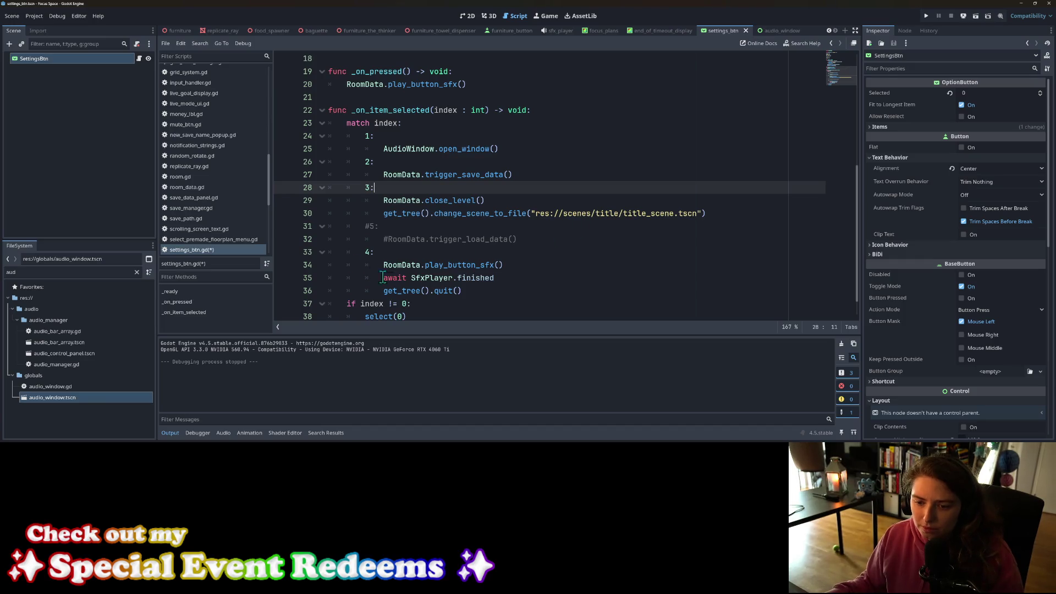
mouse_move(383, 264)
mouse_down()
mouse_move(503, 266)
mouse_move(526, 278)
mouse_up()
key(ctrl+c)
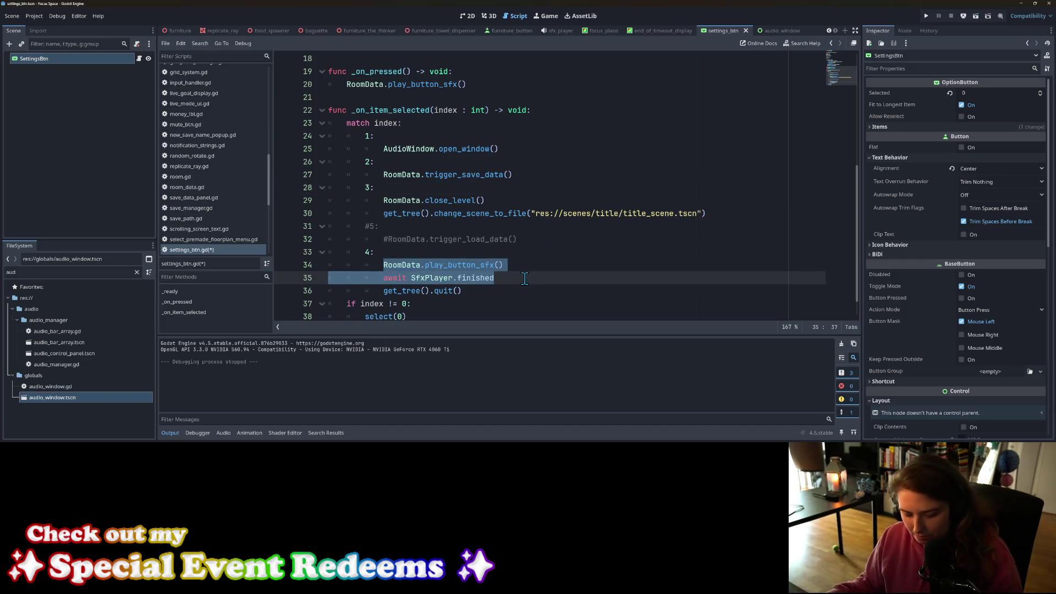
click(450, 277)
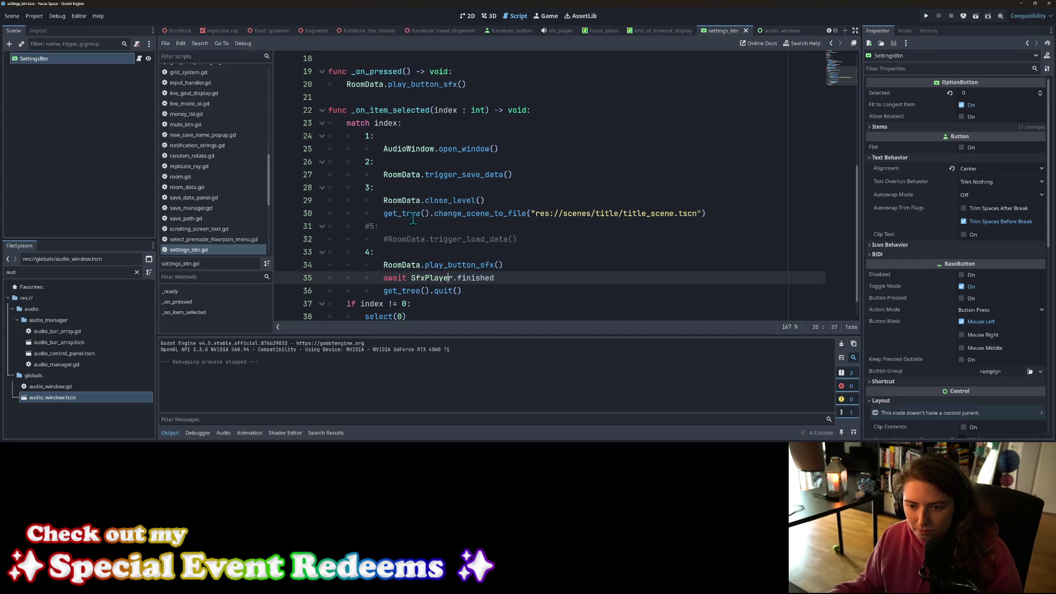
click(411, 189)
key(Return)
key(ctrl+v)
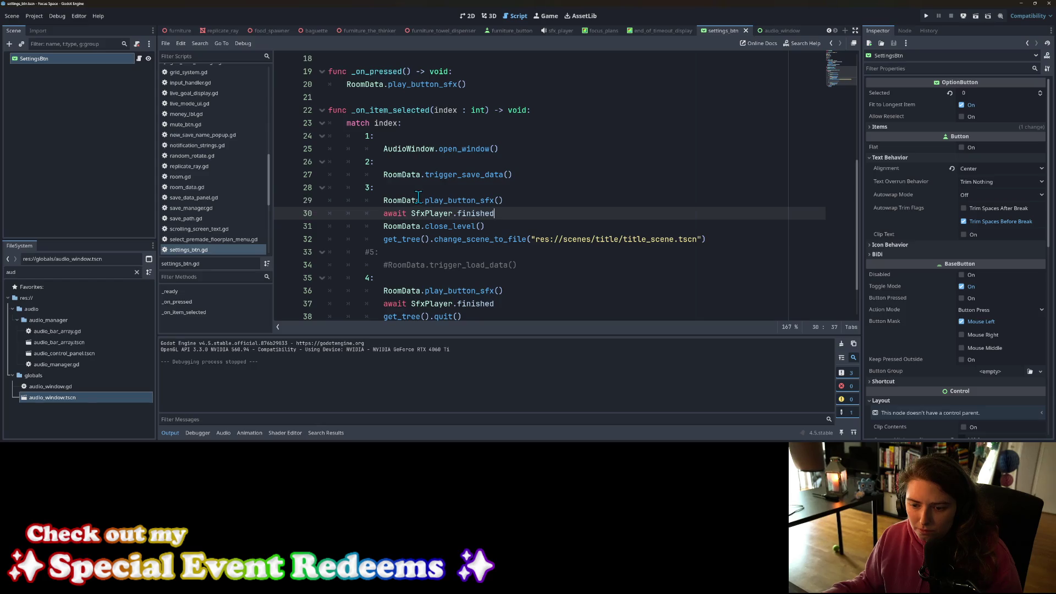
Insert RoomData.play_button_sfx() under both the case 2 and case 1 labels.
click(404, 162)
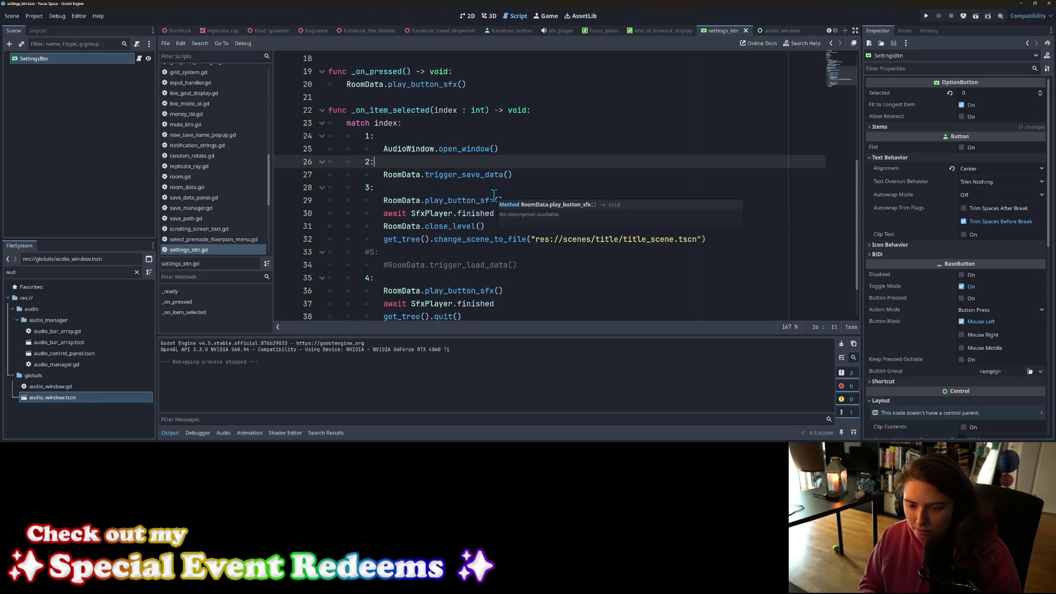
drag(383, 200, 420, 200)
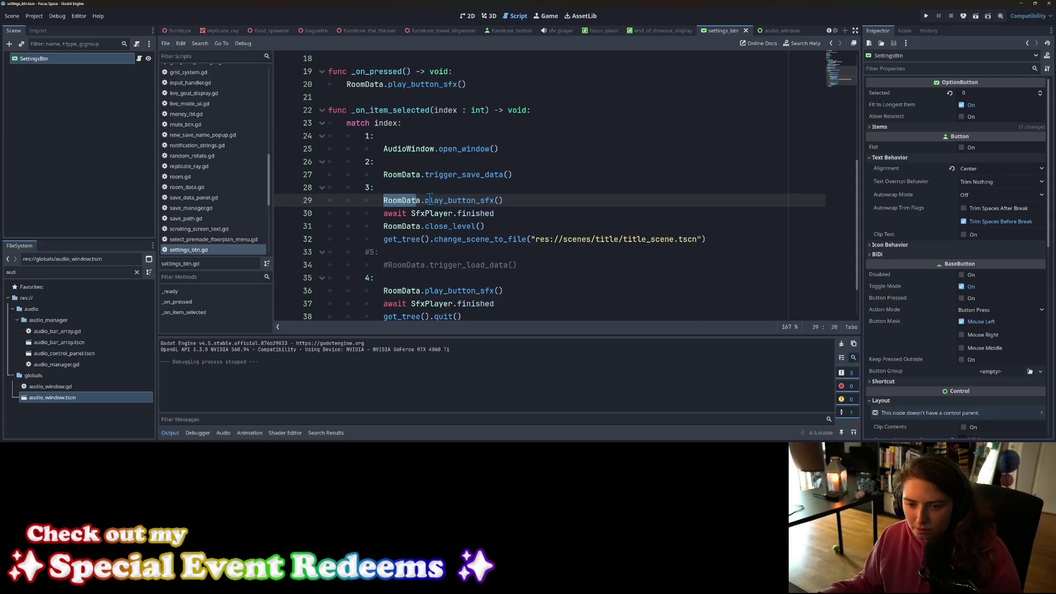
click(418, 165)
key(Return)
text(RoomData.play_button_sfx())
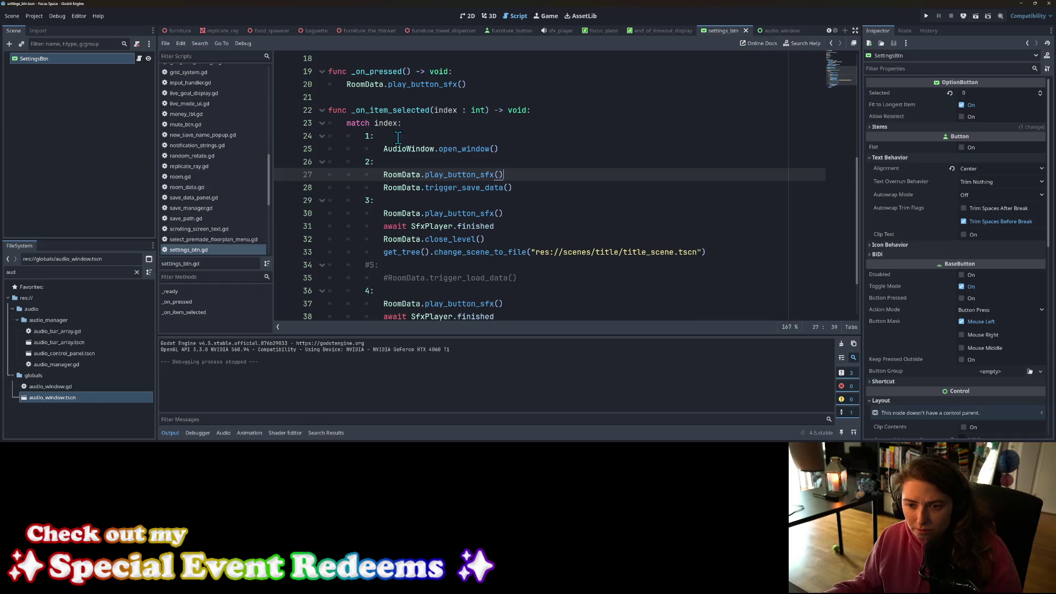
click(400, 136)
key(Return)
text(RoomData.play_button_sfx())
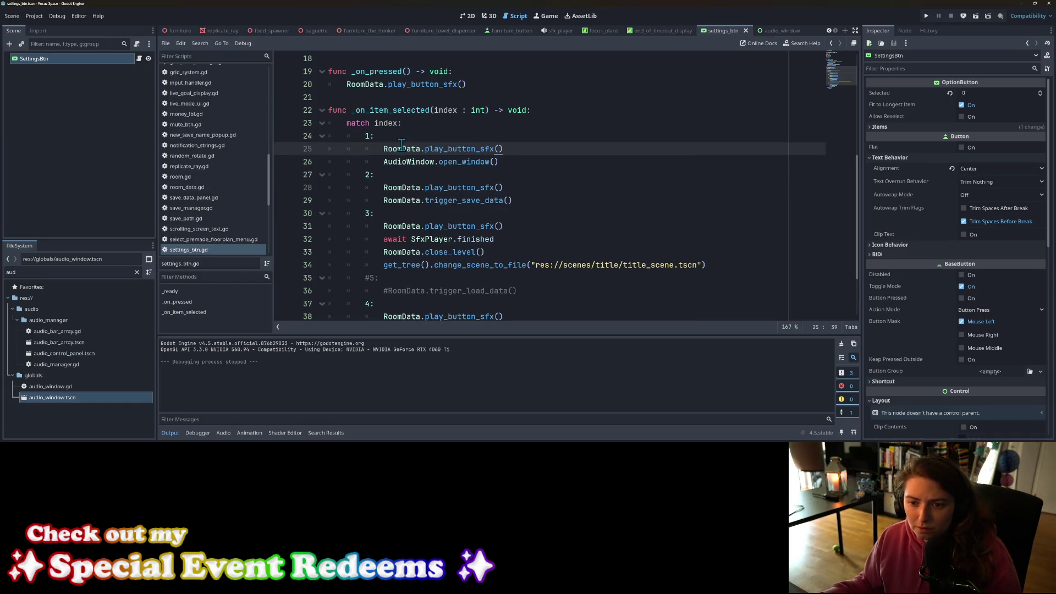
click(931, 18)
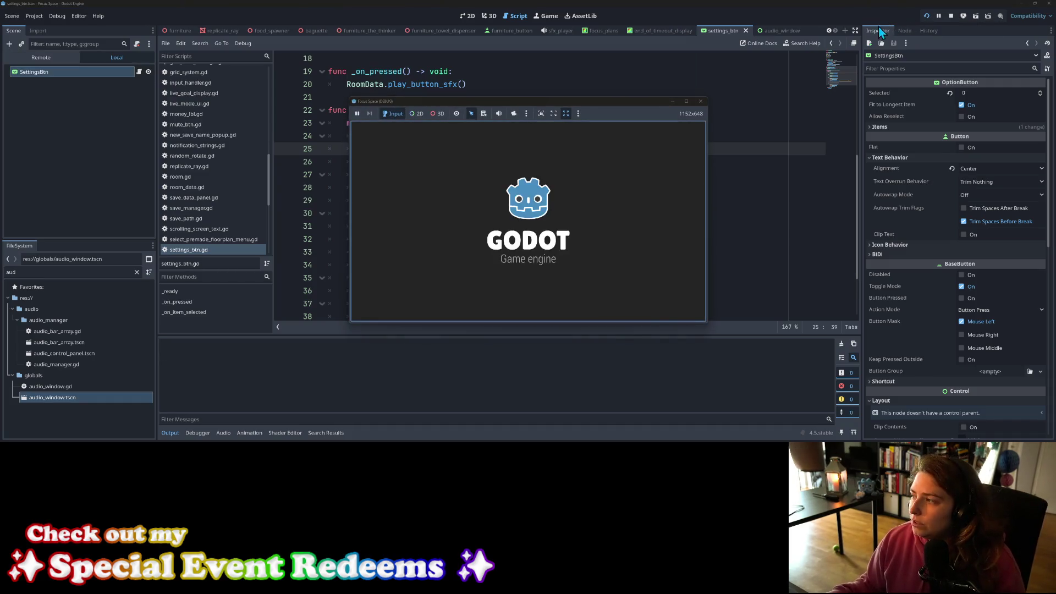
click(532, 243)
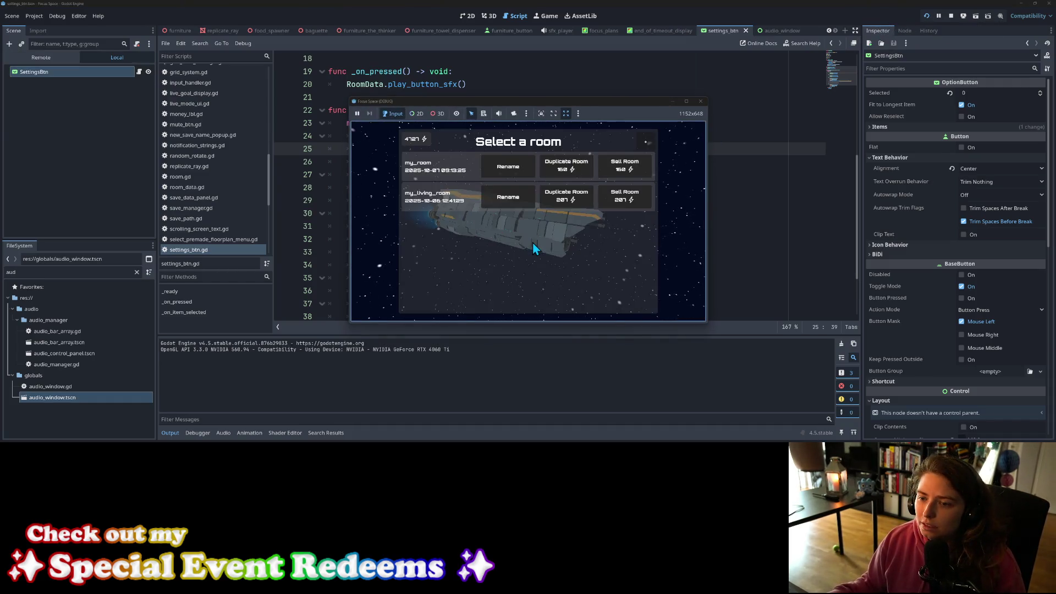
click(432, 197)
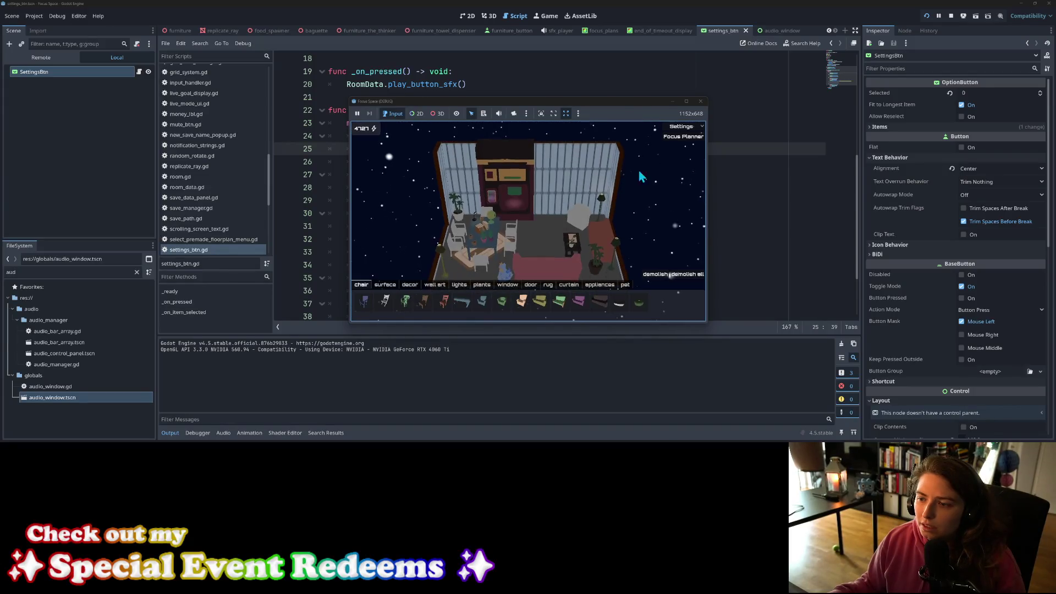
click(681, 126)
click(681, 148)
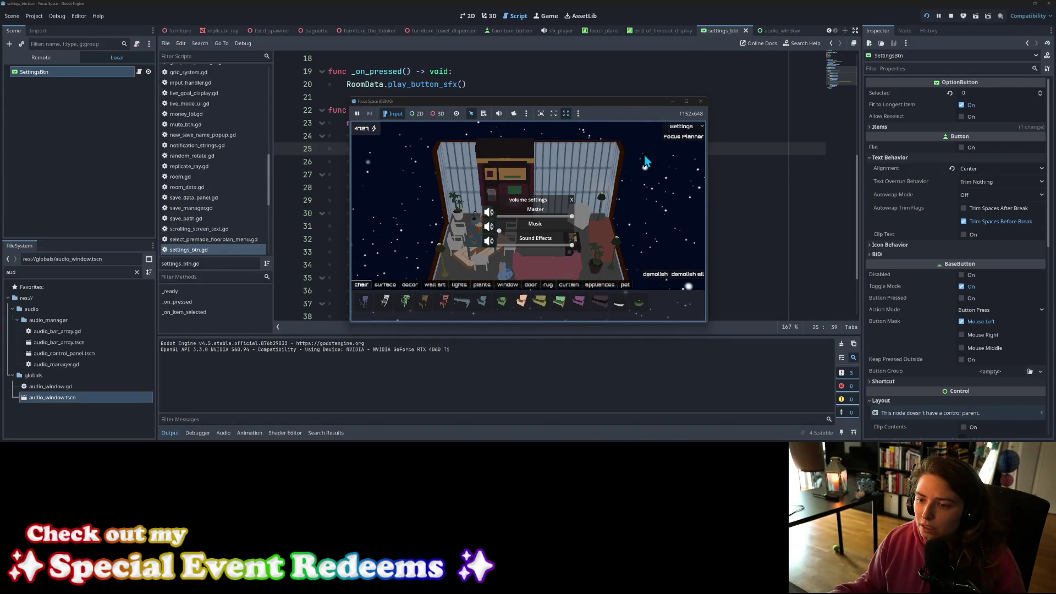
click(572, 200)
click(682, 127)
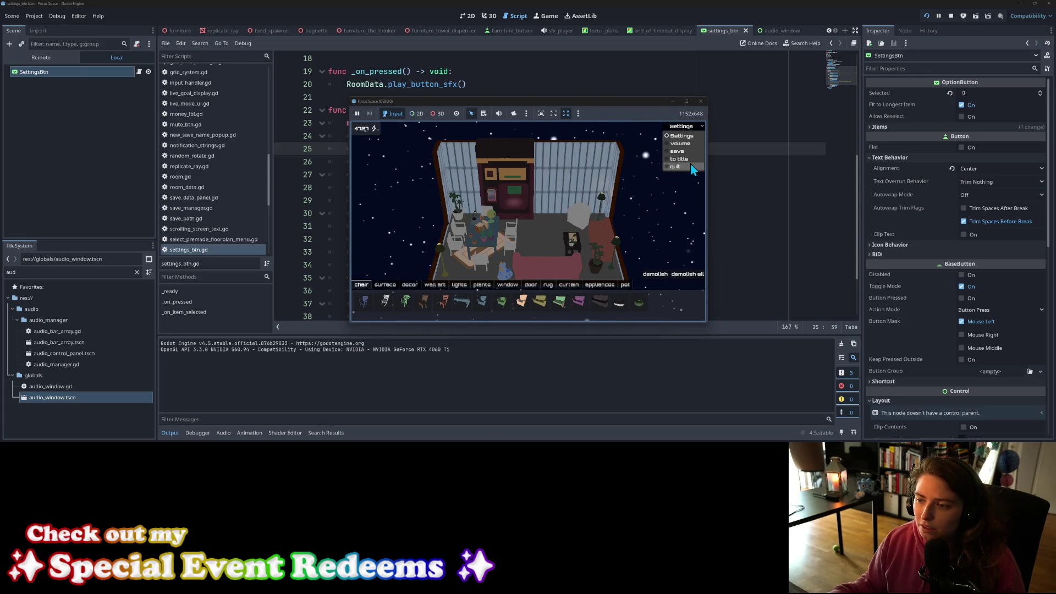
click(691, 161)
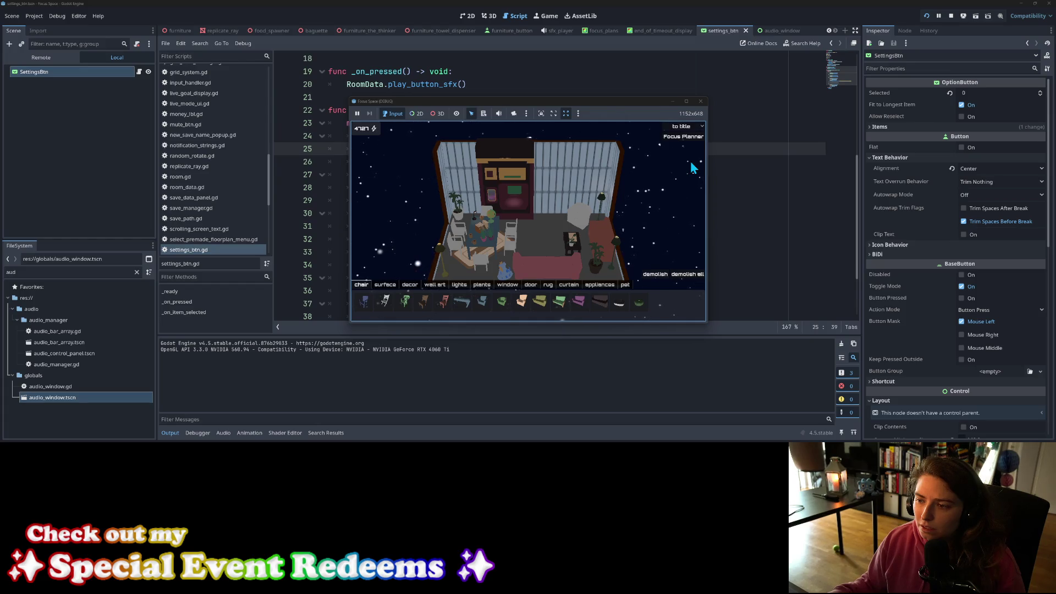
click(528, 240)
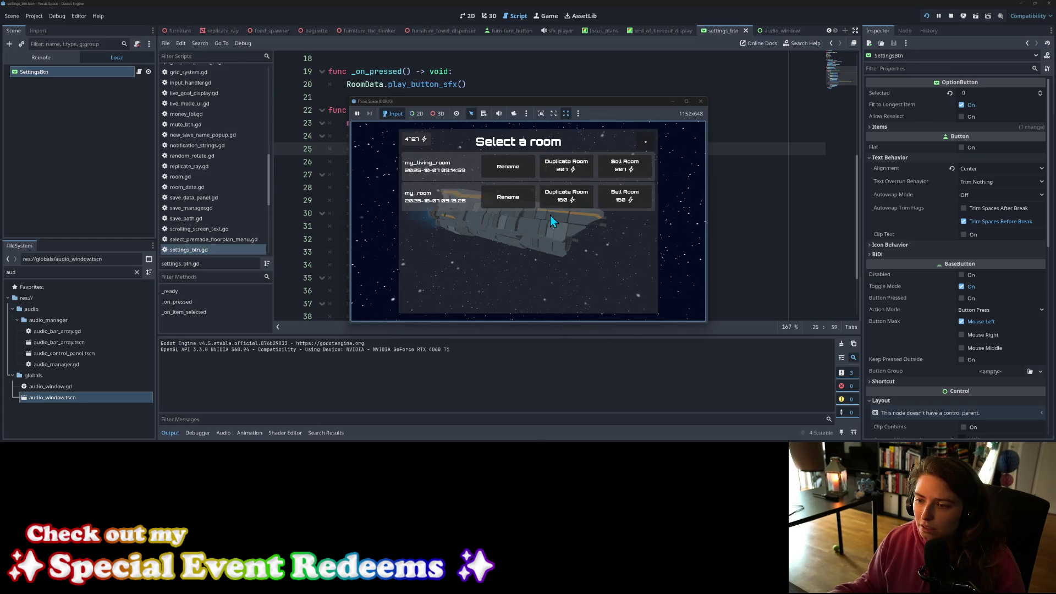
click(435, 174)
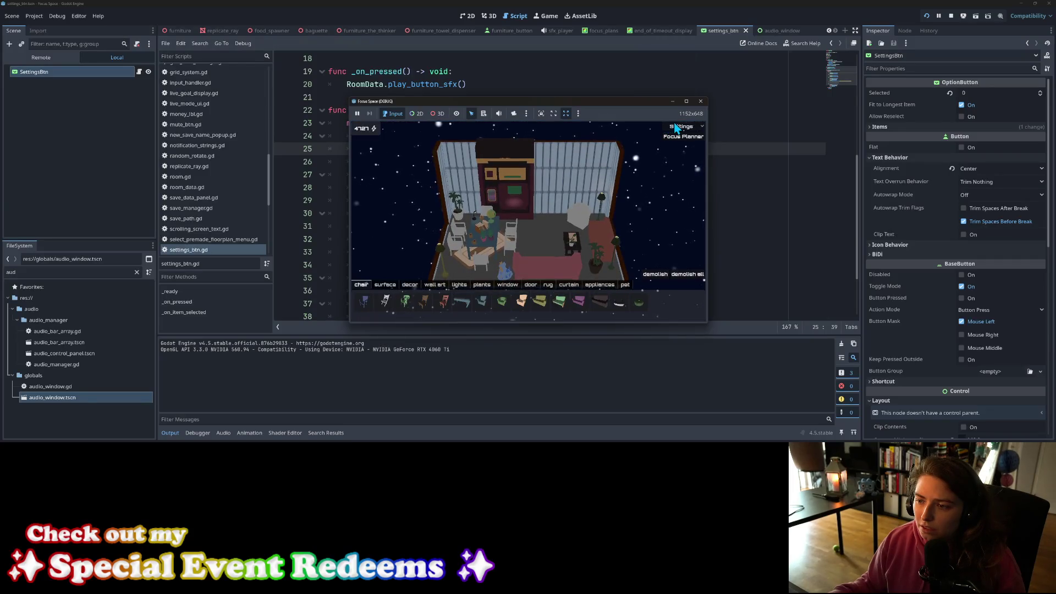
click(677, 128)
click(685, 167)
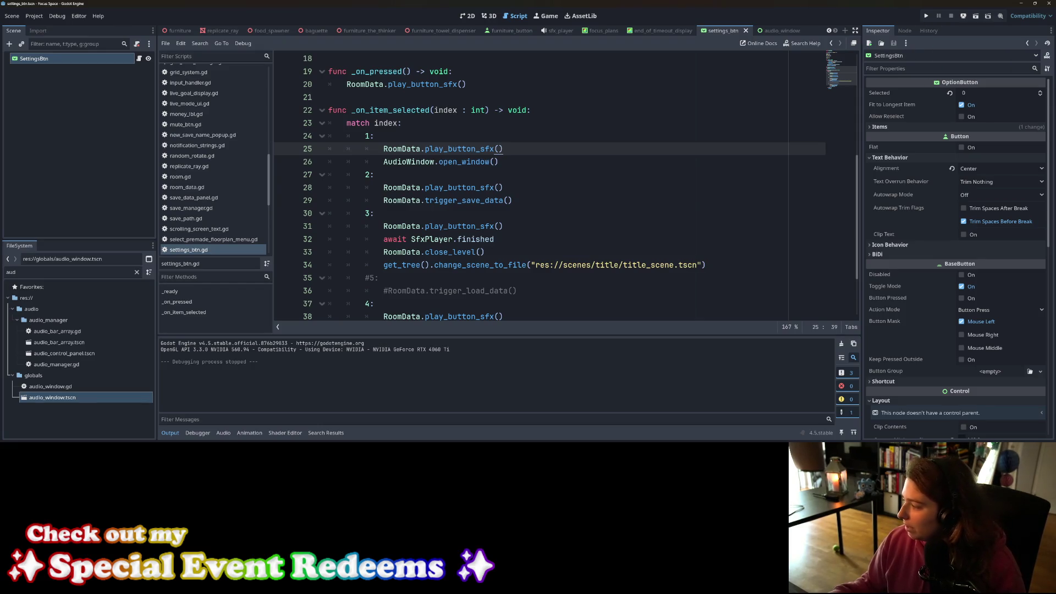
Commit the 50 files to main as 'adds ui sfx everywhere', push to origin, and minimize GitHub Desktop.
key(alt+Tab)
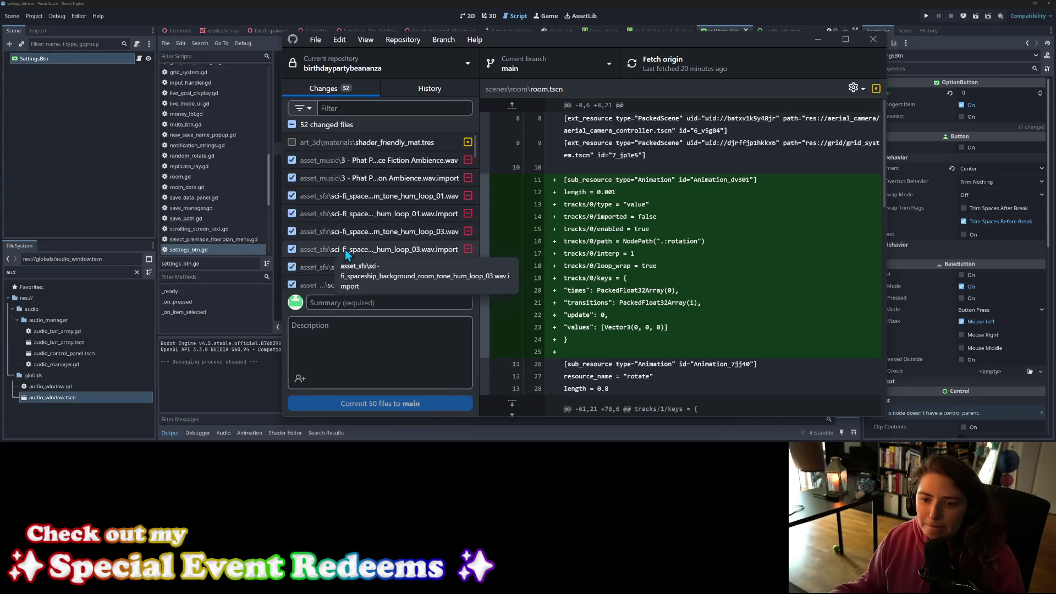
scroll(345, 249, down, 3)
scroll(345, 250, down, 10)
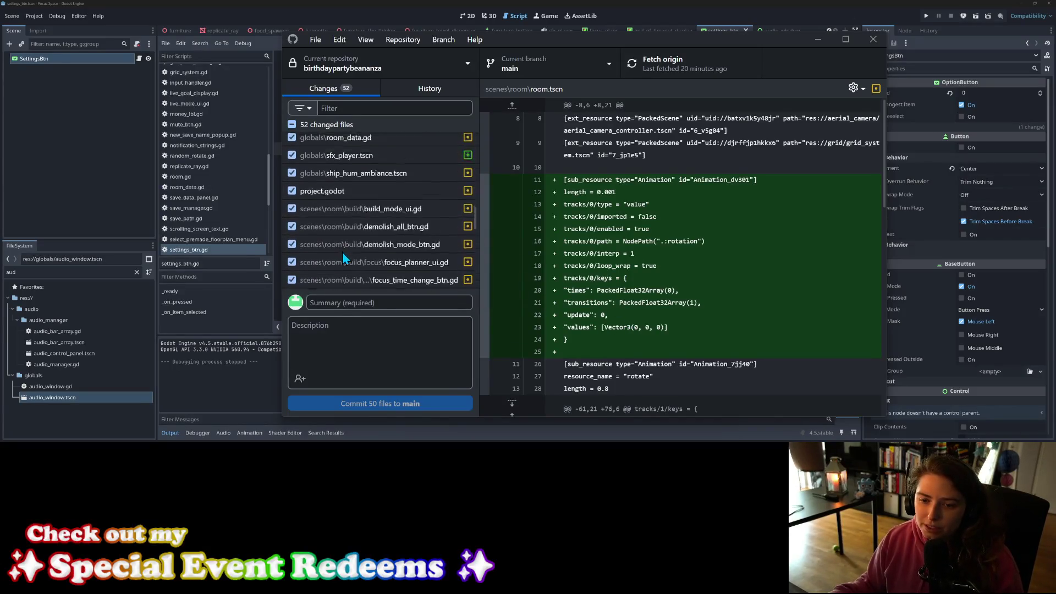
click(432, 304)
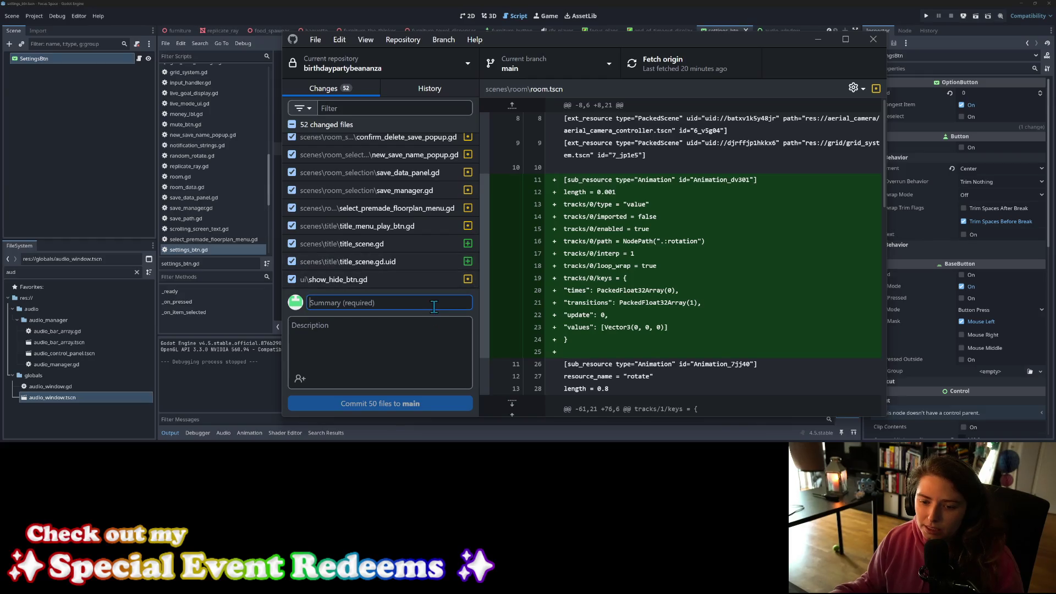
text(adds ui sfx e)
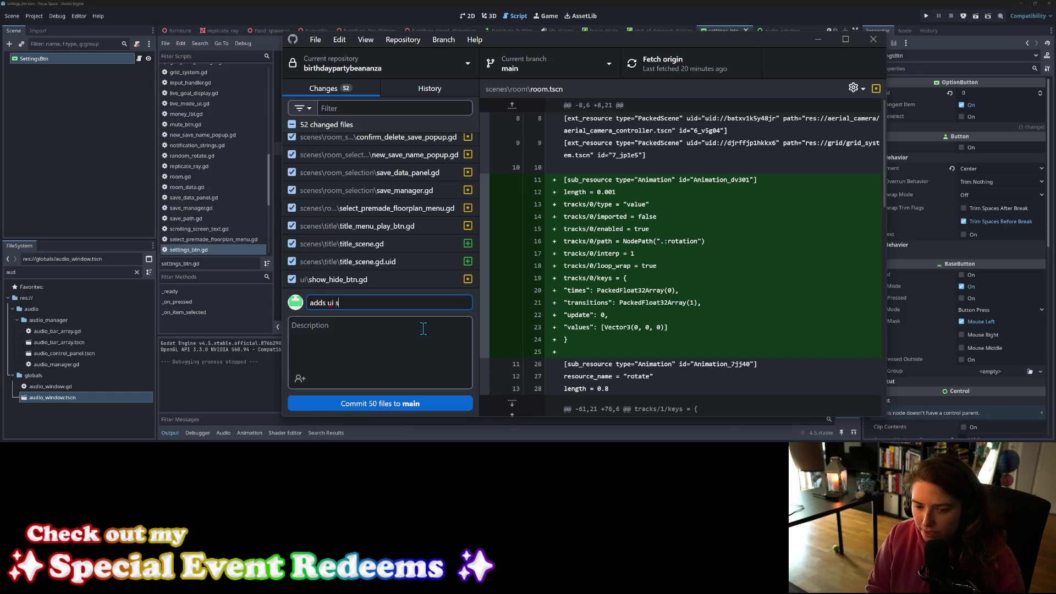
text(verywhere)
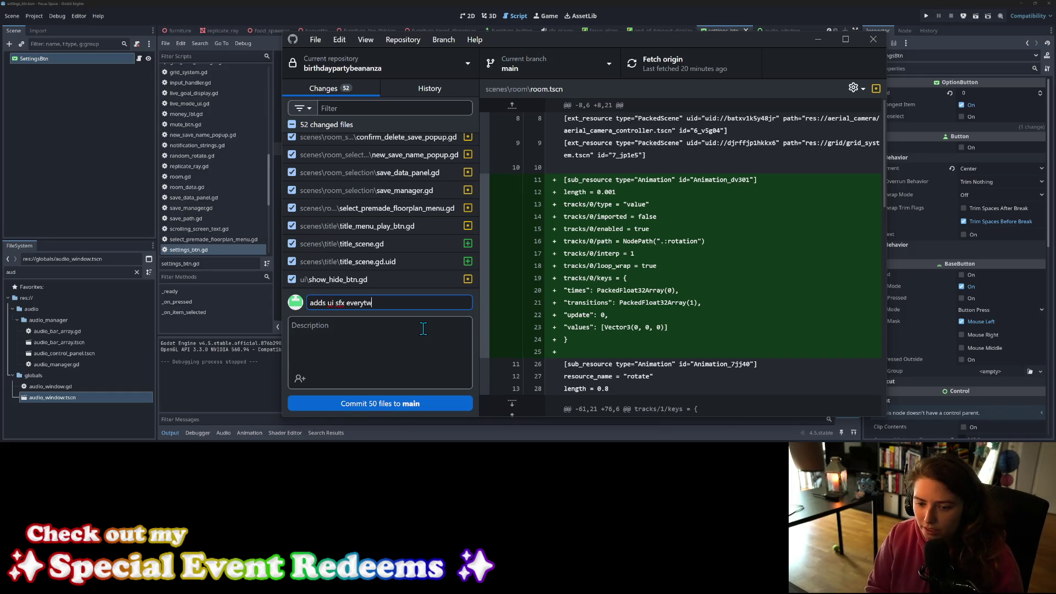
click(414, 402)
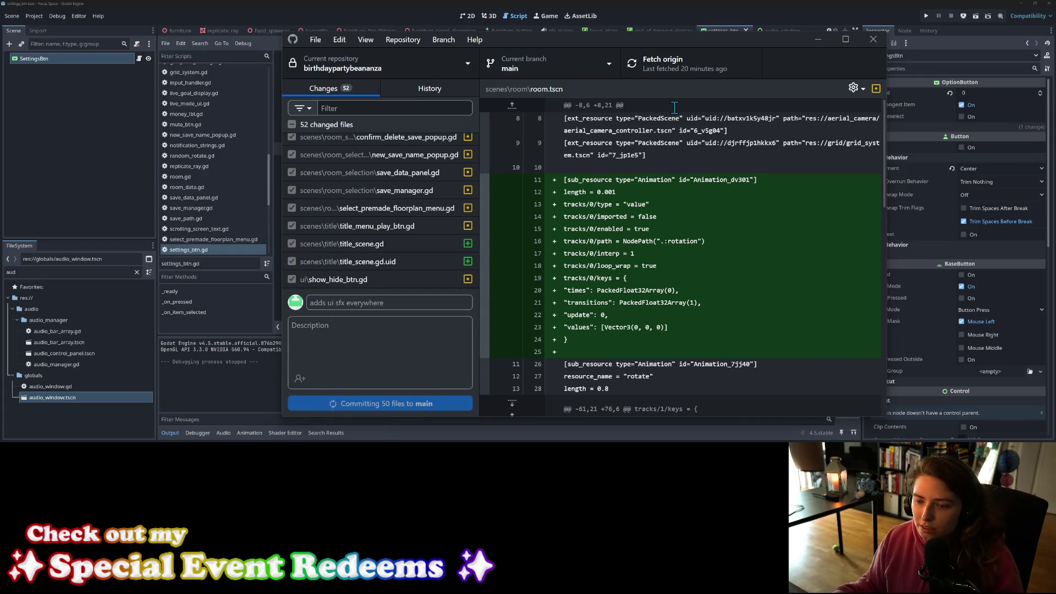
click(701, 72)
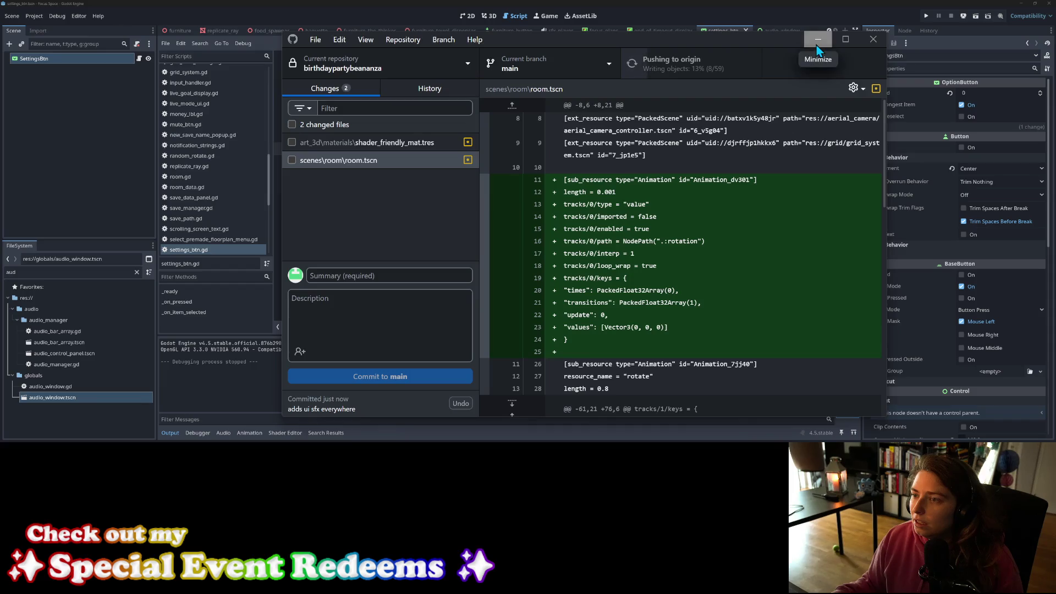
click(817, 39)
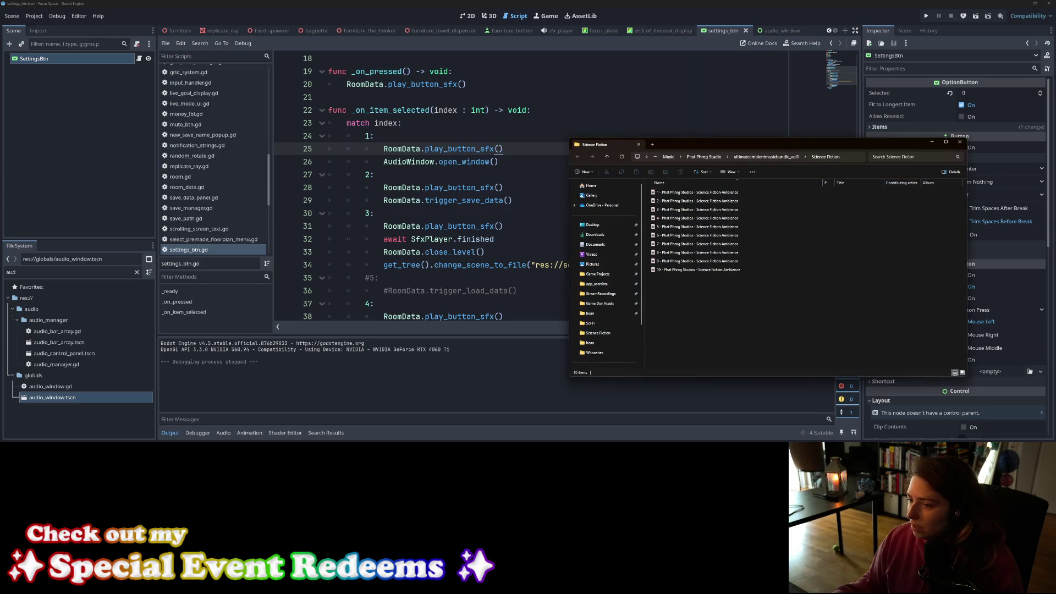
Play all ten ambience tracks in Media Player, skip to track 2, then minimize Media Player and Explorer.
drag(729, 348, 688, 185)
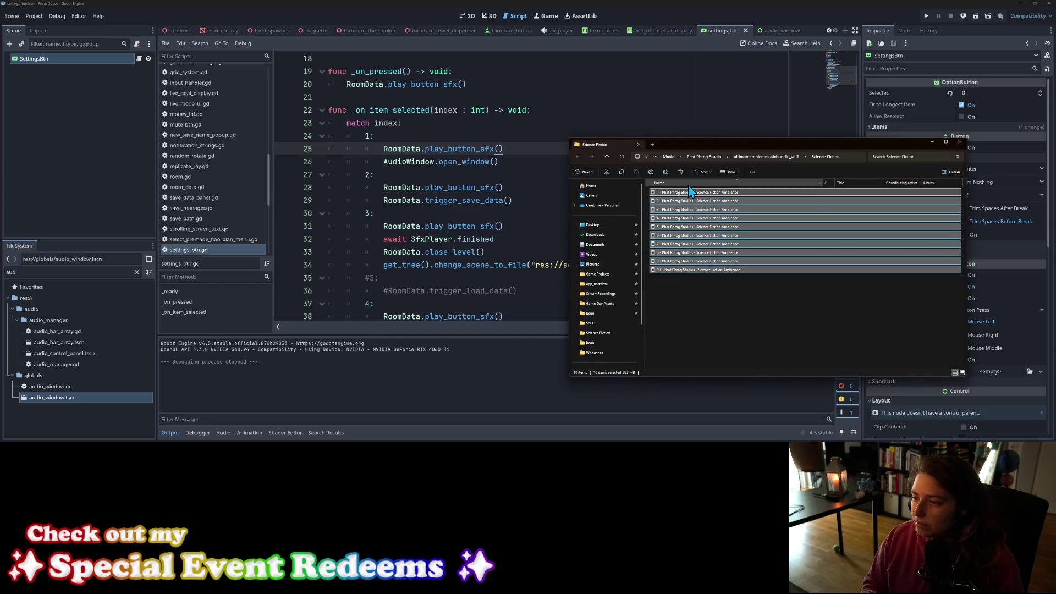
key(Return)
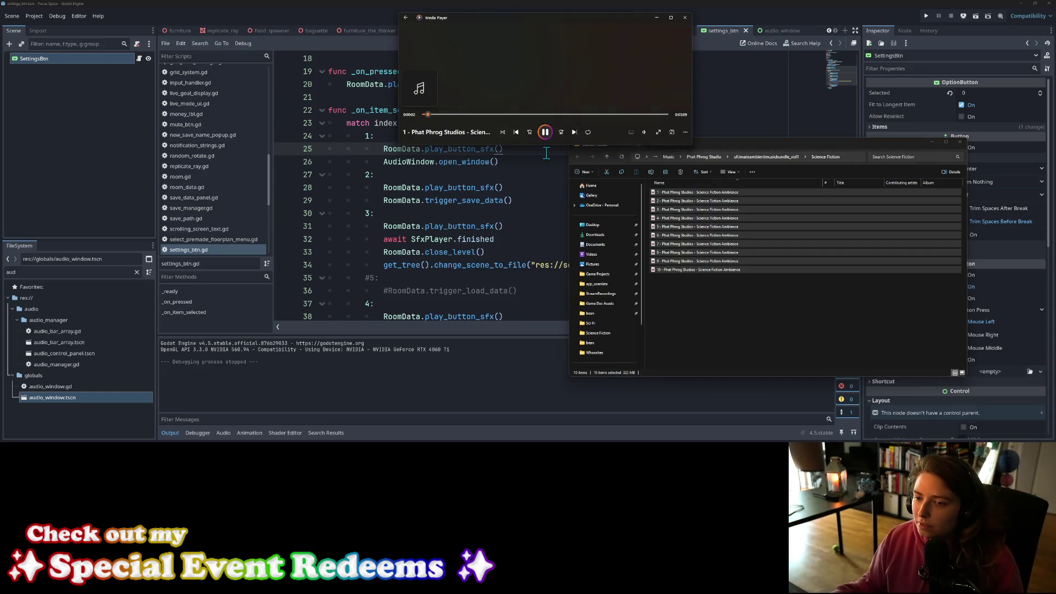
click(643, 133)
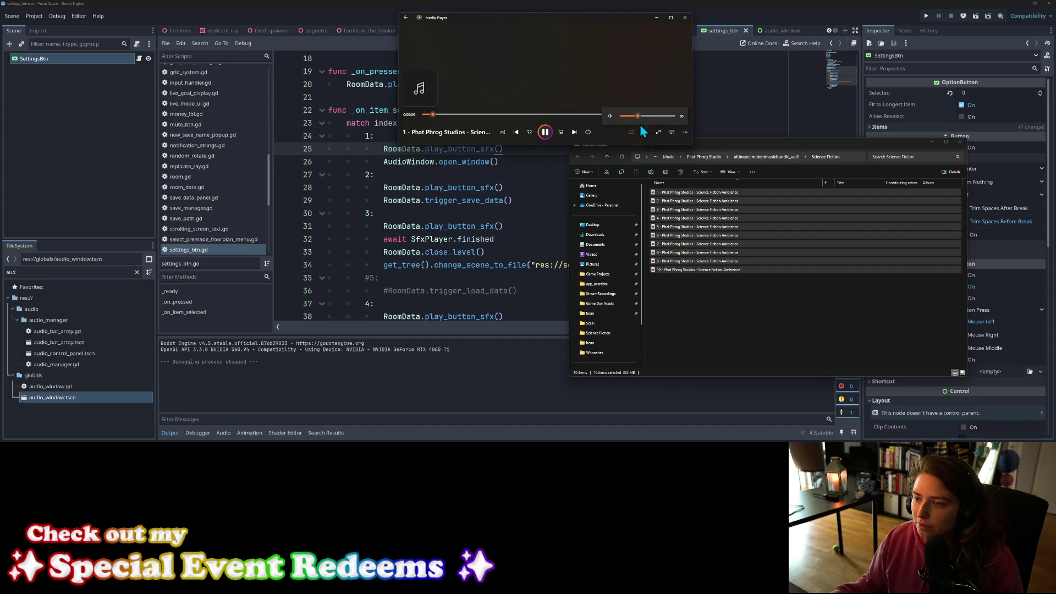
click(574, 133)
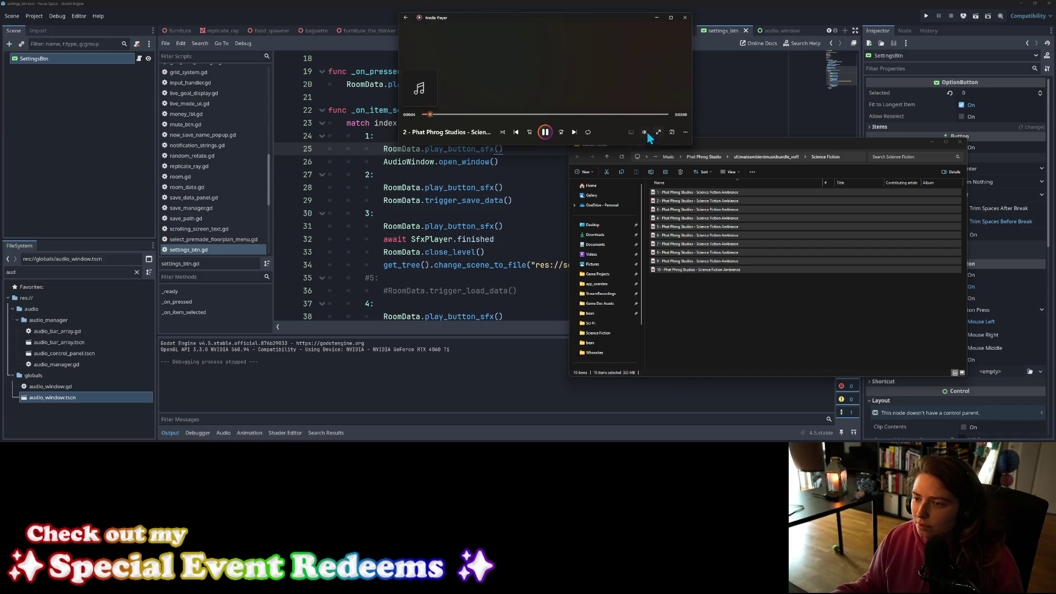
mouse_move(645, 133)
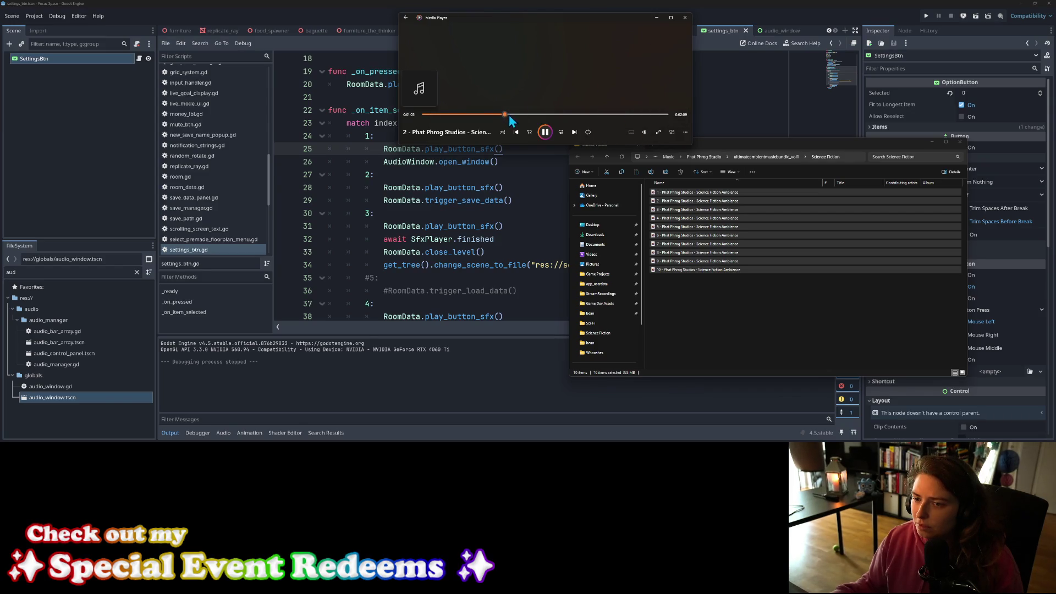
click(654, 22)
click(729, 3)
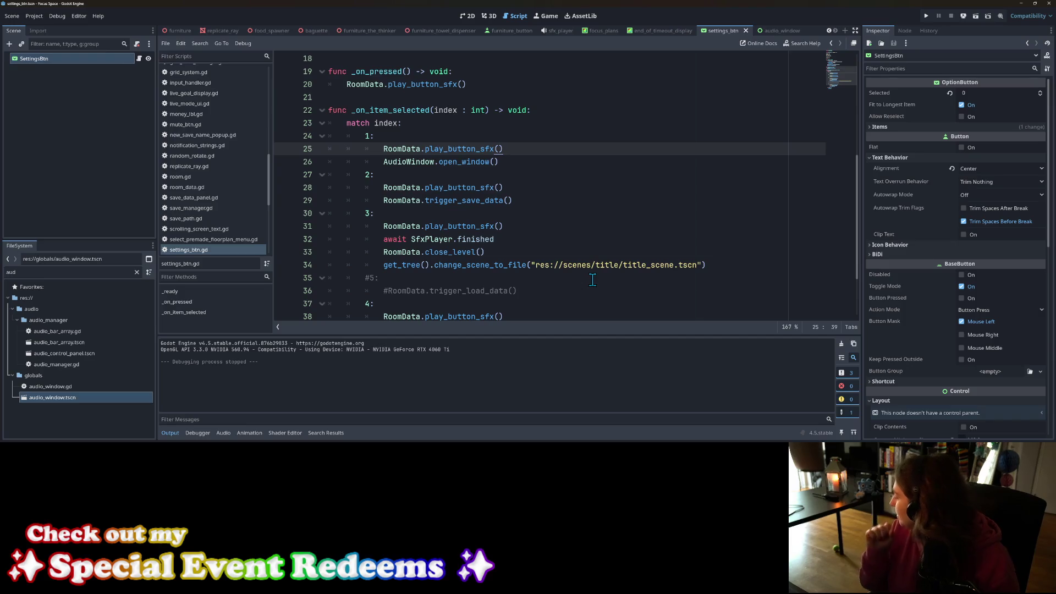
Check GitHub Desktop shows the push finished, then drag the sfx card from In Progress to Done in Trello.
key(alt+Tab)
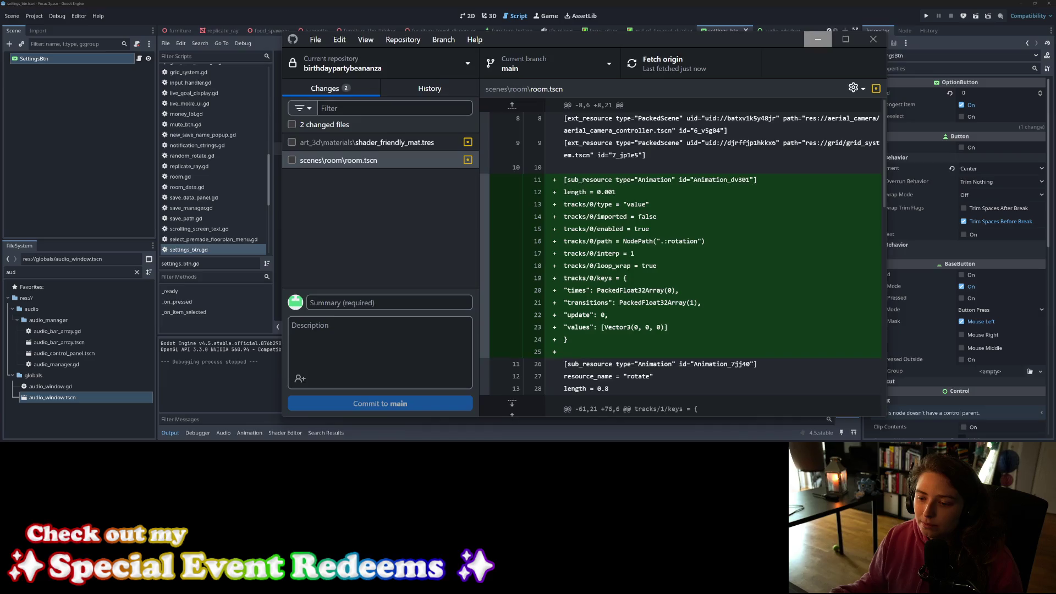
click(818, 39)
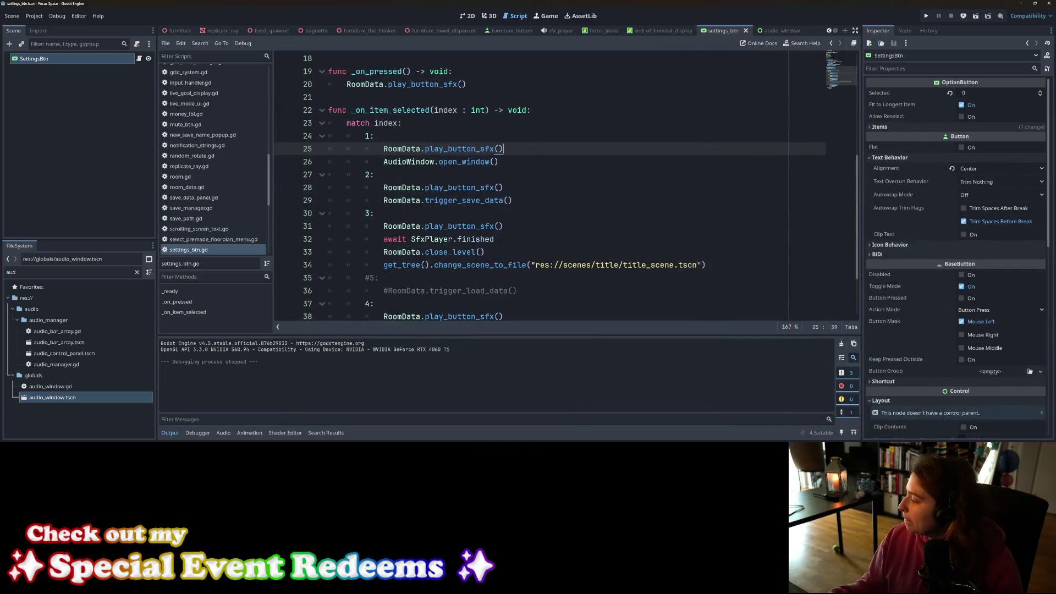
key(alt+Tab)
drag(484, 159, 664, 160)
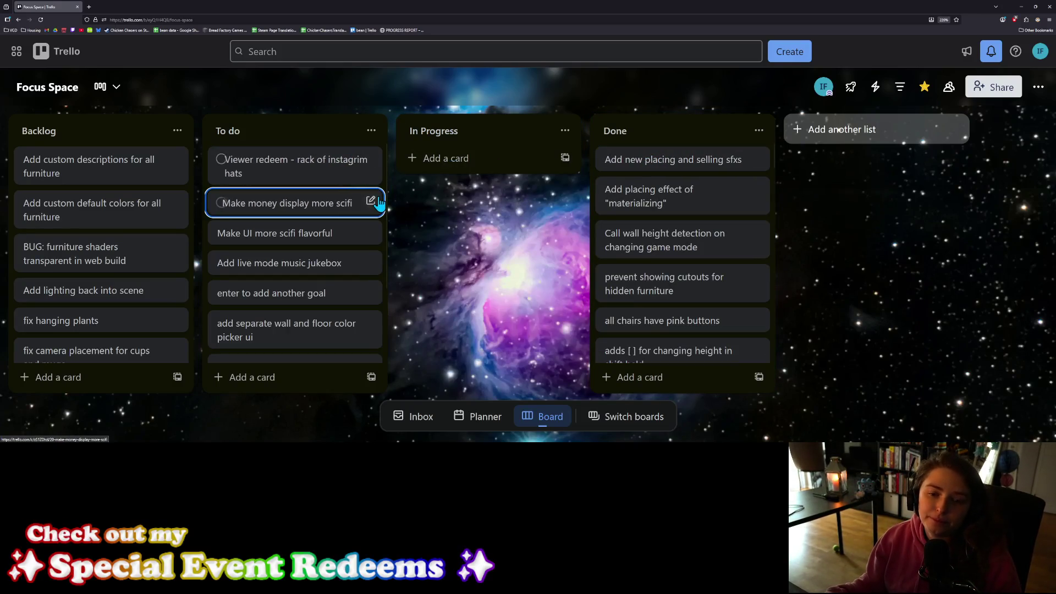
Drag the 'enter to add another goal' card from To do into In Progress.
scroll(295, 264, down, 3)
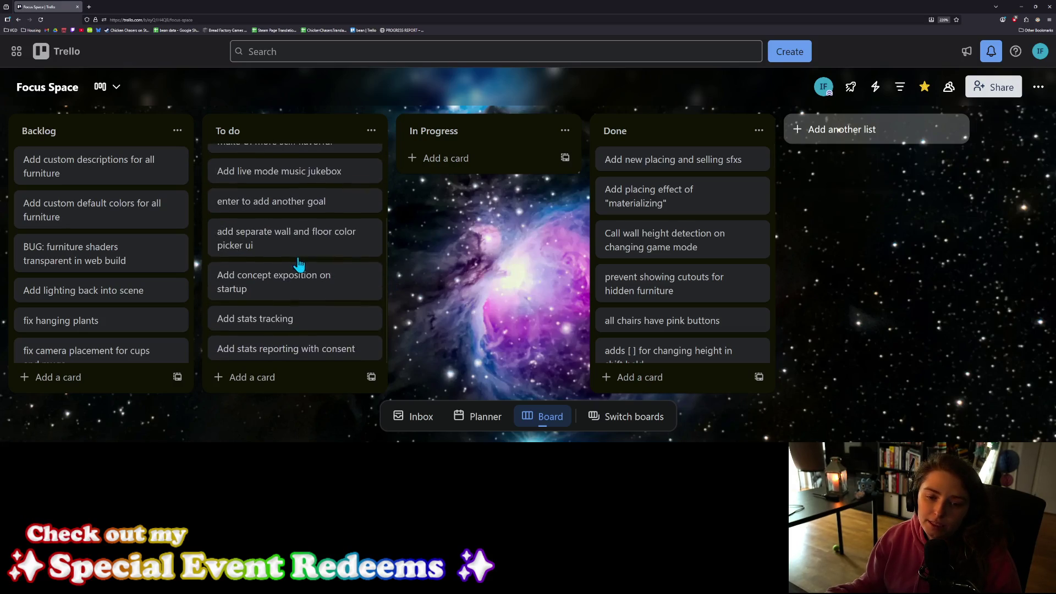
drag(323, 208, 473, 183)
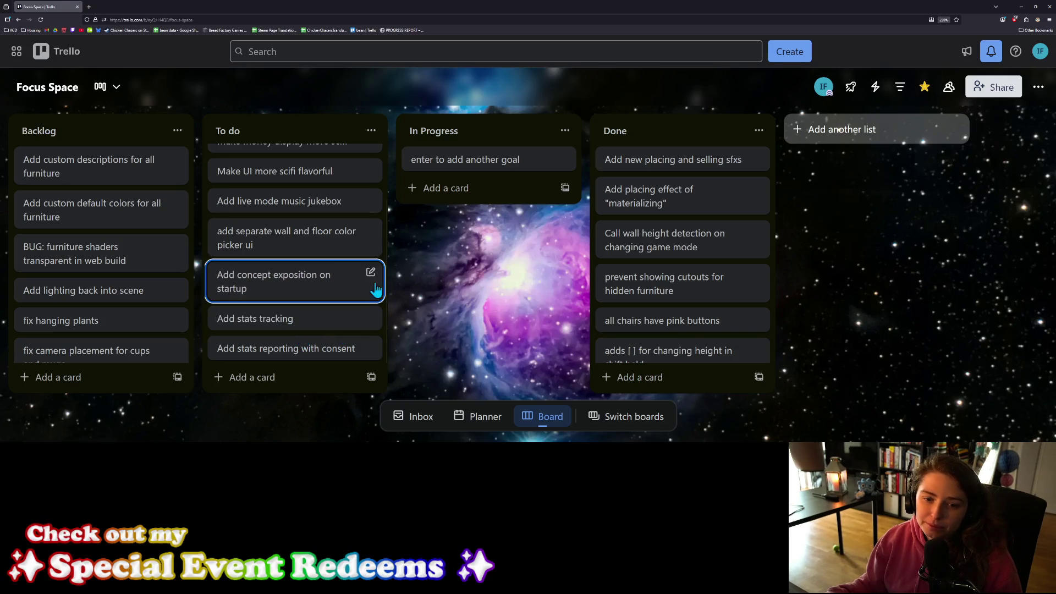
scroll(347, 289, up, 2)
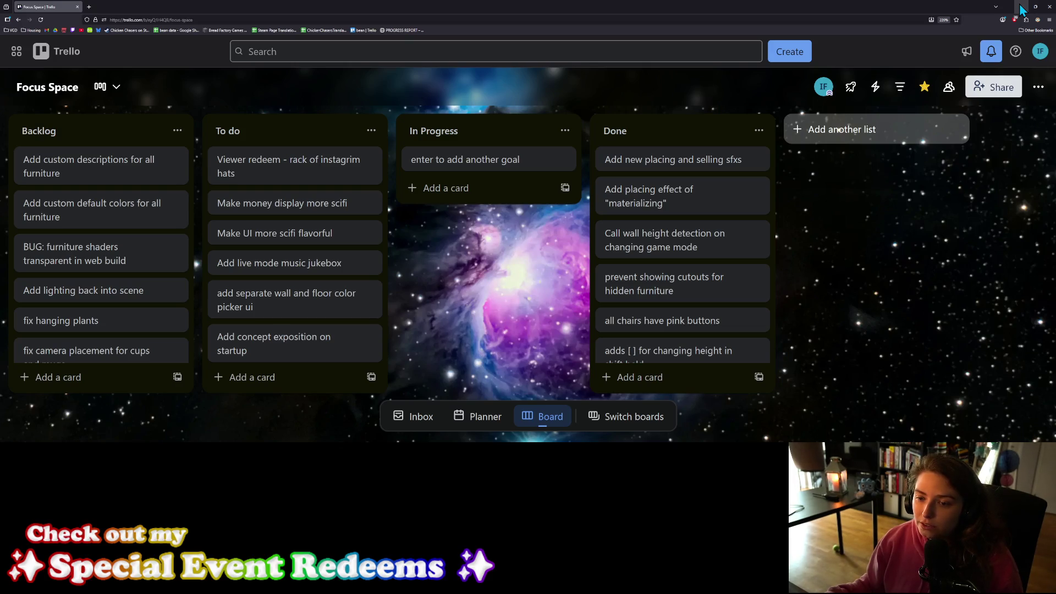
Close the settings_btn, end_of_timeout_display, audio_window and other leftover script tabs.
click(1020, 8)
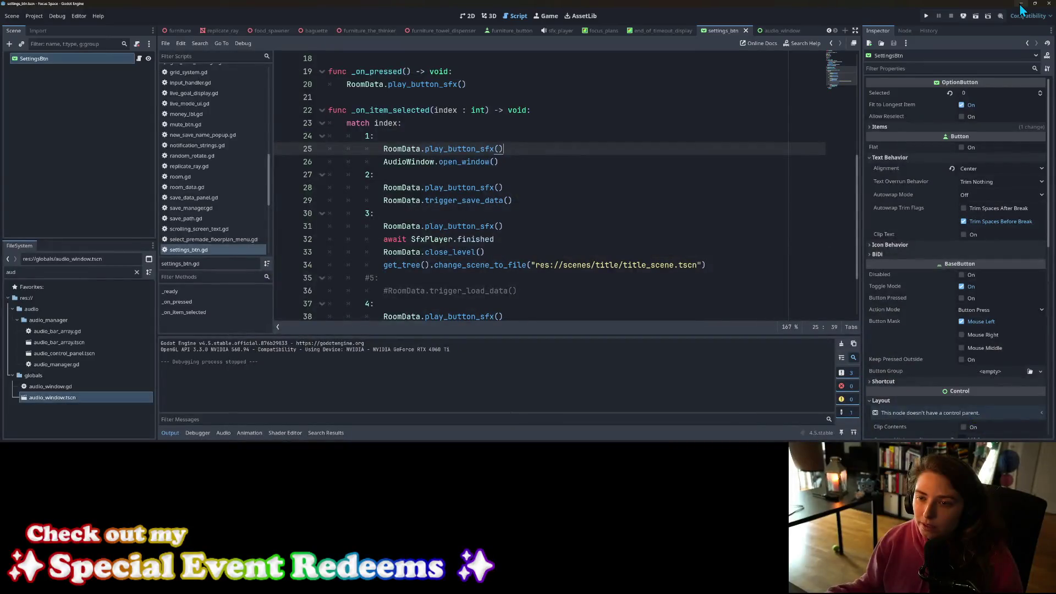
click(600, 252)
scroll(596, 256, up, 4)
scroll(596, 256, down, 2)
scroll(583, 252, up, 3)
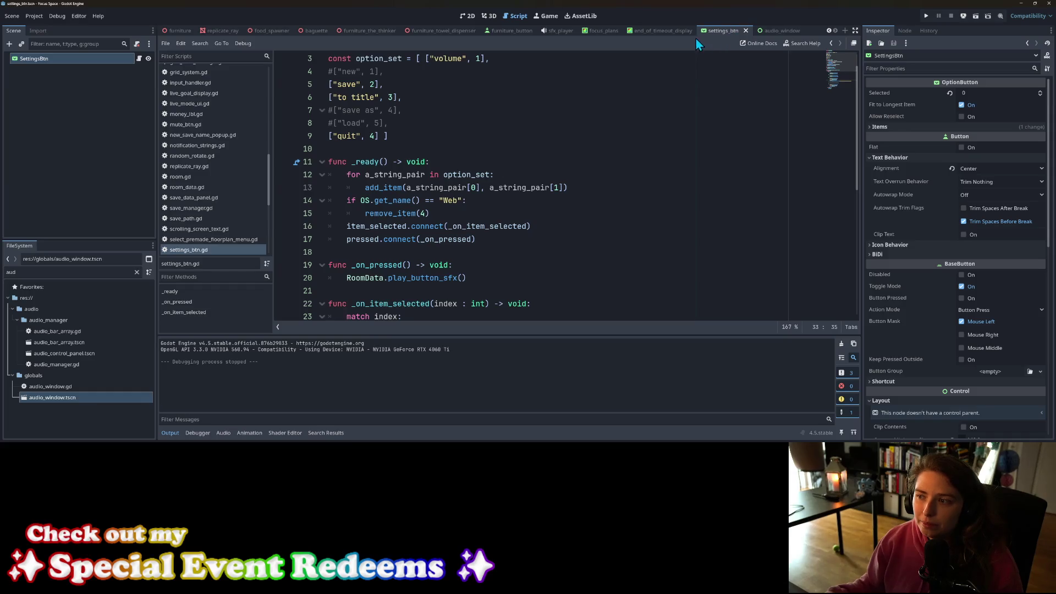
click(746, 31)
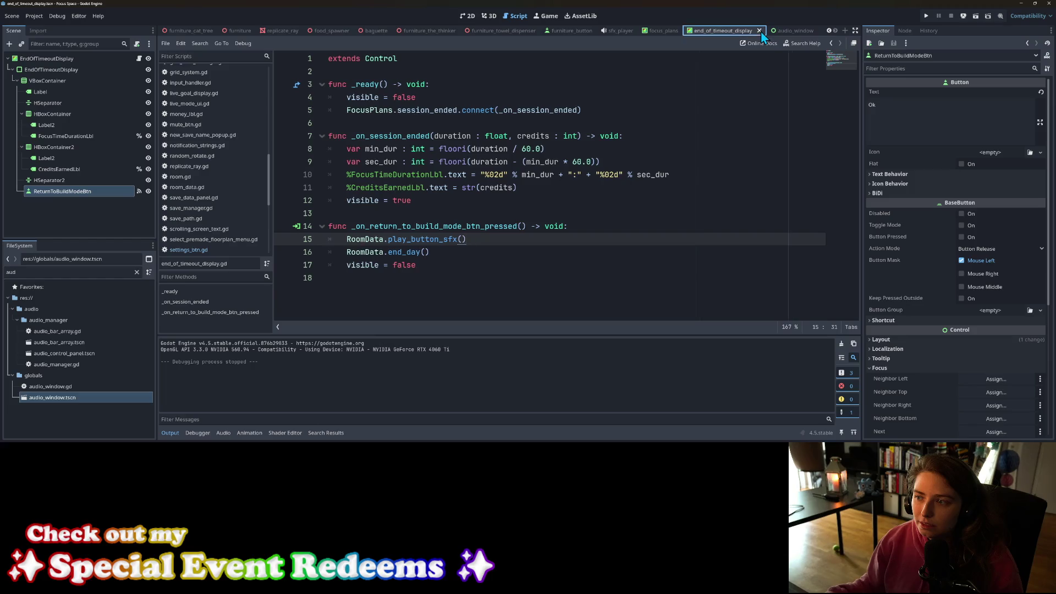
click(759, 30)
click(781, 31)
click(795, 31)
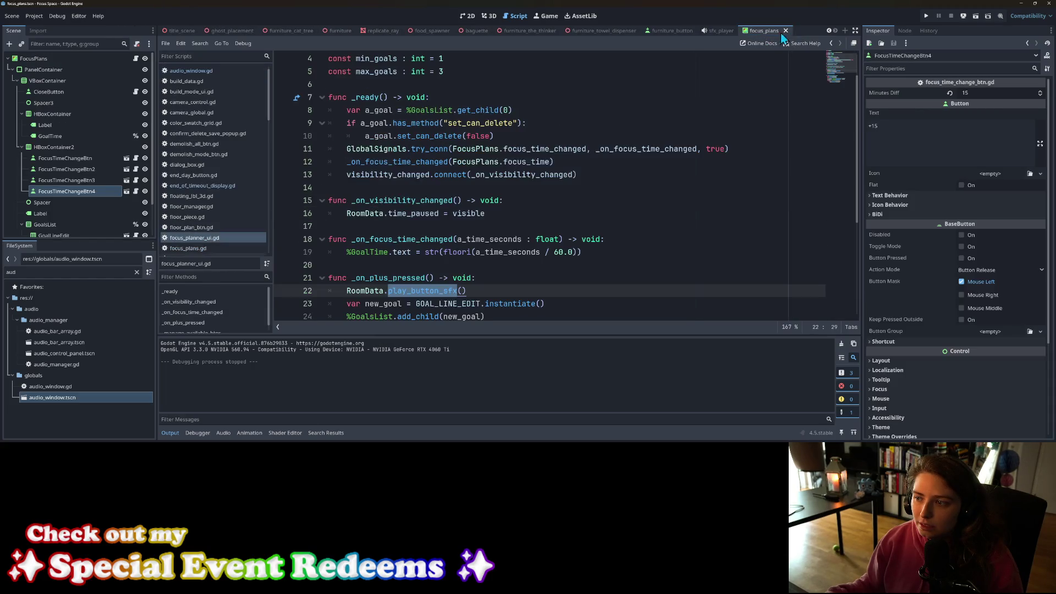
Filter the FileSystem dock for 'goal' and open goal_line_edit.tscn.
click(36, 273)
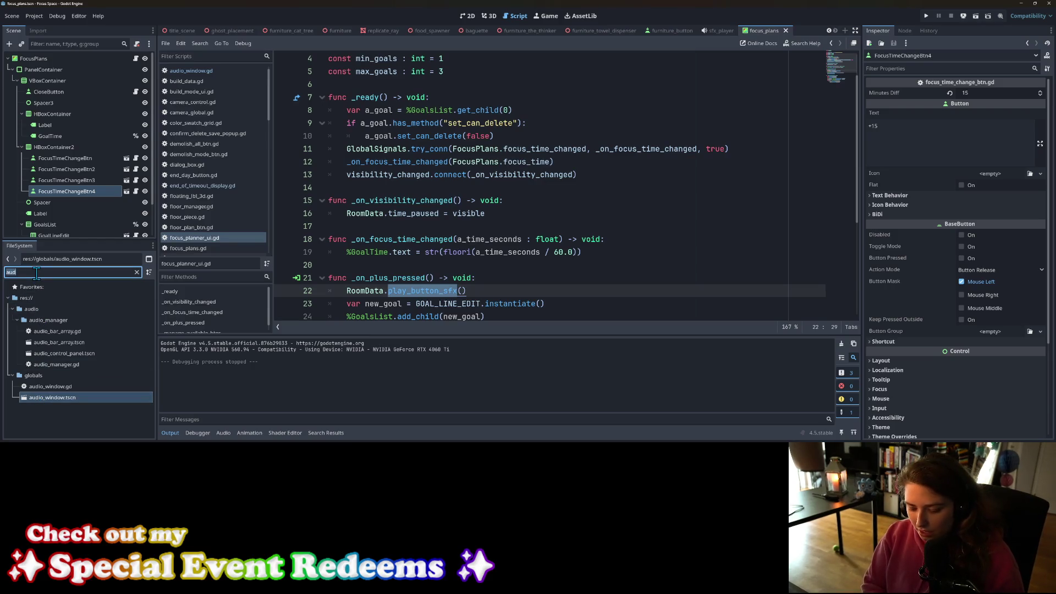
text(focu)
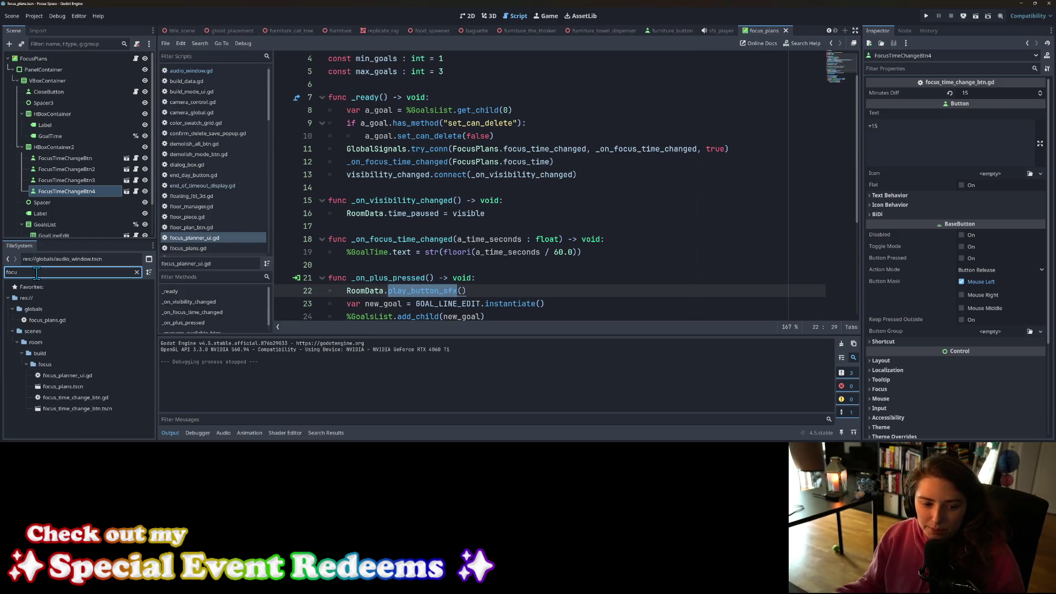
key(BackSpace)
key(BackSpace)
key(BackSpace)
text(goal)
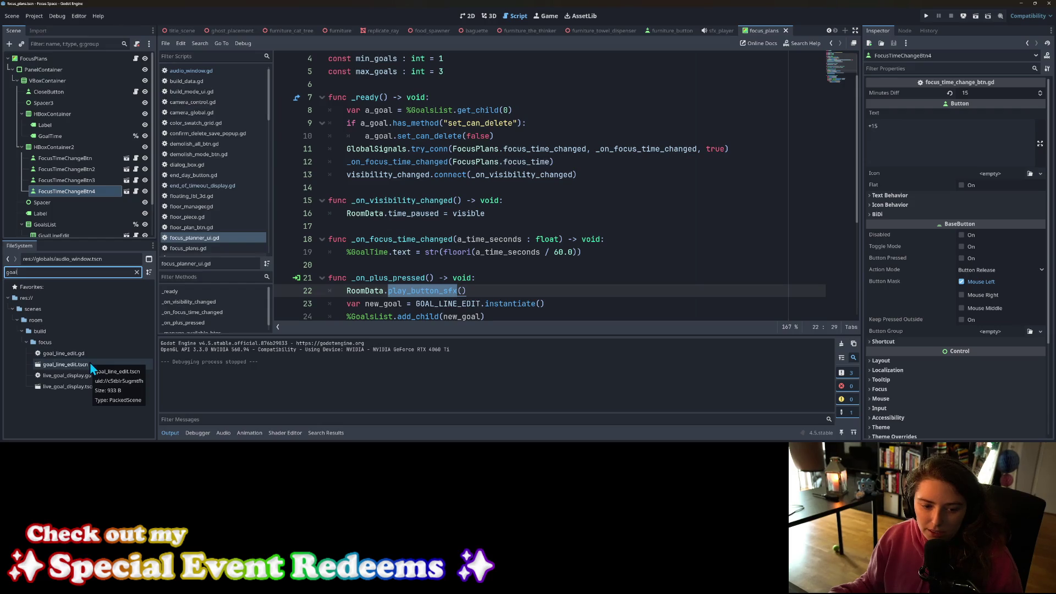
double_click(90, 363)
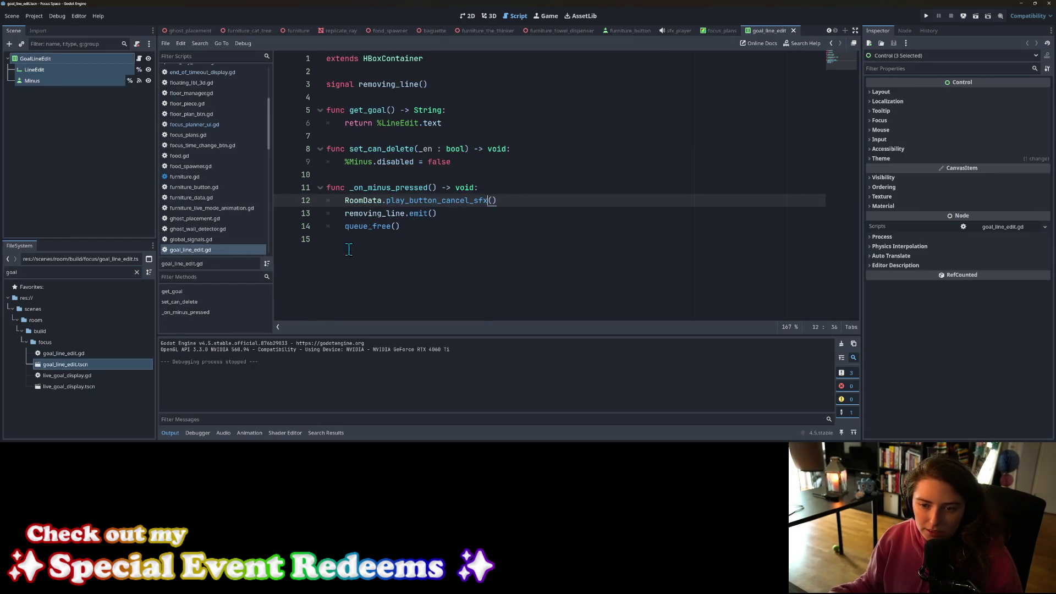
Connect the LineEdit's text_submitted signal to a new _on_line_edit_text_submitted method.
click(421, 188)
click(411, 150)
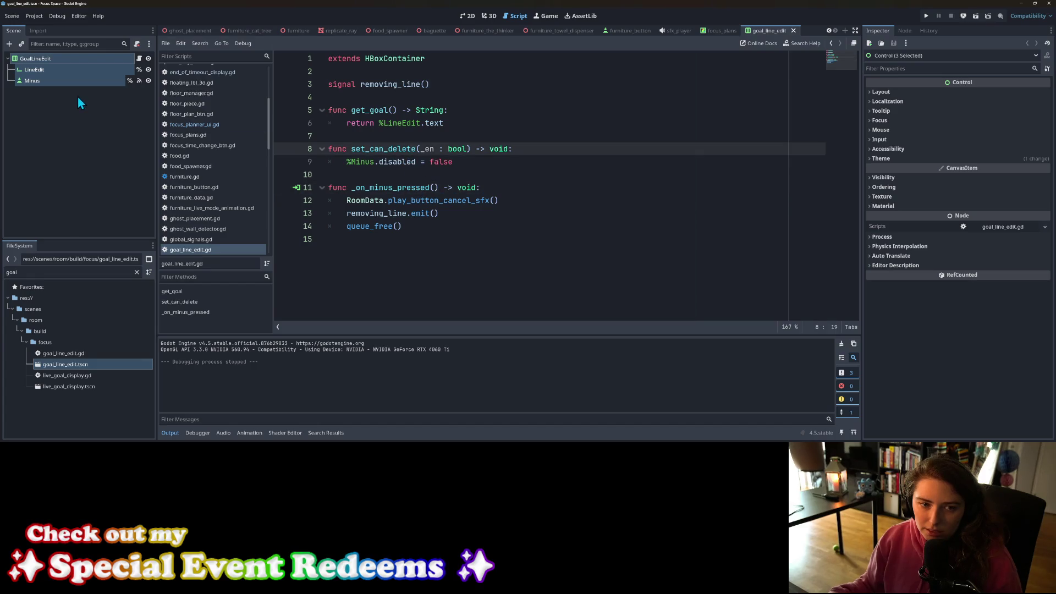
click(77, 93)
click(68, 68)
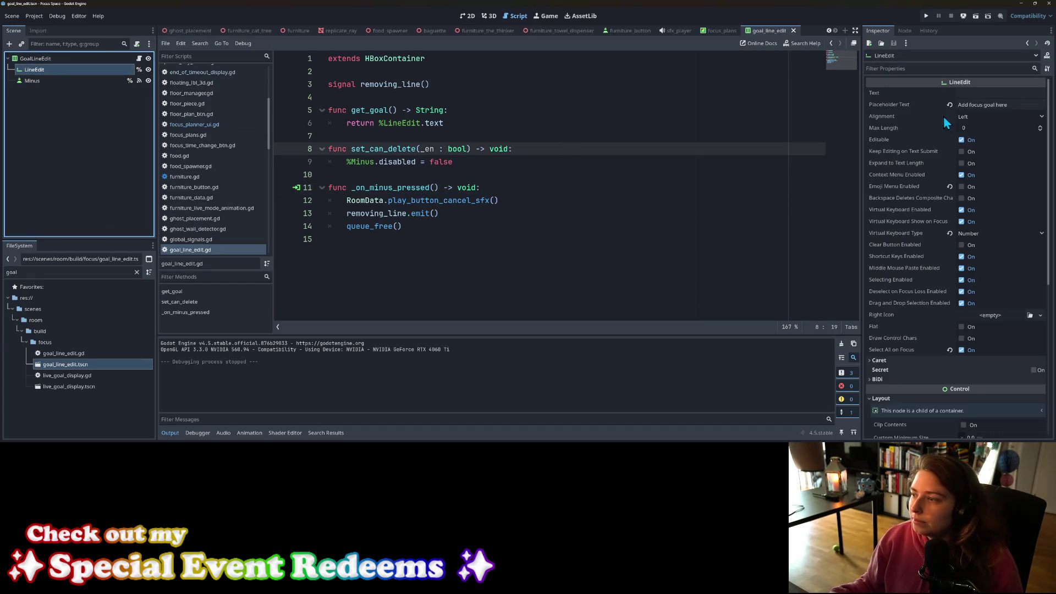
click(904, 31)
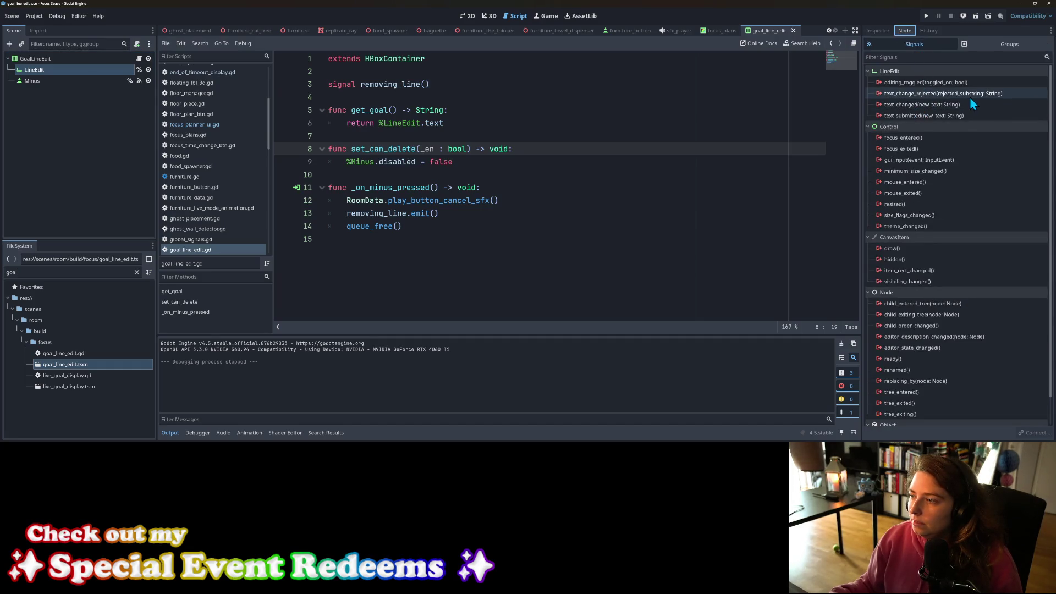
click(939, 118)
right_click(932, 116)
click(952, 132)
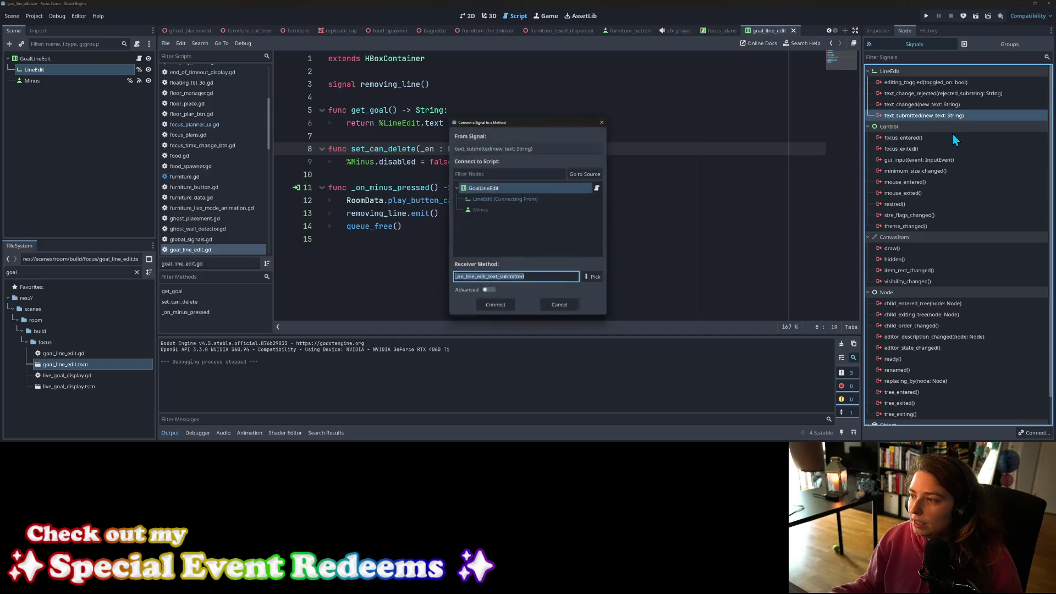
click(495, 305)
Remove the extra blank line, save, and rename the handler's parameter to _new_text.
click(359, 248)
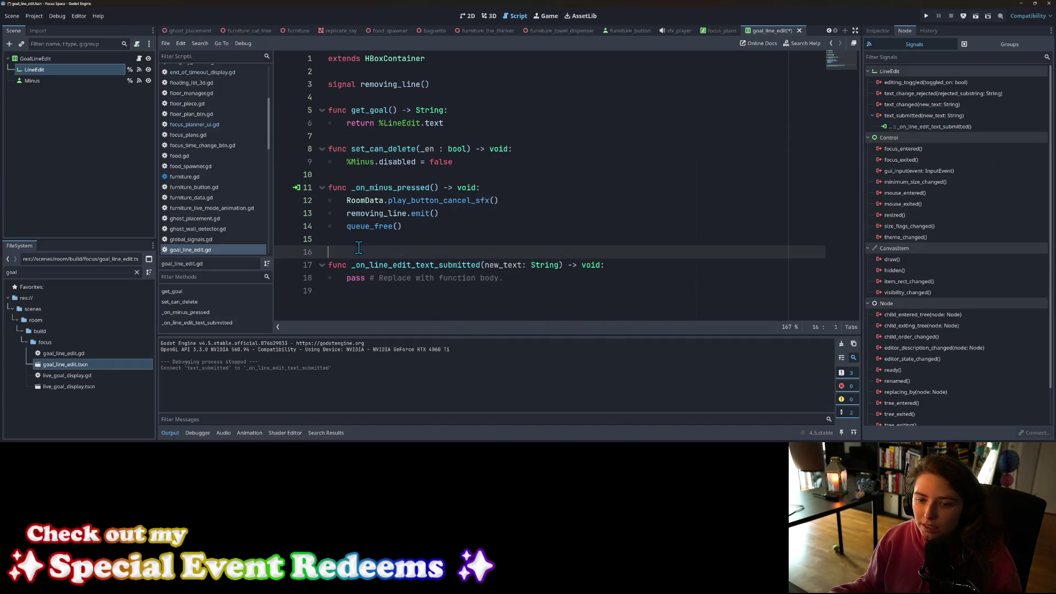
key(BackSpace)
key(ctrl+s)
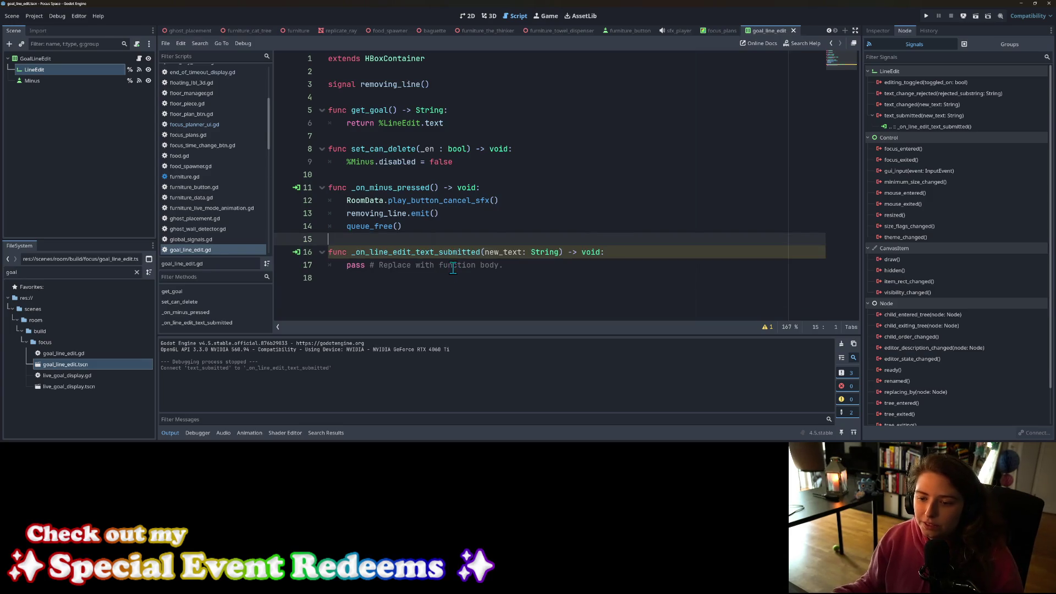
click(449, 267)
click(484, 253)
text(_)
key(Escape)
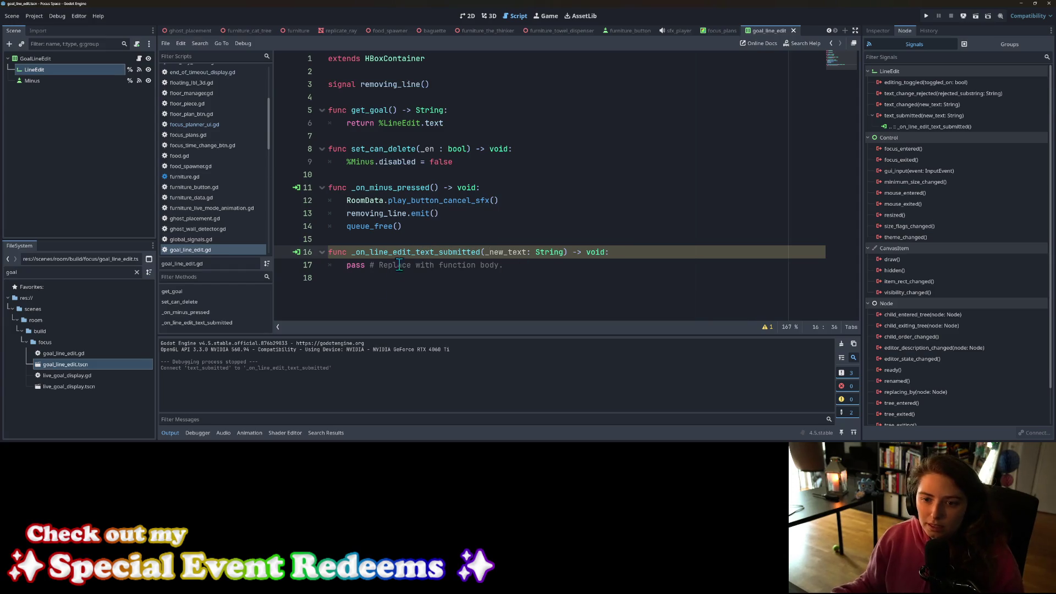
click(367, 299)
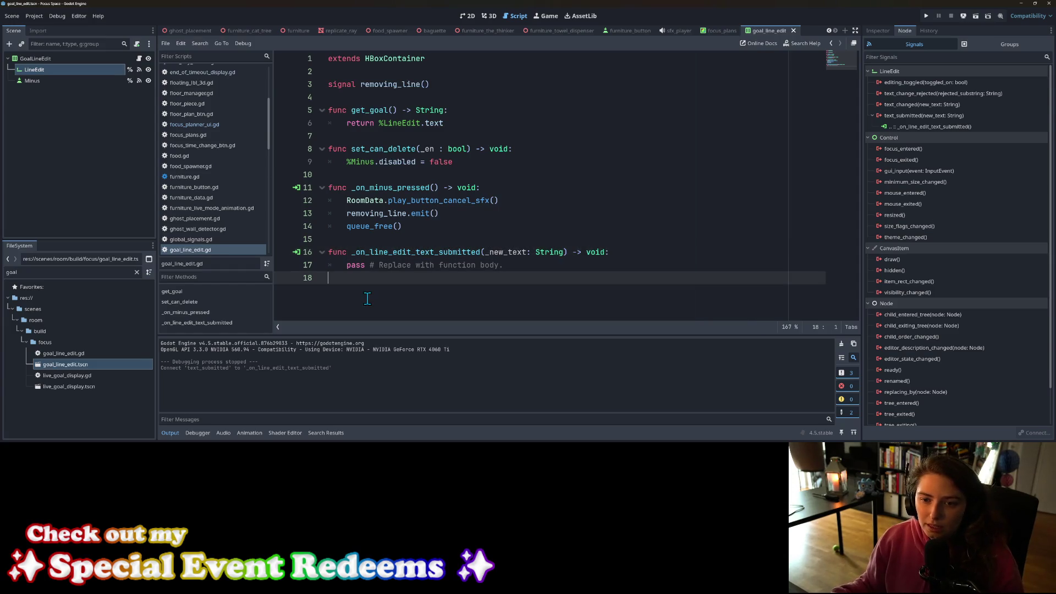
Declare 'signal add_line()', replace the handler's pass with add_line.emit(), and save.
click(434, 91)
key(Return)
text(sog)
key(BackSpace)
key(BackSpace)
text(ignal add_line()
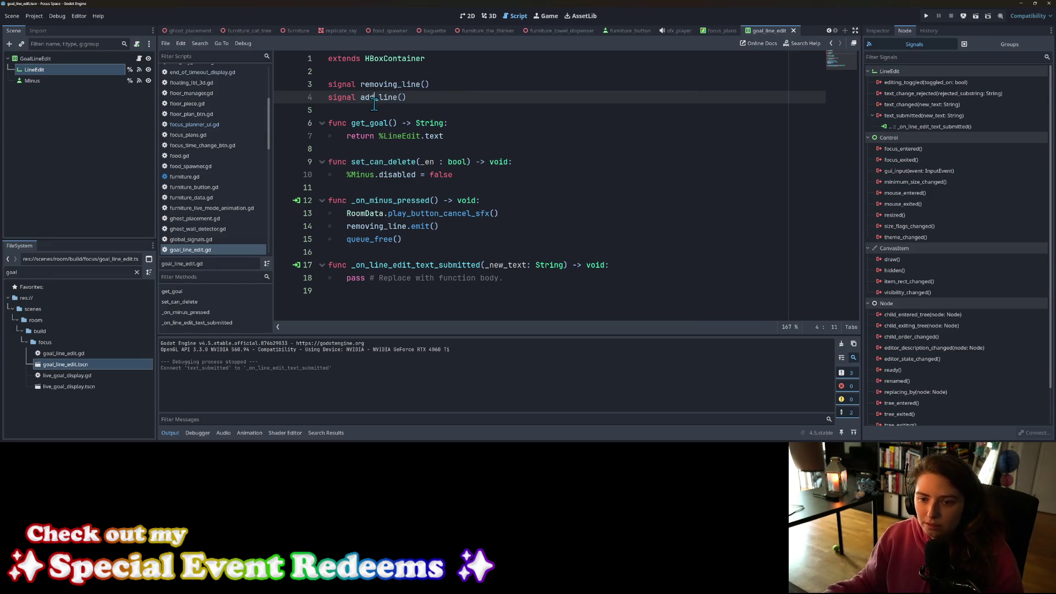
double_click(378, 98)
key(ctrl+c)
mouse_move(346, 274)
mouse_down()
mouse_move(514, 267)
mouse_move(528, 278)
mouse_up()
key(ctrl+v)
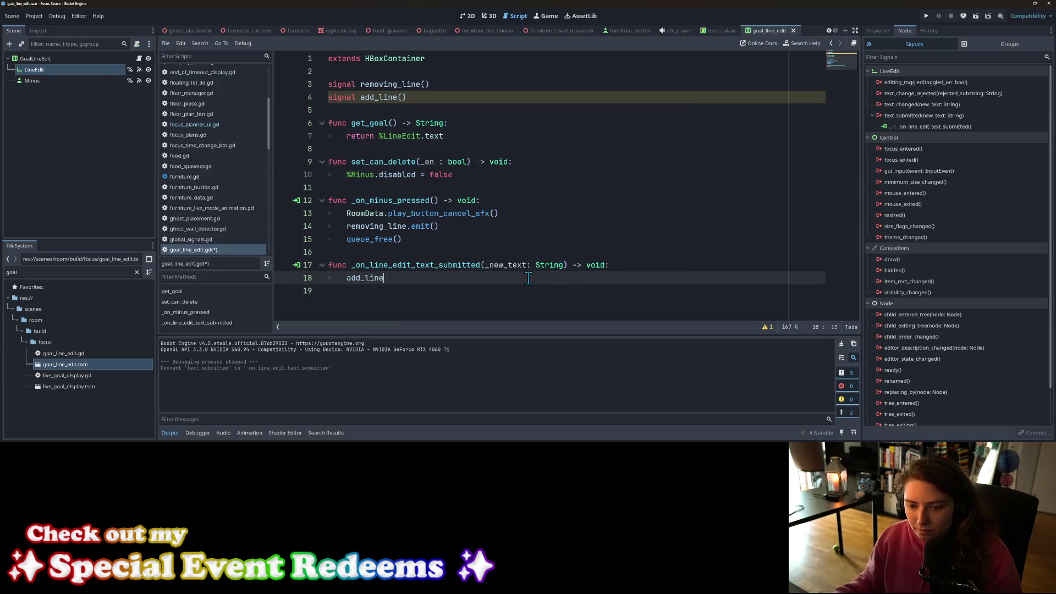
text(.emit())
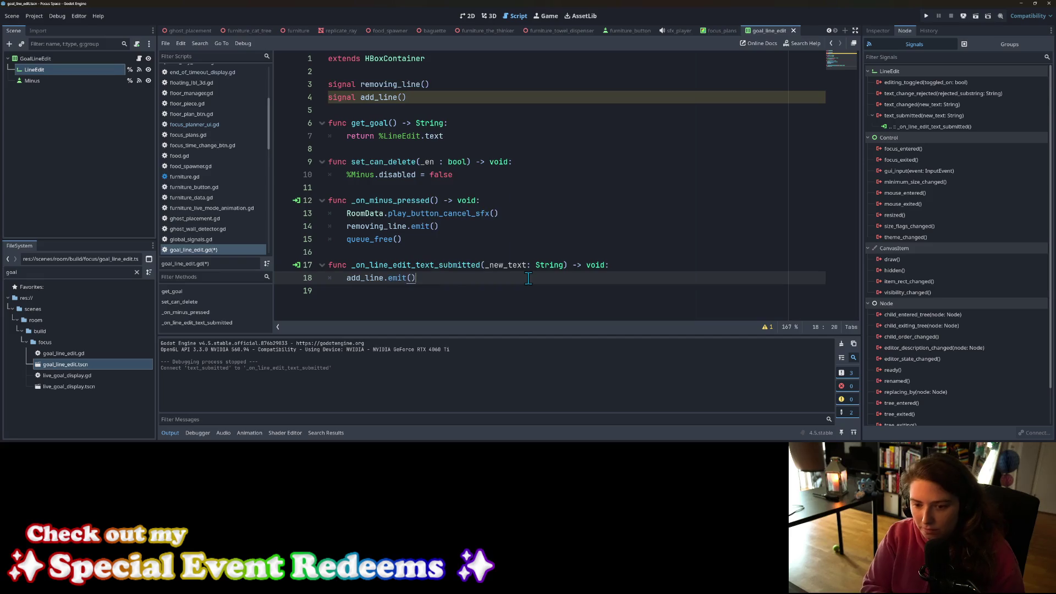
key(ctrl+s)
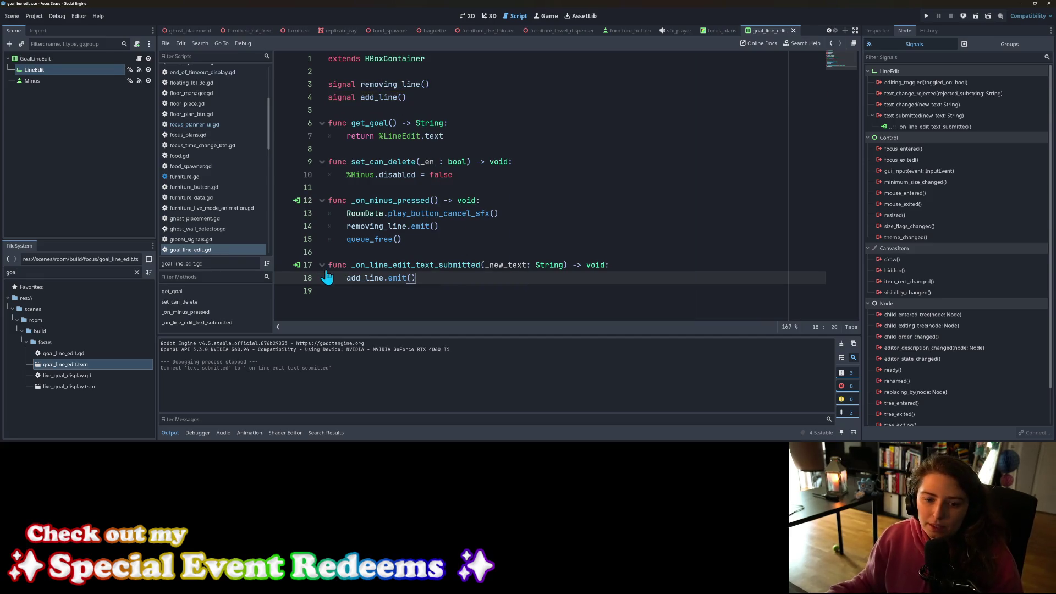
scroll(209, 223, down, 3)
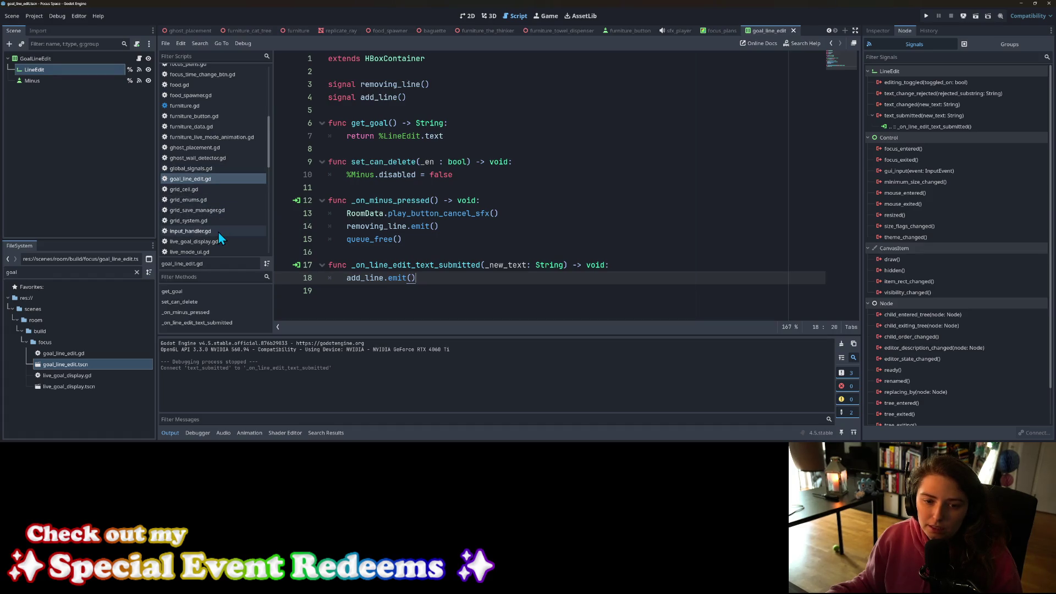
scroll(218, 233, up, 4)
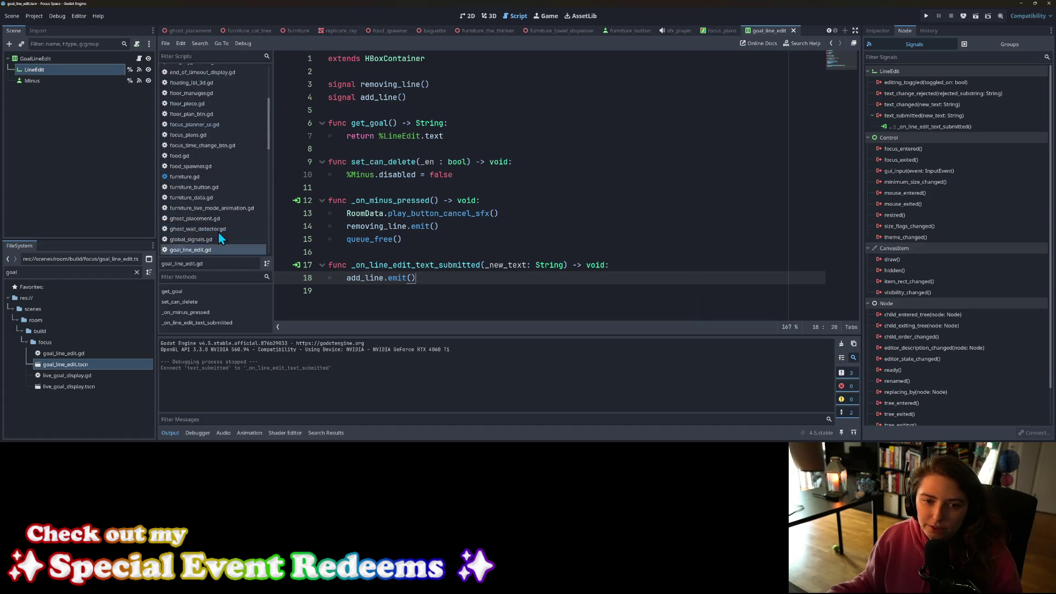
click(202, 148)
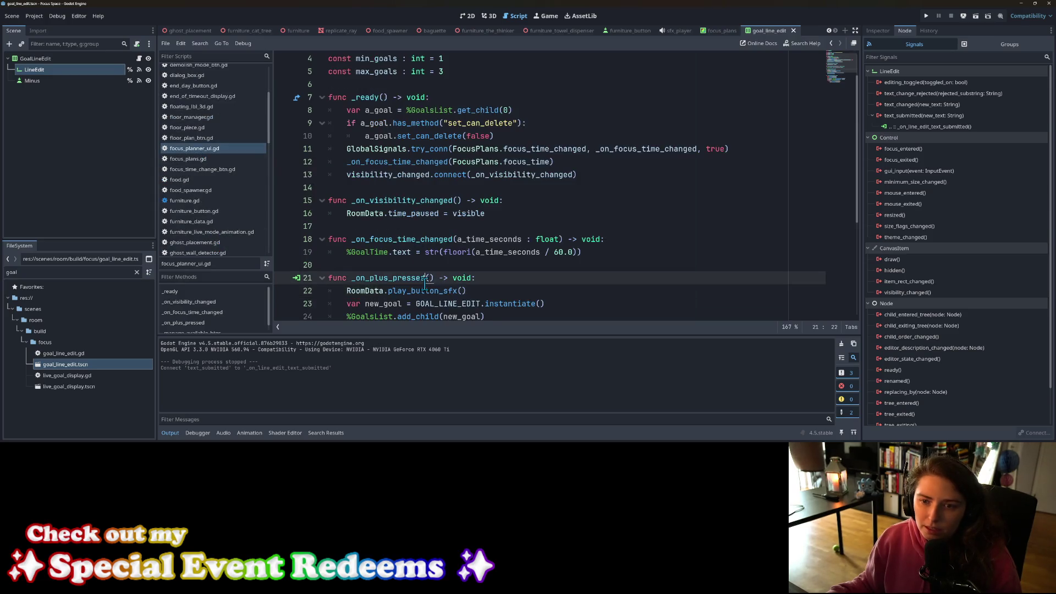
click(449, 200)
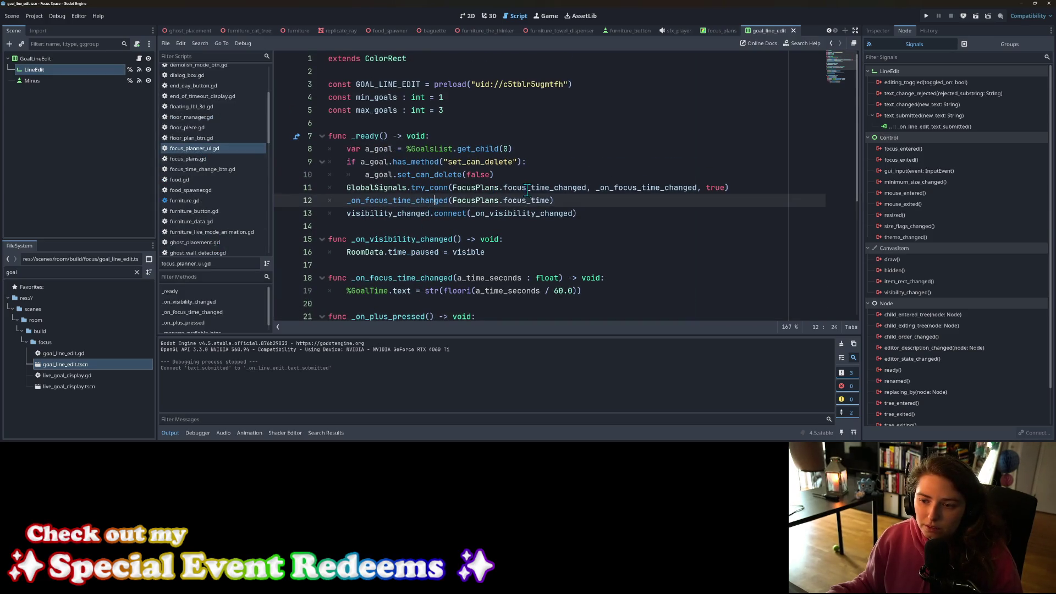
click(424, 190)
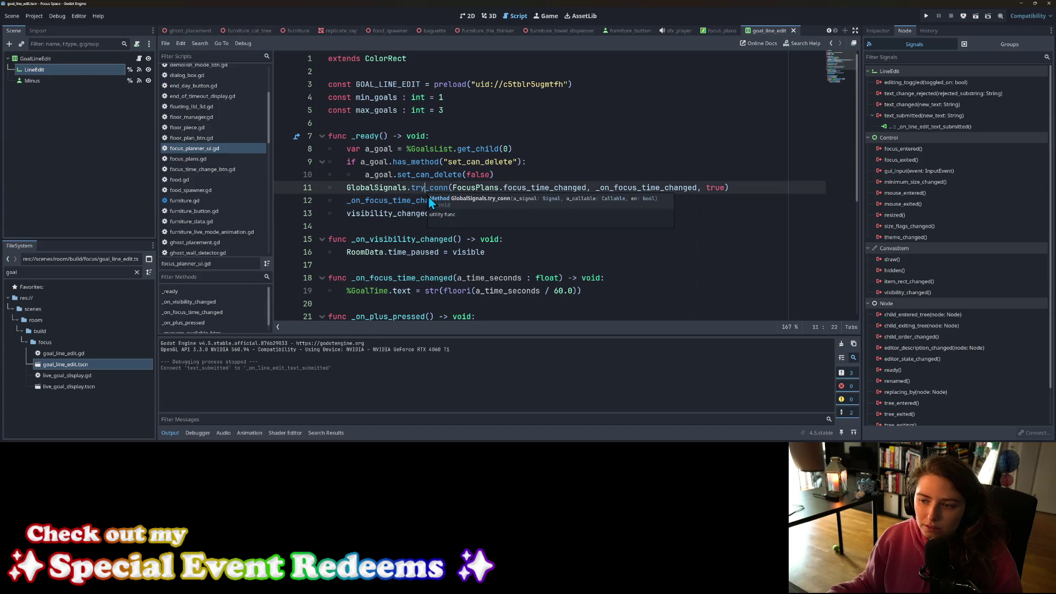
click(383, 199)
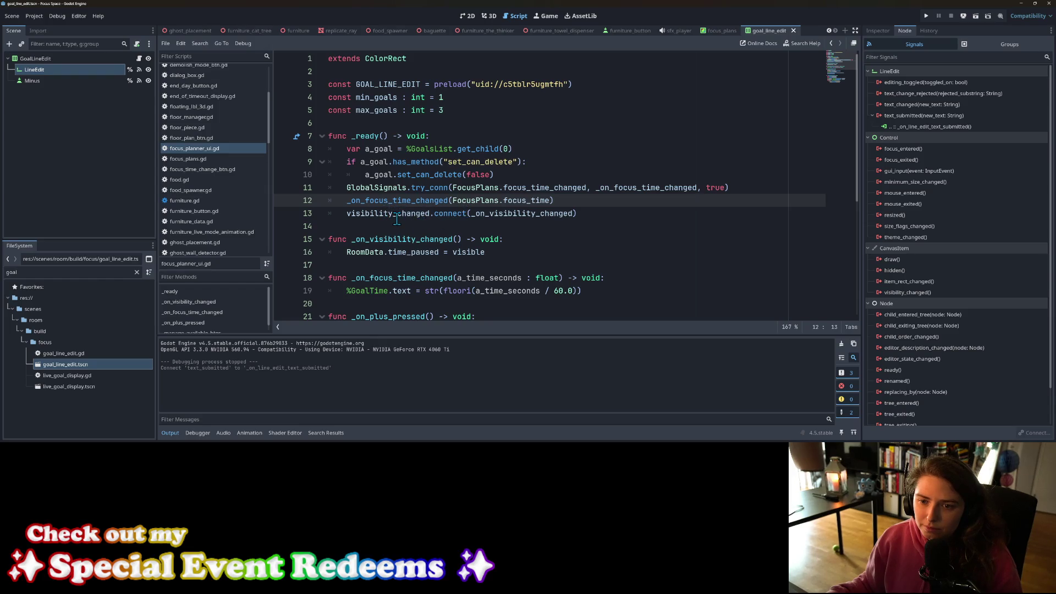
scroll(397, 219, down, 5)
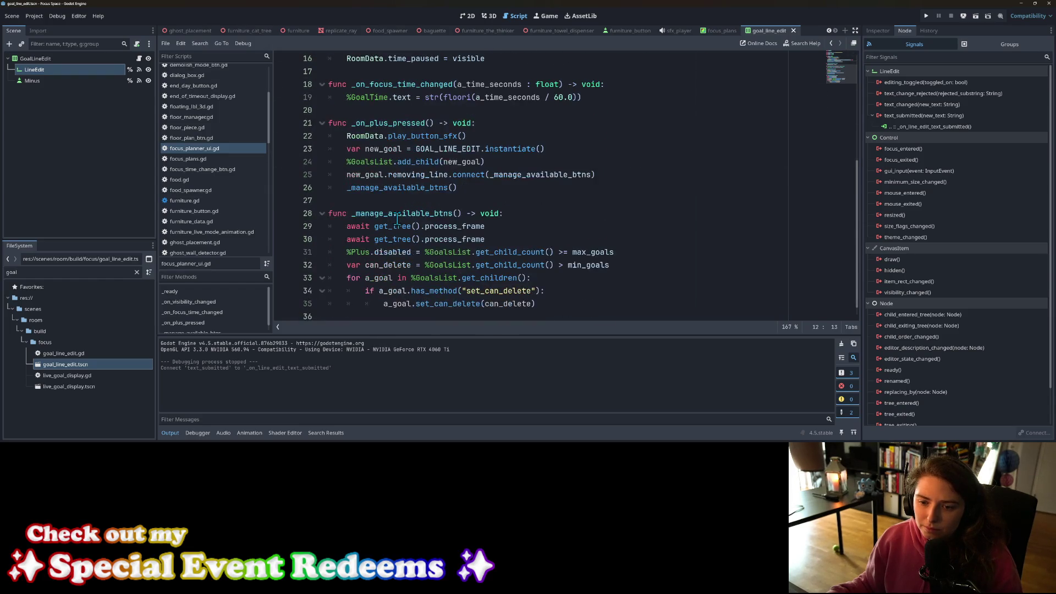
click(406, 135)
double_click(407, 121)
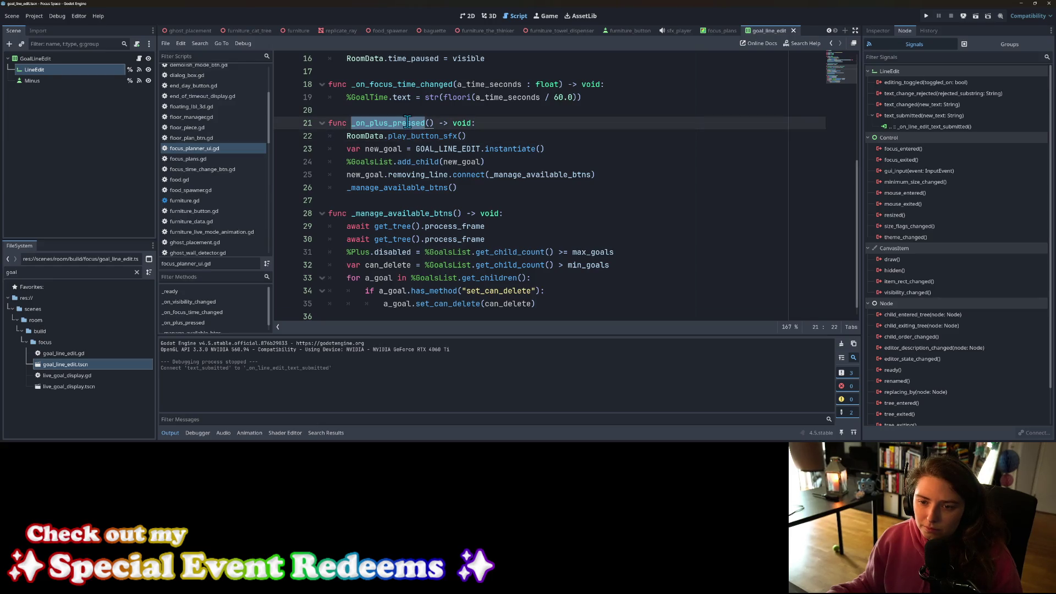
click(426, 214)
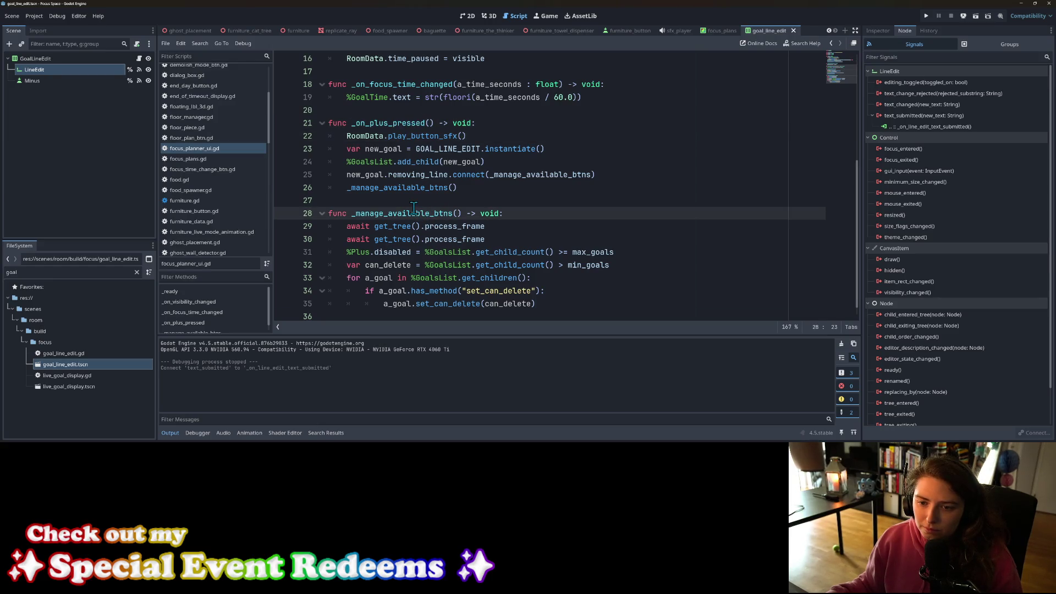
scroll(414, 208, up, 1)
scroll(416, 219, down, 2)
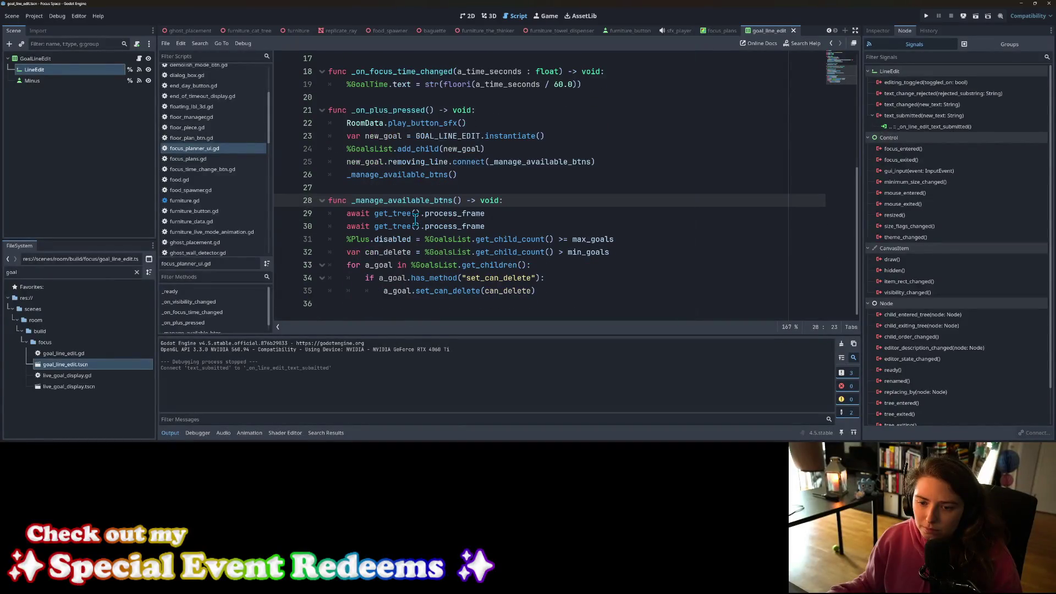
click(400, 252)
click(394, 265)
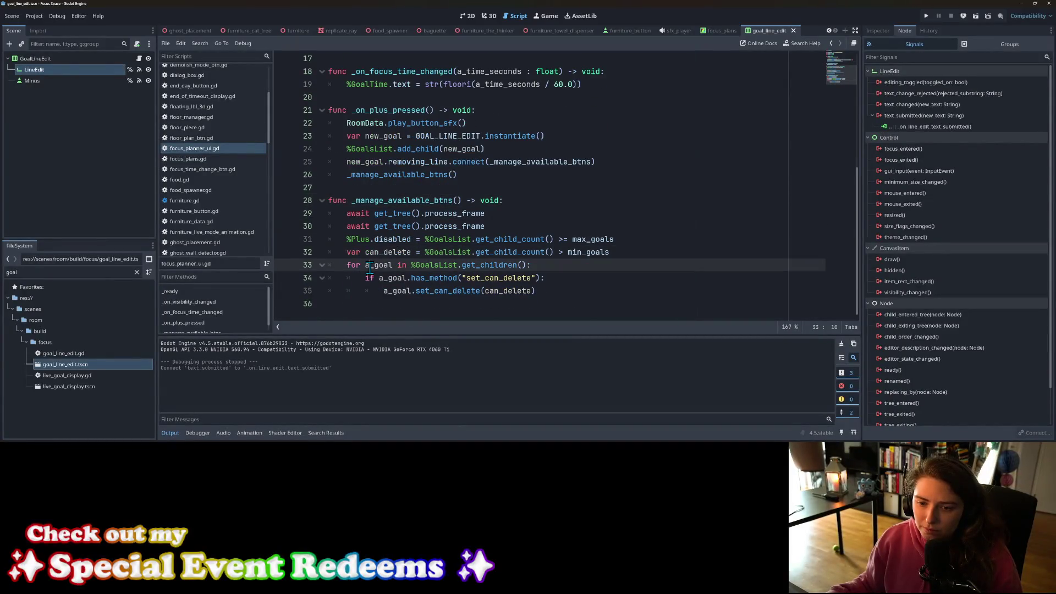
drag(394, 190, 395, 196)
double_click(394, 199)
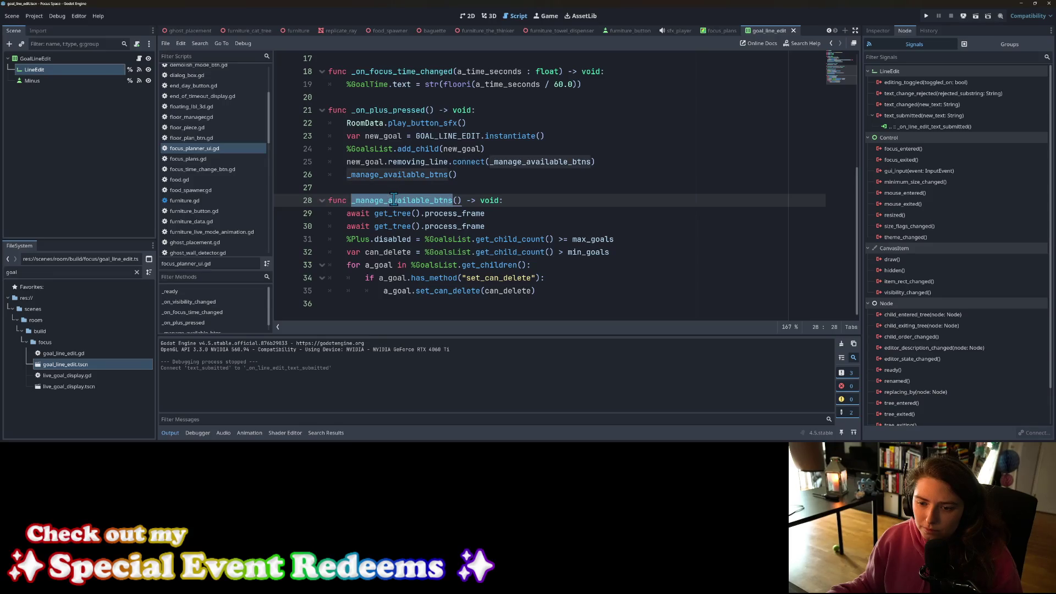
scroll(429, 231, up, 1)
scroll(468, 264, down, 1)
click(542, 290)
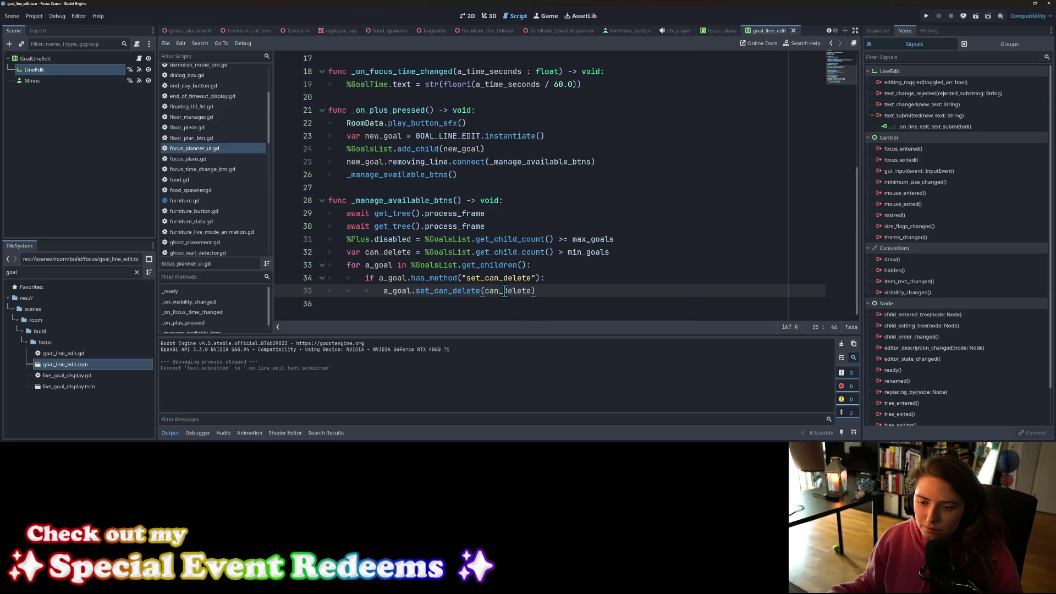
scroll(440, 283, up, 4)
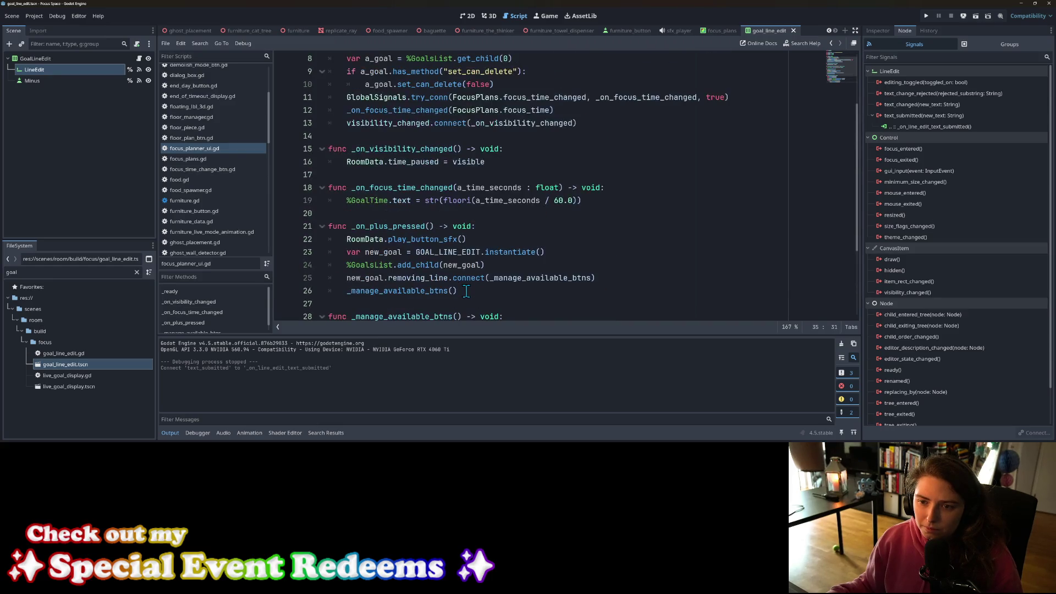
scroll(407, 272, down, 2)
double_click(407, 272)
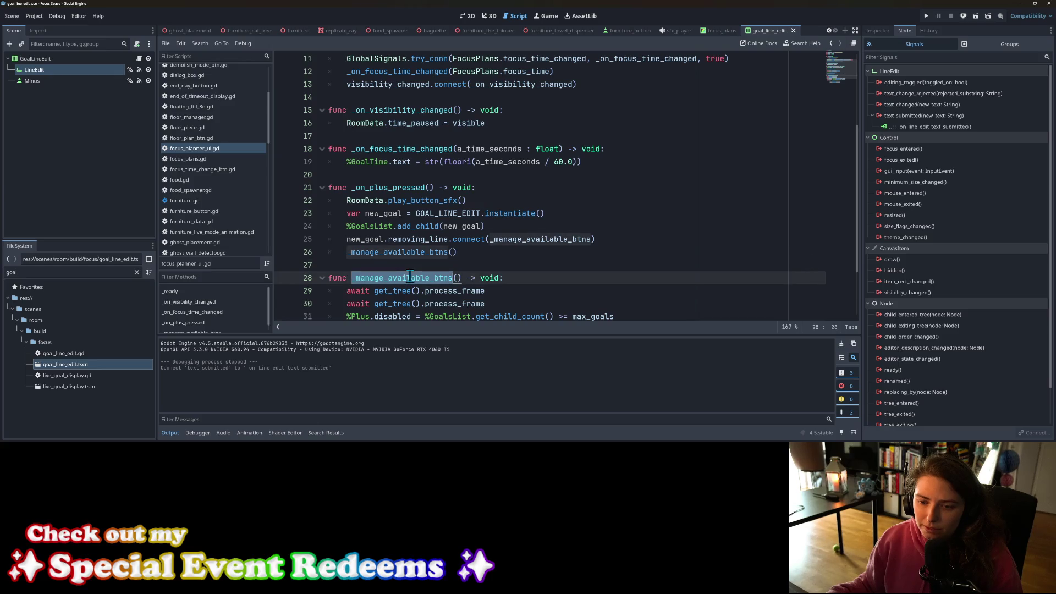
double_click(407, 190)
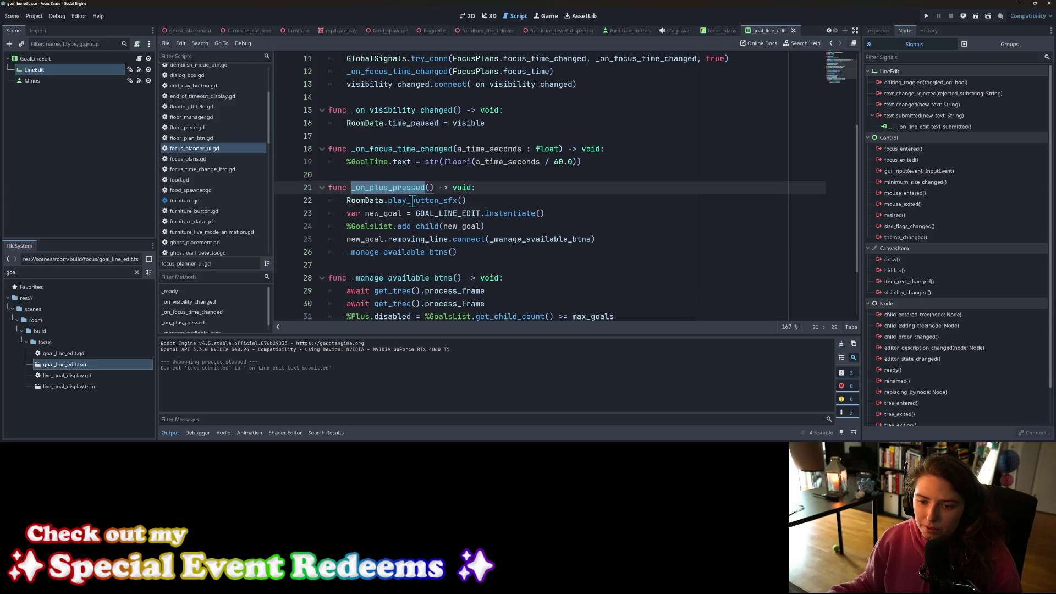
scroll(434, 265, down, 2)
click(453, 290)
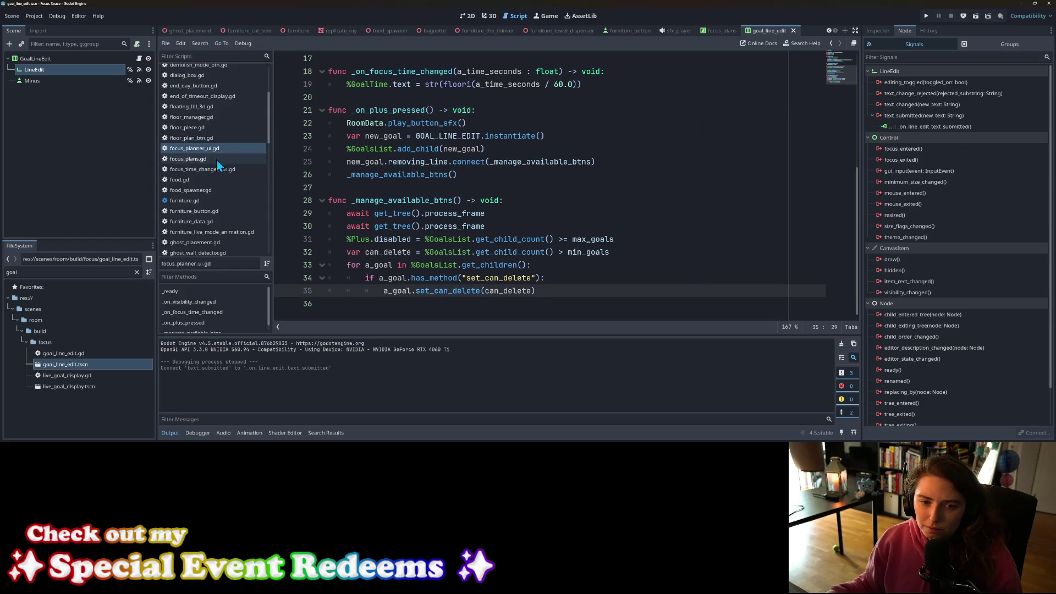
click(139, 59)
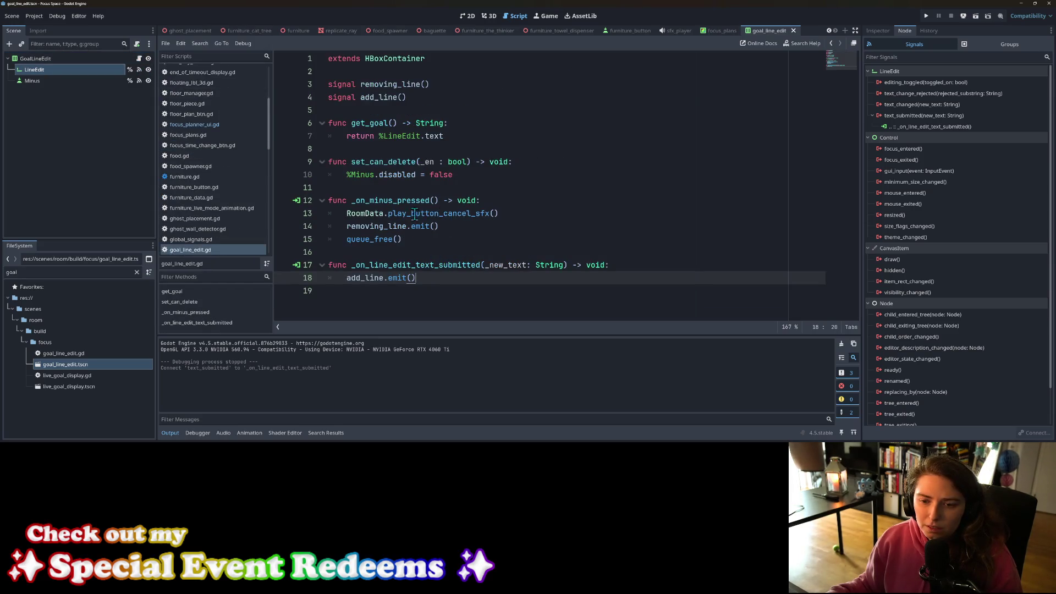
double_click(407, 162)
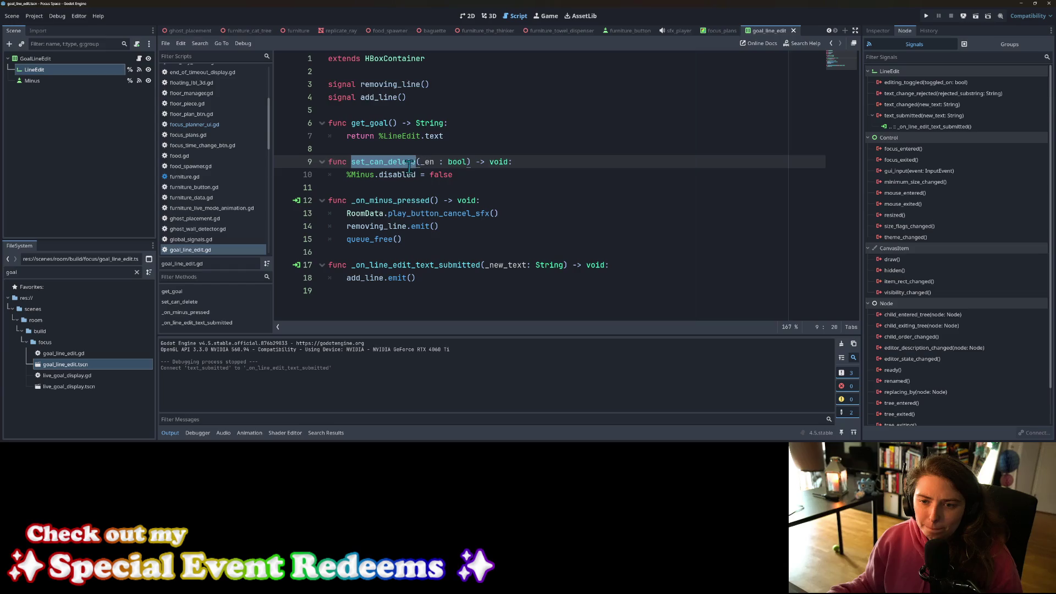
click(229, 127)
scroll(464, 262, up, 1)
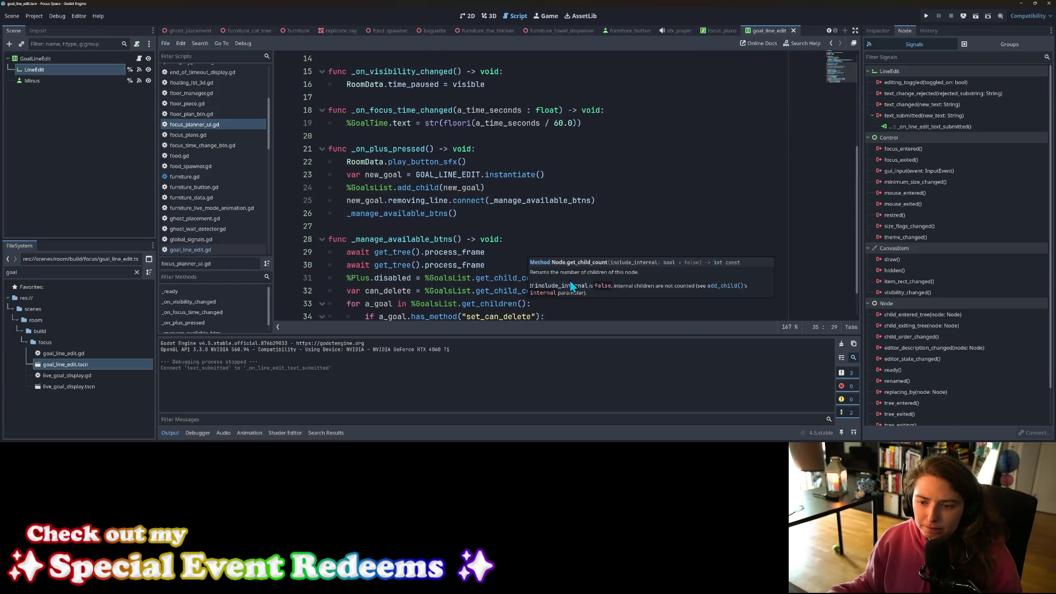
scroll(464, 263, down, 1)
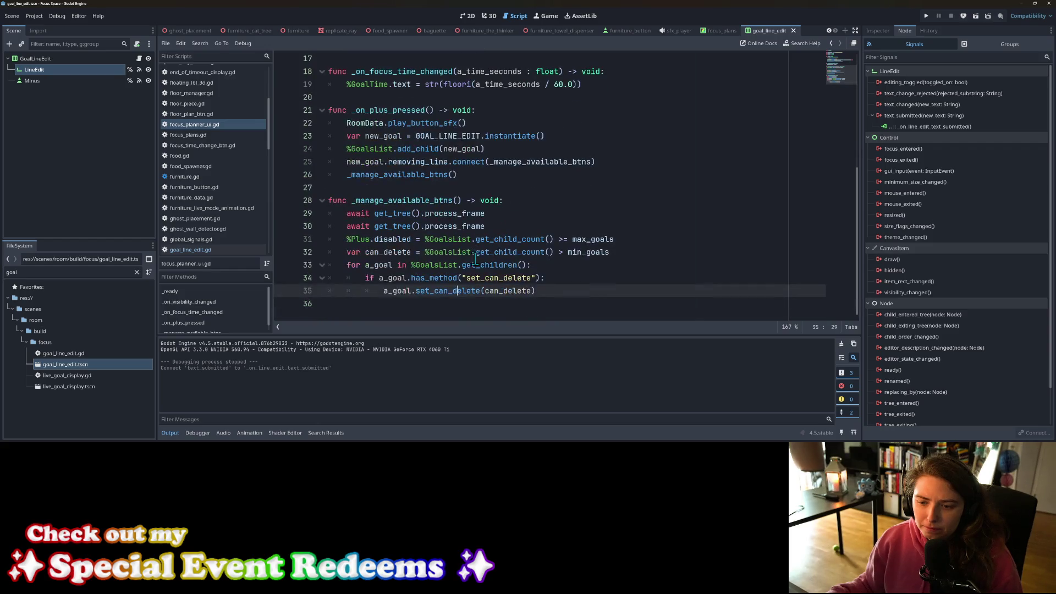
double_click(589, 252)
scroll(487, 228, up, 5)
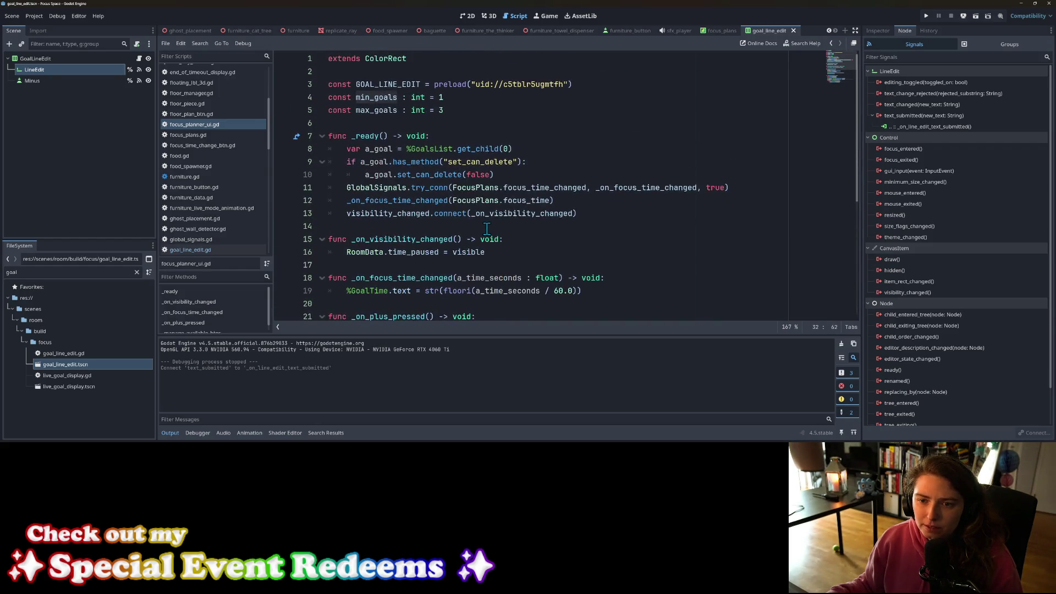
scroll(487, 229, down, 5)
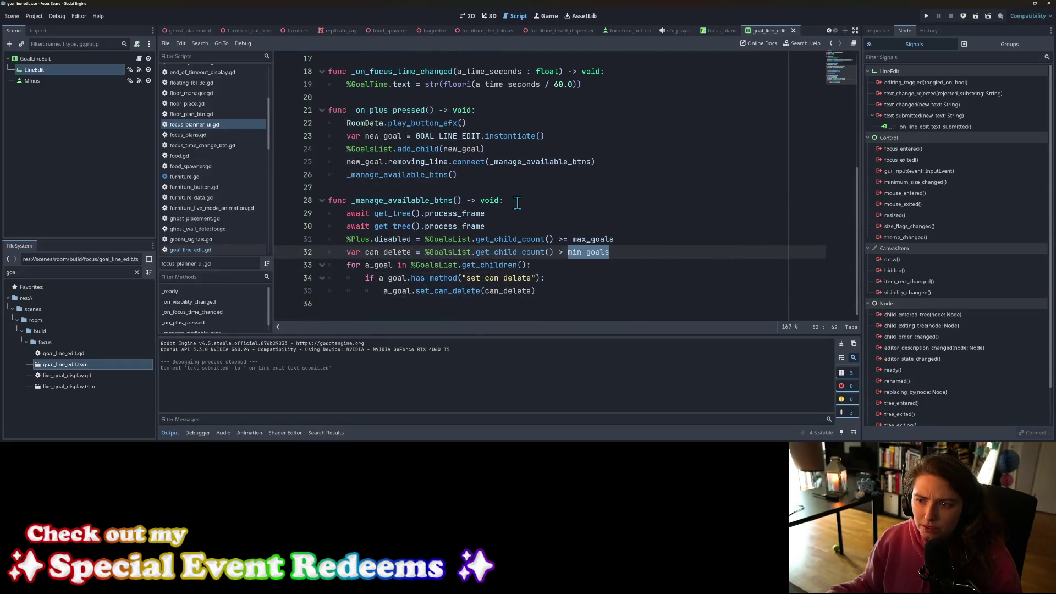
click(517, 202)
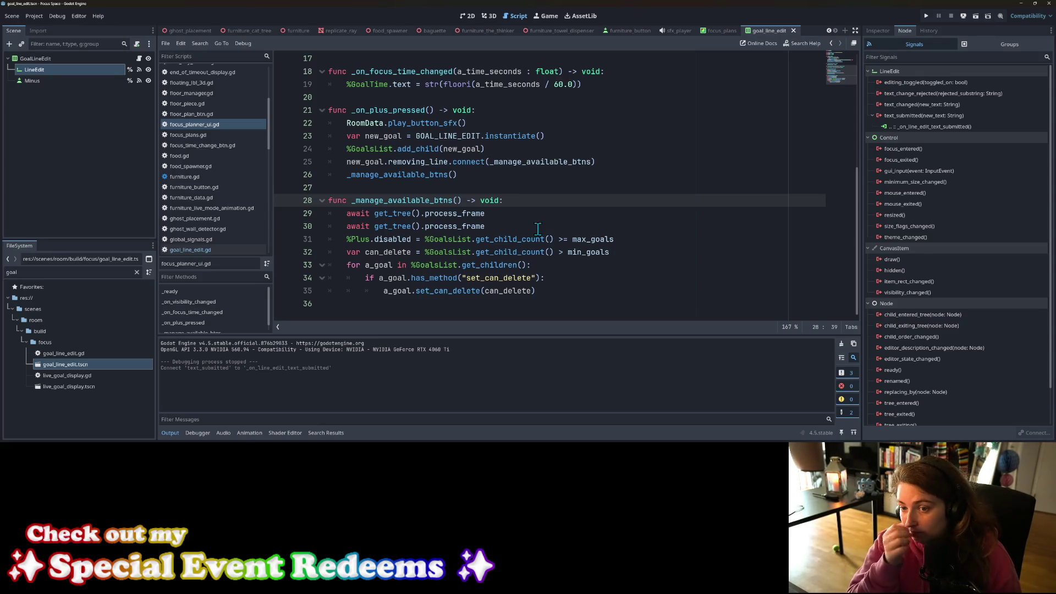
click(488, 165)
click(407, 121)
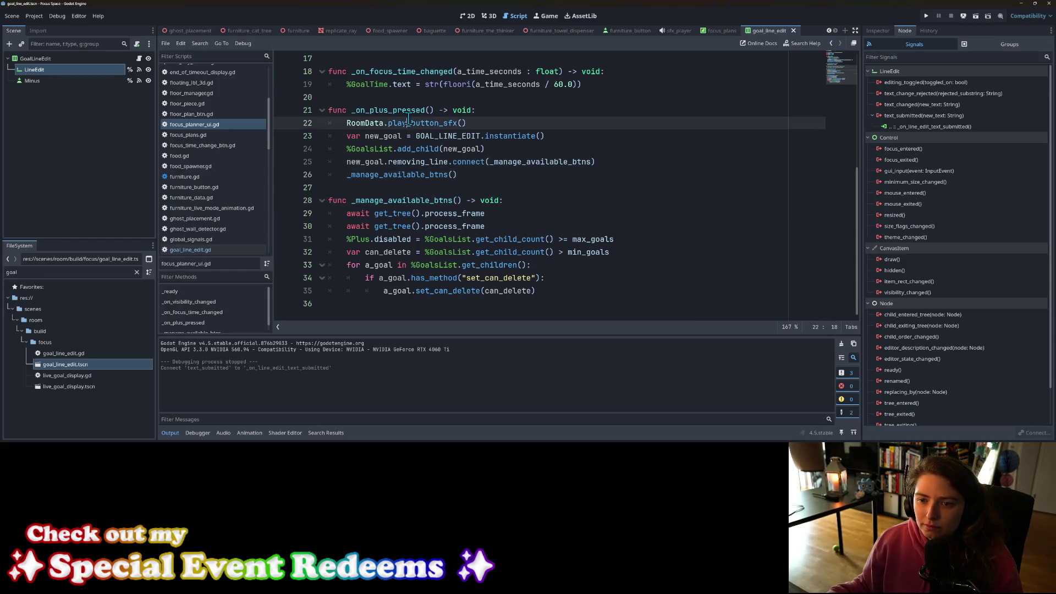
scroll(410, 127, up, 1)
click(503, 203)
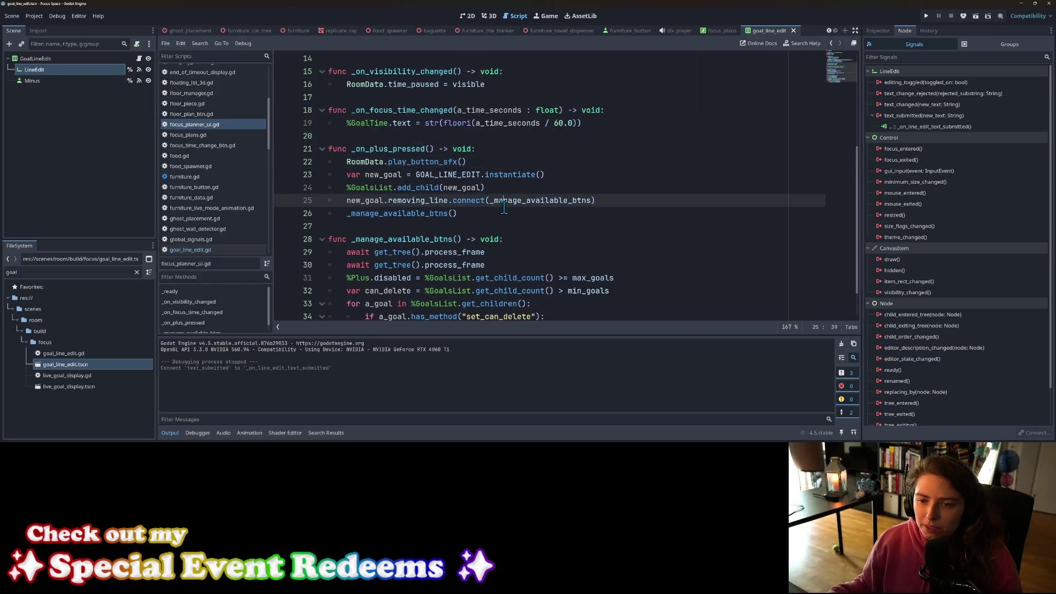
scroll(418, 172, up, 1)
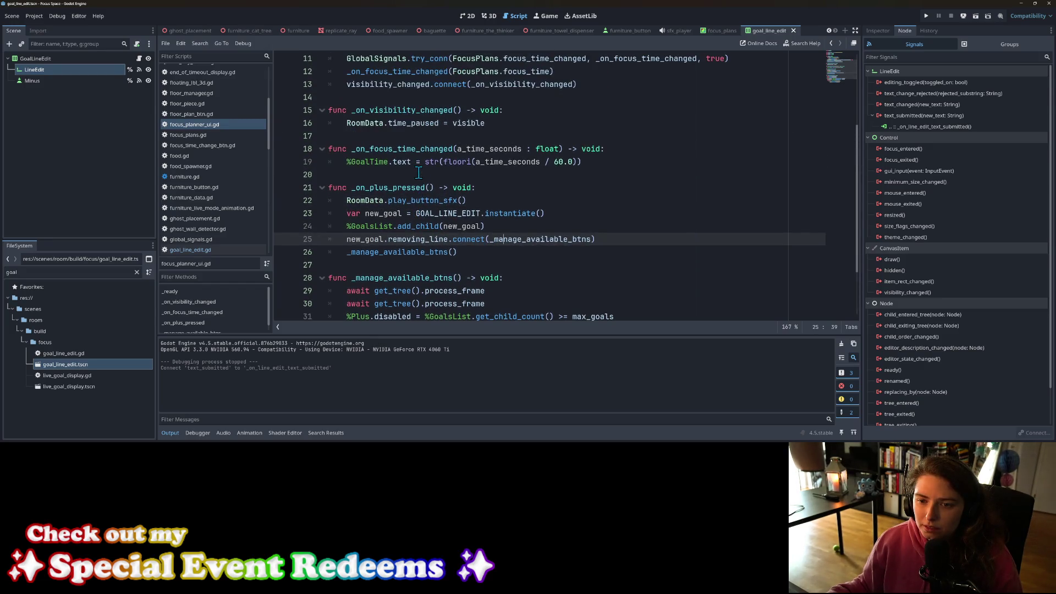
scroll(427, 191, up, 3)
click(425, 188)
scroll(423, 193, down, 1)
scroll(416, 242, down, 1)
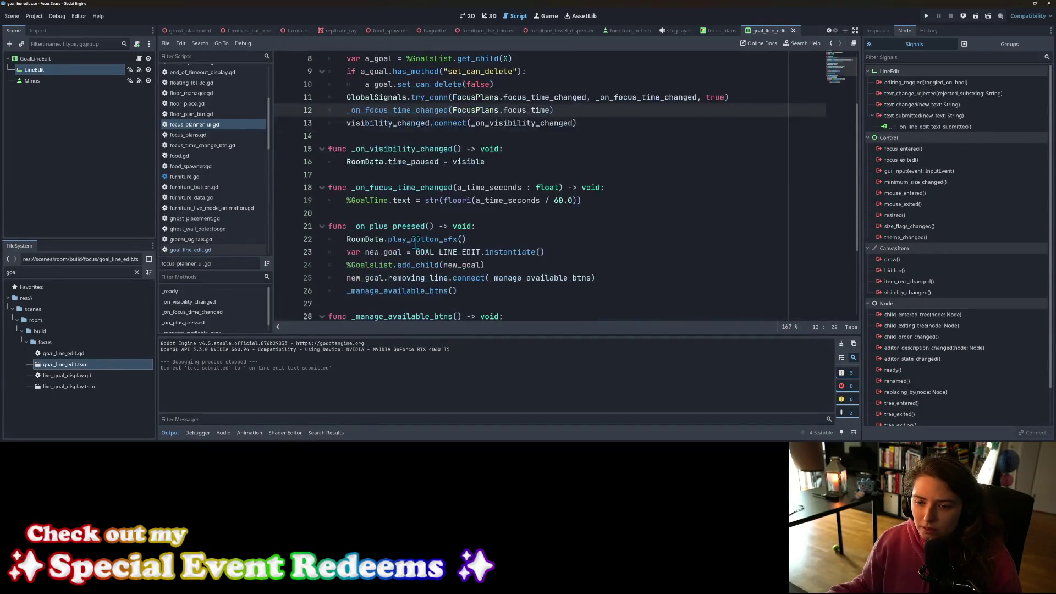
click(407, 263)
click(471, 254)
click(498, 265)
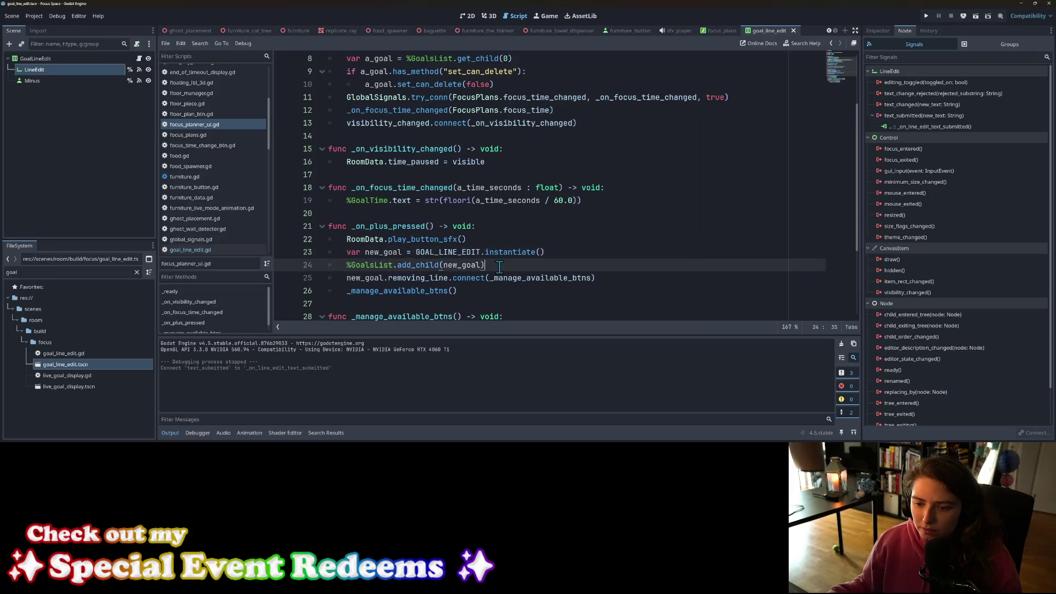
click(525, 278)
scroll(646, 279, down, 3)
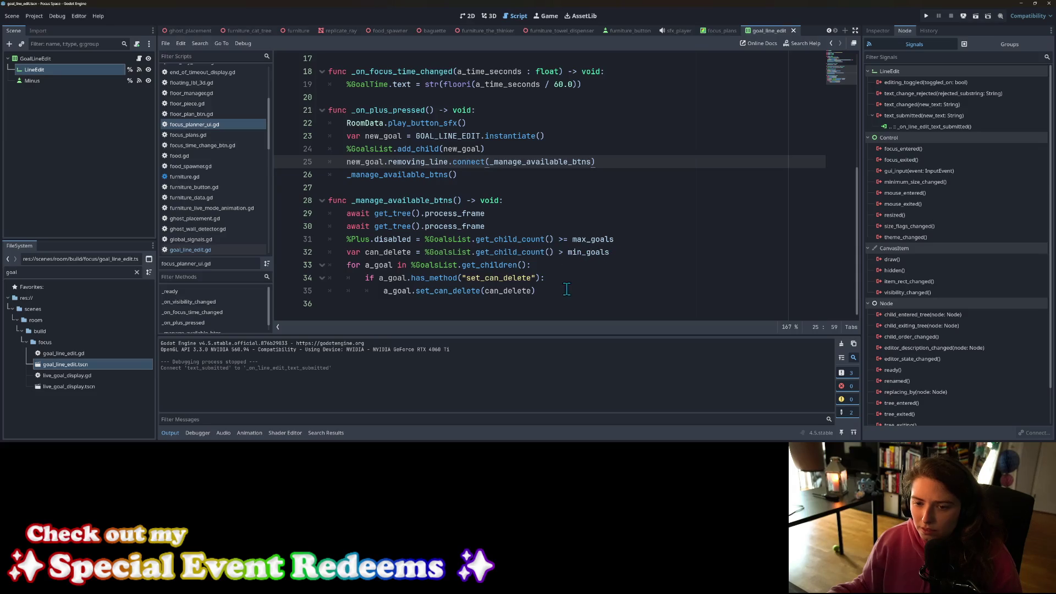
click(575, 291)
click(573, 299)
scroll(572, 299, up, 2)
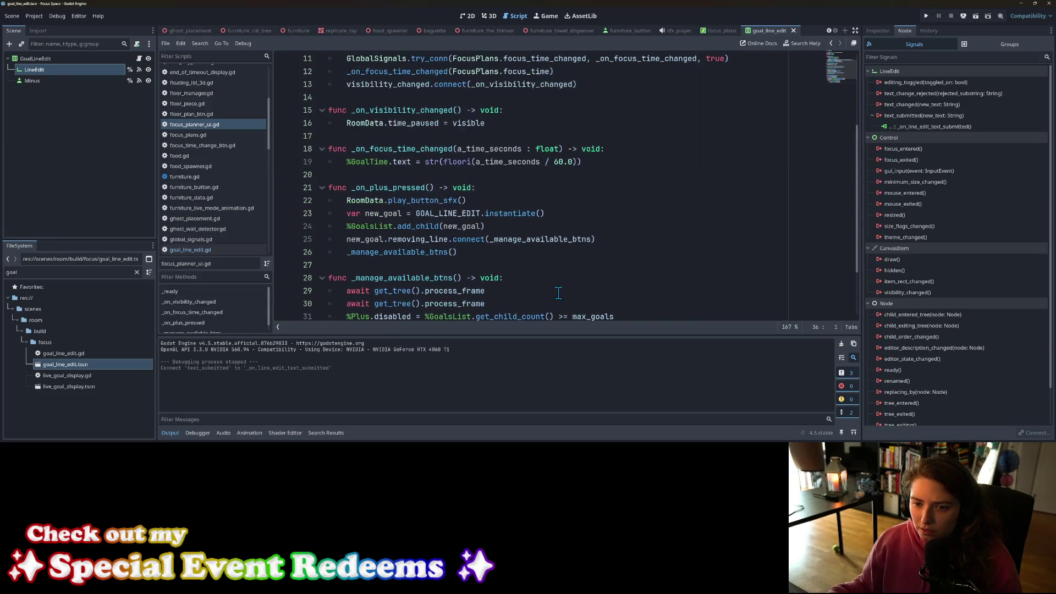
click(577, 252)
click(622, 240)
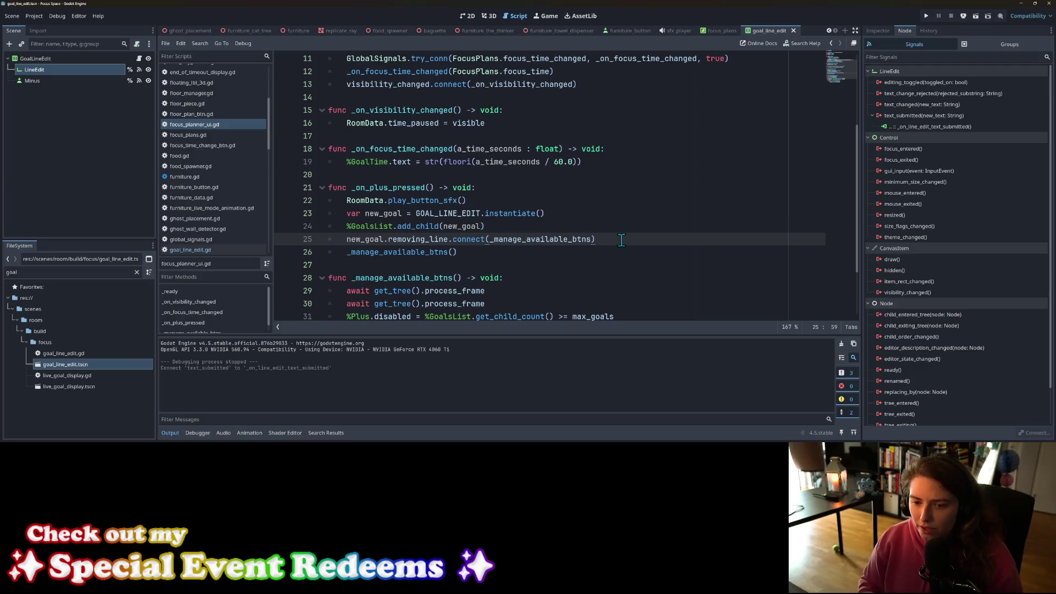
Start a new_goal line in _on_plus_pressed and copy the add_line signal name from the GoalLineEdit script.
key(Return)
text(new)
key(Return)
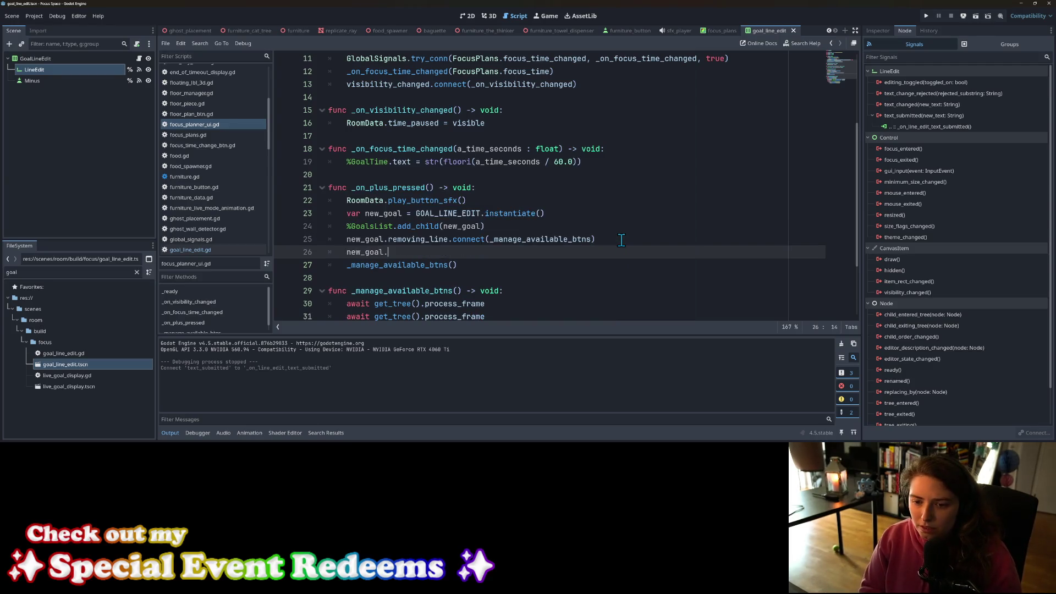
text(.a)
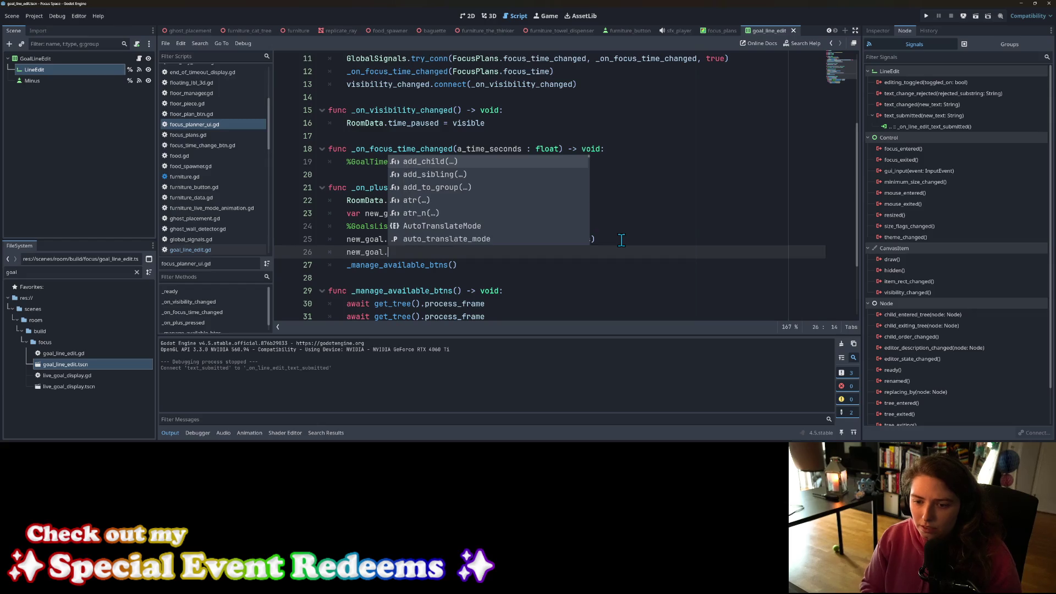
key(BackSpace)
click(348, 161)
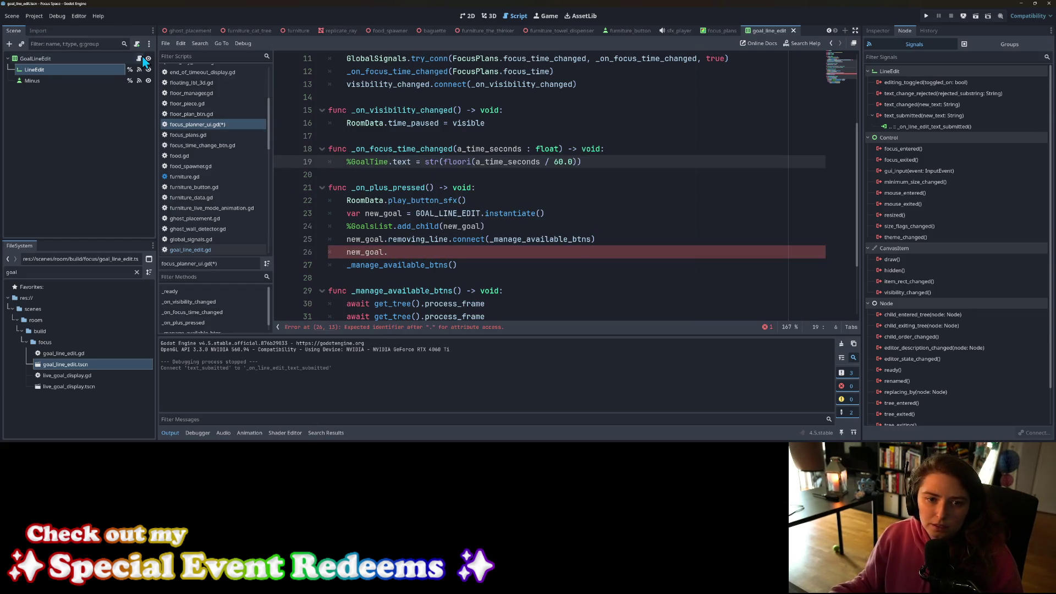
click(140, 58)
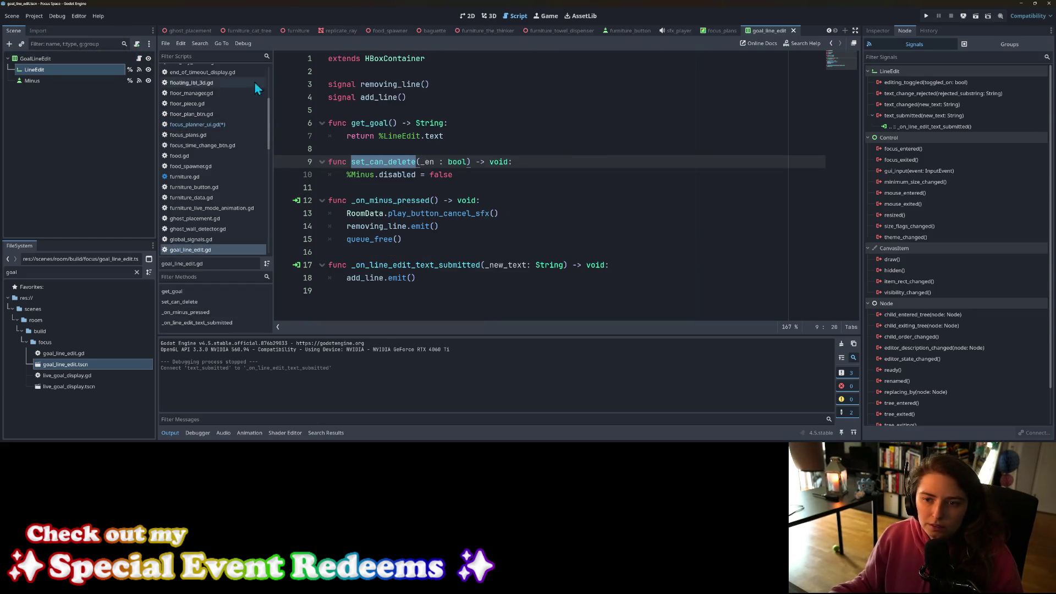
double_click(371, 97)
key(ctrl+c)
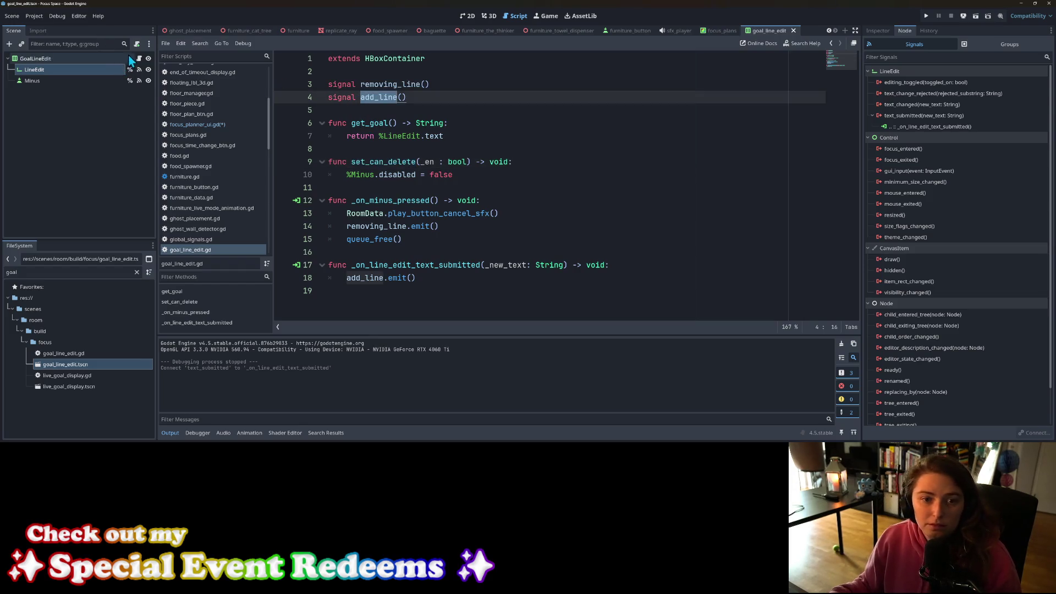
click(201, 125)
Complete the line as new_goal.add_line.connect(_on_plus_pressed) and save focus_planner_ui.gd.
click(451, 251)
key(ctrl+v)
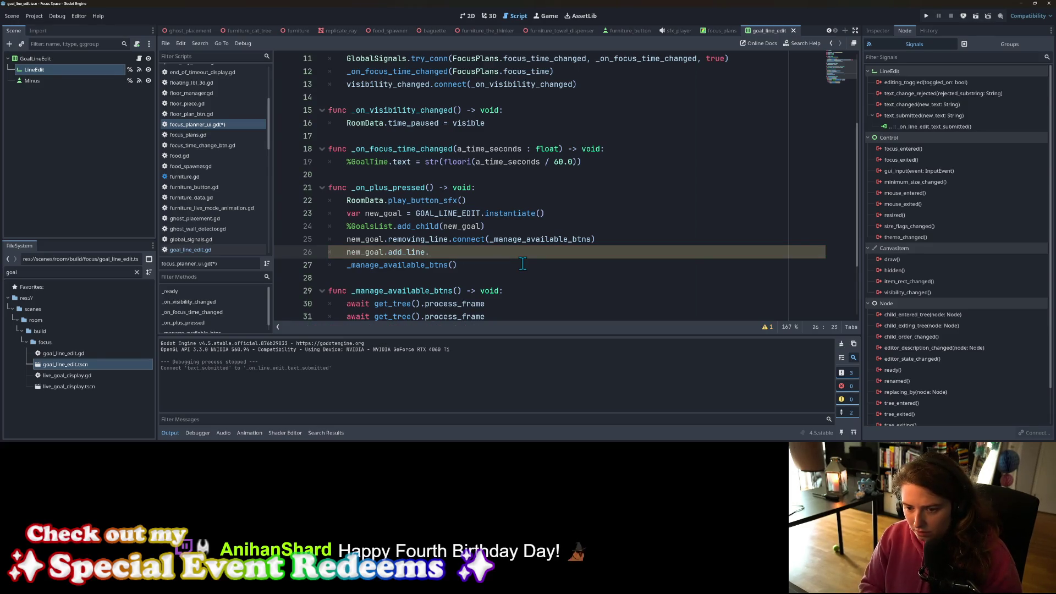
text((_o)
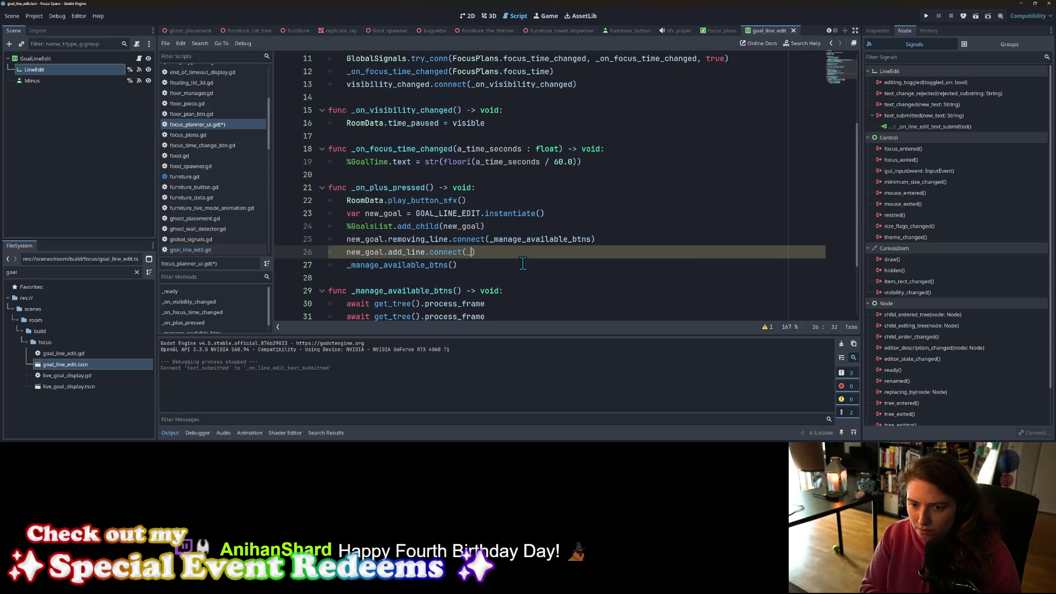
text(n)
key(Down)
key(Return)
key(BackSpace)
key(ctrl+s)
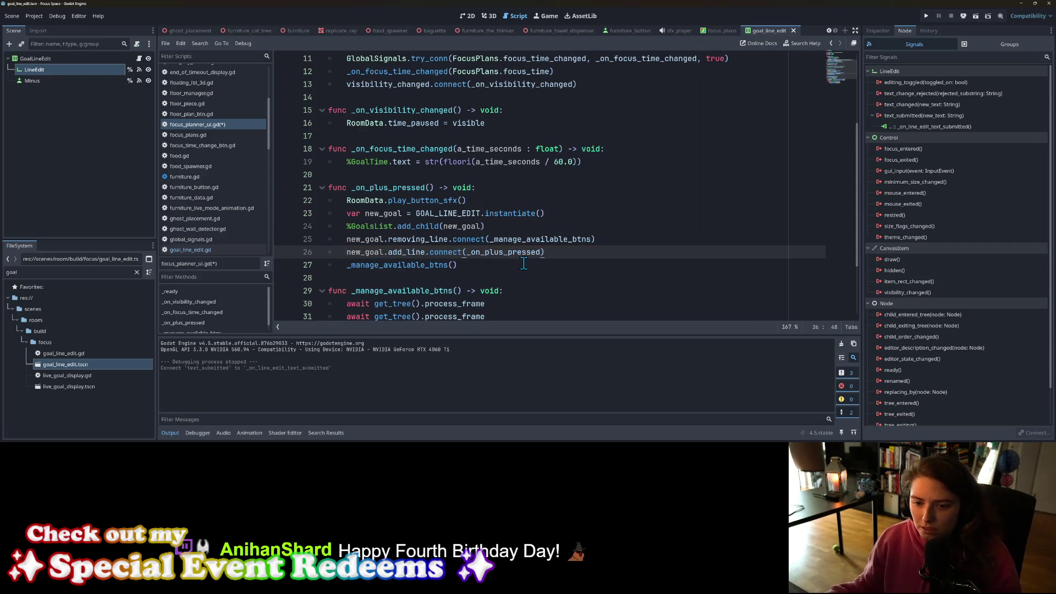
click(390, 124)
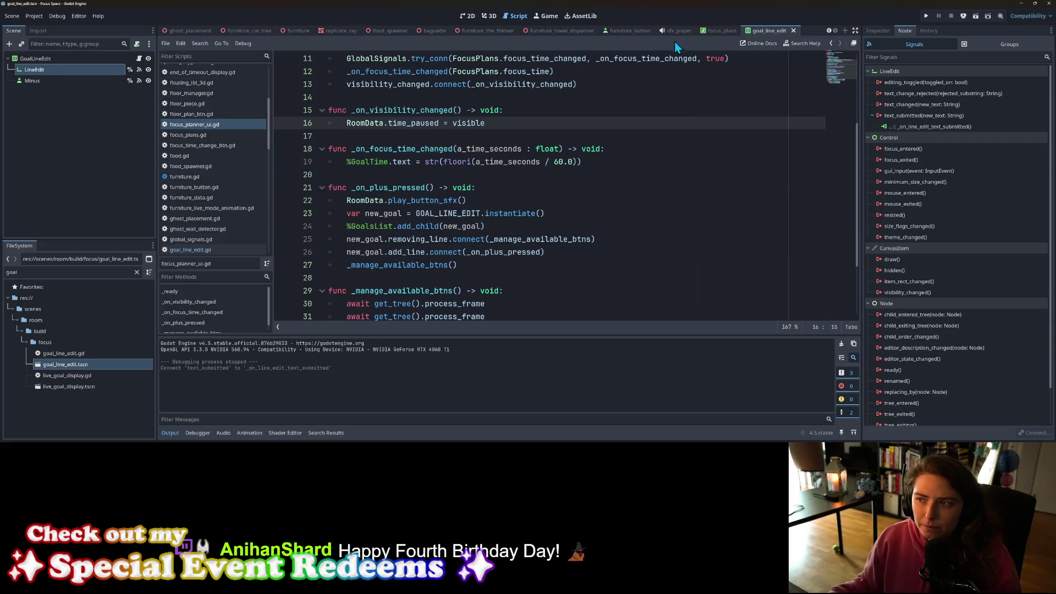
click(425, 241)
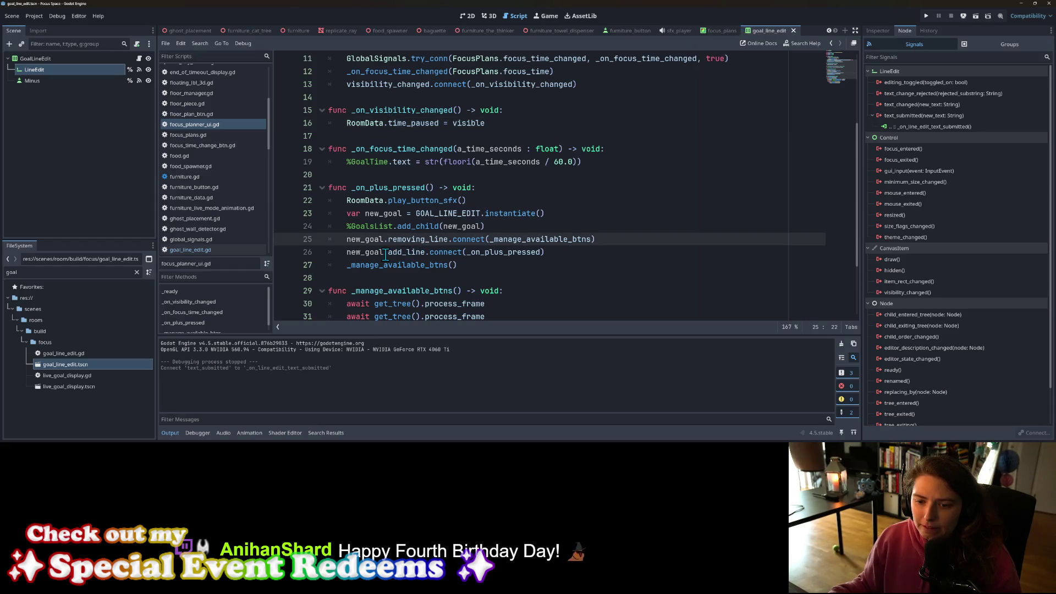
click(385, 253)
click(628, 240)
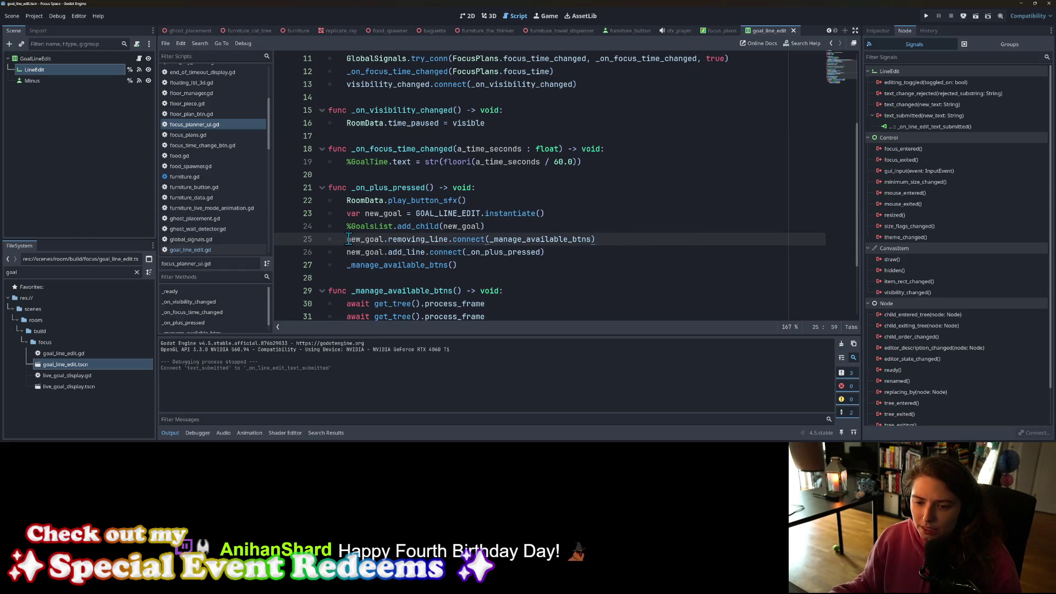
click(378, 253)
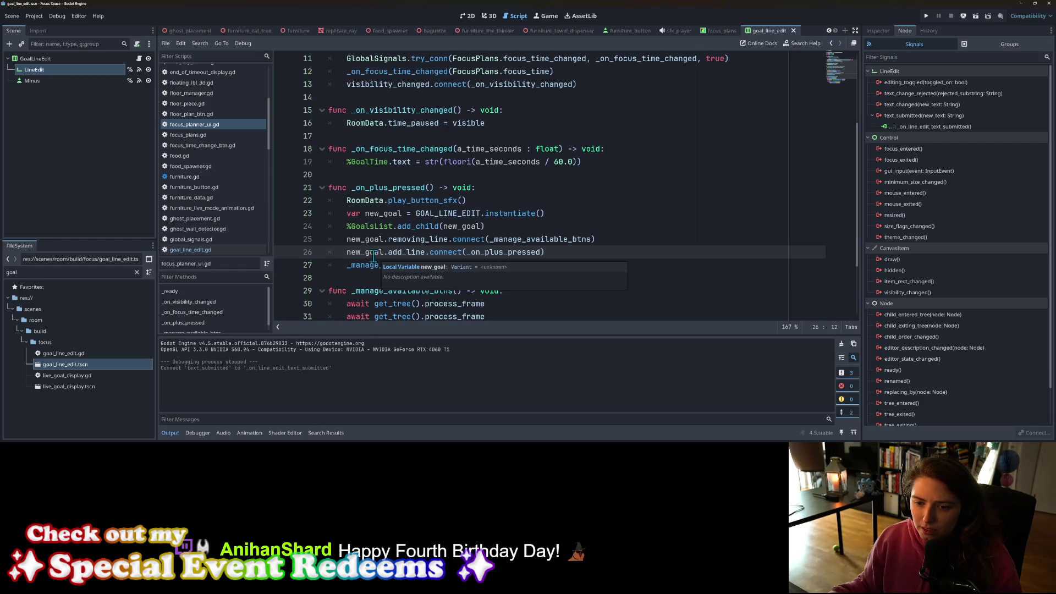
click(400, 253)
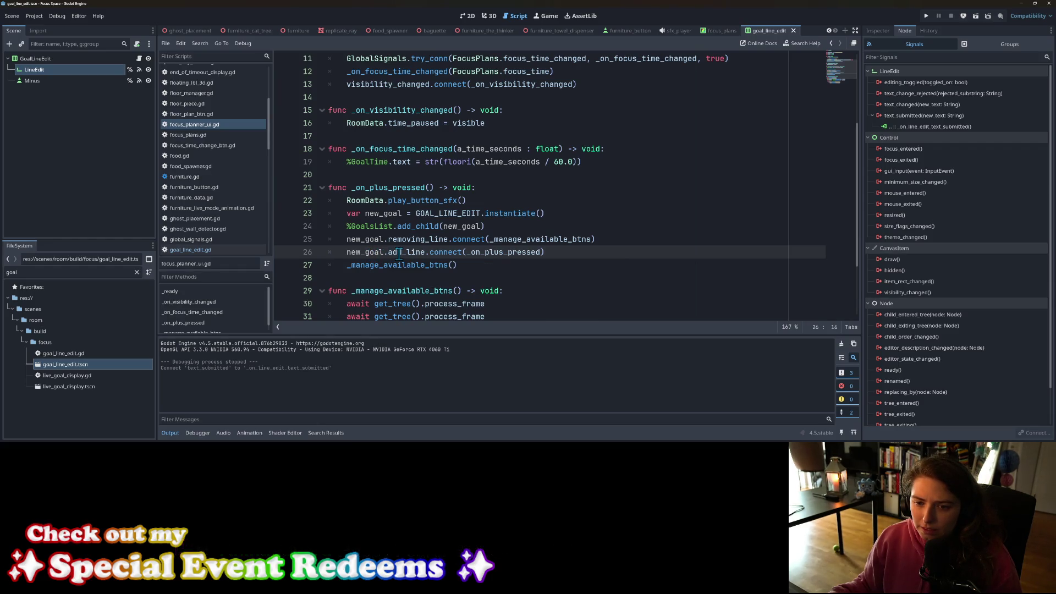
scroll(399, 253, up, 3)
scroll(400, 254, down, 1)
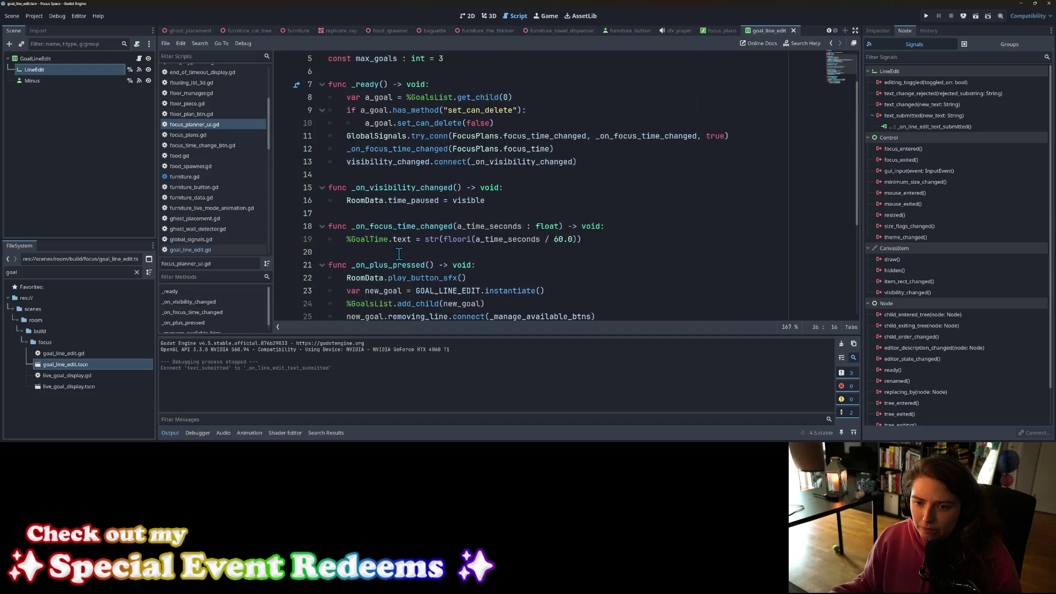
click(415, 136)
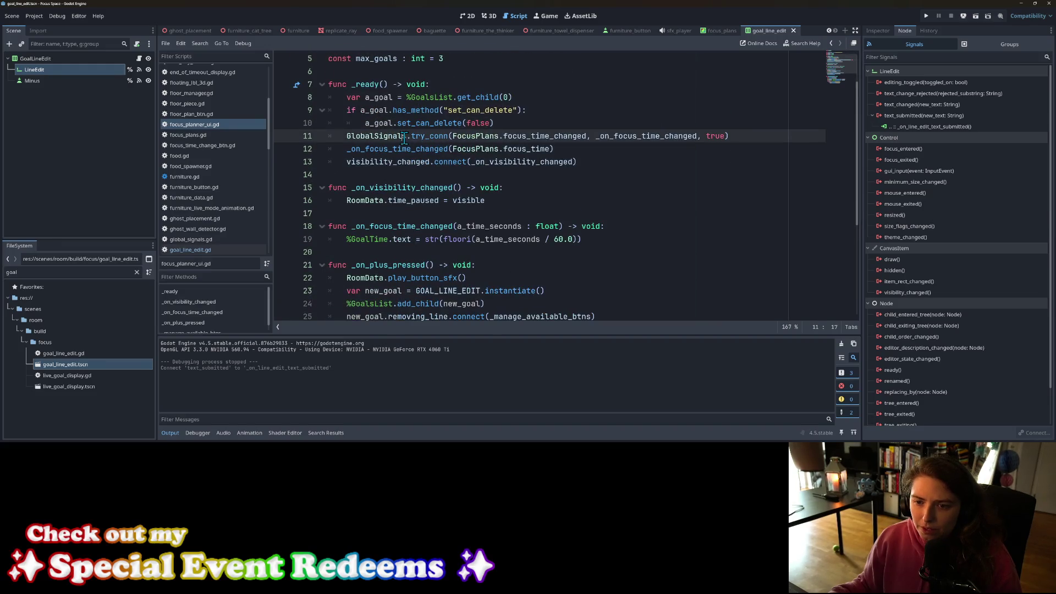
double_click(434, 138)
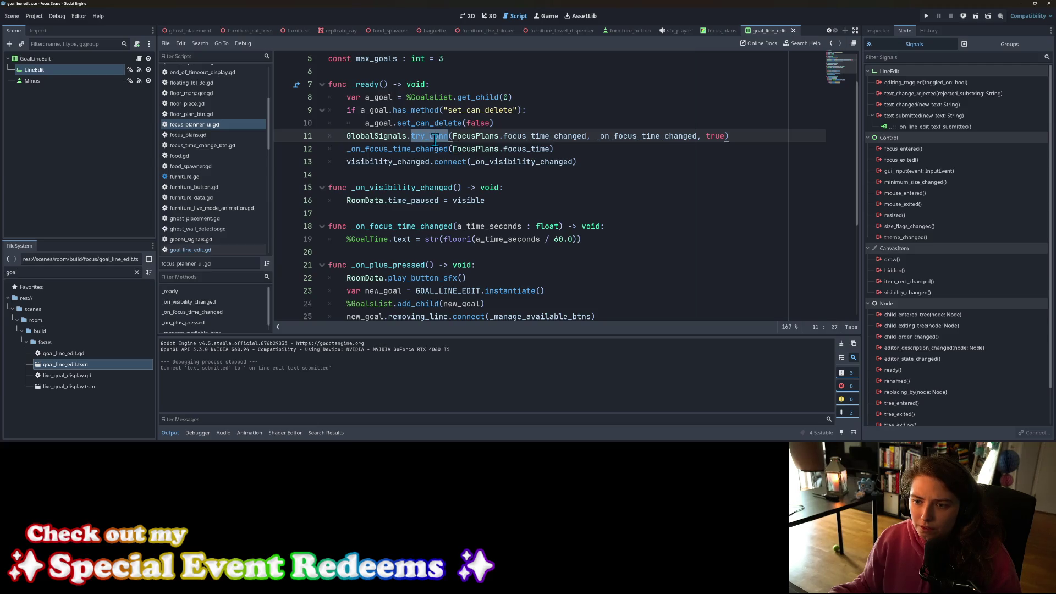
click(398, 148)
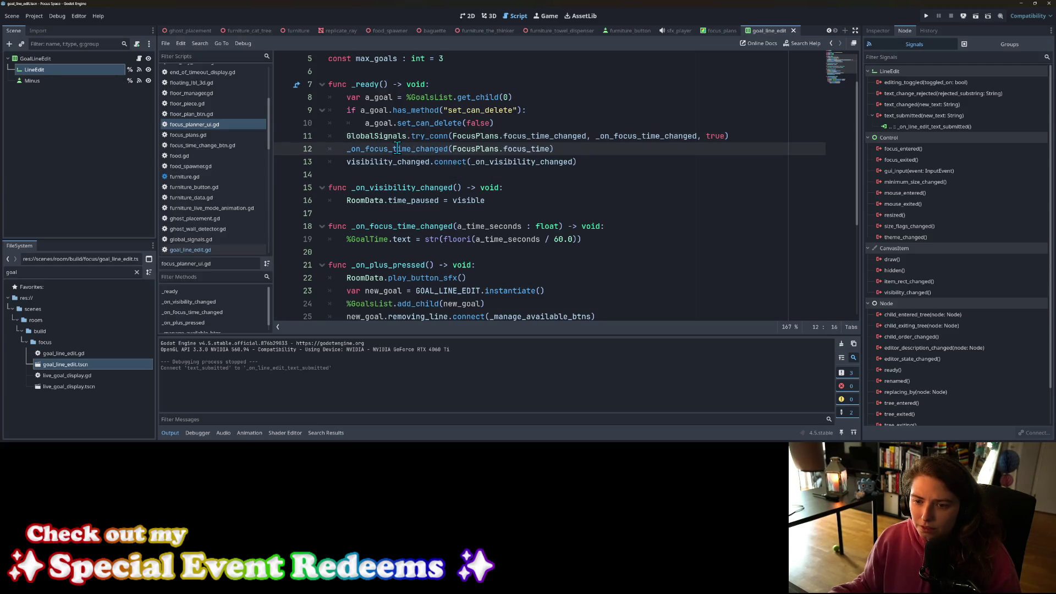
mouse_move(397, 149)
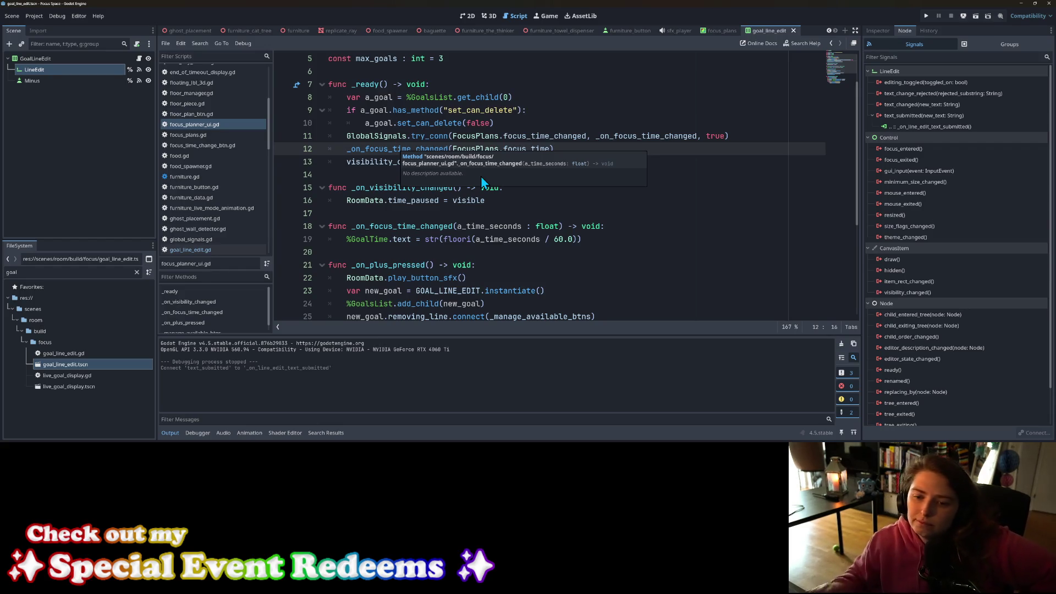
scroll(446, 191, down, 5)
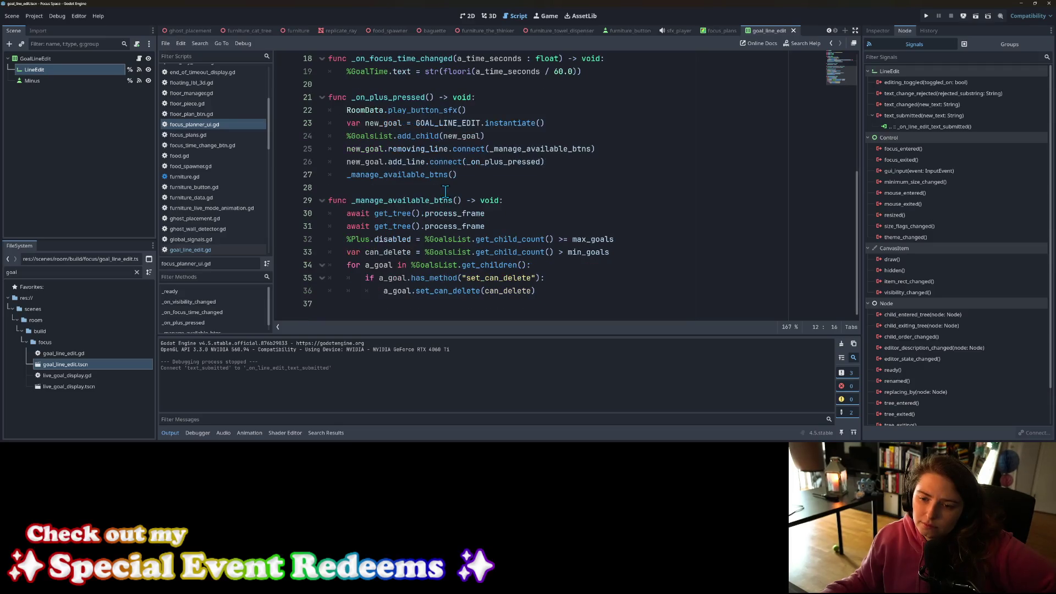
scroll(524, 236, up, 3)
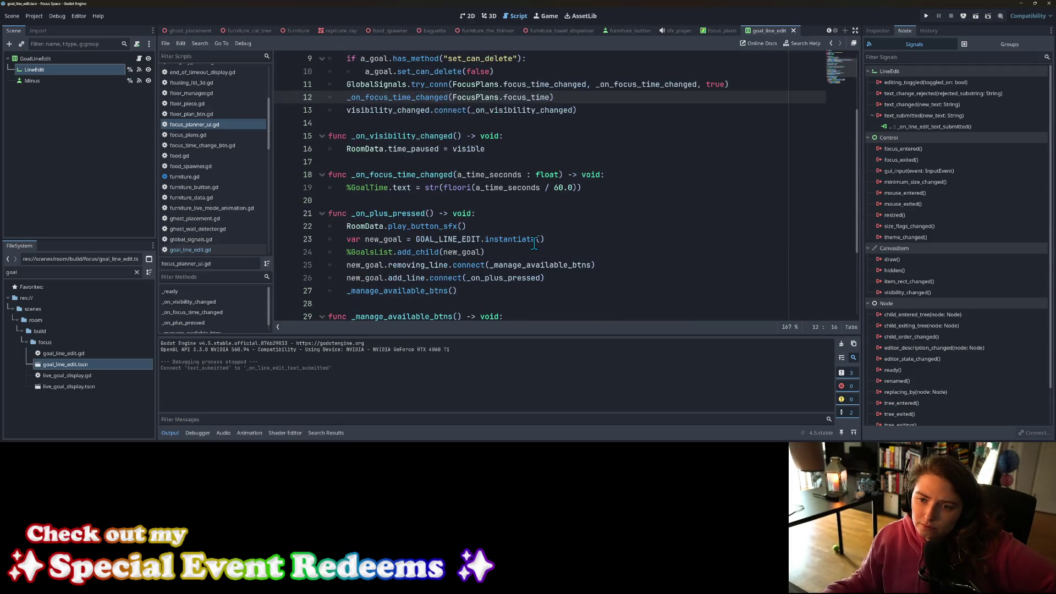
scroll(533, 243, up, 2)
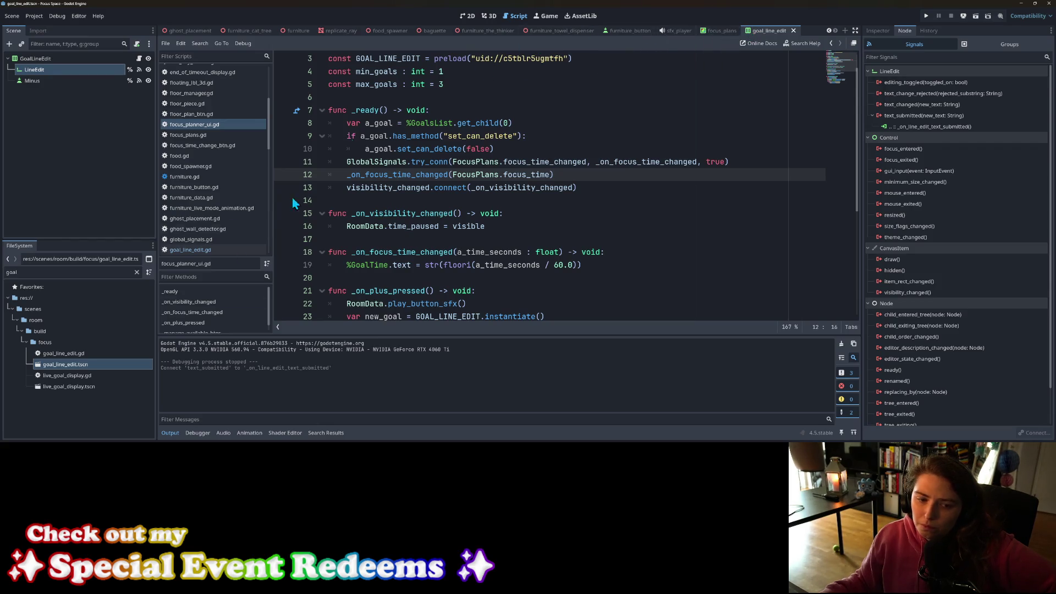
double_click(54, 272)
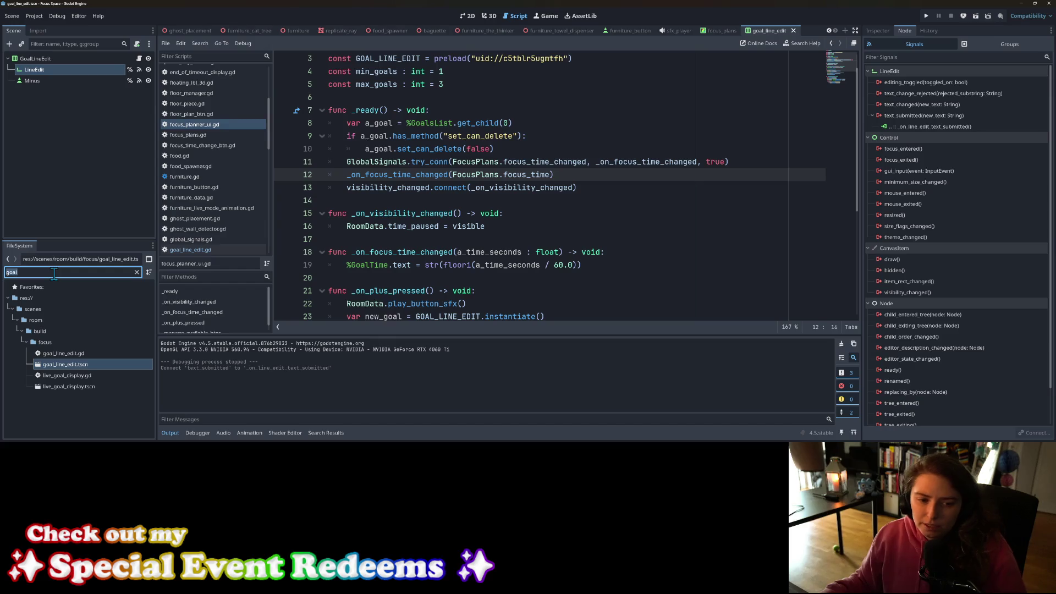
Open focus_plans.tscn via a 'focus' filter, select its goal line in 2D, then return to focus_planner_ui.gd.
text(focus)
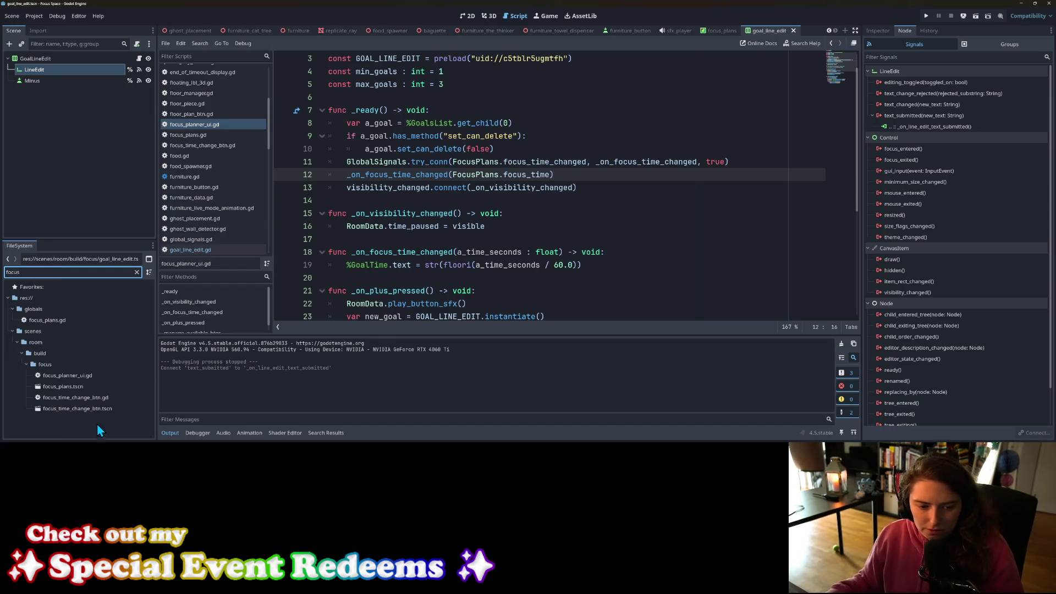
double_click(85, 386)
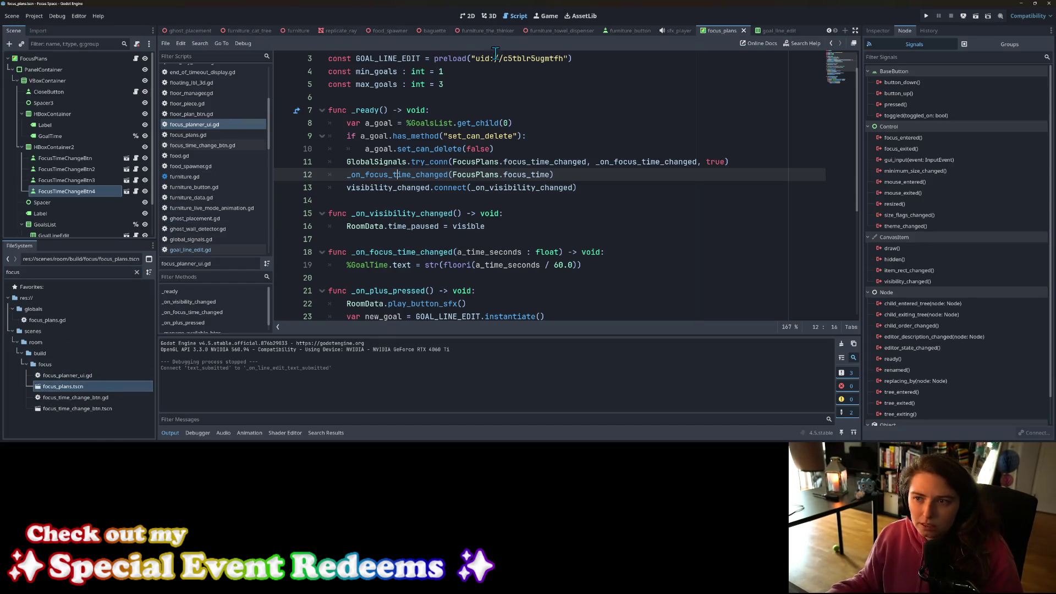
click(471, 20)
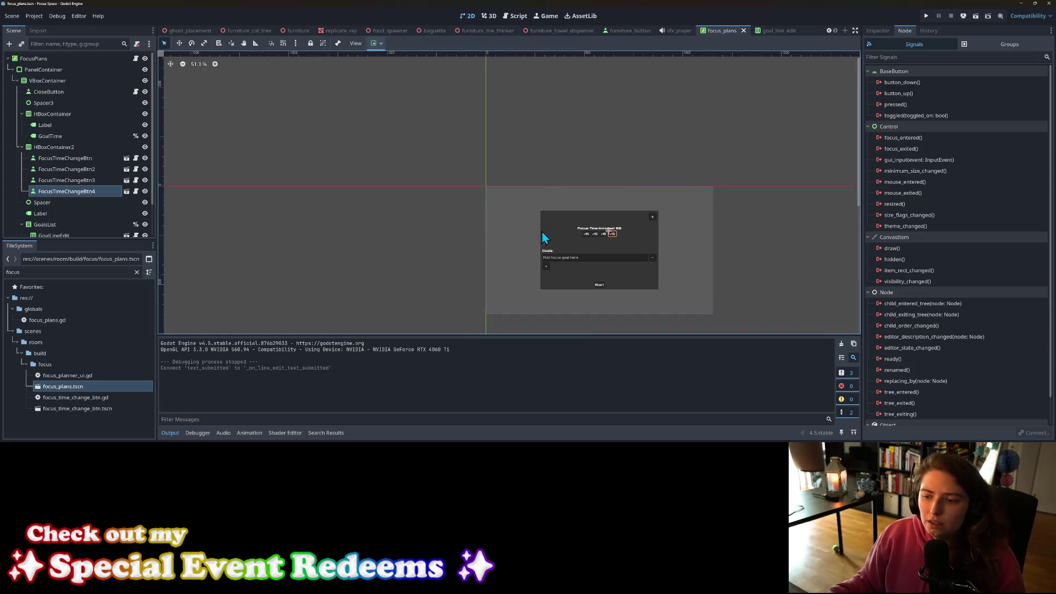
scroll(471, 217, up, 5)
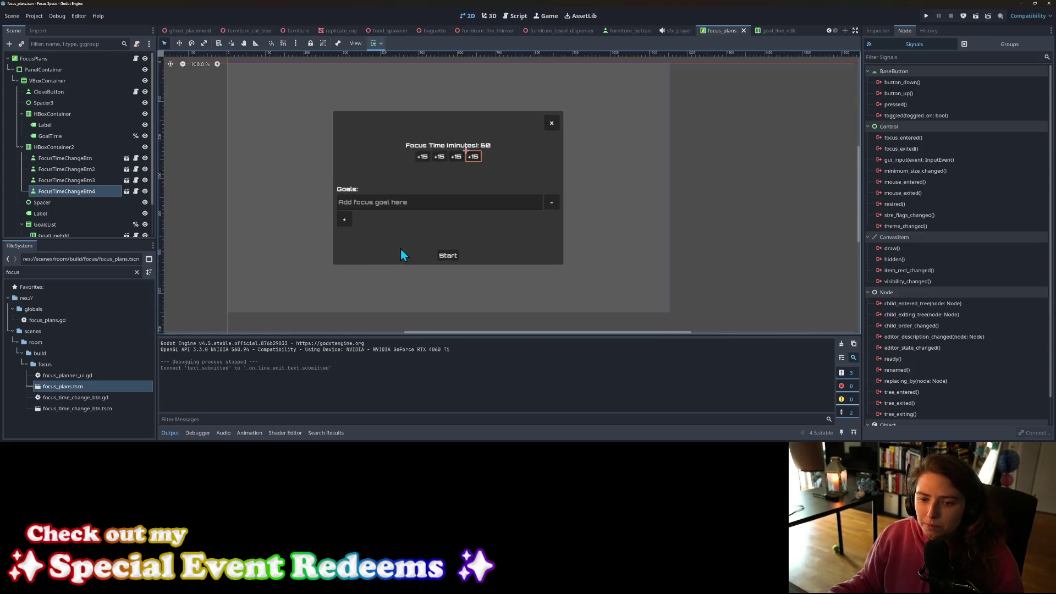
click(371, 196)
scroll(82, 198, down, 3)
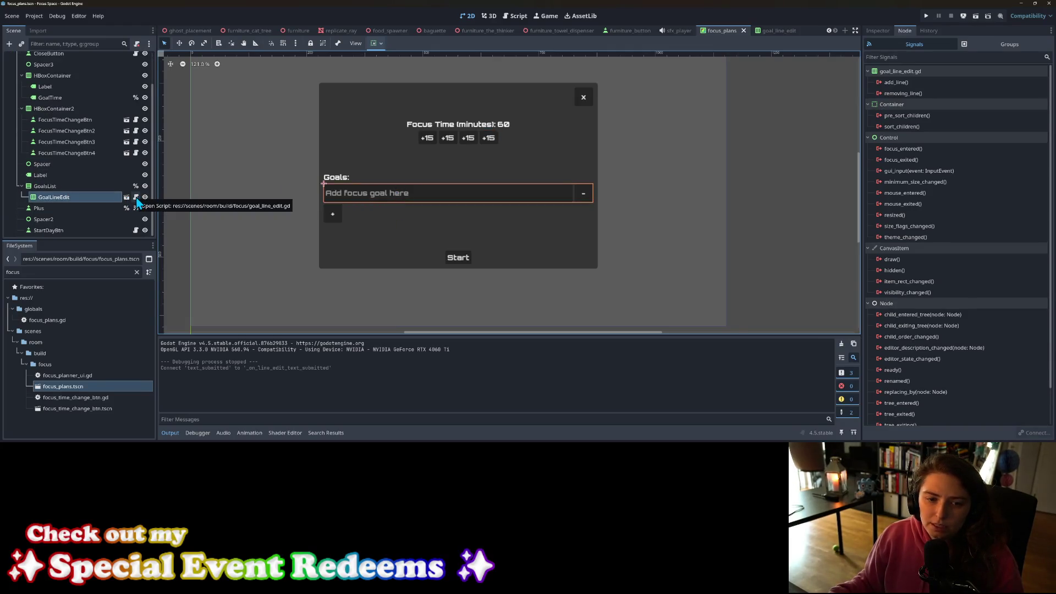
scroll(110, 165, up, 3)
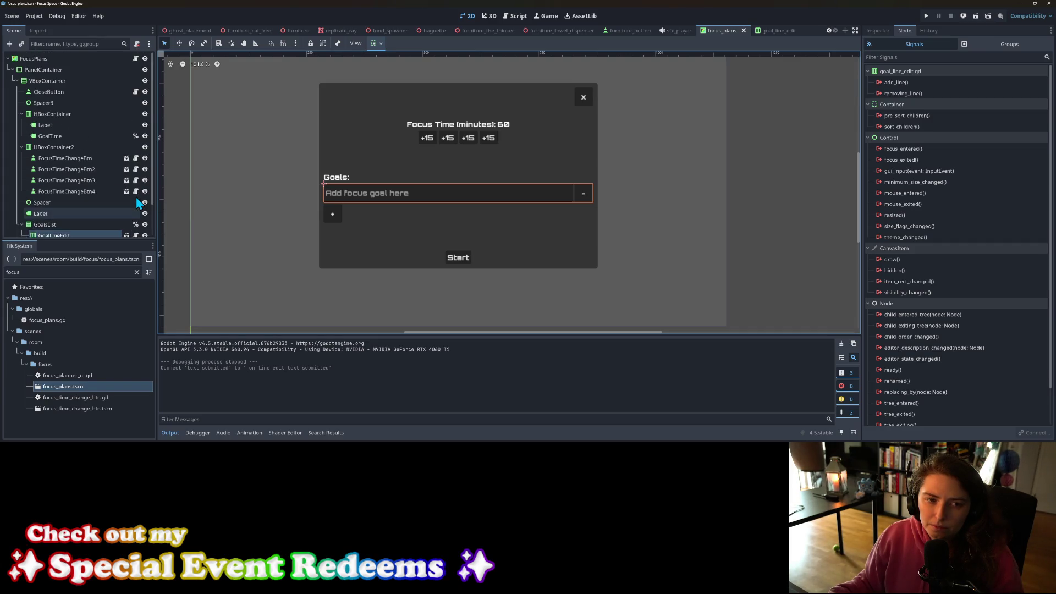
click(138, 60)
scroll(473, 248, up, 1)
scroll(473, 247, down, 2)
scroll(473, 247, up, 2)
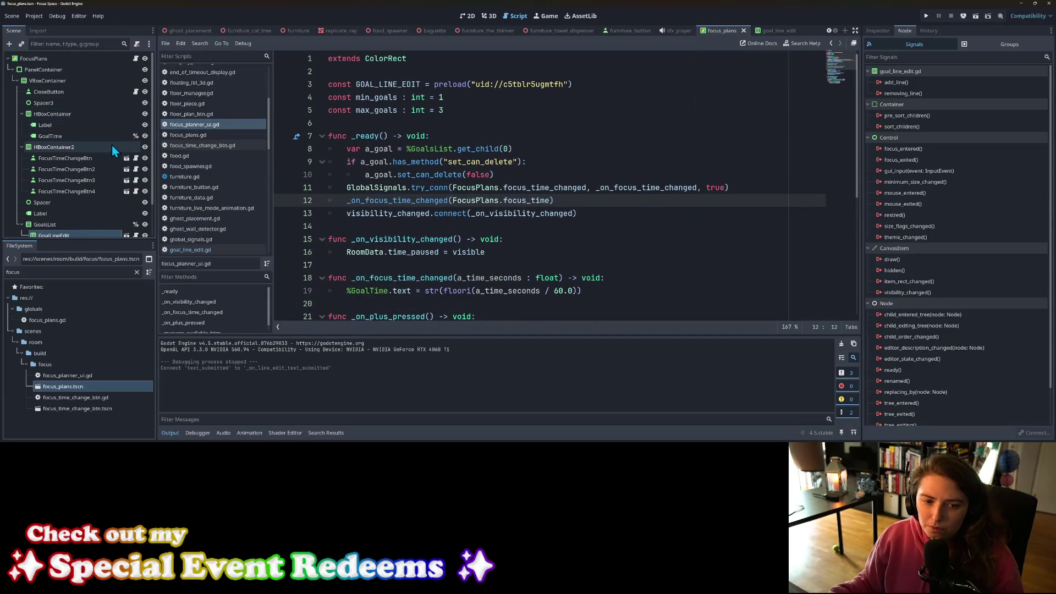
Move to the end of line 10's a_goal set_can_delete call in _ready.
scroll(111, 145, down, 2)
scroll(111, 146, down, 1)
click(451, 187)
click(399, 175)
click(400, 149)
click(487, 174)
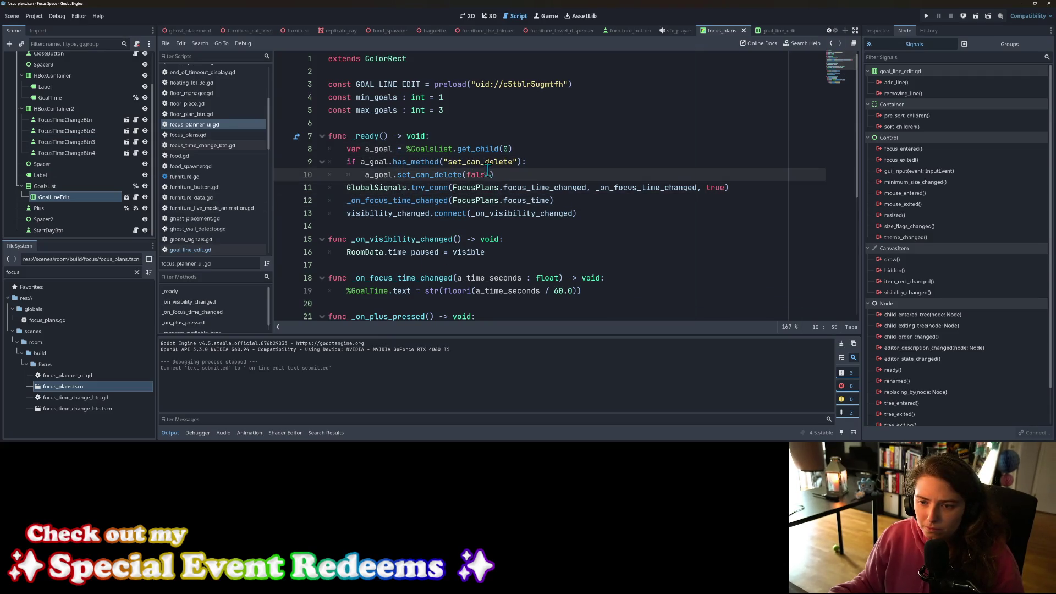
double_click(367, 150)
triple_click(375, 151)
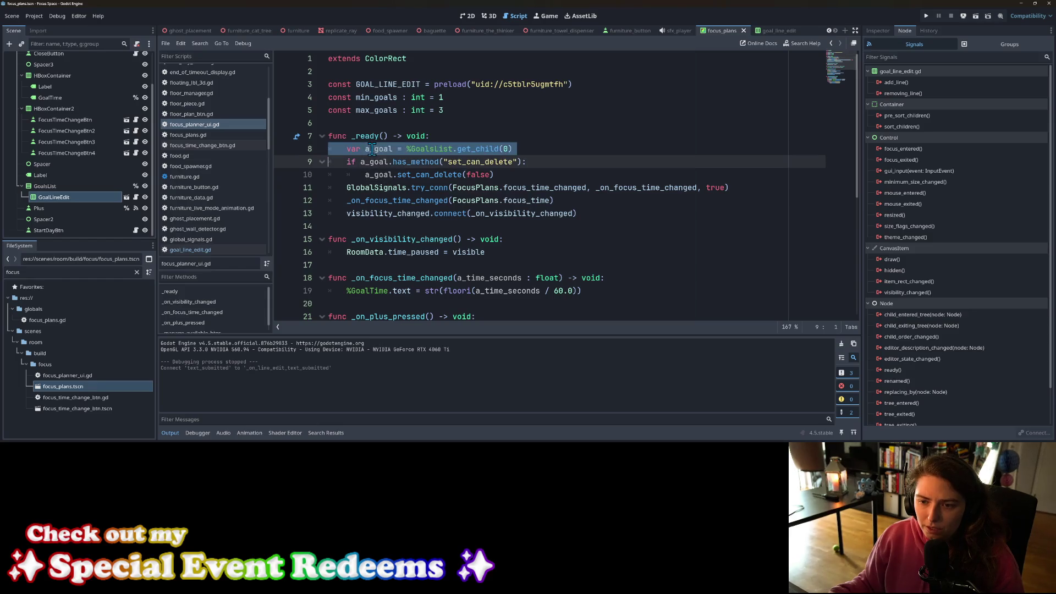
double_click(376, 151)
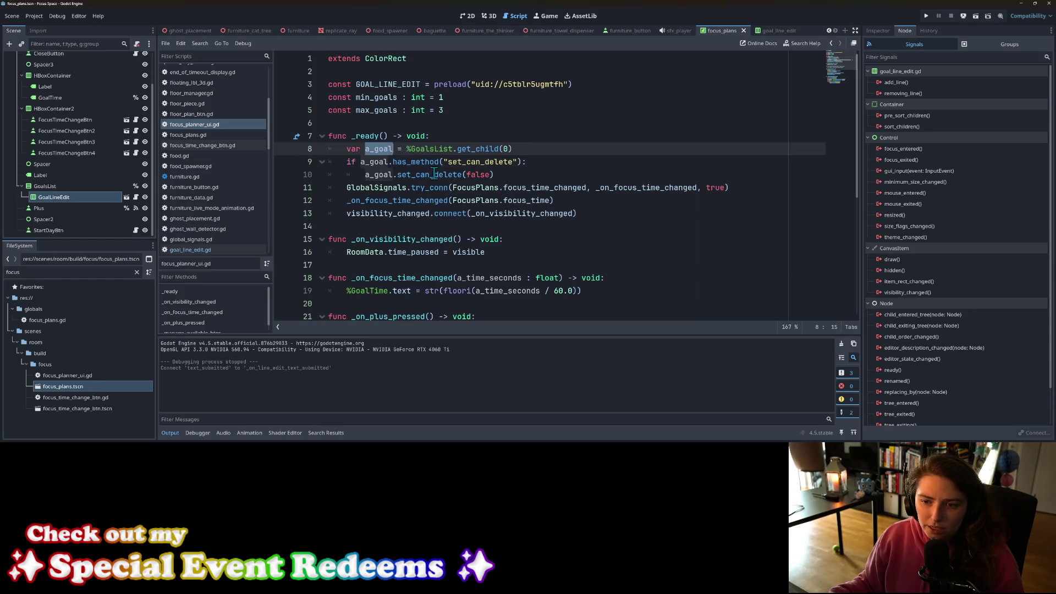
double_click(454, 175)
double_click(390, 175)
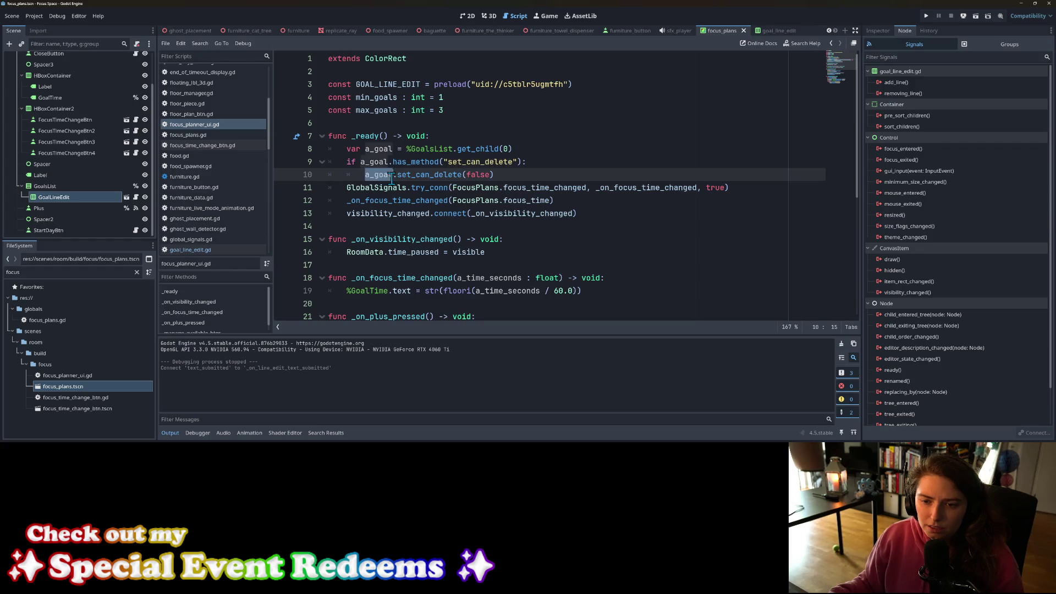
click(518, 175)
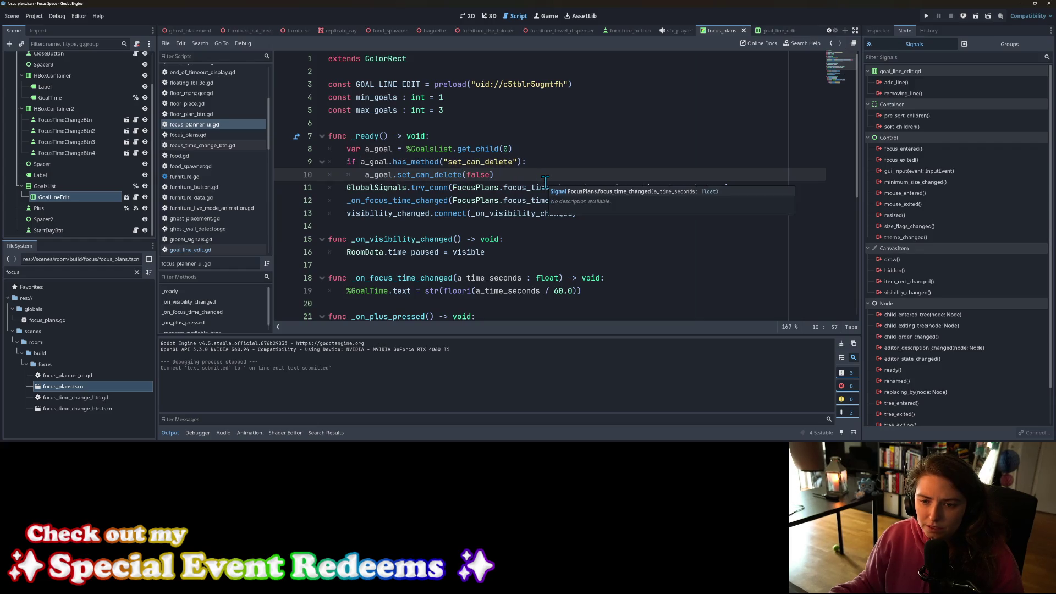
Start a new line 11 reading _goal.add_line.connect( below set_can_delete.
key(Return)
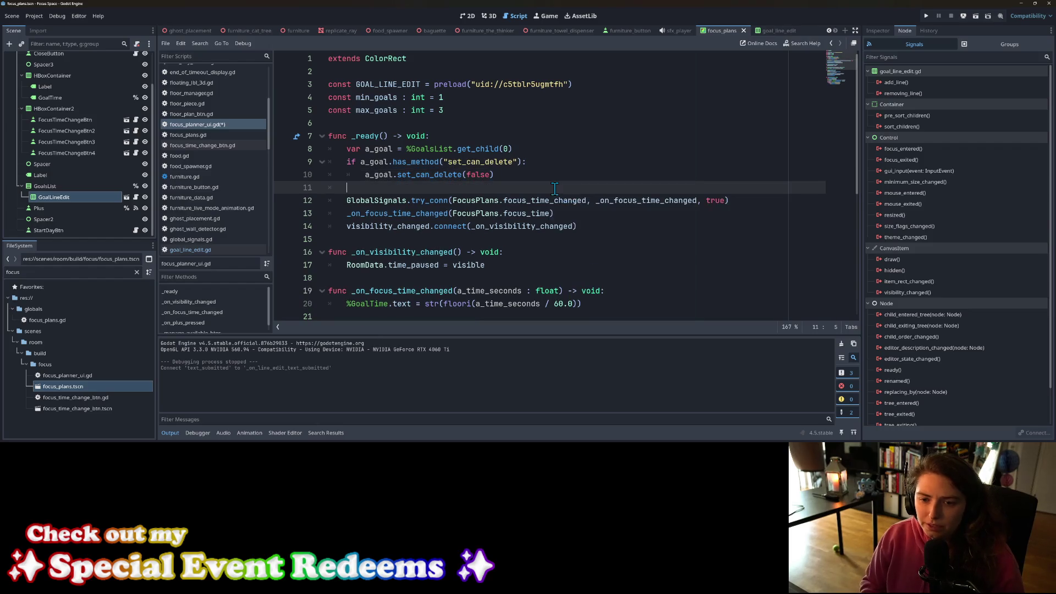
text(a_goal.)
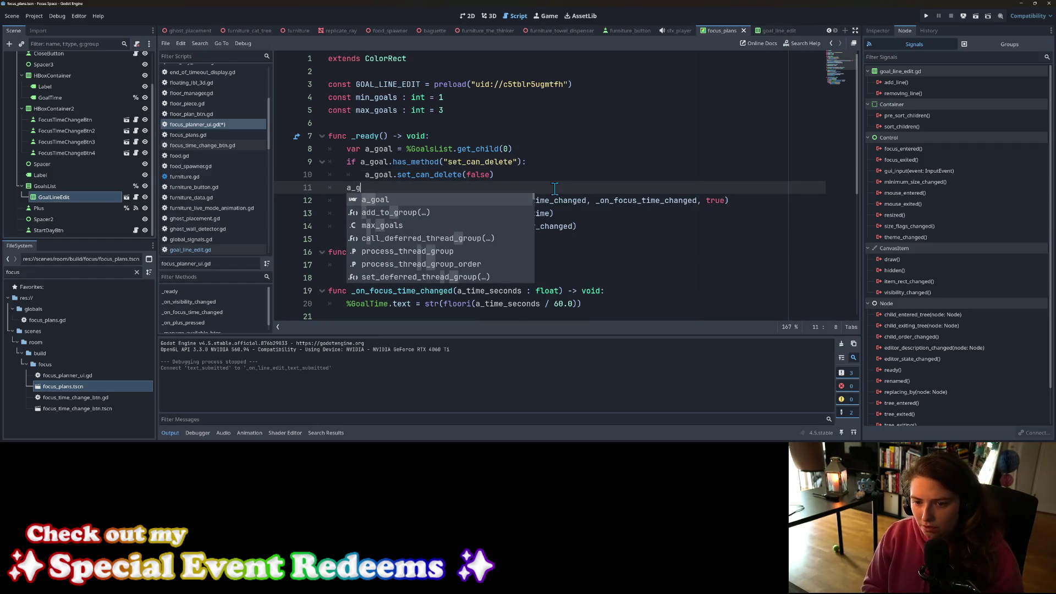
scroll(554, 189, down, 3)
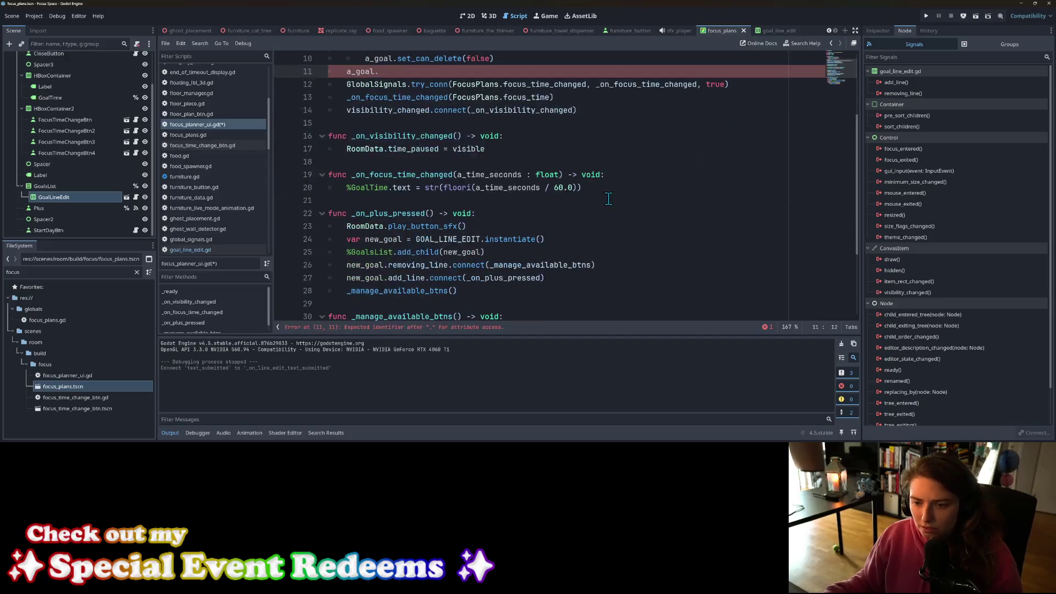
scroll(625, 241, up, 3)
text(add_line.conn)
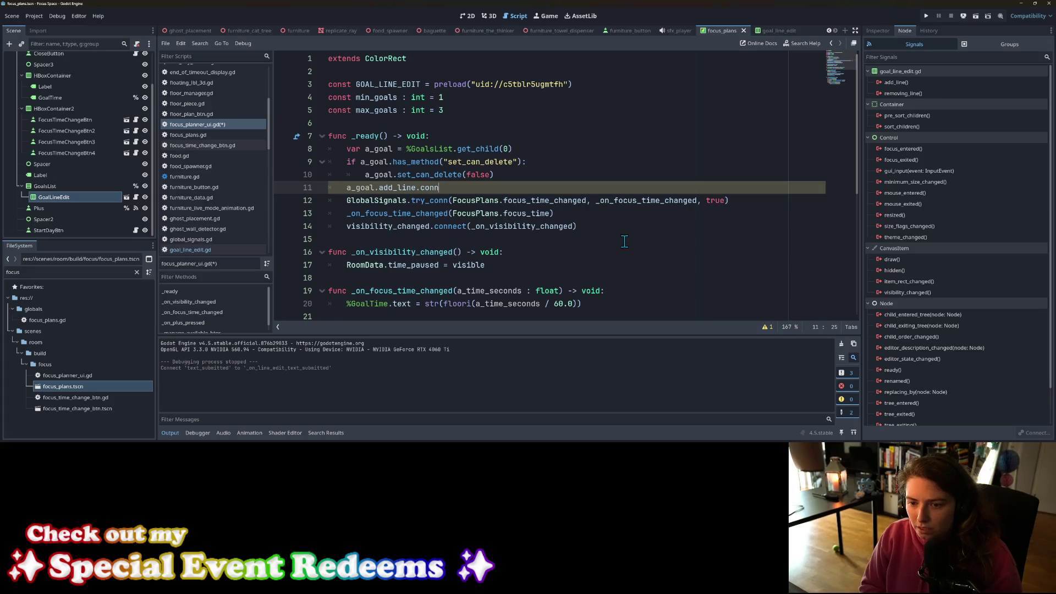
text(ect(_)
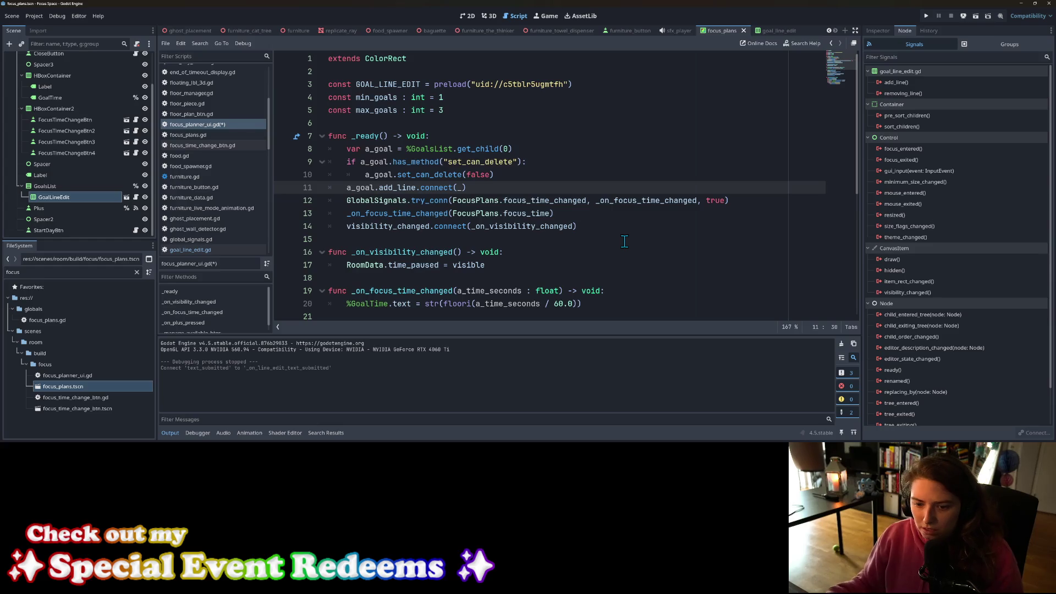
Paste _on_plus_pressed as the connect target on line 11 and run the game to test.
scroll(625, 241, down, 3)
double_click(427, 213)
key(ctrl+c)
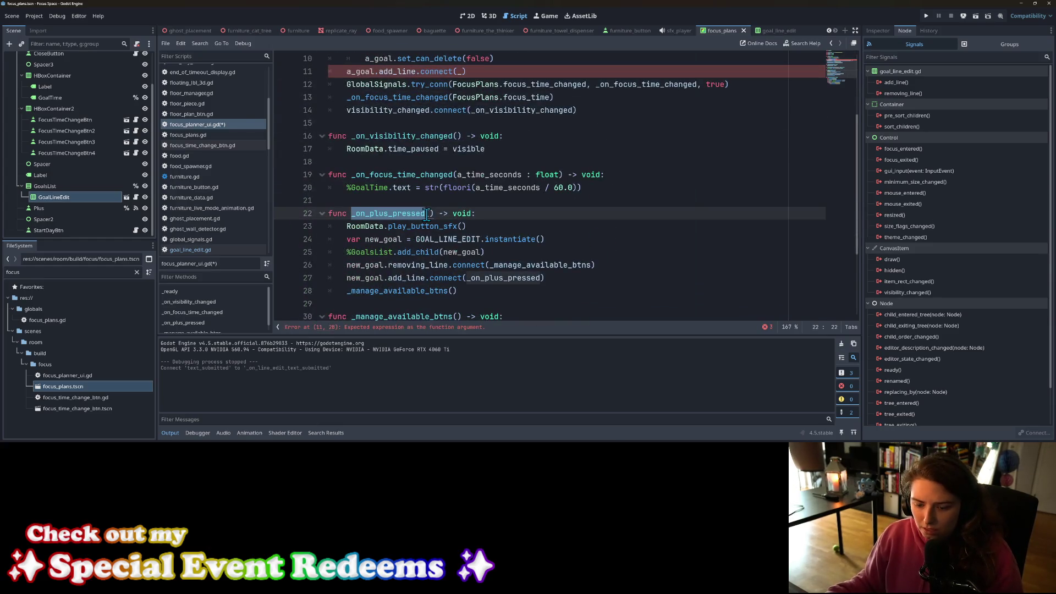
click(461, 71)
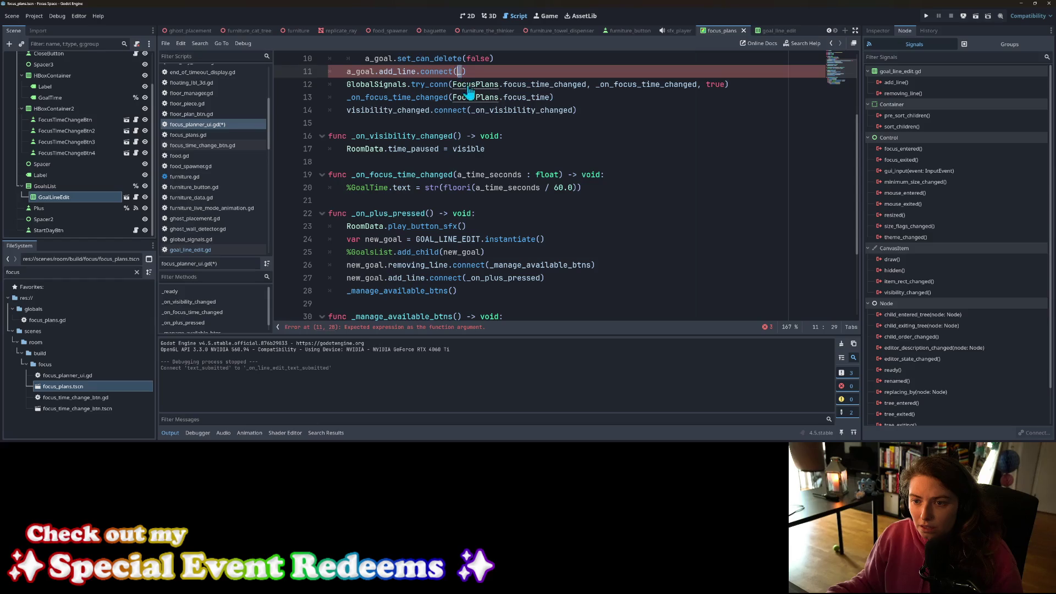
key(ctrl+v)
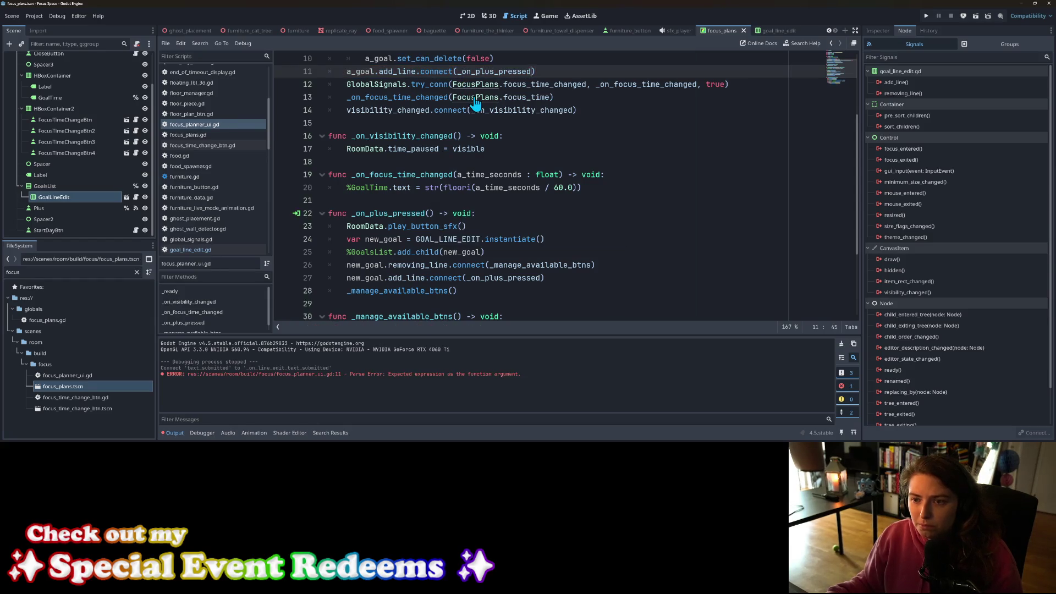
scroll(500, 173, up, 3)
click(926, 16)
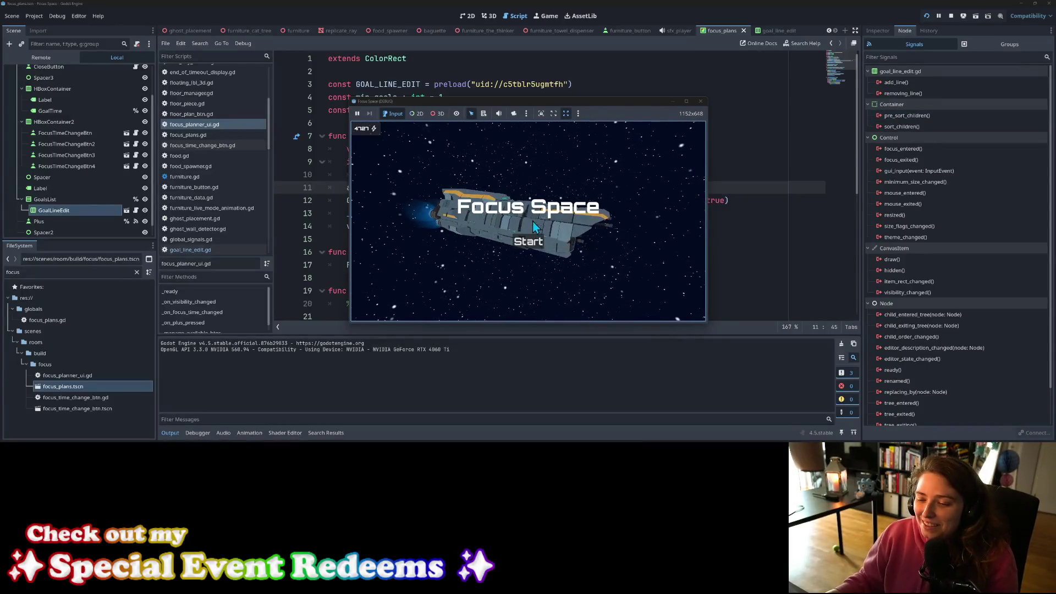
click(528, 241)
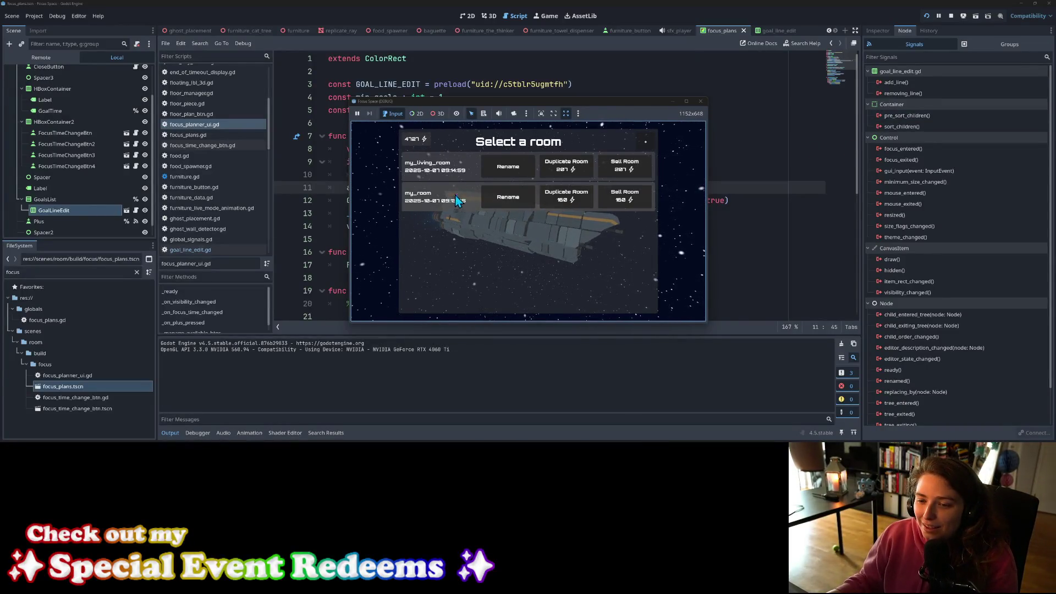
click(438, 158)
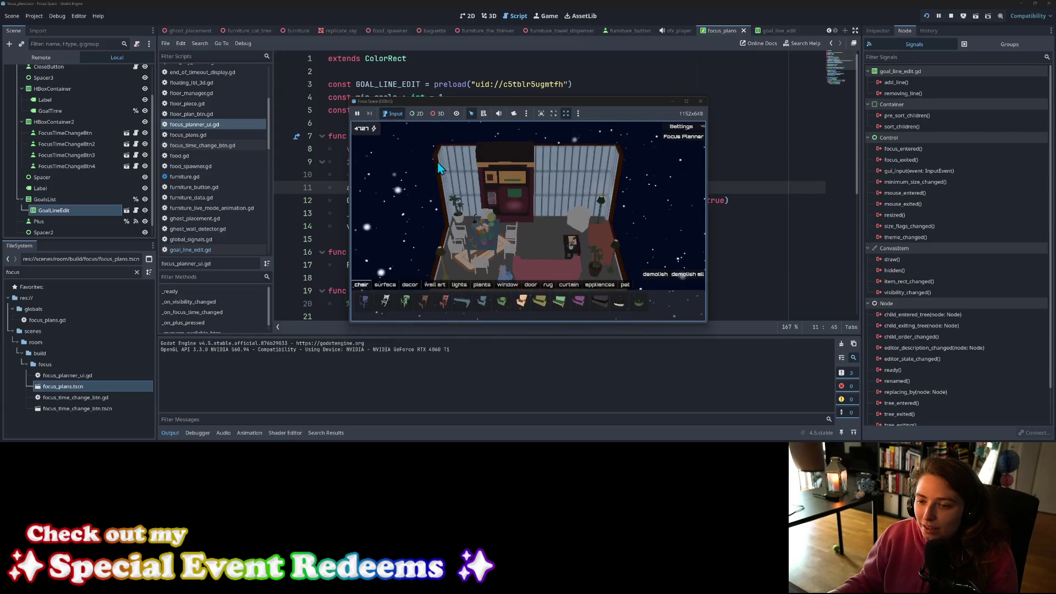
click(688, 139)
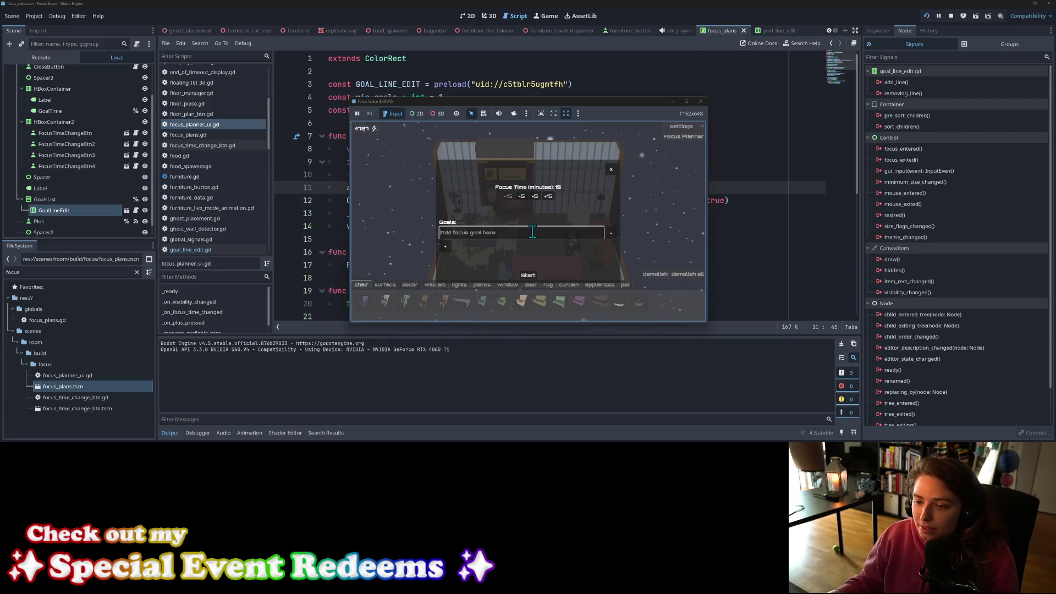
text(hi)
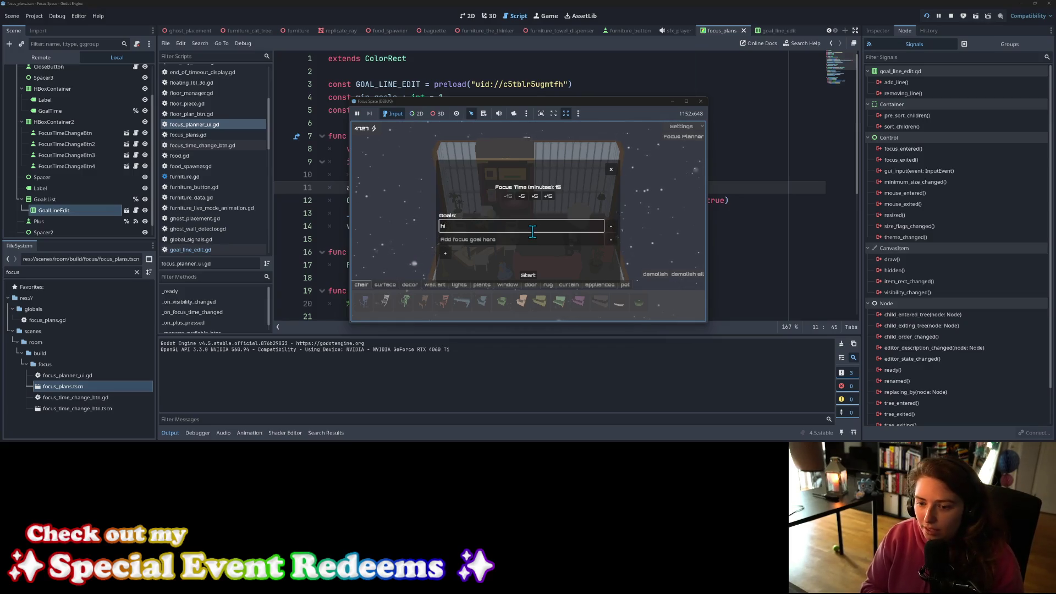
click(530, 241)
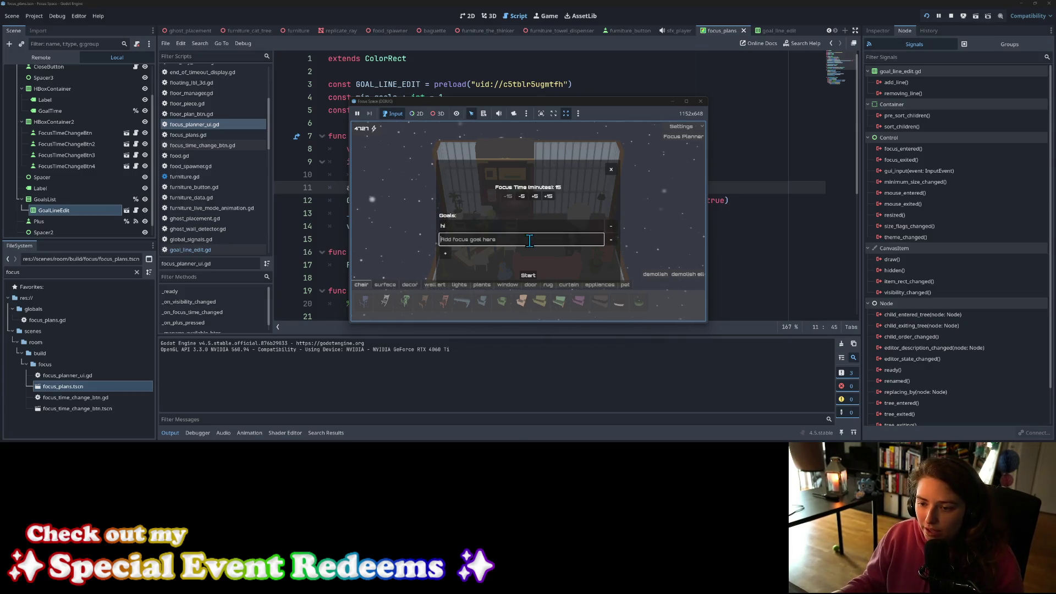
text(test)
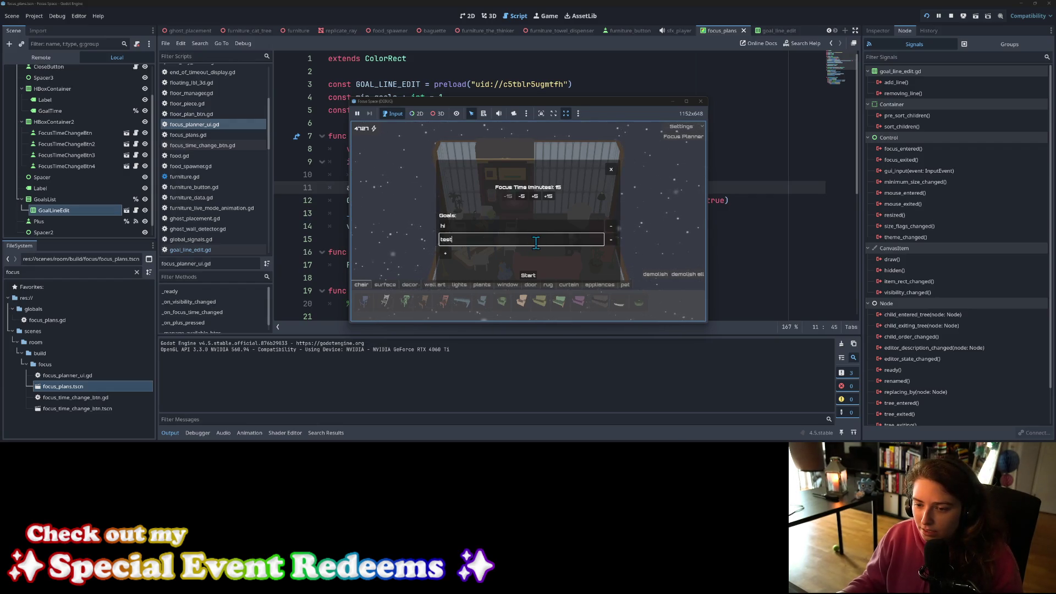
key(Return)
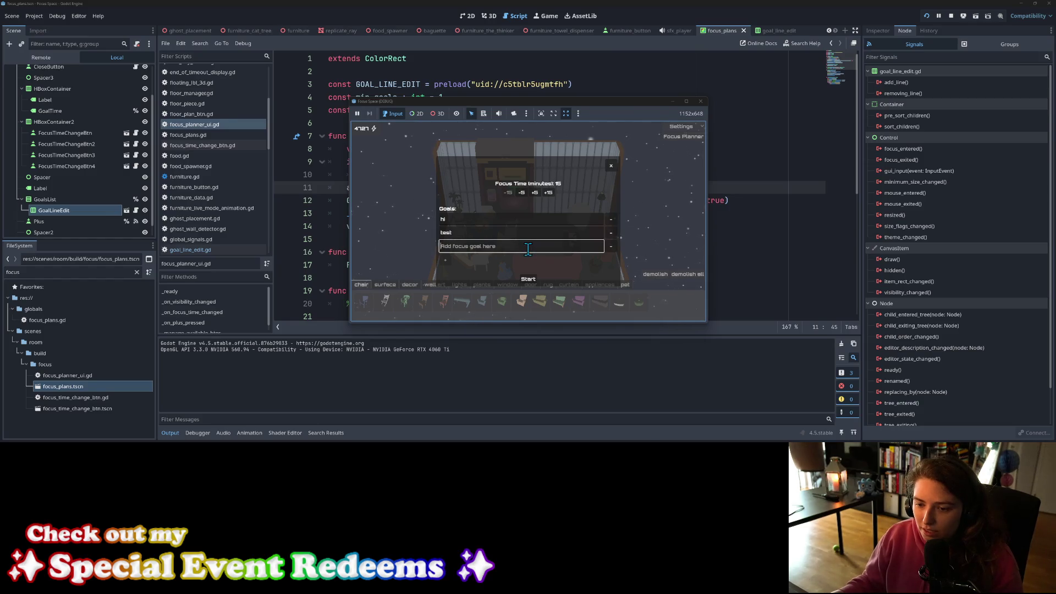
text(poop)
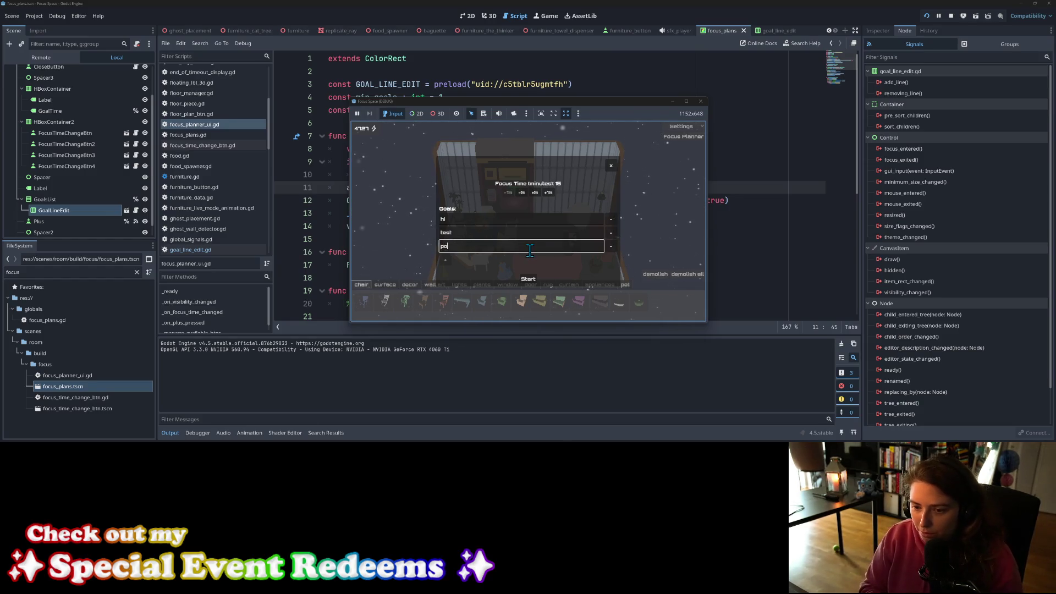
key(Return)
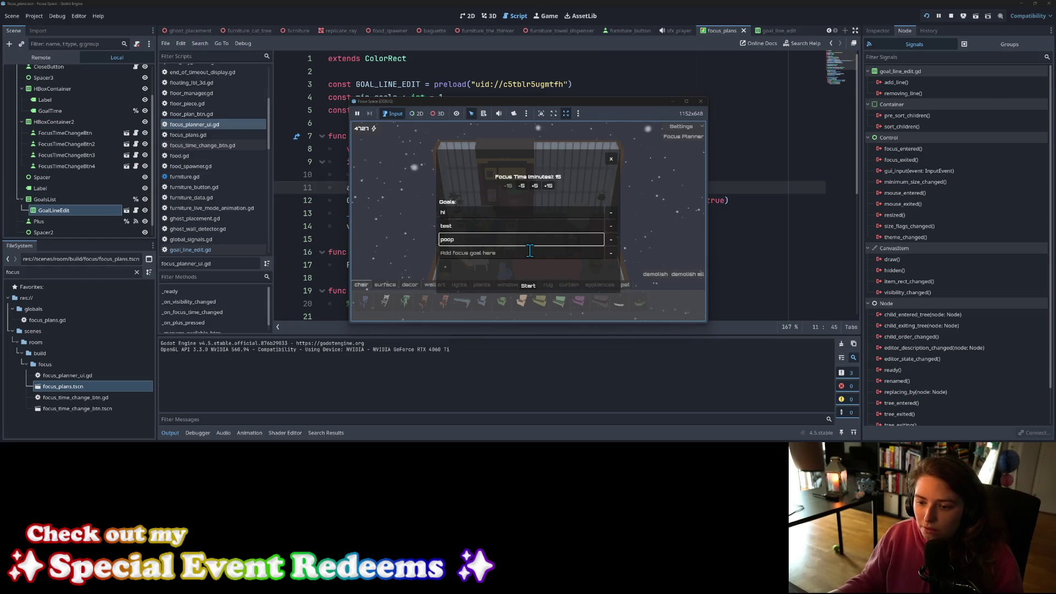
click(611, 159)
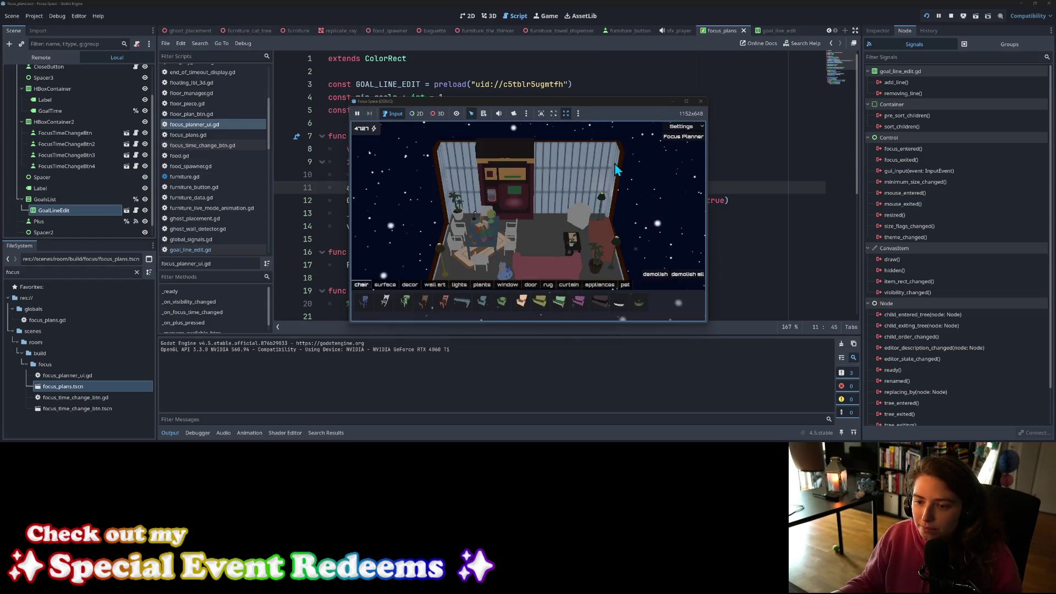
click(700, 101)
click(480, 226)
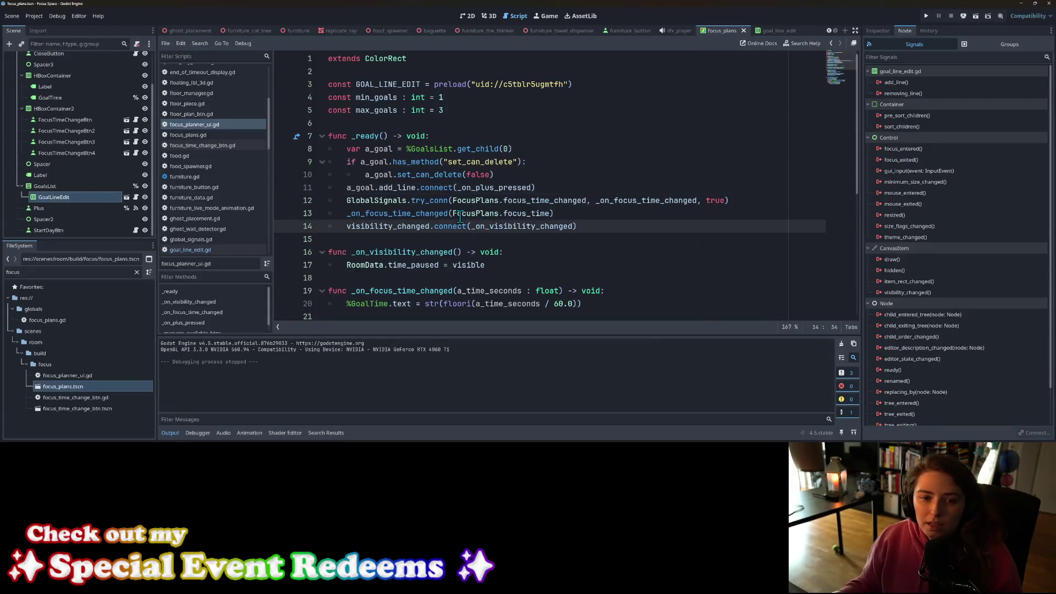
Select the get_child_count() >= max_goals comparison on line 33.
scroll(448, 296, down, 2)
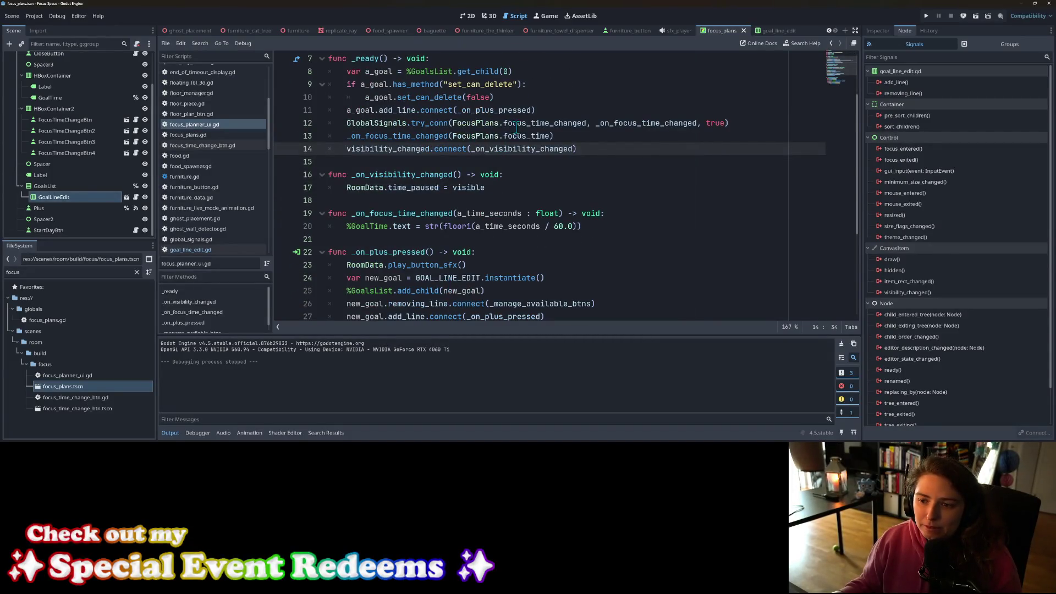
double_click(641, 124)
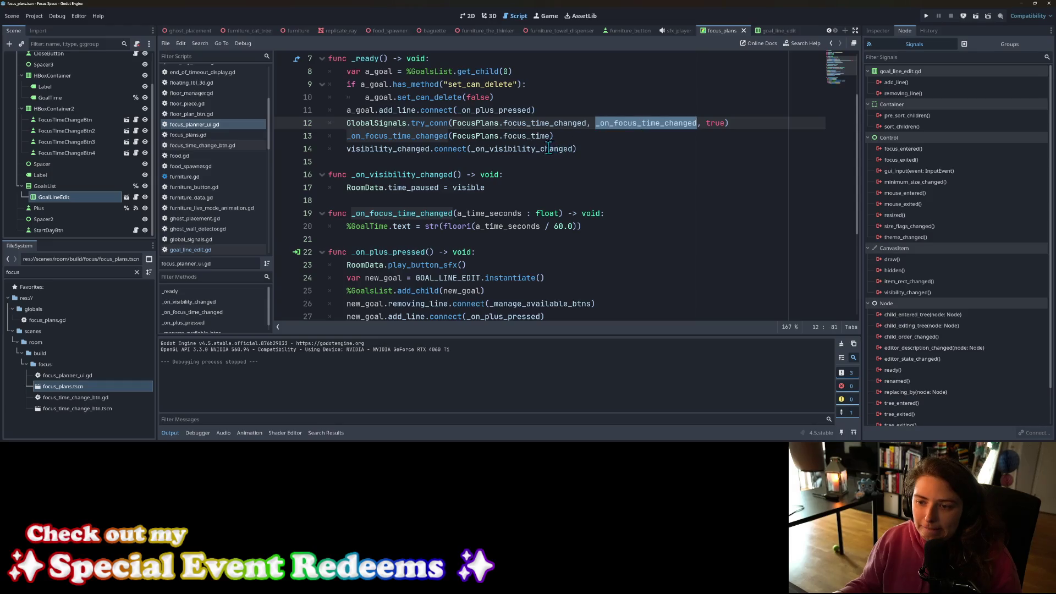
scroll(510, 182, down, 1)
scroll(443, 234, down, 3)
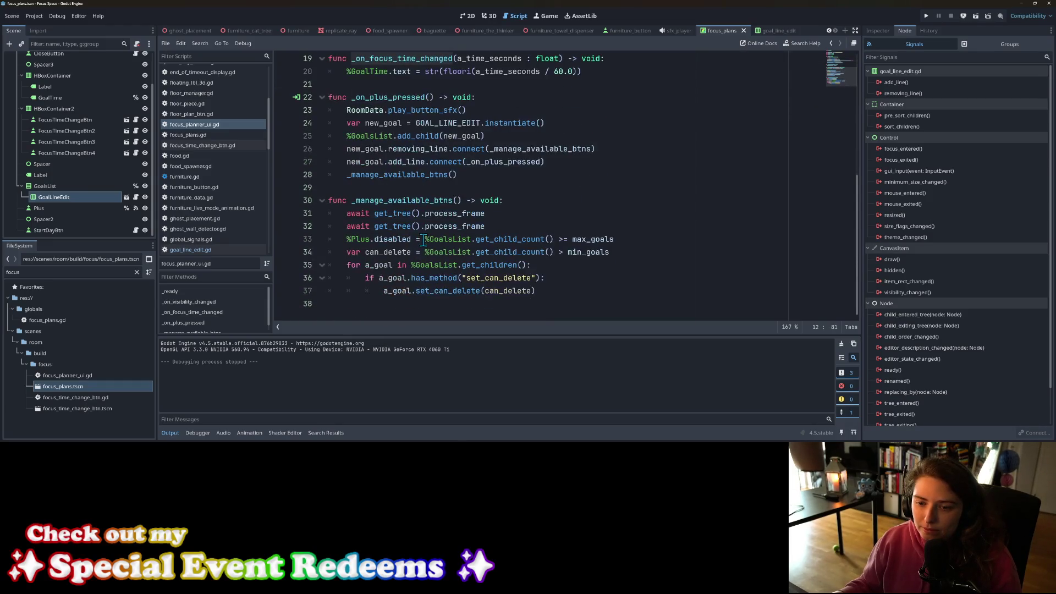
double_click(403, 97)
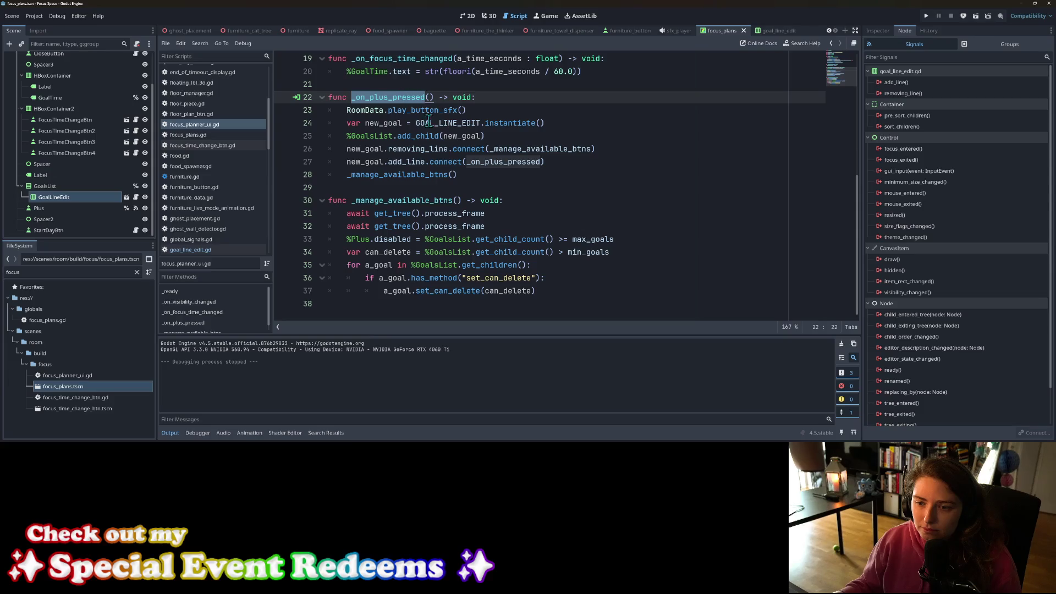
click(496, 171)
click(498, 253)
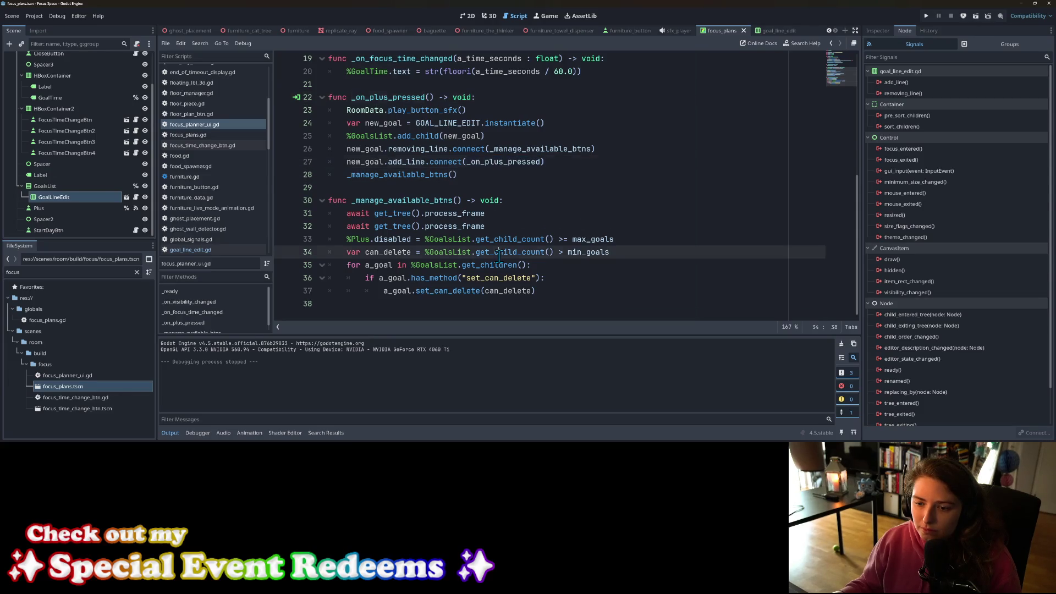
key(Down)
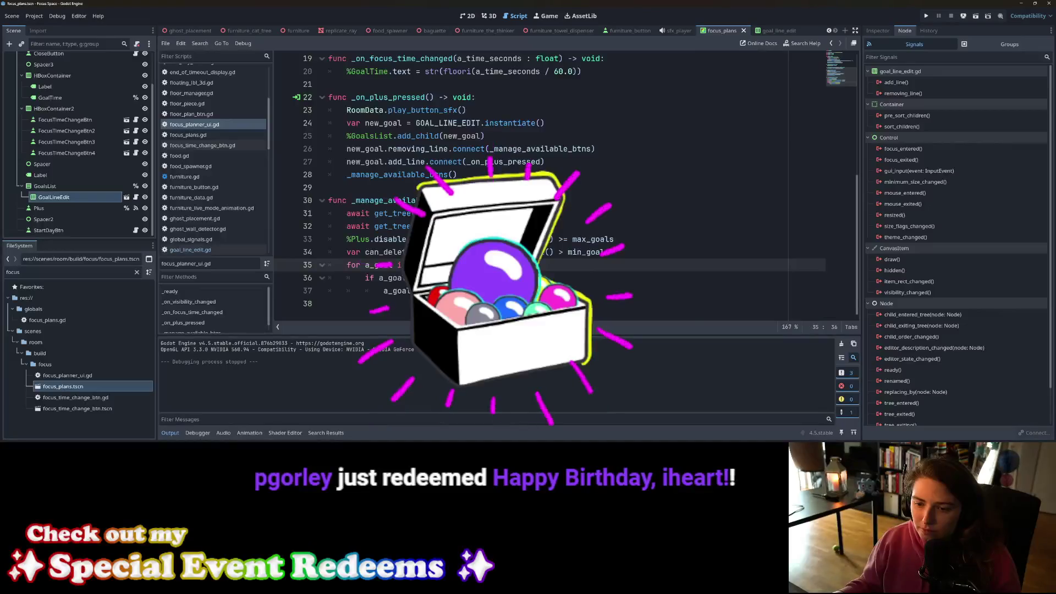
click(375, 253)
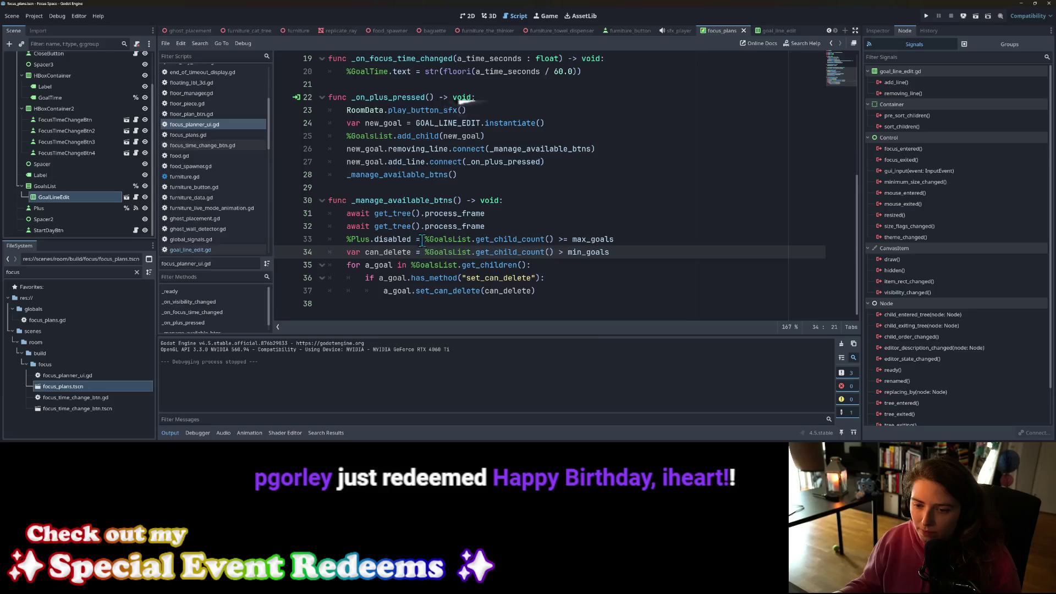
drag(421, 240, 622, 240)
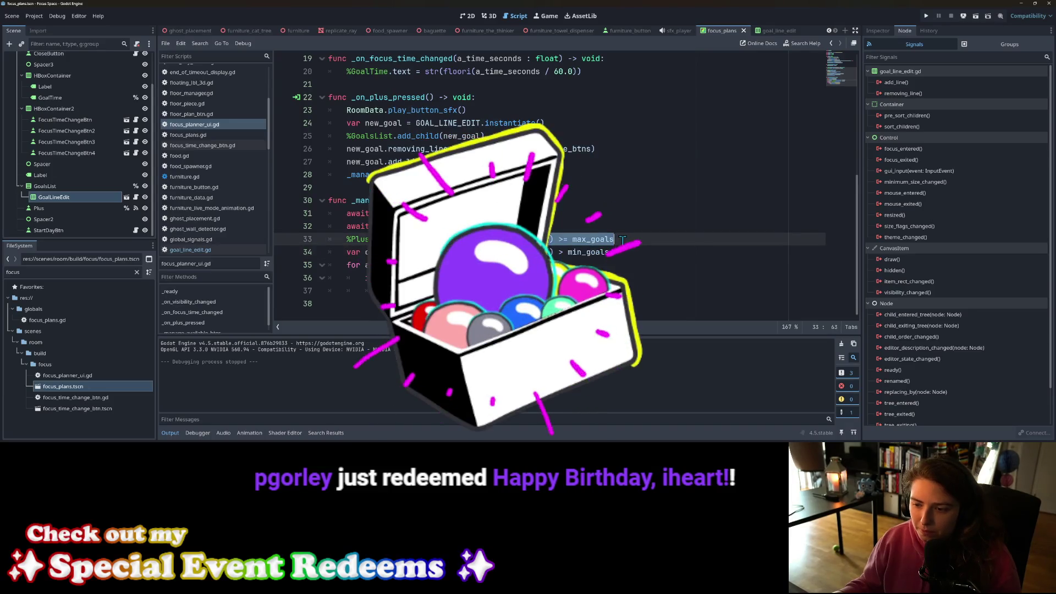
scroll(622, 240, up, 1)
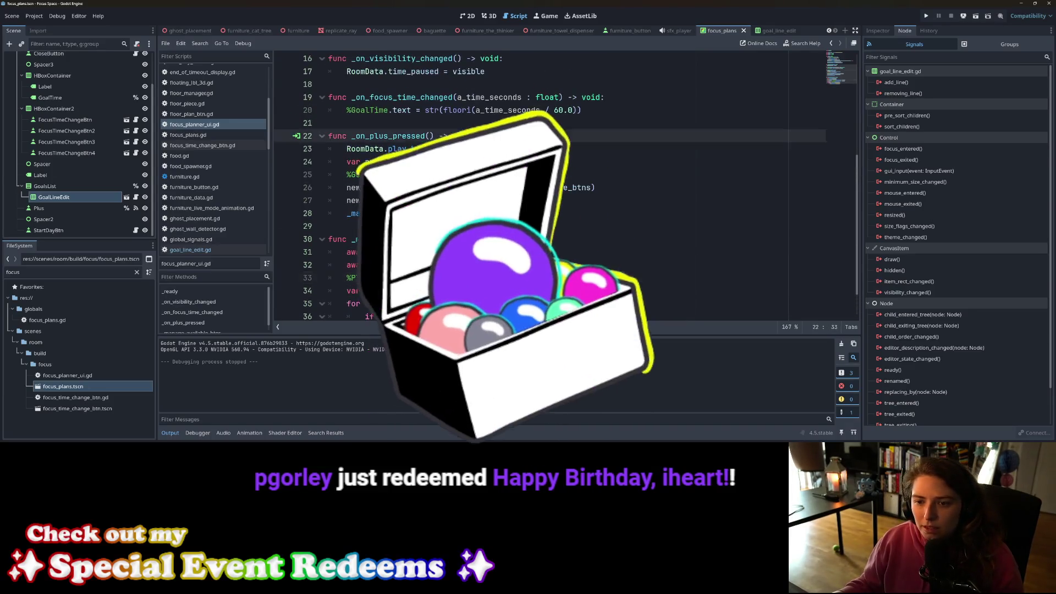
Add the max_goals comparison with ':' and 'return' under the _on_plus_pressed header, then save.
click(479, 136)
key(Return)
text(%GoalsList.get_child_count() >= max_goals)
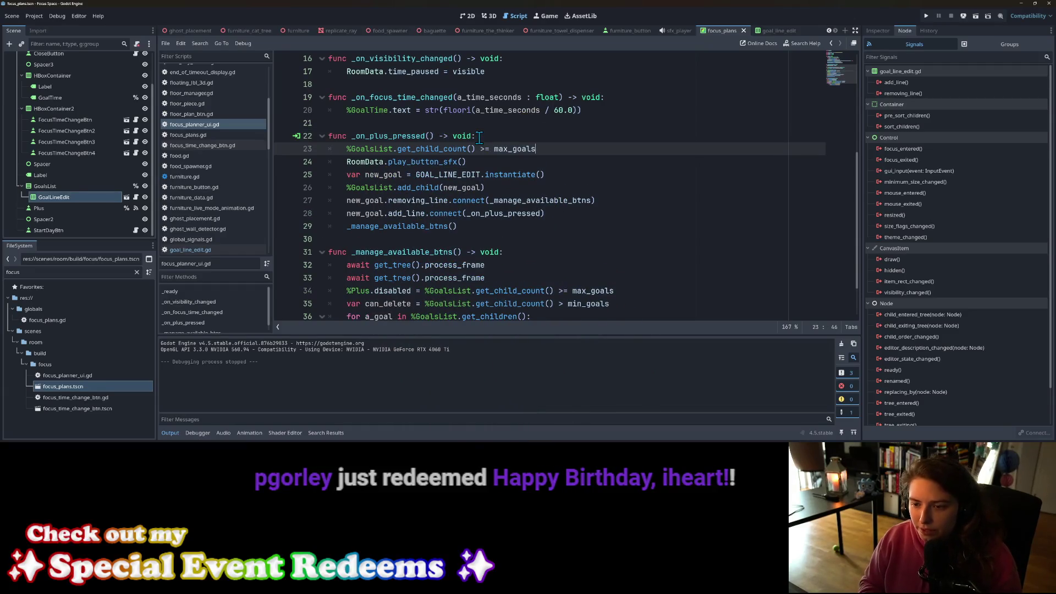
text(:)
key(Return)
text(return)
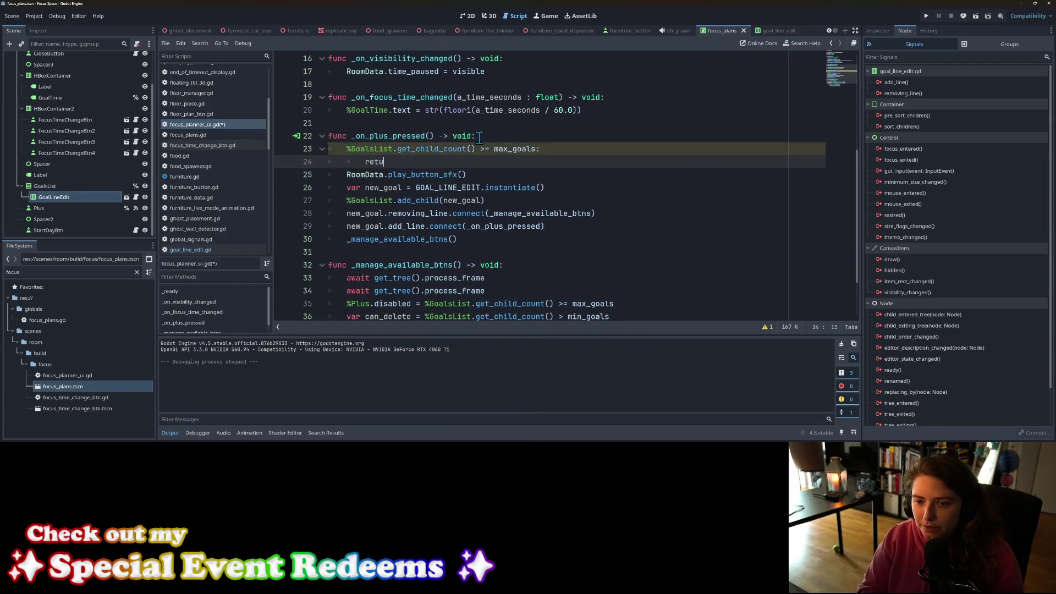
key(ctrl+s)
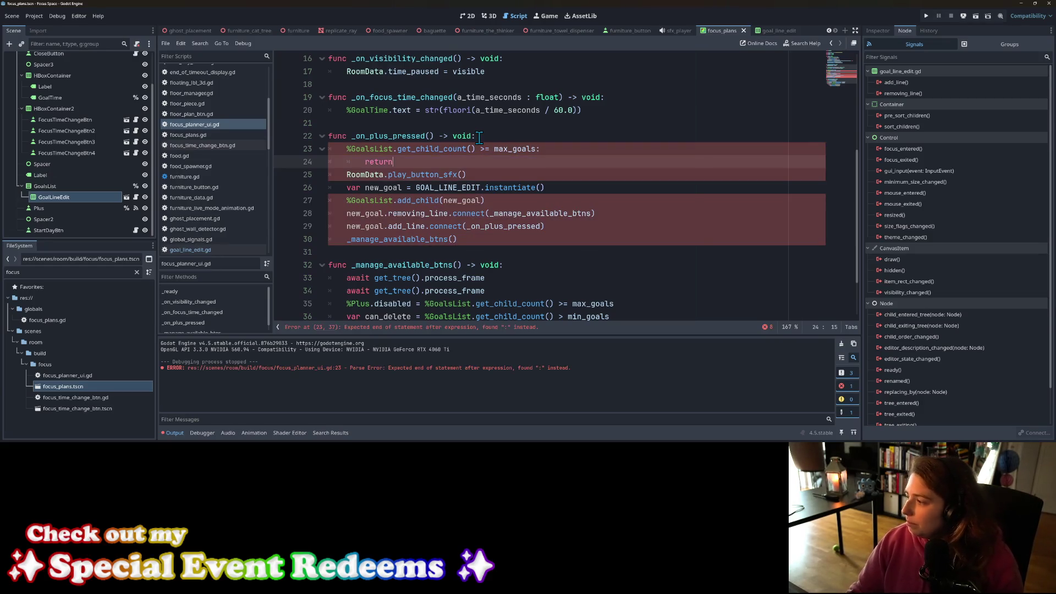
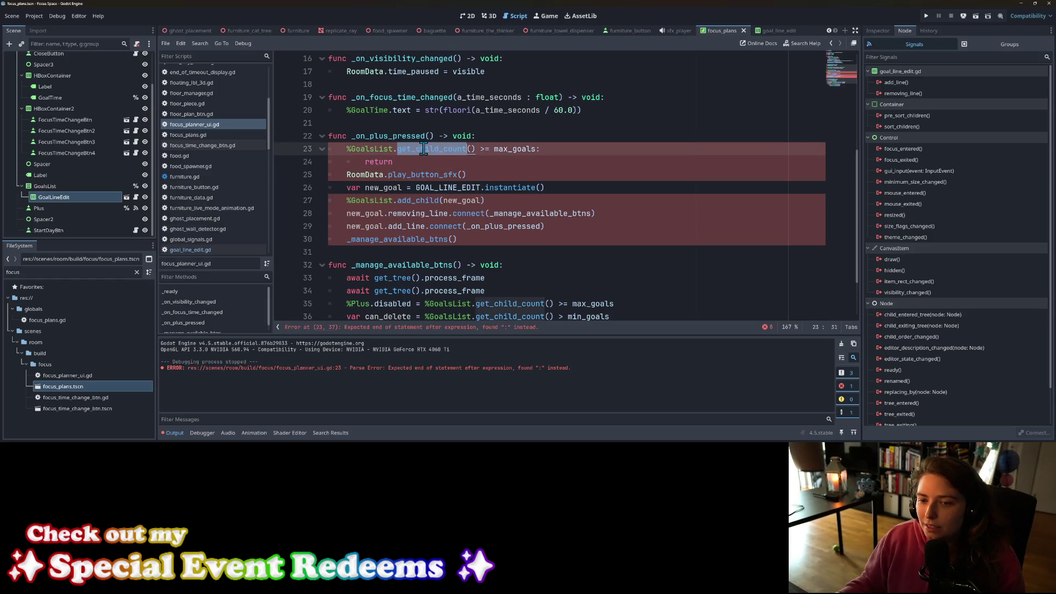
Add 'if' before %GoalsList on line 23 so the max-goals check becomes an if statement.
double_click(388, 161)
click(454, 157)
click(352, 149)
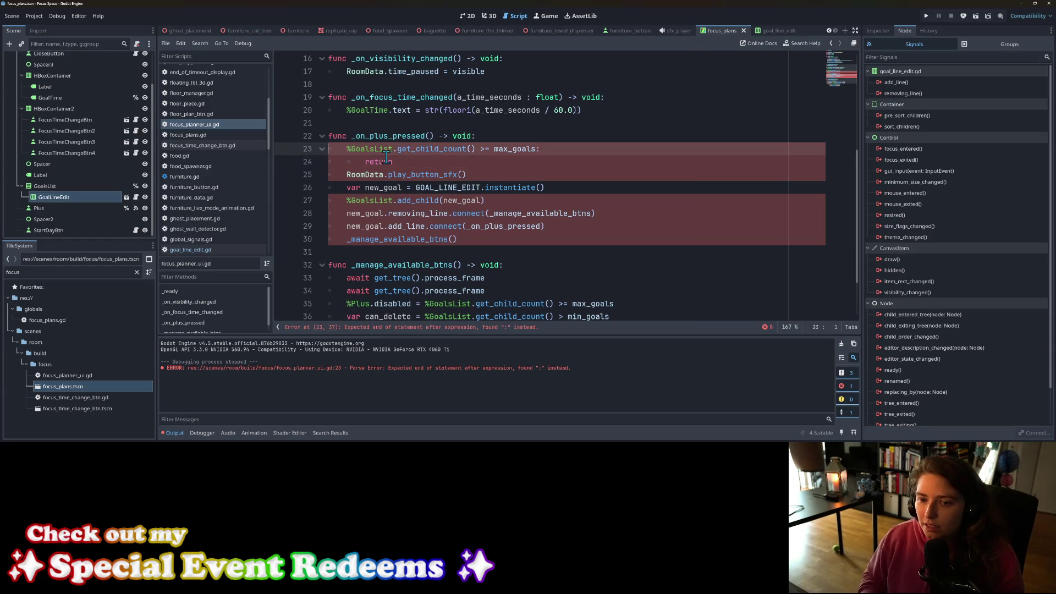
text(if)
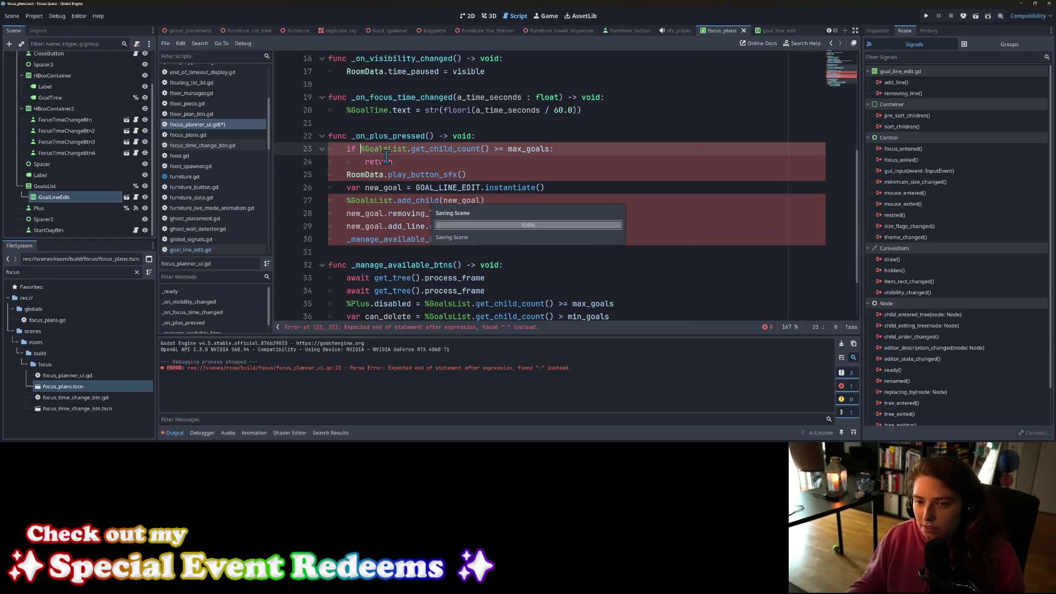
click(556, 136)
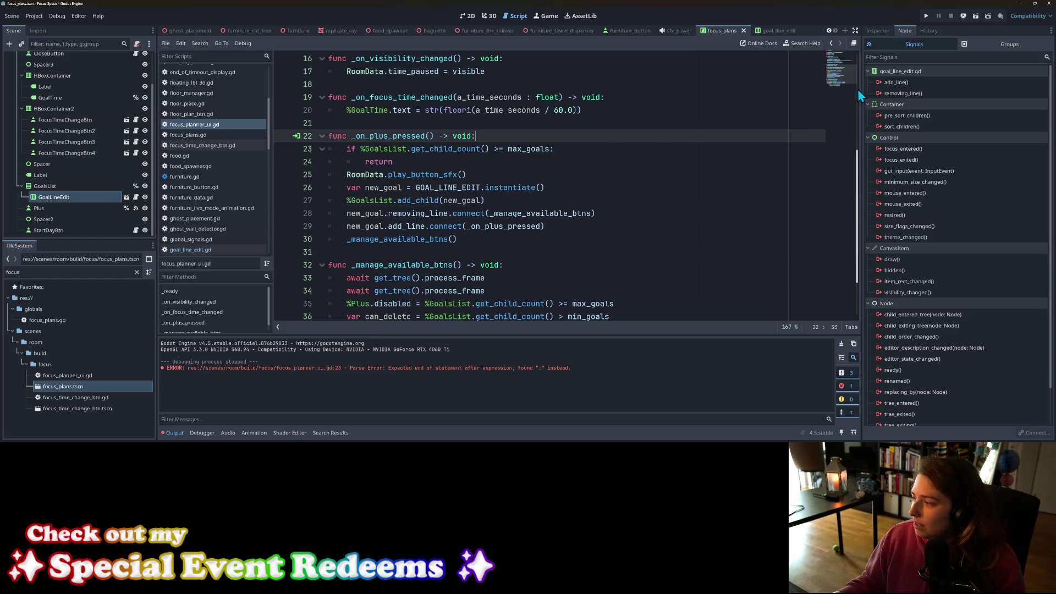
click(878, 31)
click(502, 237)
scroll(495, 237, down, 2)
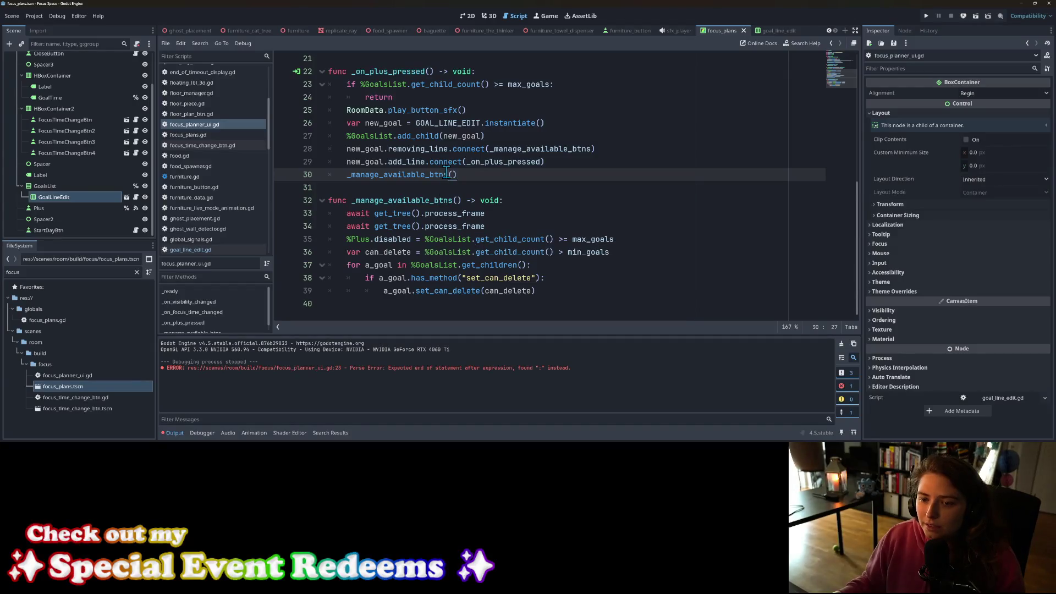
click(486, 164)
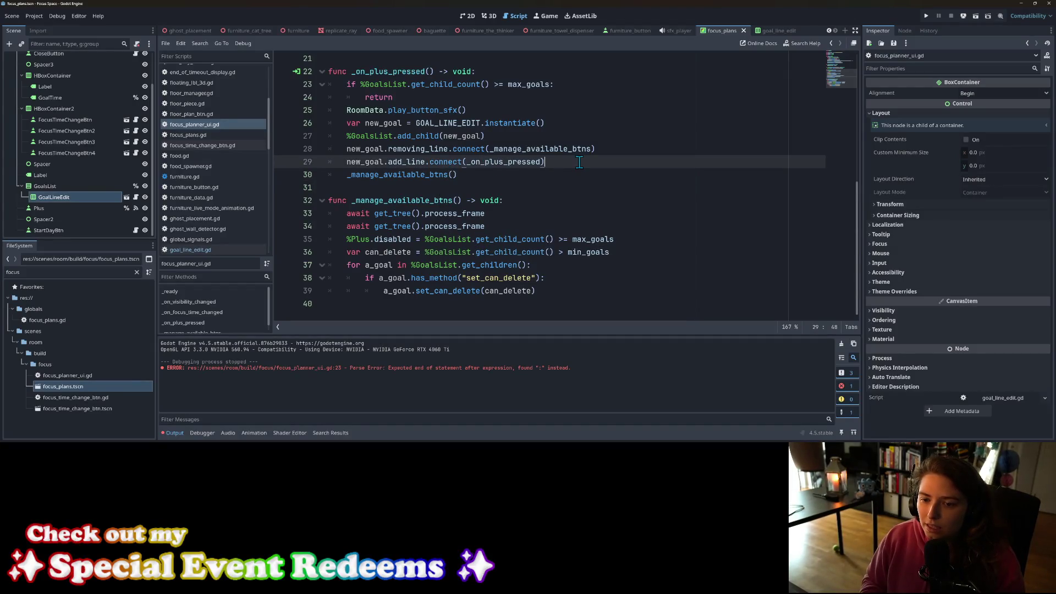
Try a new_goal.grab line below line 29, remove it, and open the GoalLineEdit script.
key(Return)
text(new_goal.grab)
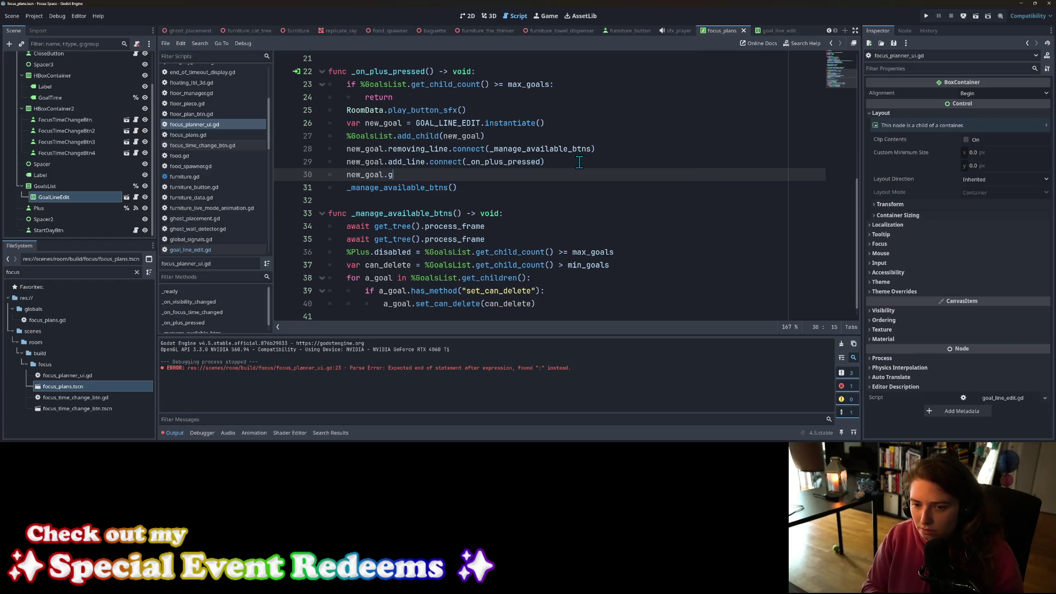
key(BackSpace)
key(BackSpace)
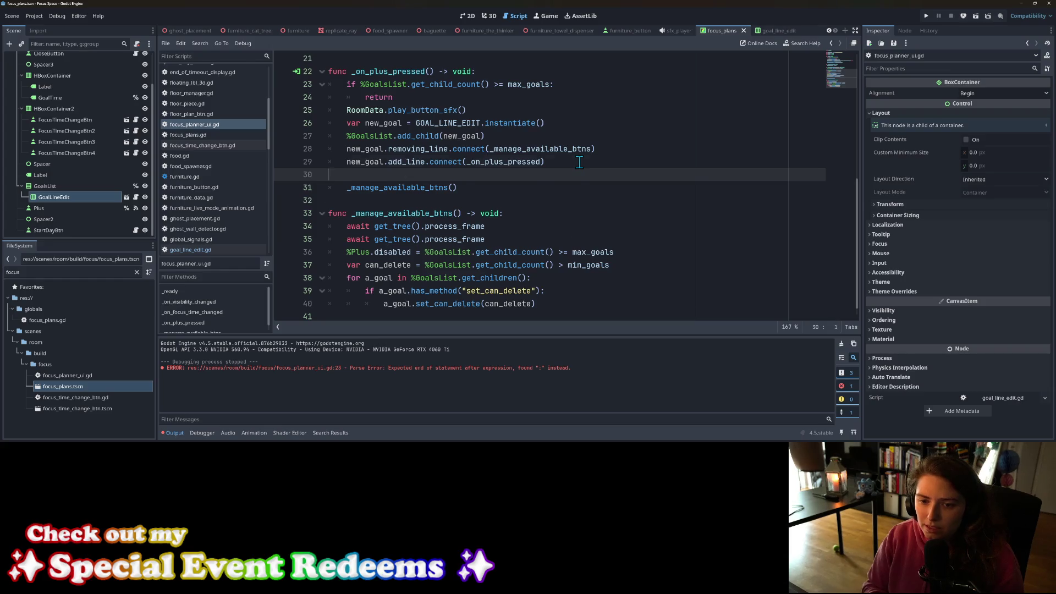
key(BackSpace)
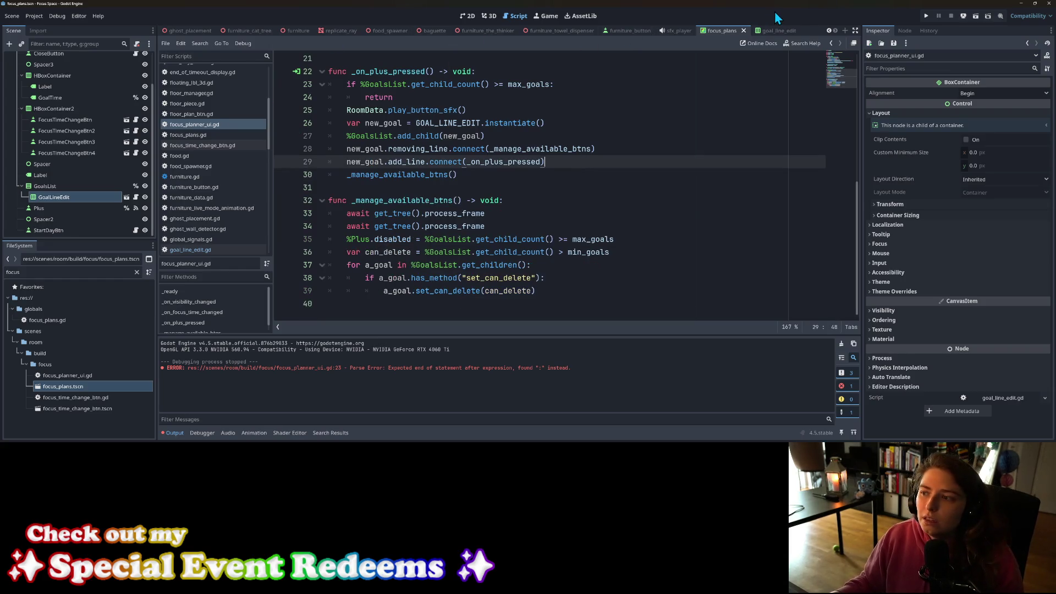
click(774, 31)
click(139, 58)
Insert an empty 'func _ready() -> void:' function above get_goal in goal_line_edit.gd.
click(409, 188)
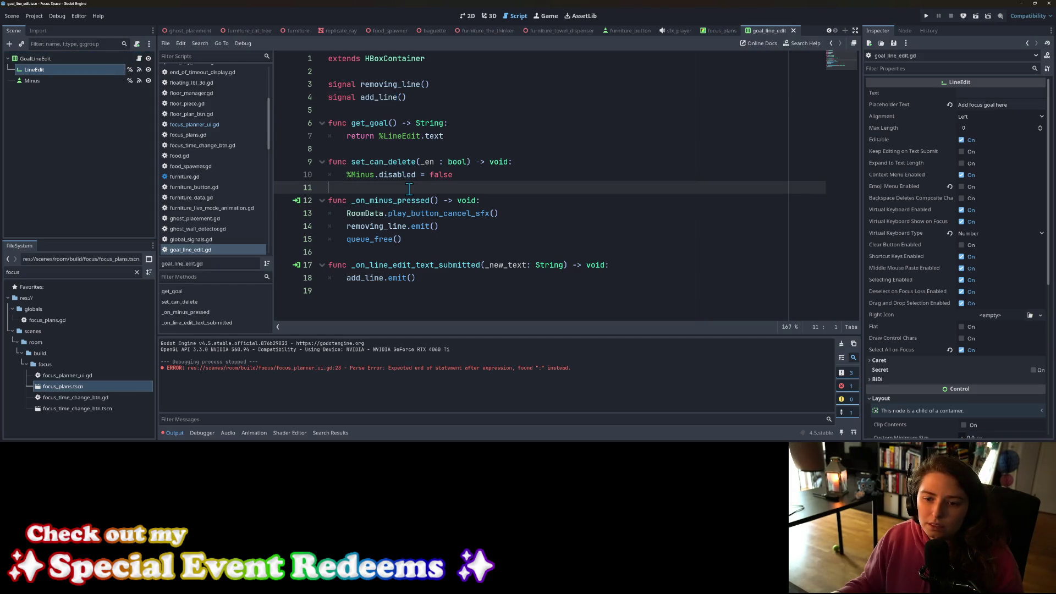
click(444, 235)
click(449, 111)
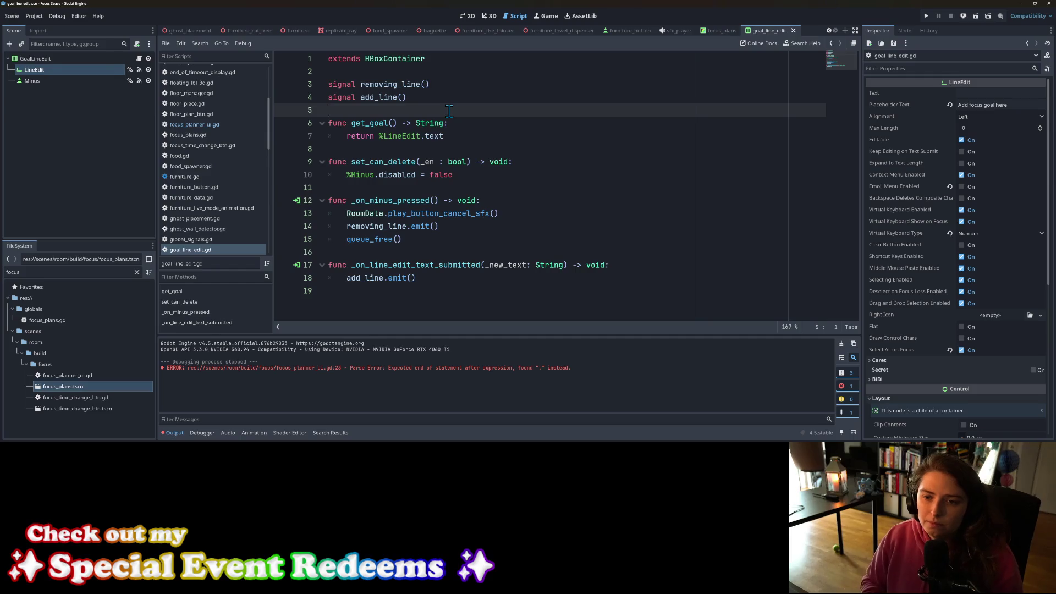
key(Return)
key(Return)
key(Up)
text(nc )
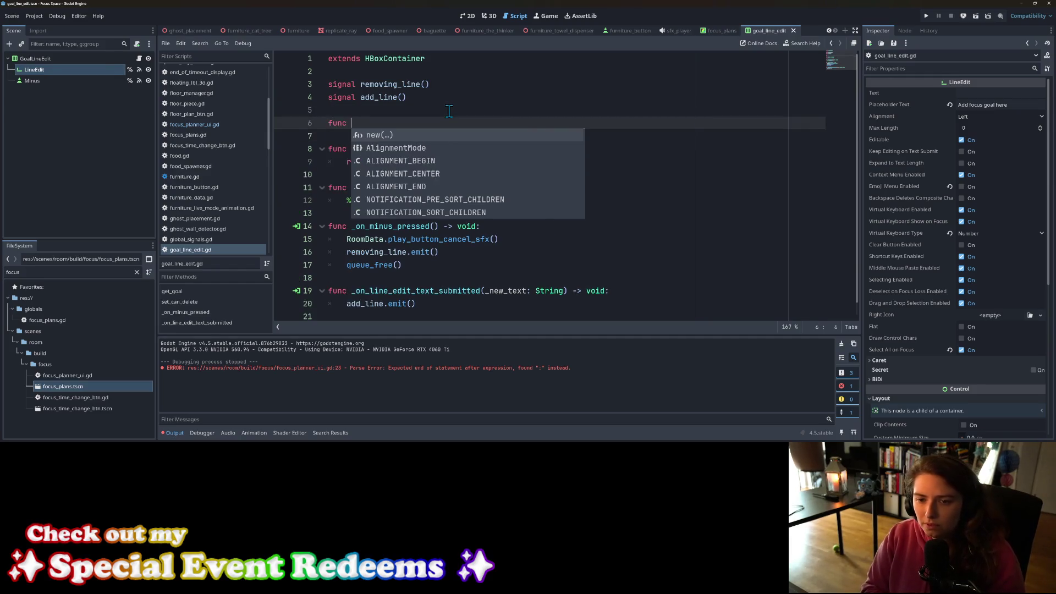
text(_re)
key(Return)
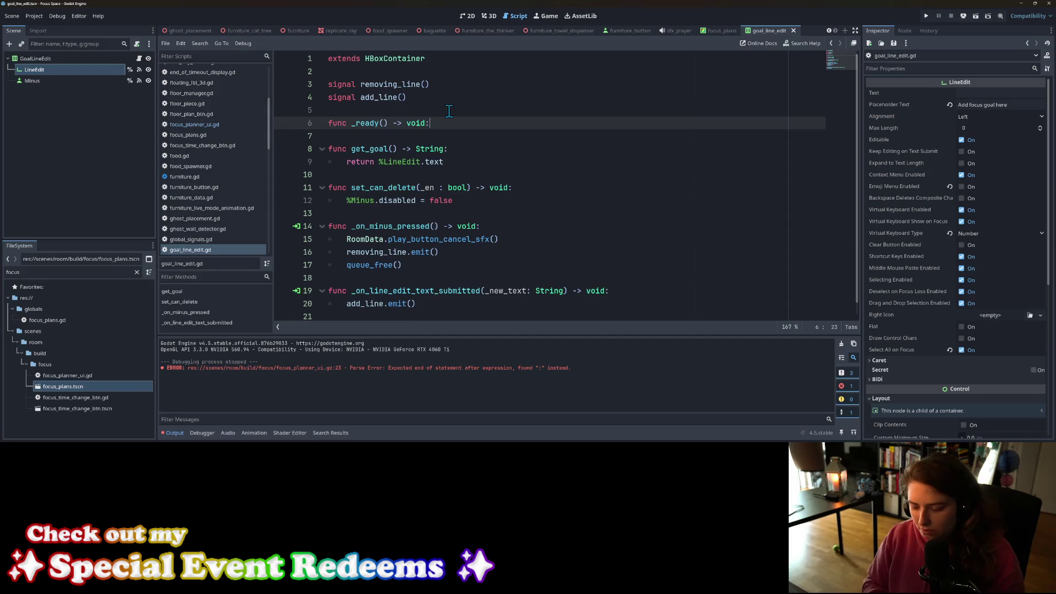
key(Return)
Make _ready call %LineEdit.grab_focus() and run the game to test it.
mouse_move(100, 68)
mouse_down()
mouse_move(368, 149)
mouse_move(358, 136)
mouse_up()
text(.)
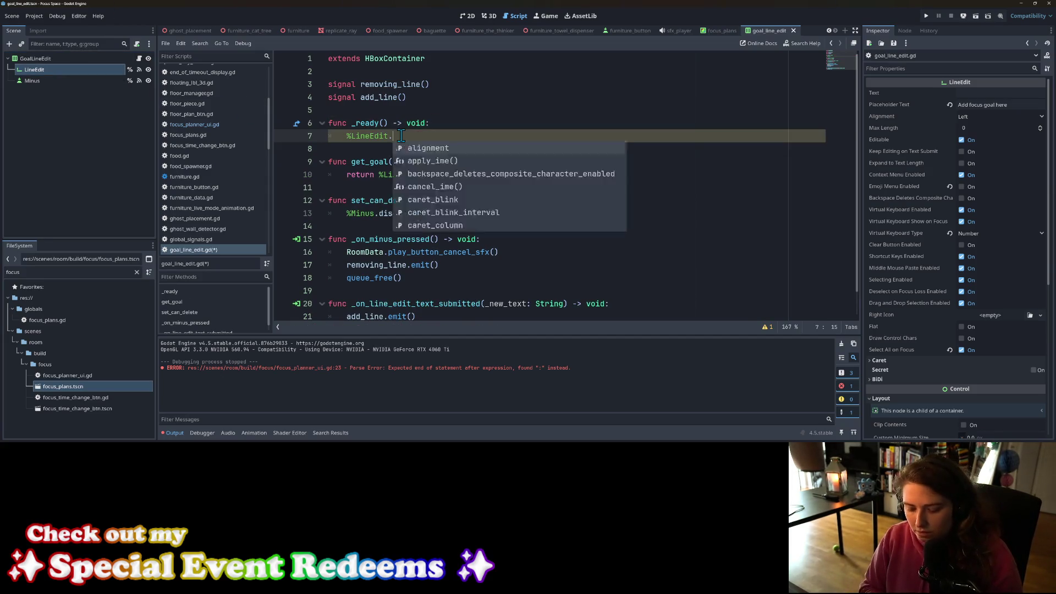
text(gra)
key(Down)
key(Return)
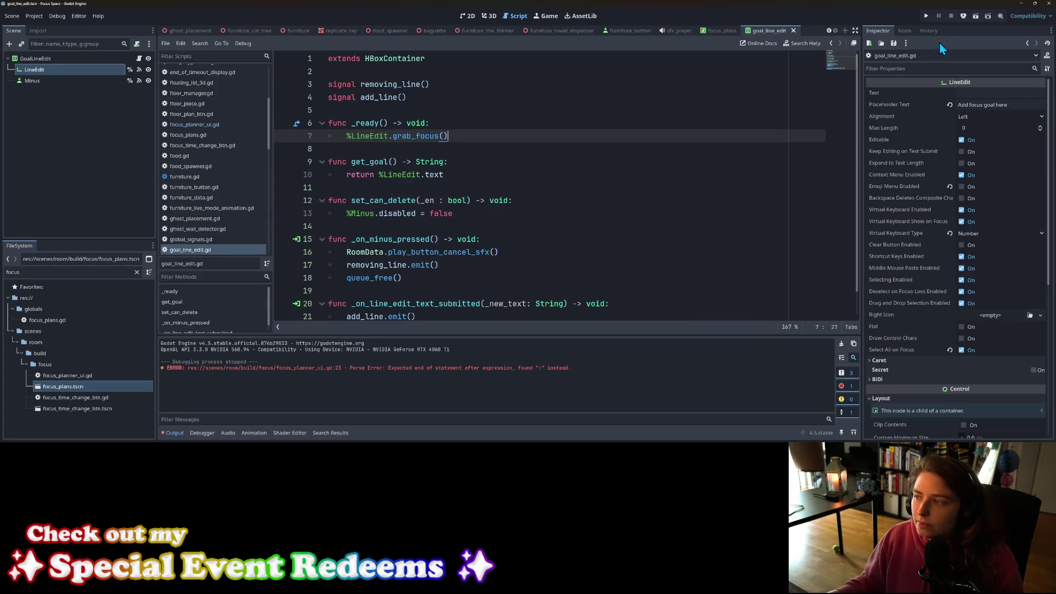
click(926, 16)
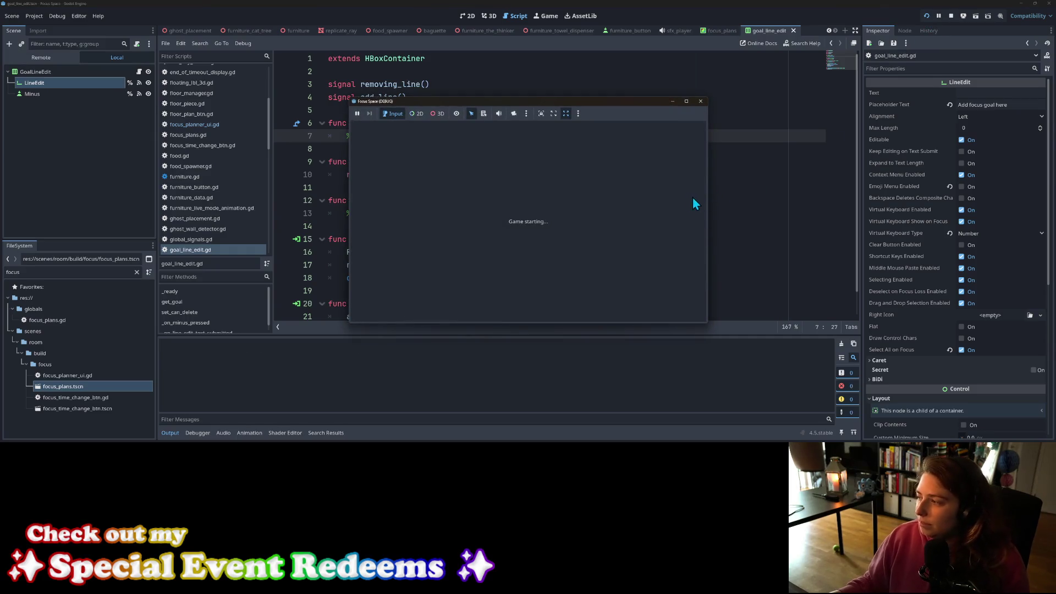
click(511, 237)
click(446, 200)
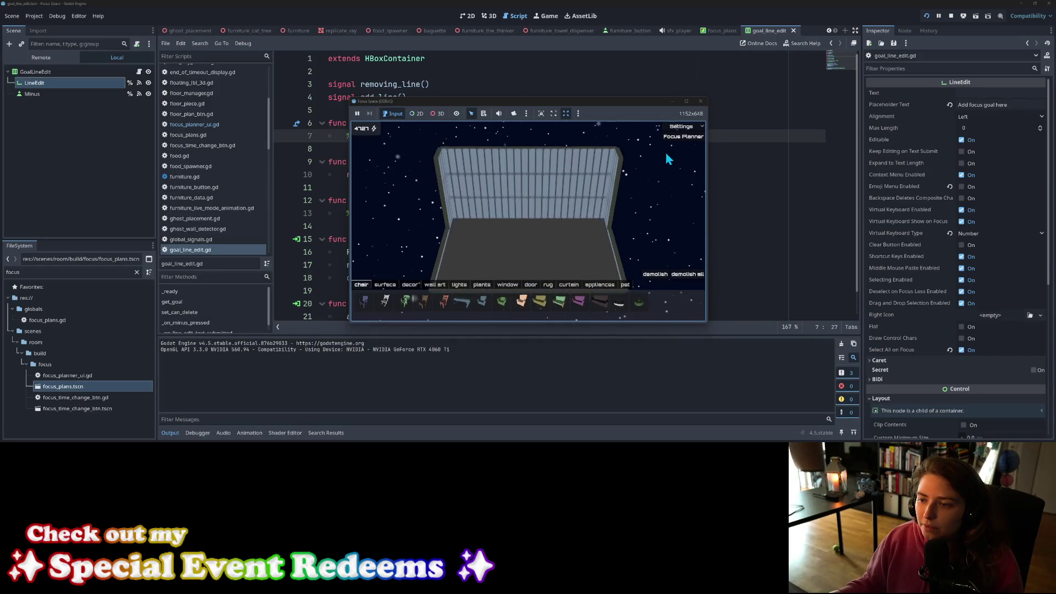
click(682, 137)
text(test)
key(Return)
text(ell)
key(Return)
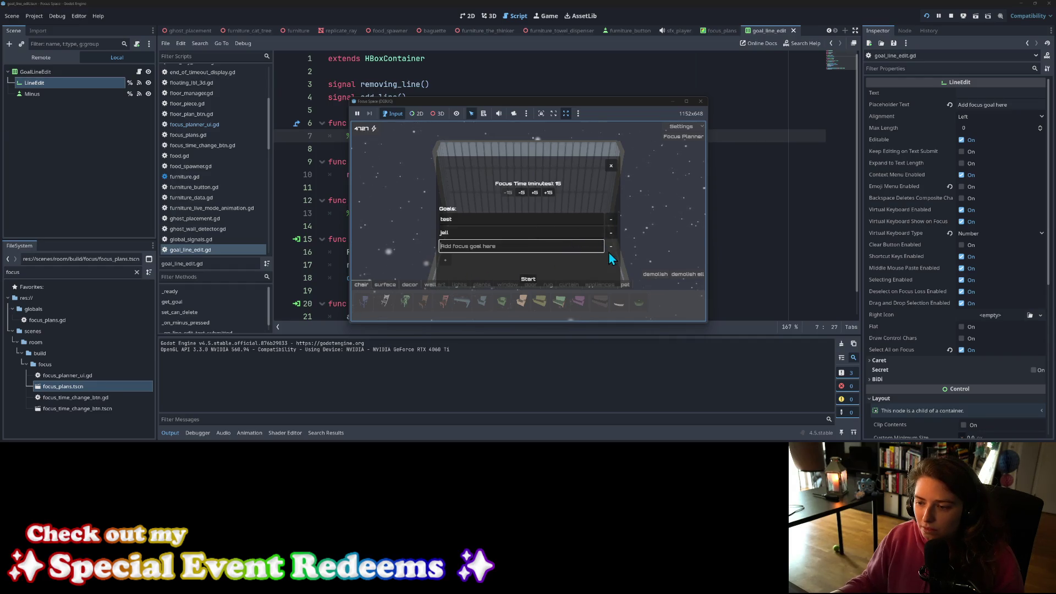
text(dsffde)
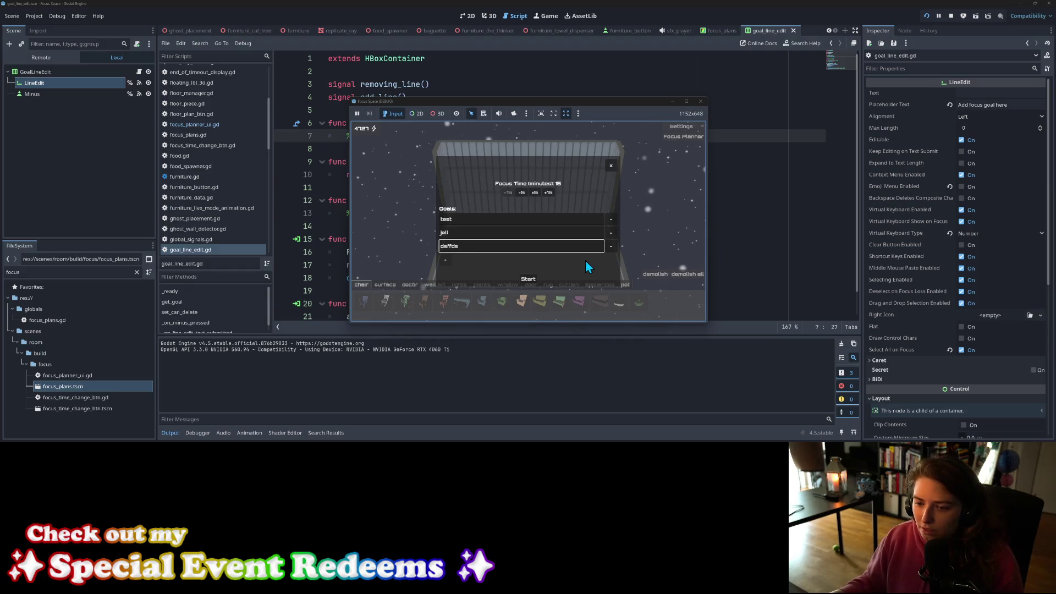
click(613, 250)
click(612, 240)
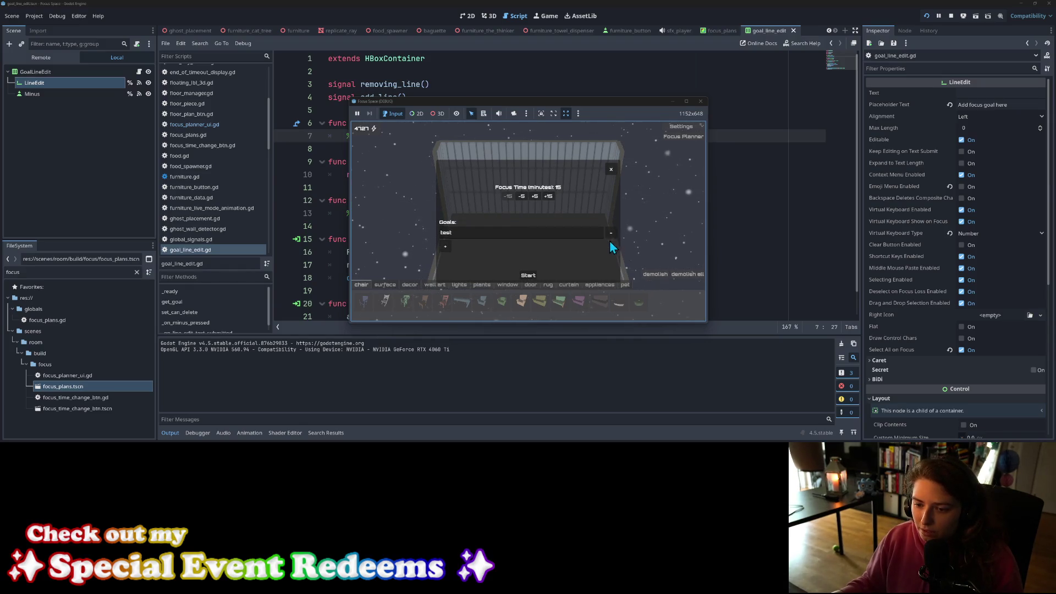
click(441, 246)
text(okay)
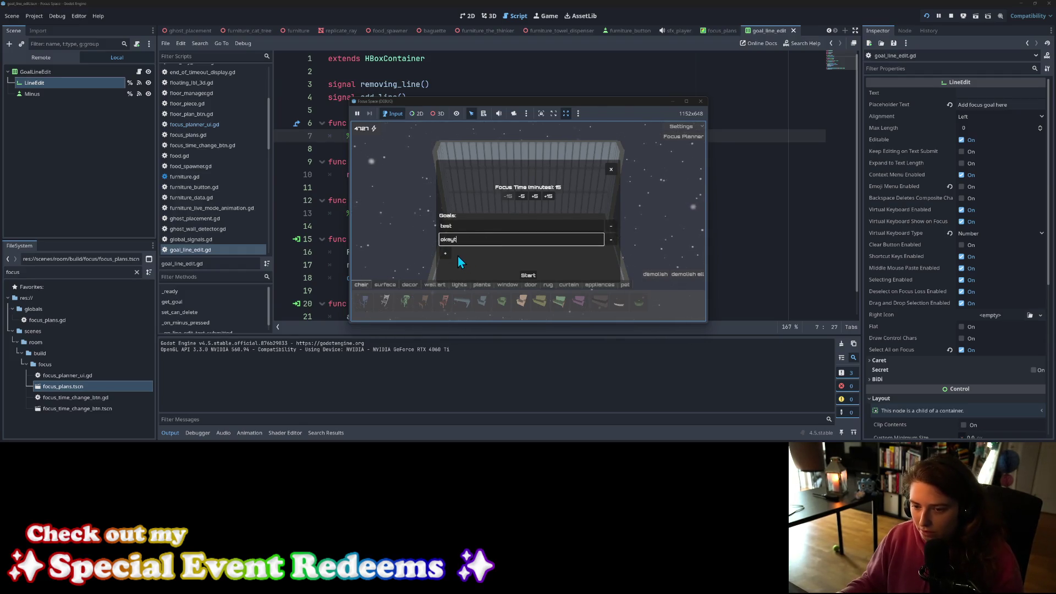
click(443, 256)
text(gessfdcx)
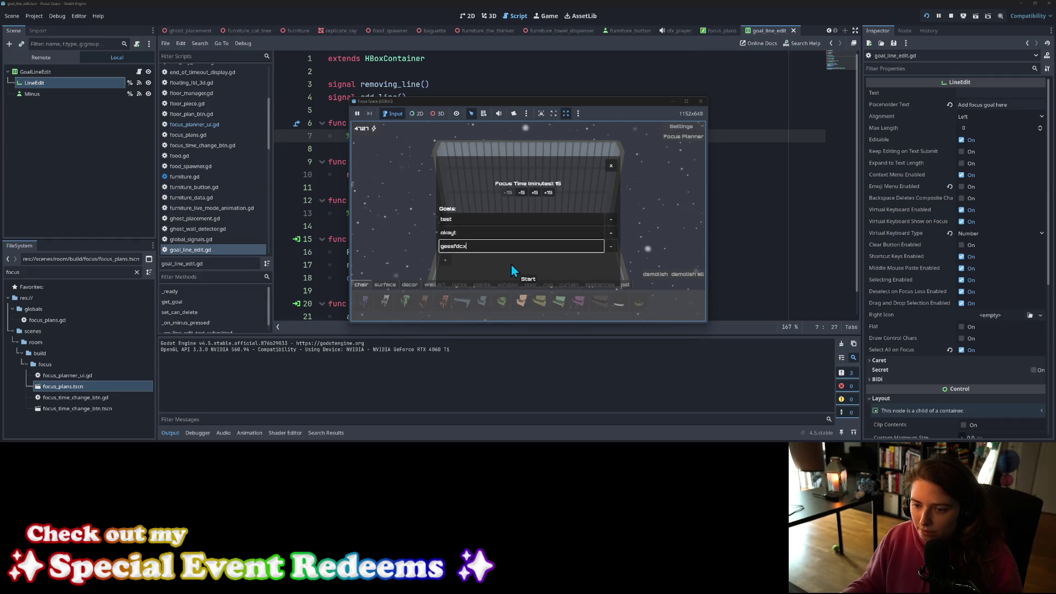
click(549, 192)
click(510, 192)
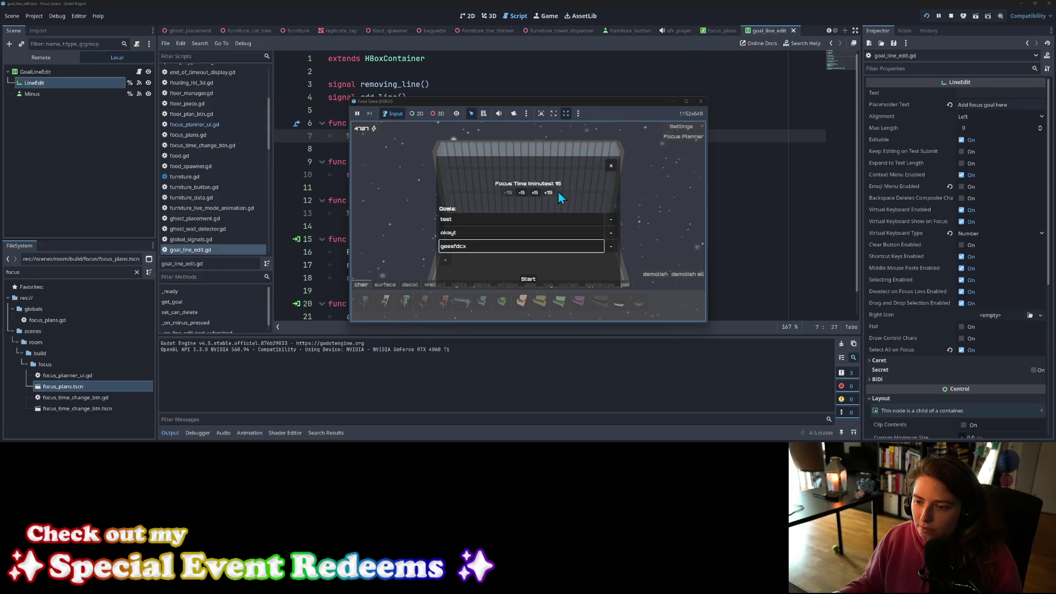
click(611, 166)
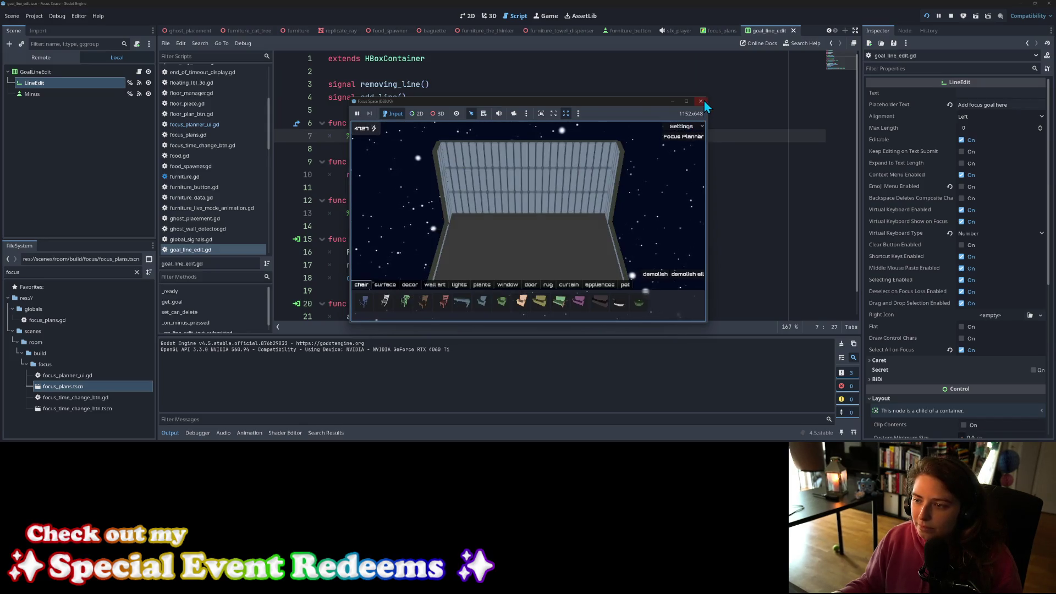
click(702, 101)
click(669, 162)
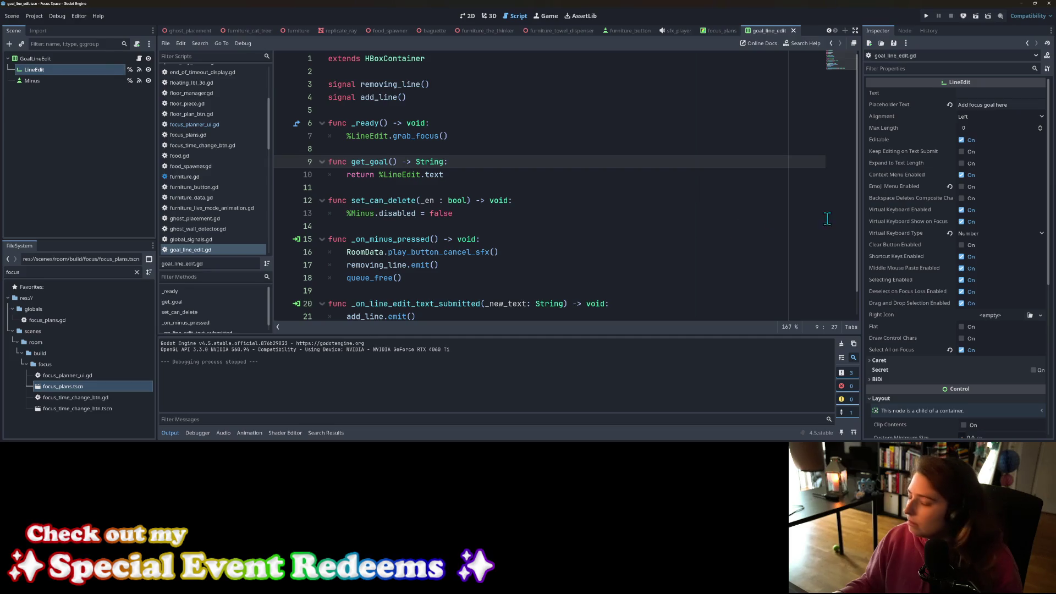
Review the pending changes in goal_line_edit.gd and focus_planner_ui.gd in GitHub Desktop.
key(alt+Tab)
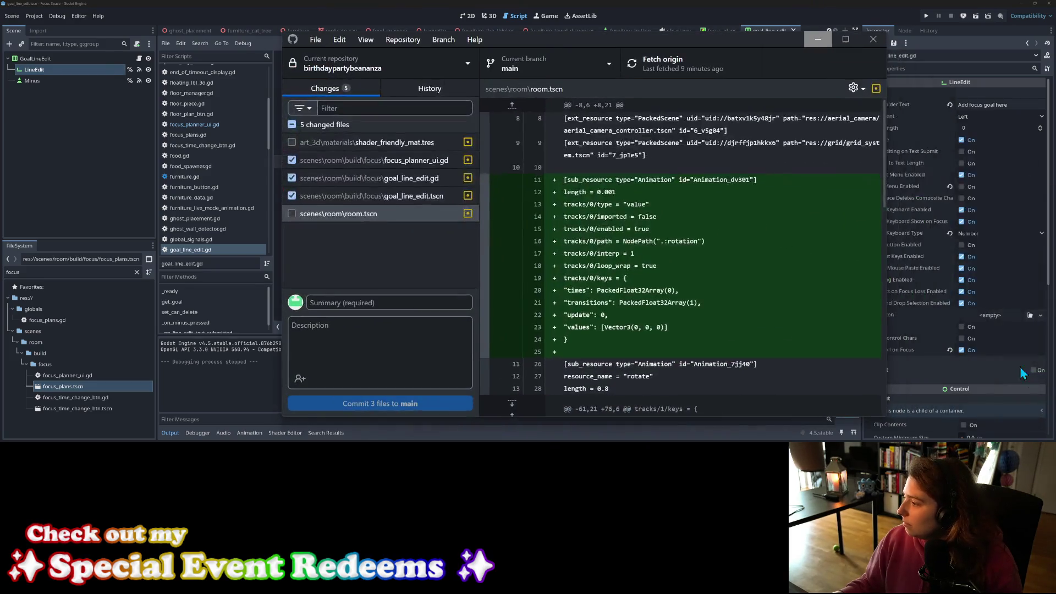
click(421, 177)
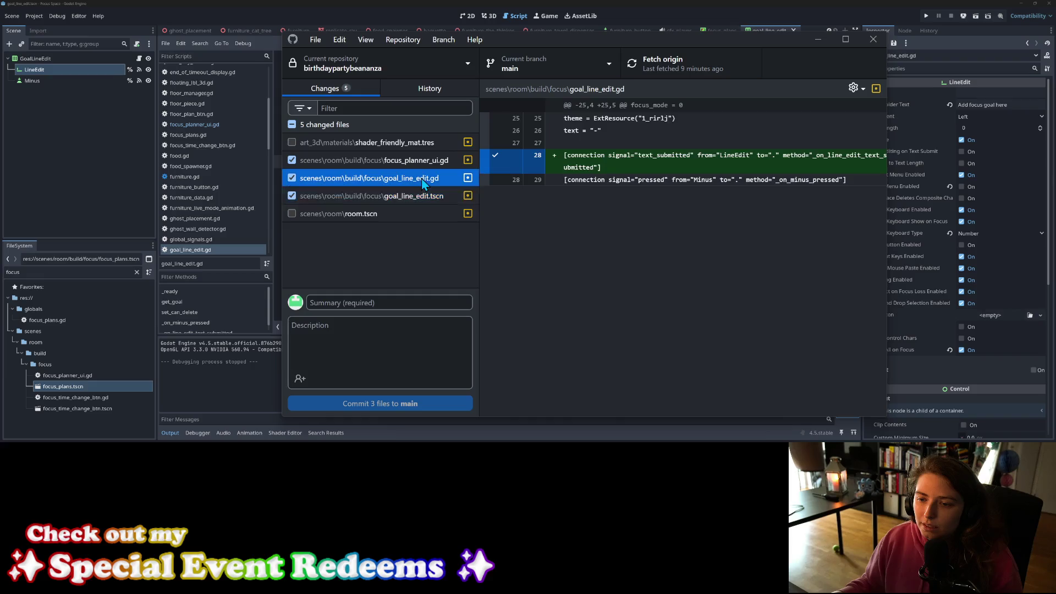
click(425, 161)
Commit the three files to main with a summary about Enter adding a line and grabbing focus.
click(420, 303)
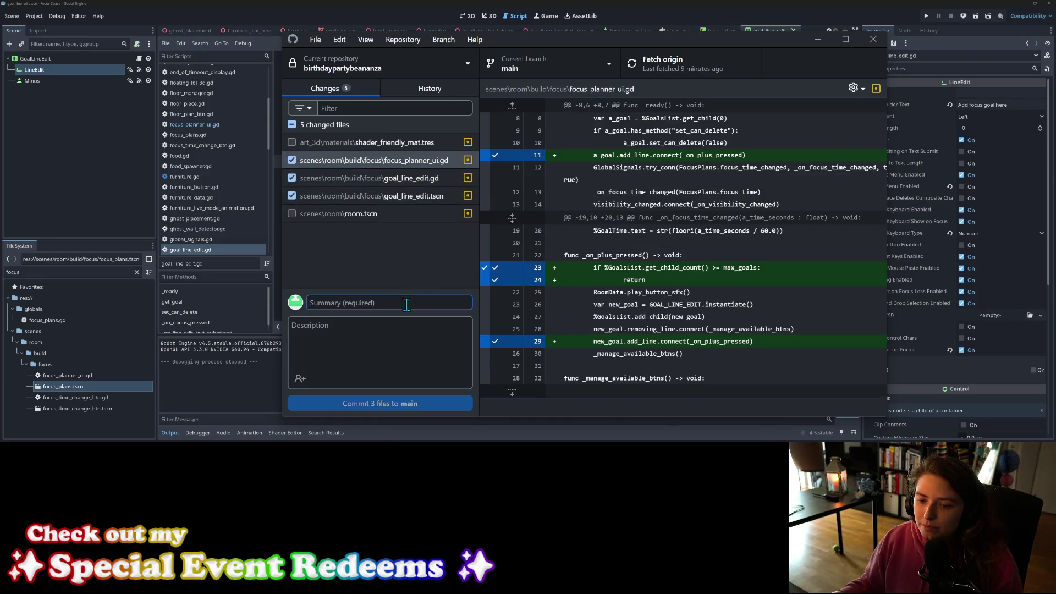
text(adds enter on line edit as a w)
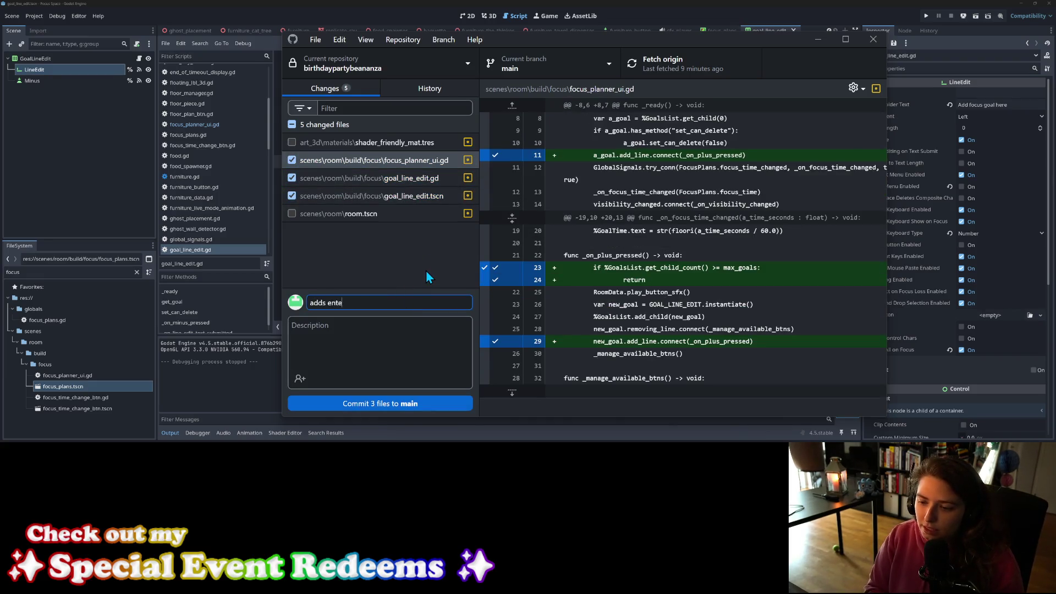
text(ay of a)
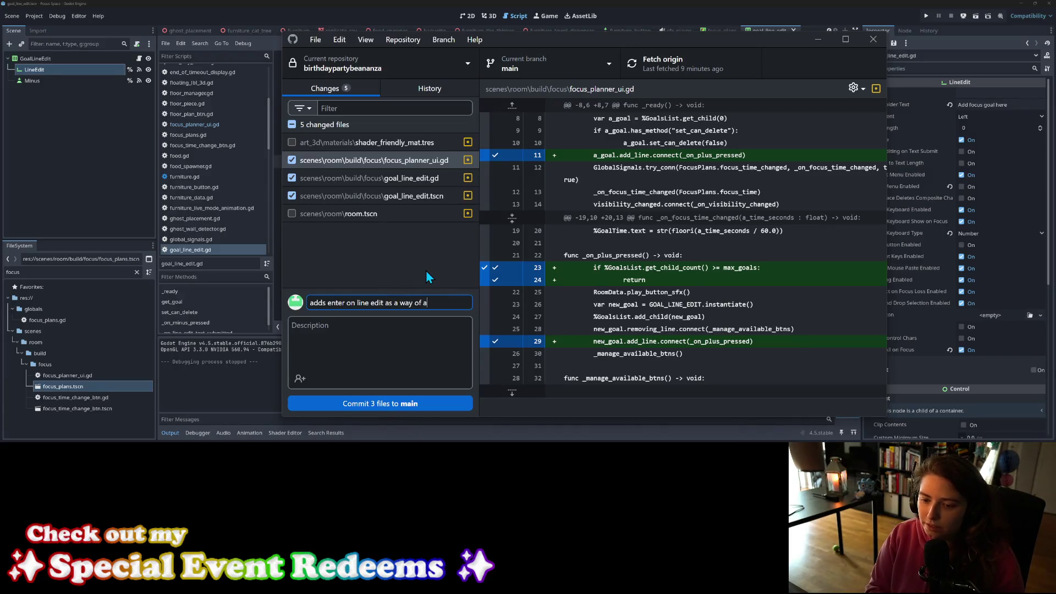
text(dding another line)
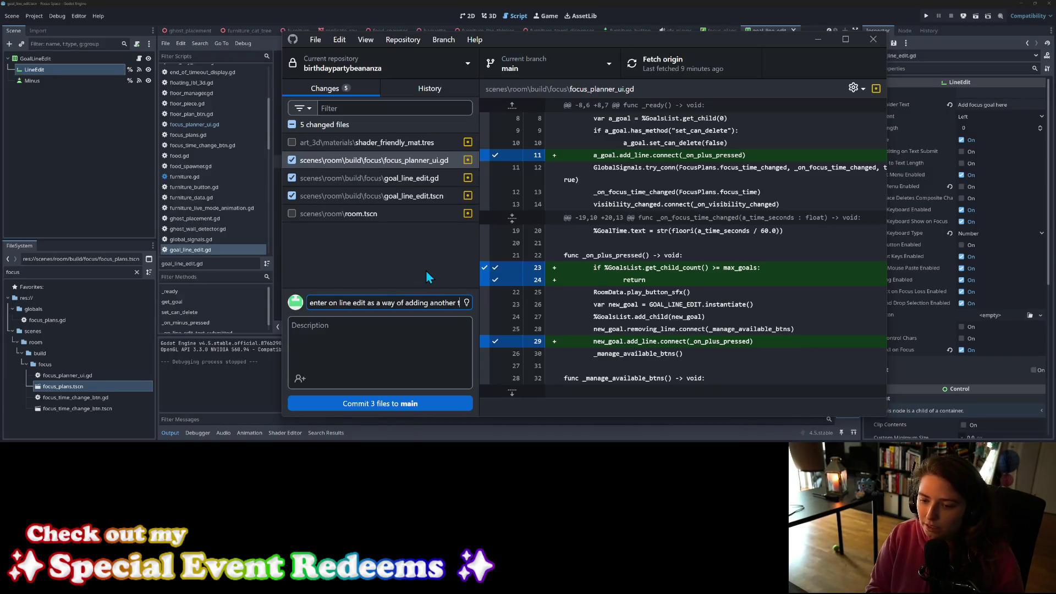
text(, gra)
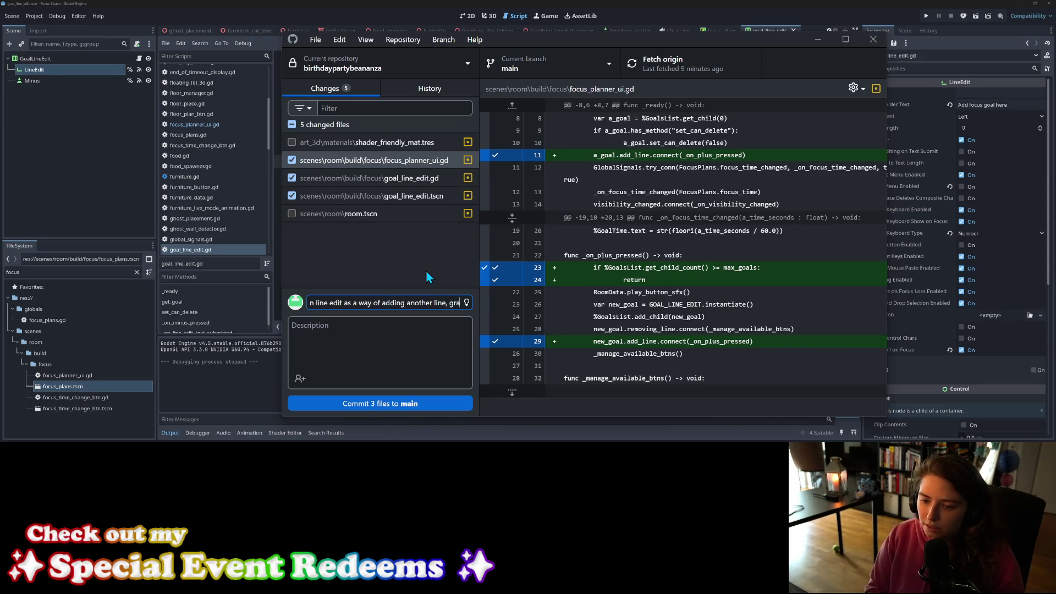
text(bs new line fo)
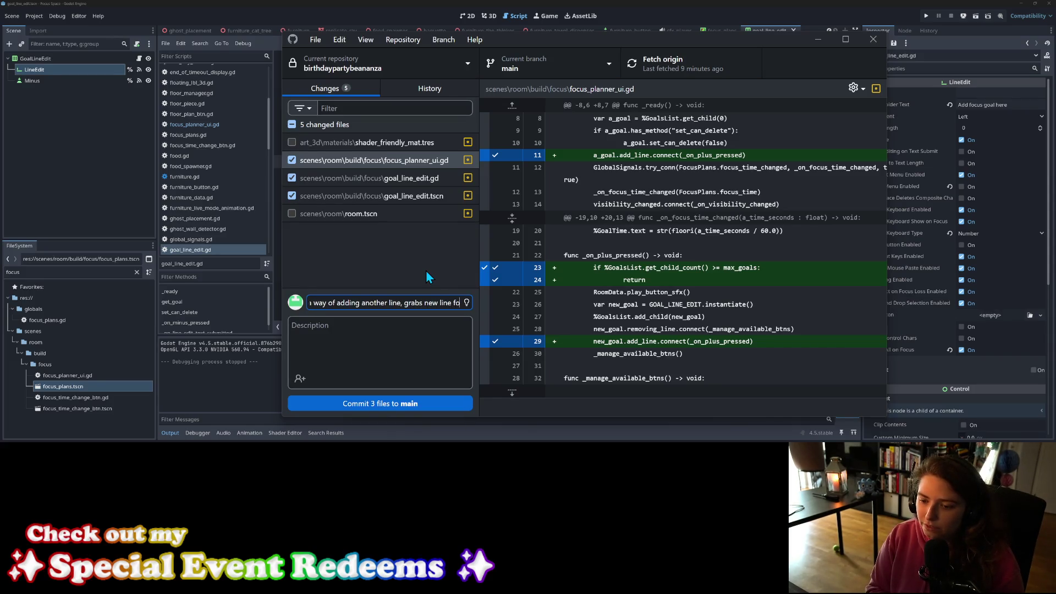
text(cus on instance)
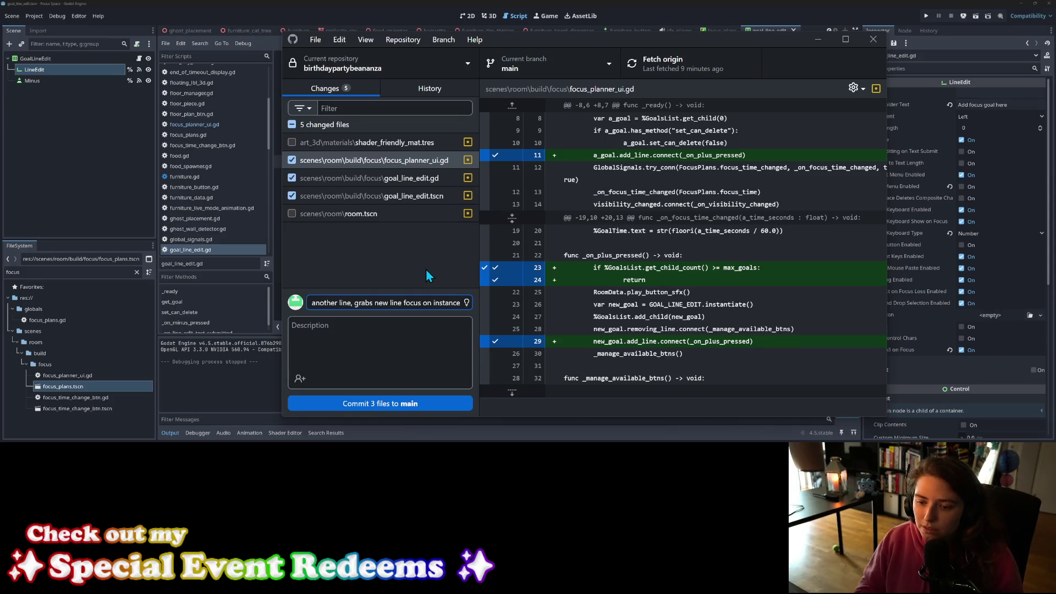
key(BackSpace)
key(BackSpace)
key(BackSpace)
key(BackSpace)
key(BackSpace)
key(BackSpace)
text(whe)
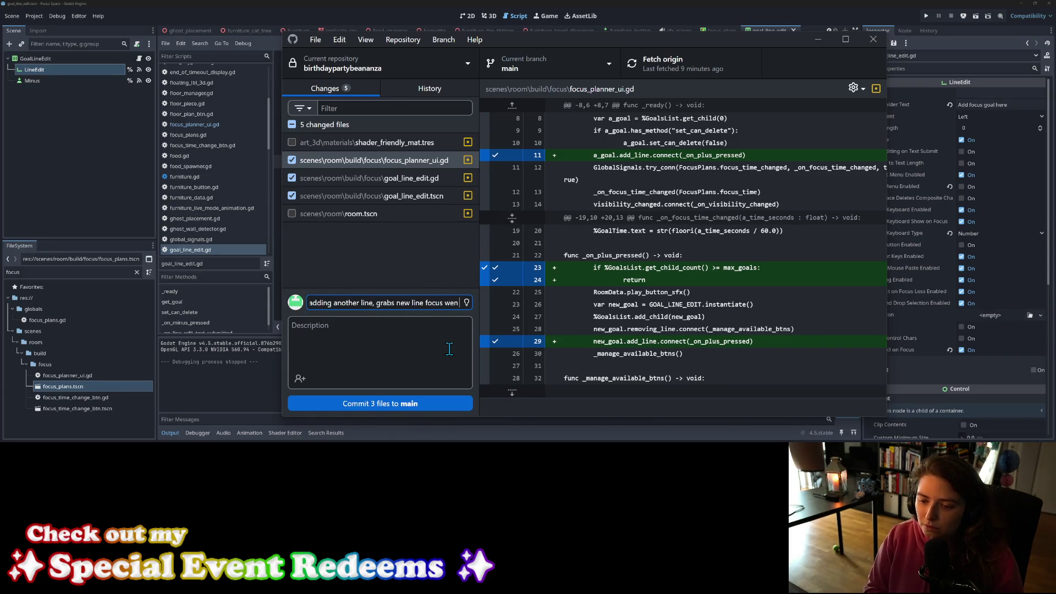
text(n it enters scene)
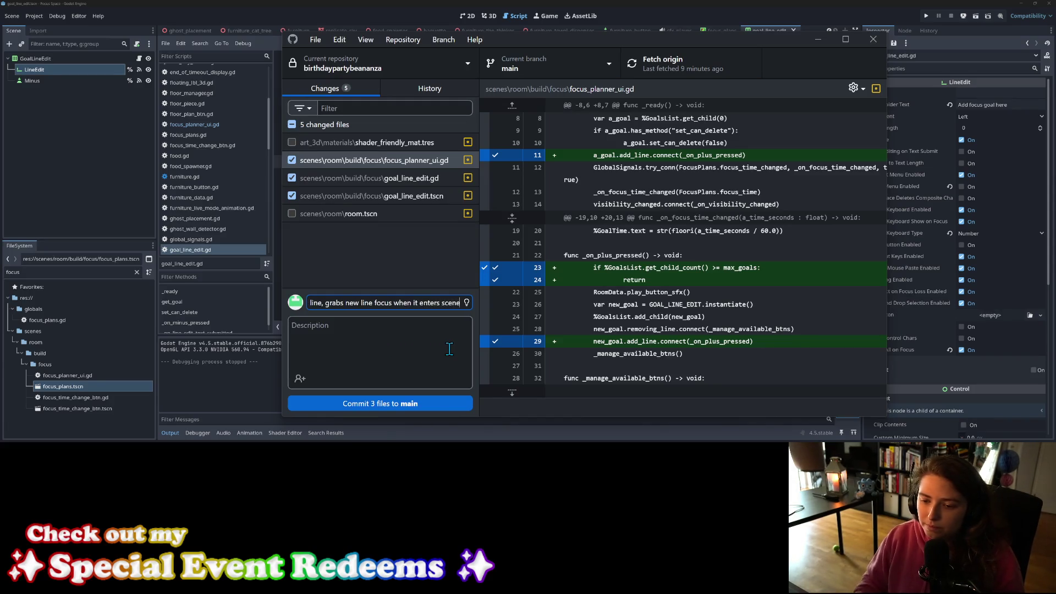
click(427, 407)
click(649, 65)
click(818, 41)
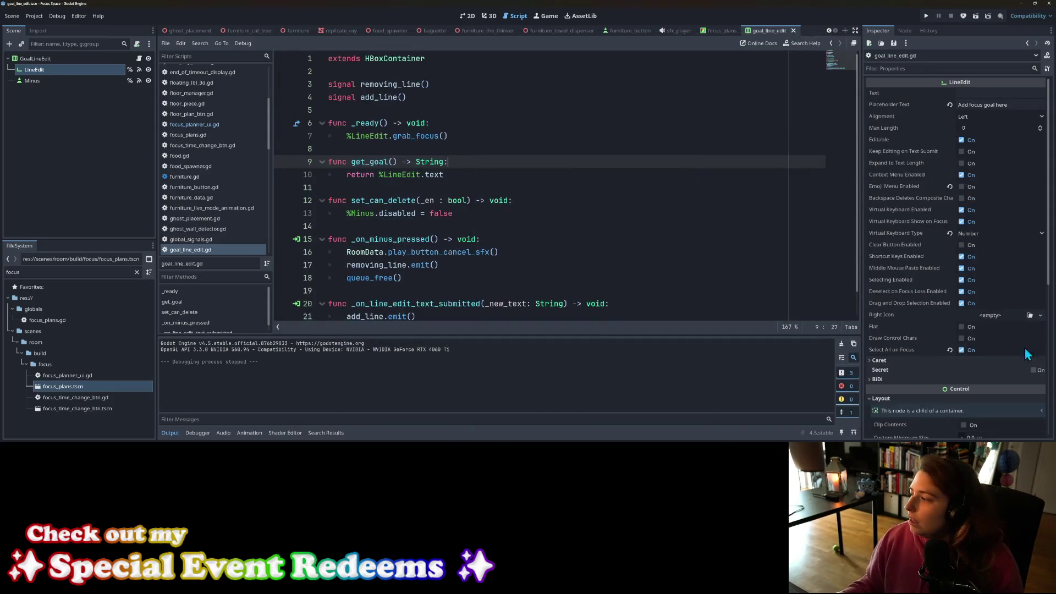
Drag the 'enter to add another goal' card from In Progress to the top of Done.
key(alt+Tab)
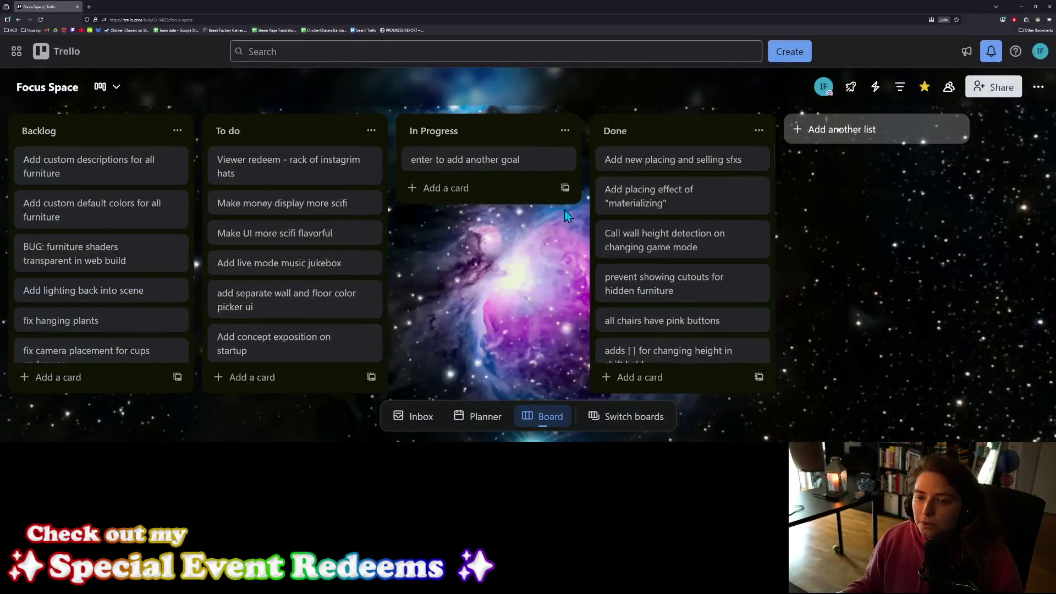
drag(519, 158, 677, 159)
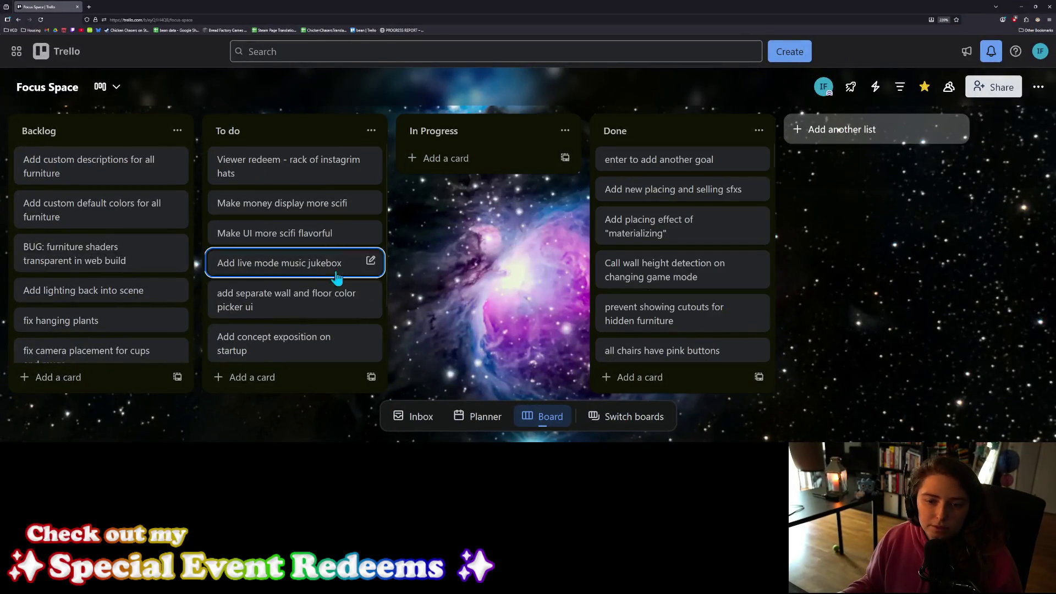
scroll(341, 300, down, 1)
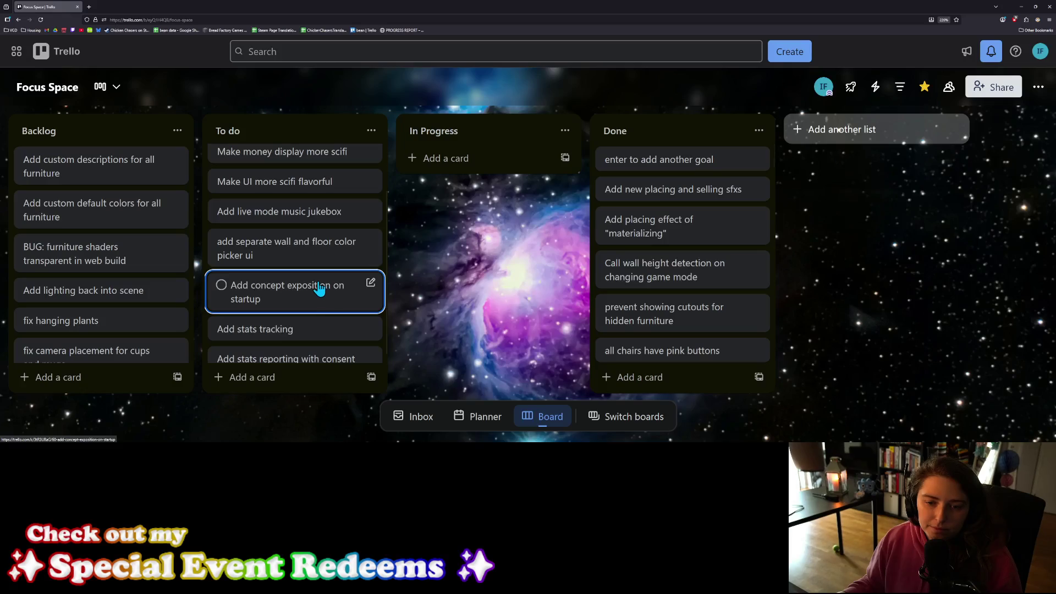
scroll(319, 291, down, 1)
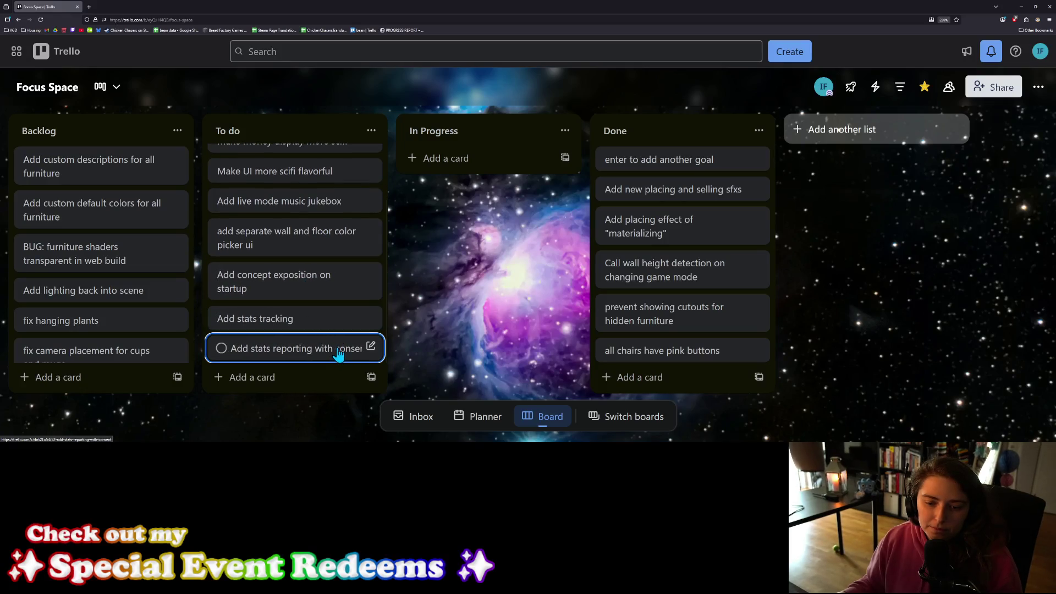
scroll(152, 285, down, 1)
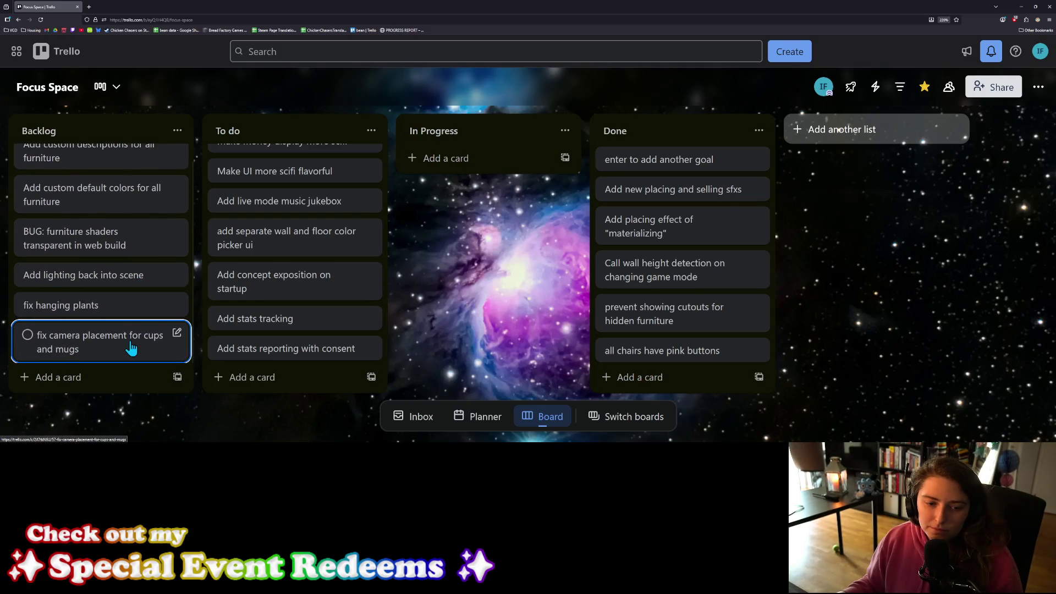
scroll(131, 347, up, 1)
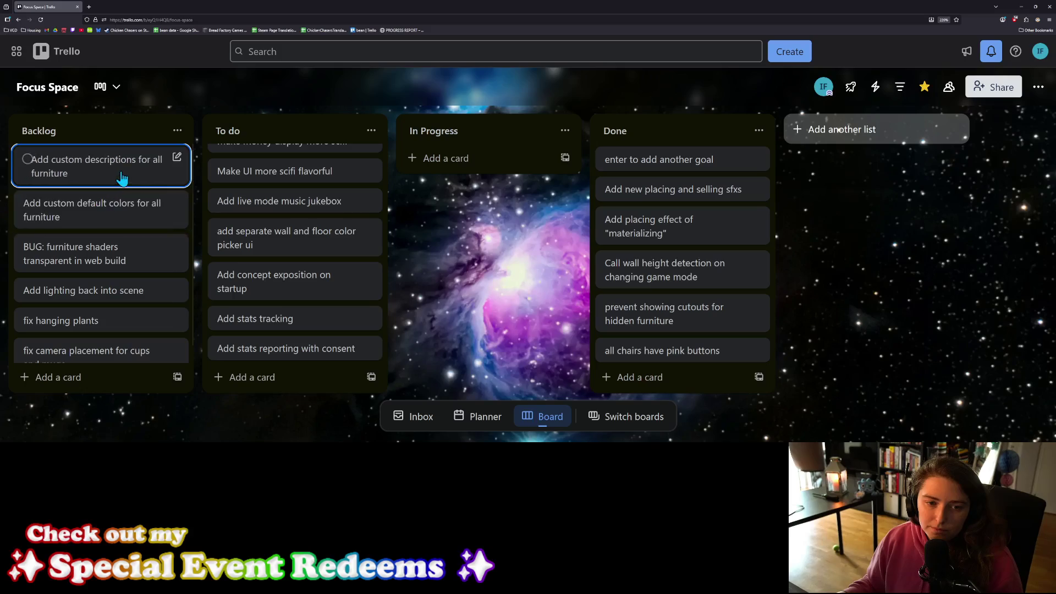
scroll(320, 358, up, 1)
scroll(320, 358, up, 2)
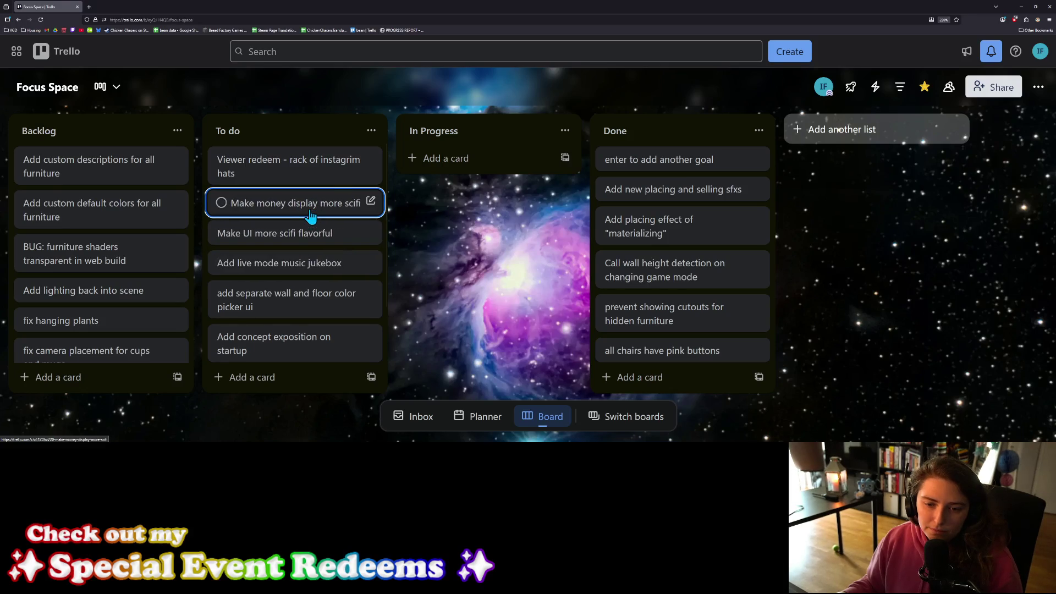
scroll(339, 295, down, 1)
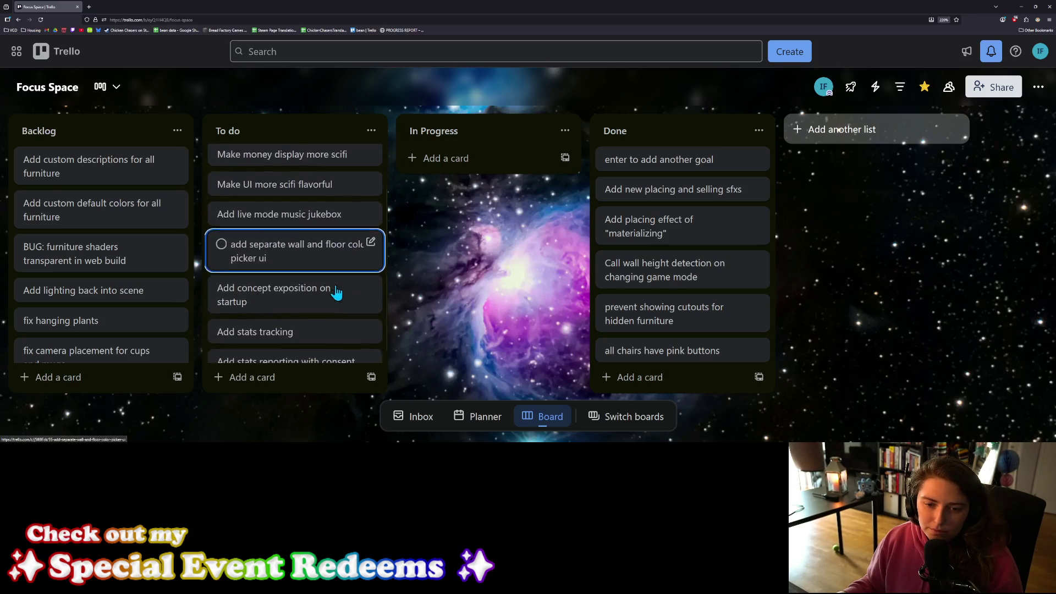
Add 'add spacey windows' and 'remove doors' cards to Backlog, then close the card composer.
scroll(320, 290, up, 1)
click(93, 386)
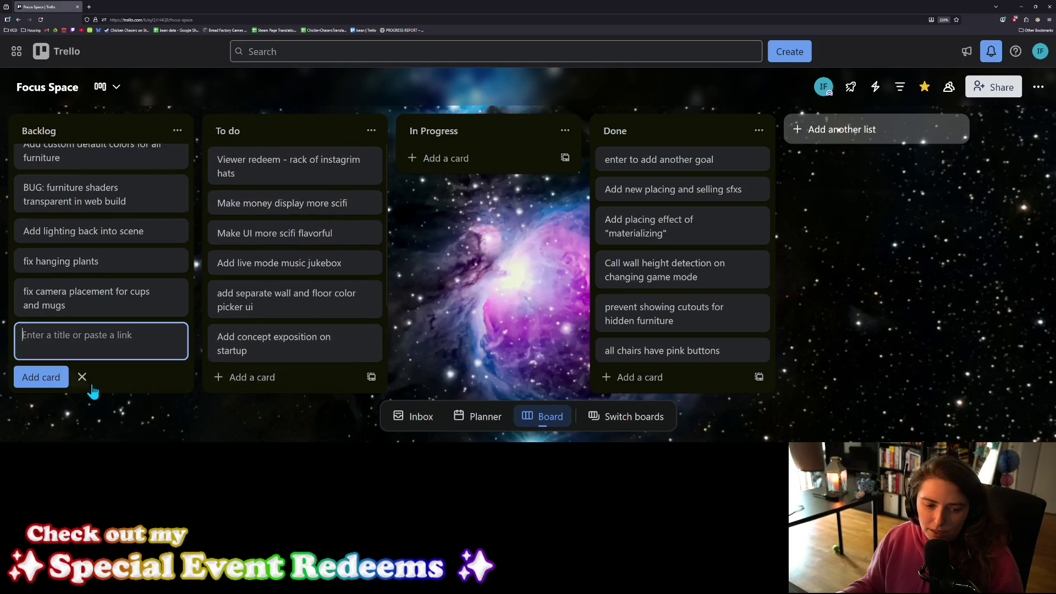
text(add spacey windows)
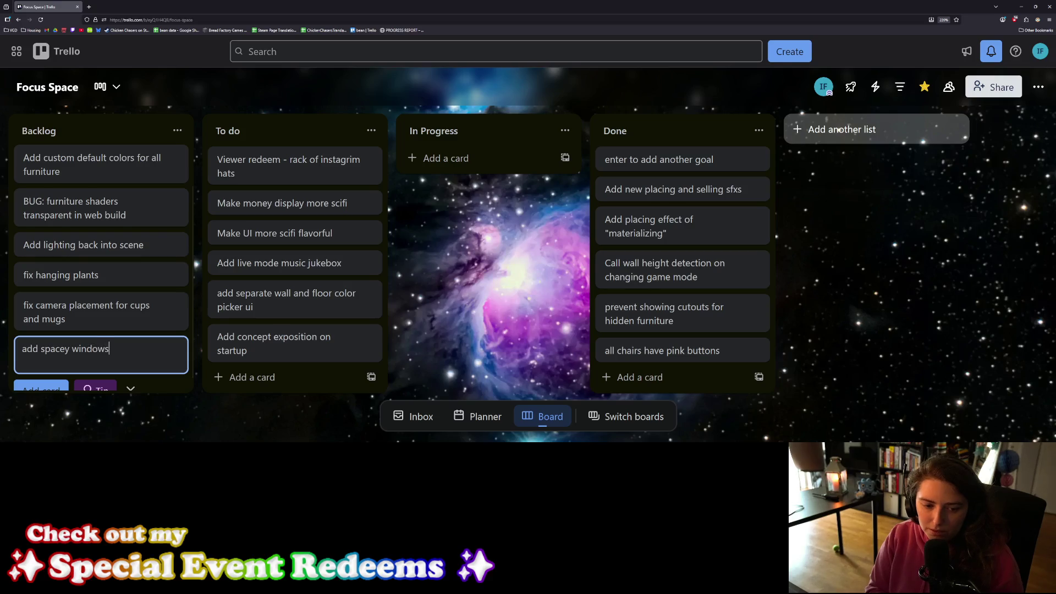
key(Return)
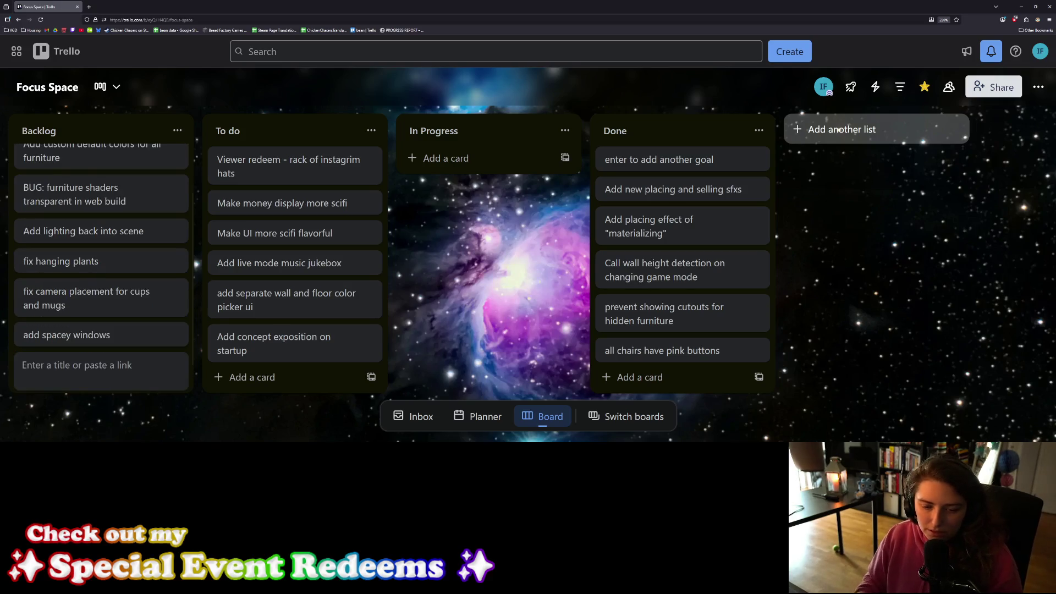
text(add sp)
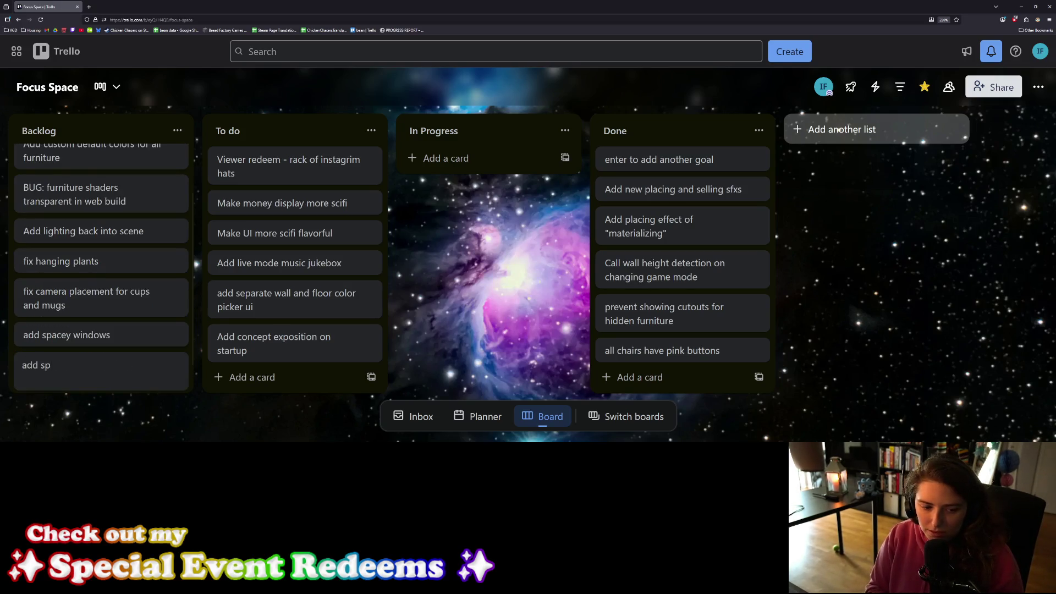
key(BackSpace)
key(BackSpace)
key(BackSpace)
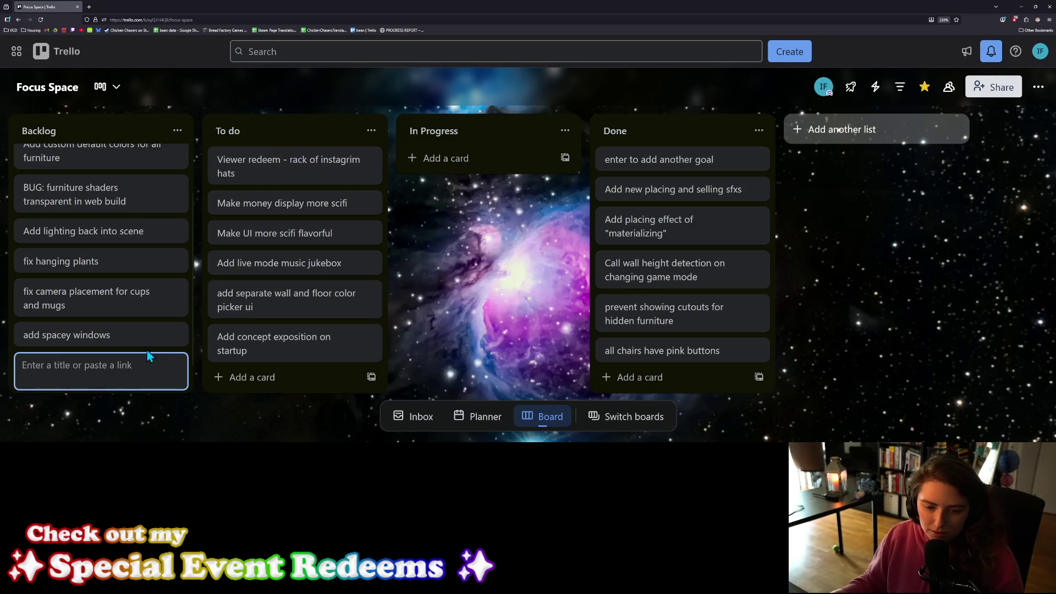
text(remove doors)
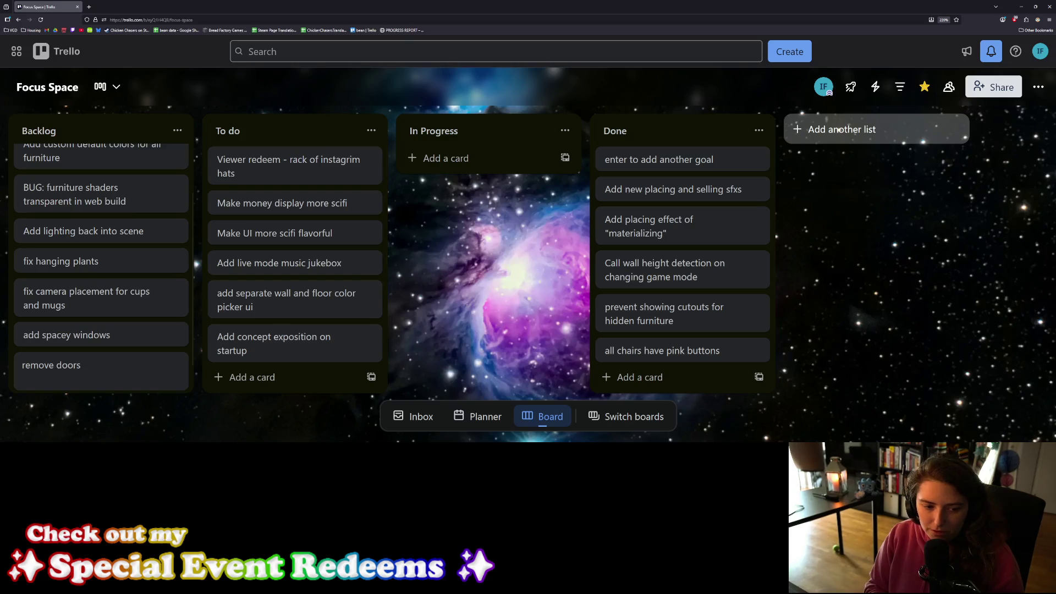
key(Return)
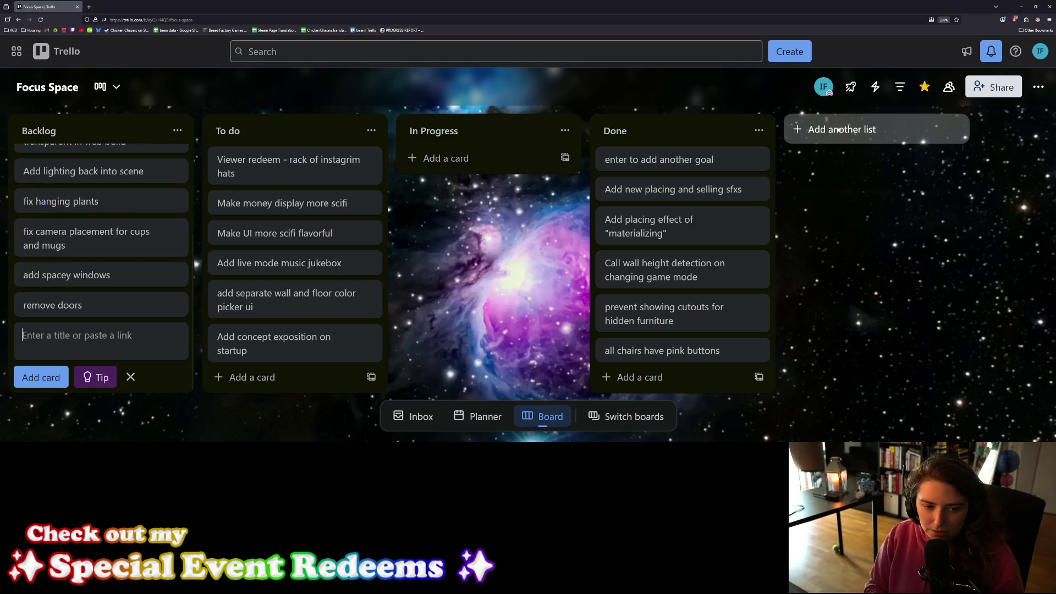
key(Escape)
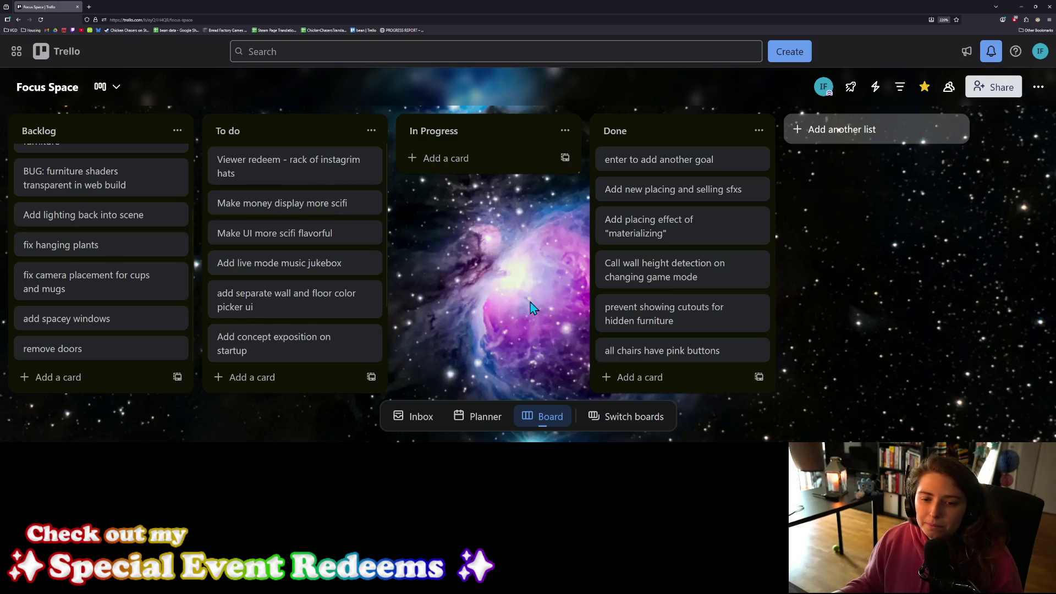
Close the goal_line_edit, focus_plans, sfx_player, replicate_ray and furniture scripts.
click(1026, 9)
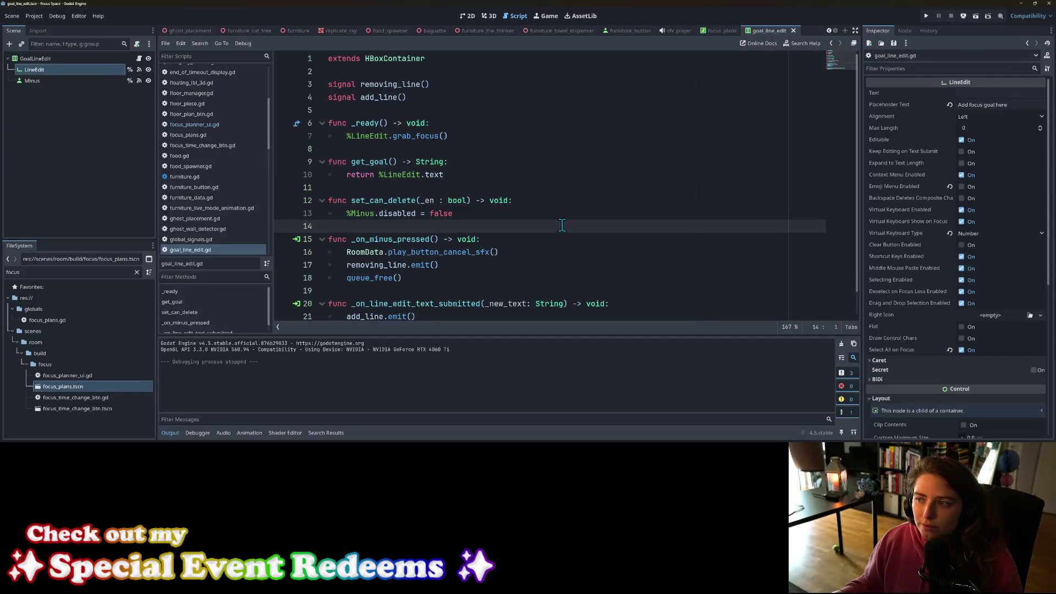
click(600, 176)
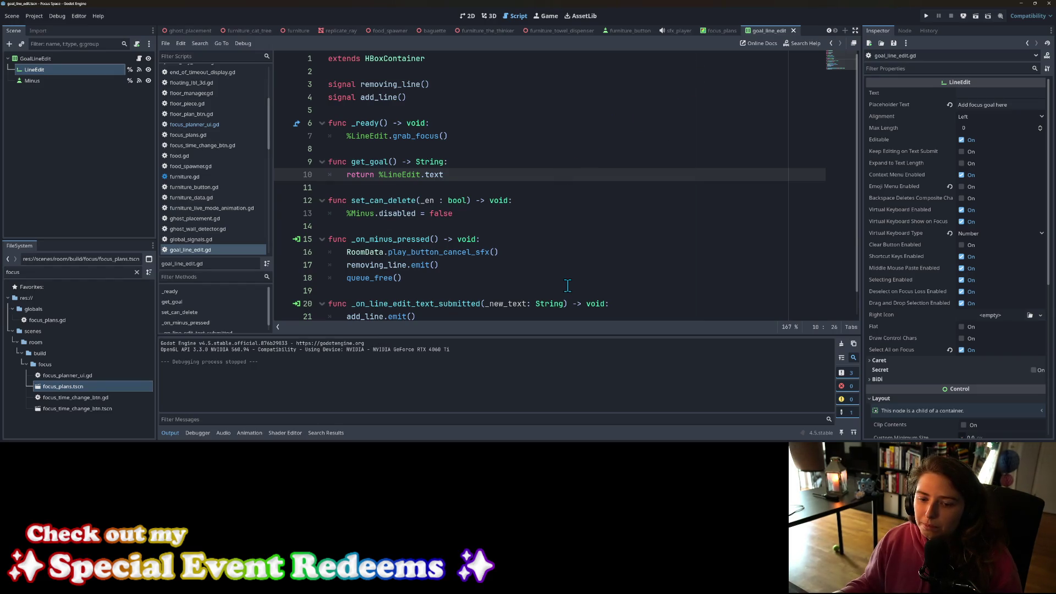
click(794, 31)
click(786, 31)
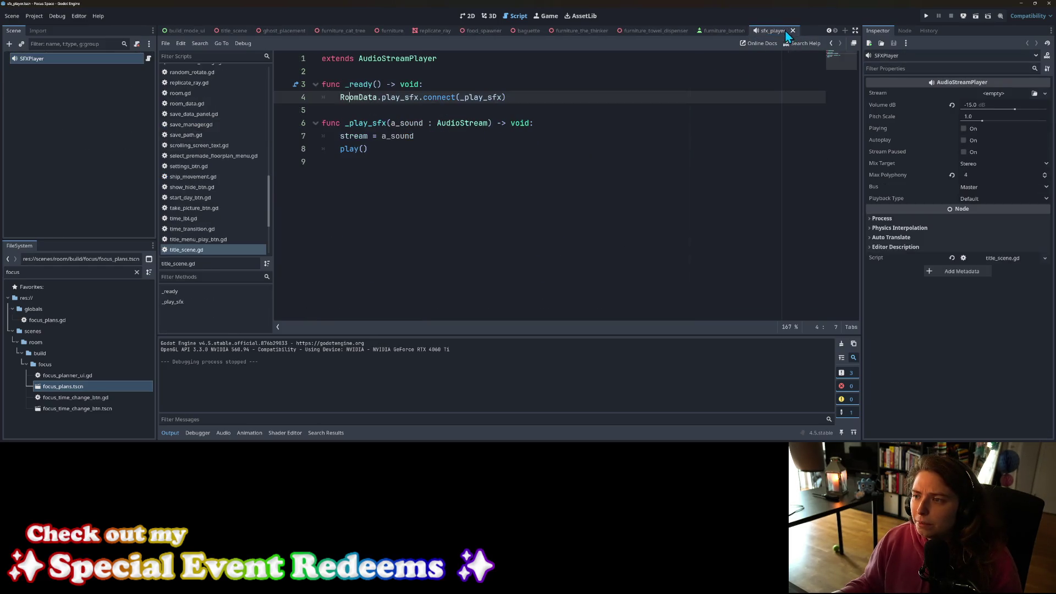
click(792, 31)
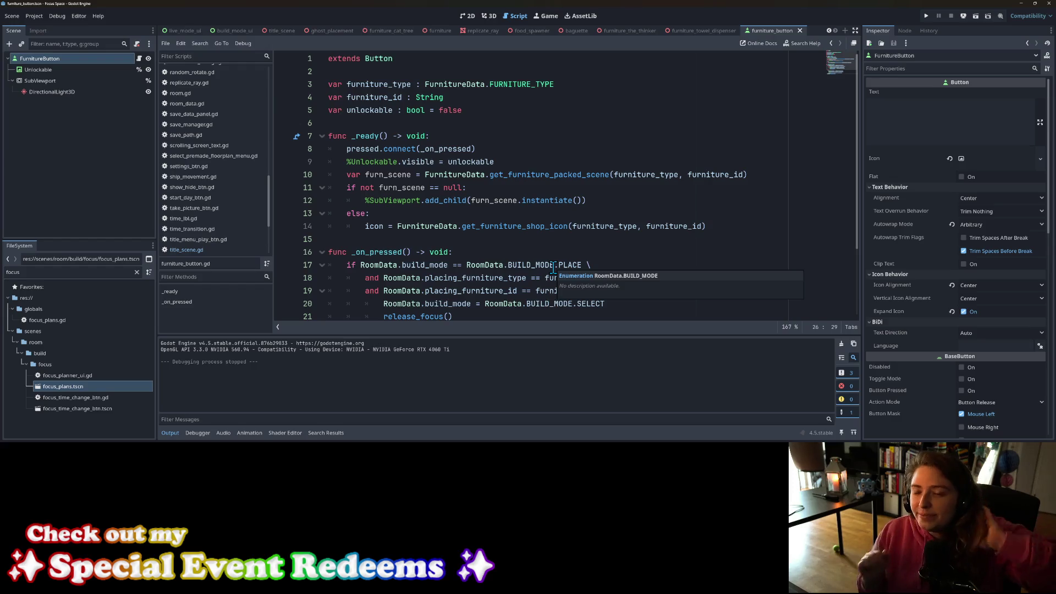
click(481, 31)
click(505, 31)
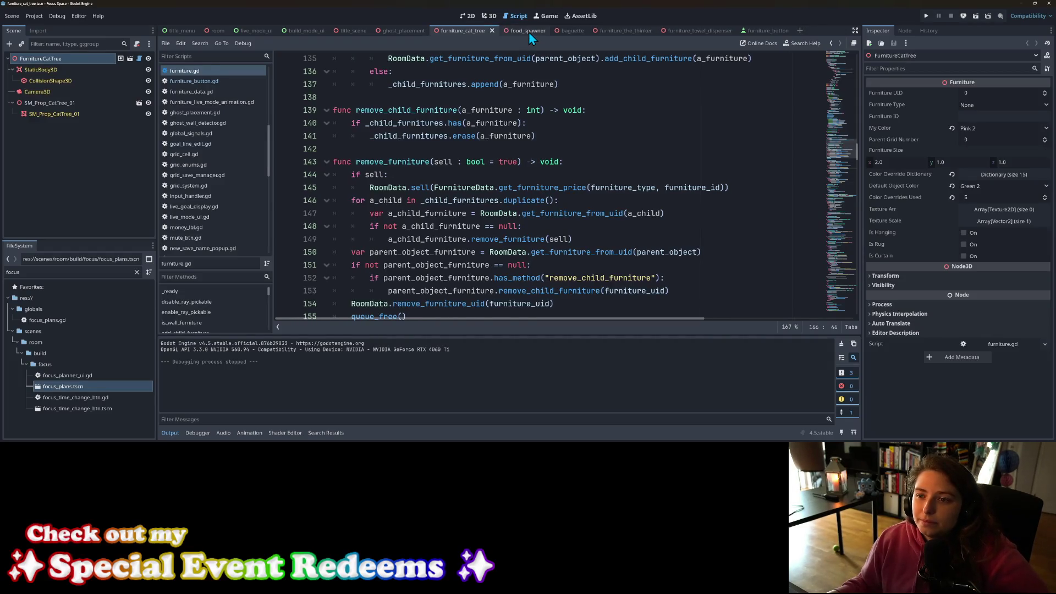
click(529, 31)
Close the food_spawner, furniture, baguette, ghost_placement and furniture_button scenes, then open title_menu first-ordered after title_scene.
click(541, 31)
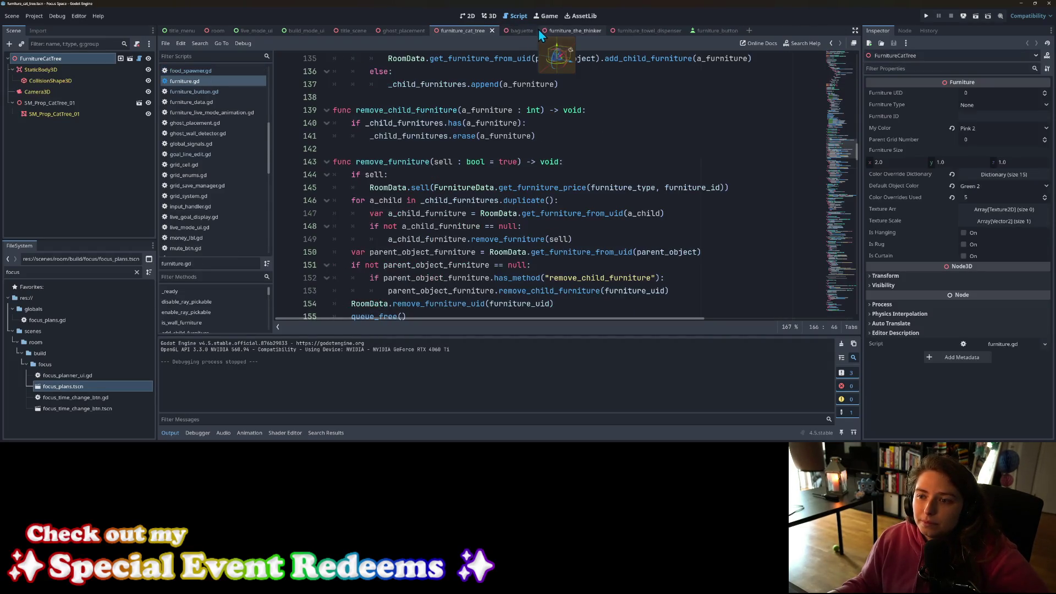
click(493, 31)
click(493, 33)
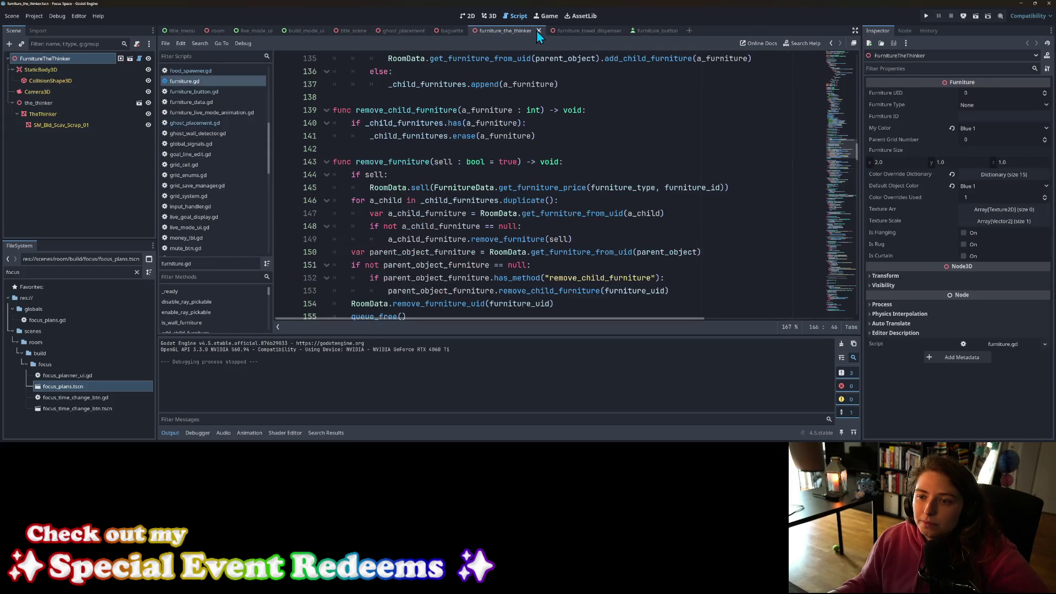
click(537, 31)
click(510, 31)
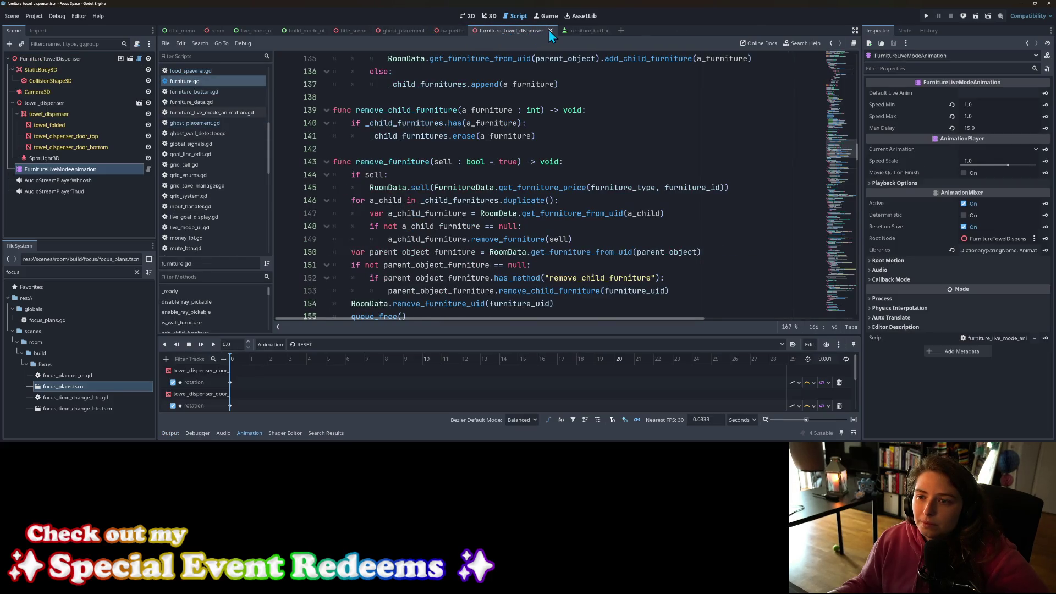
click(550, 31)
click(470, 28)
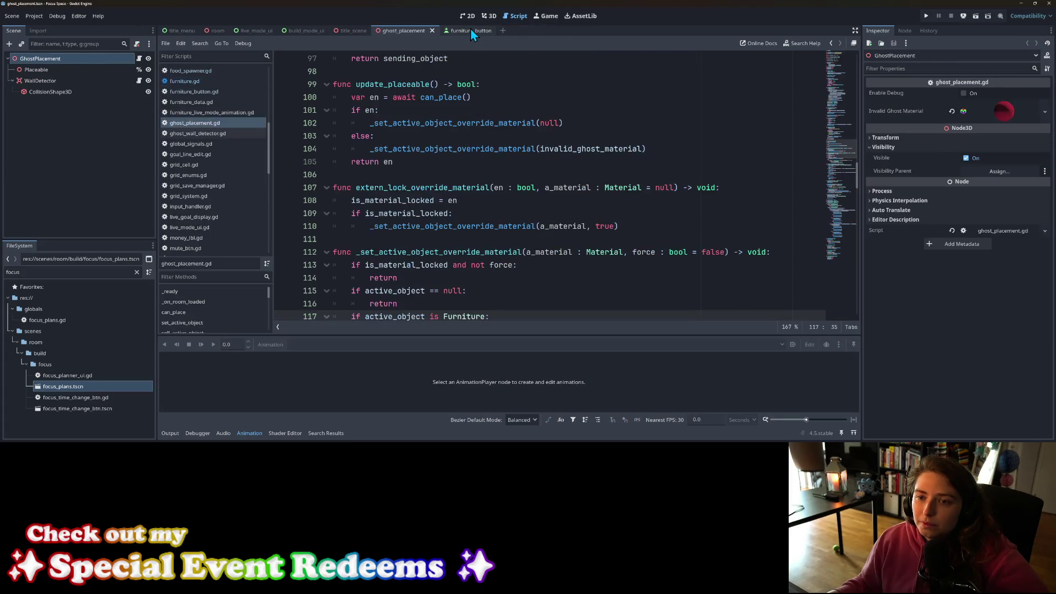
click(432, 31)
click(402, 32)
click(429, 30)
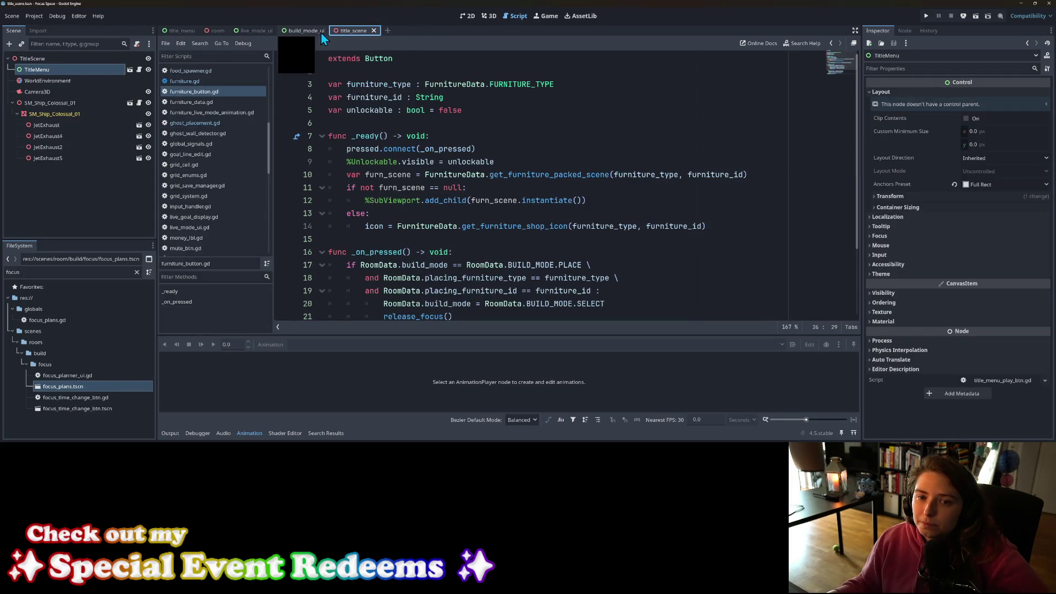
mouse_move(268, 37)
mouse_down()
mouse_move(289, 36)
mouse_move(162, 35)
mouse_up()
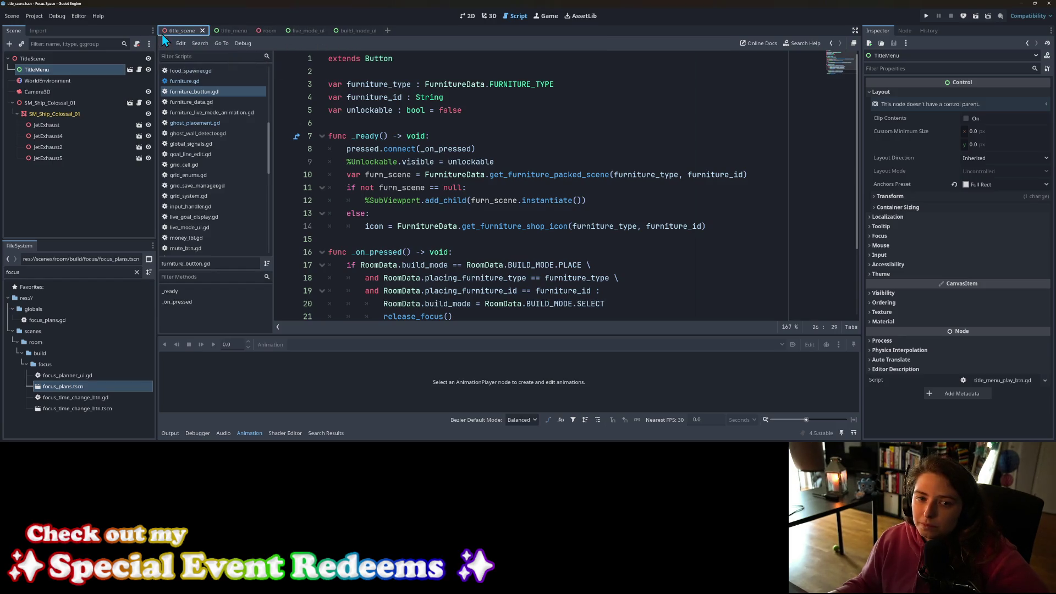
click(224, 32)
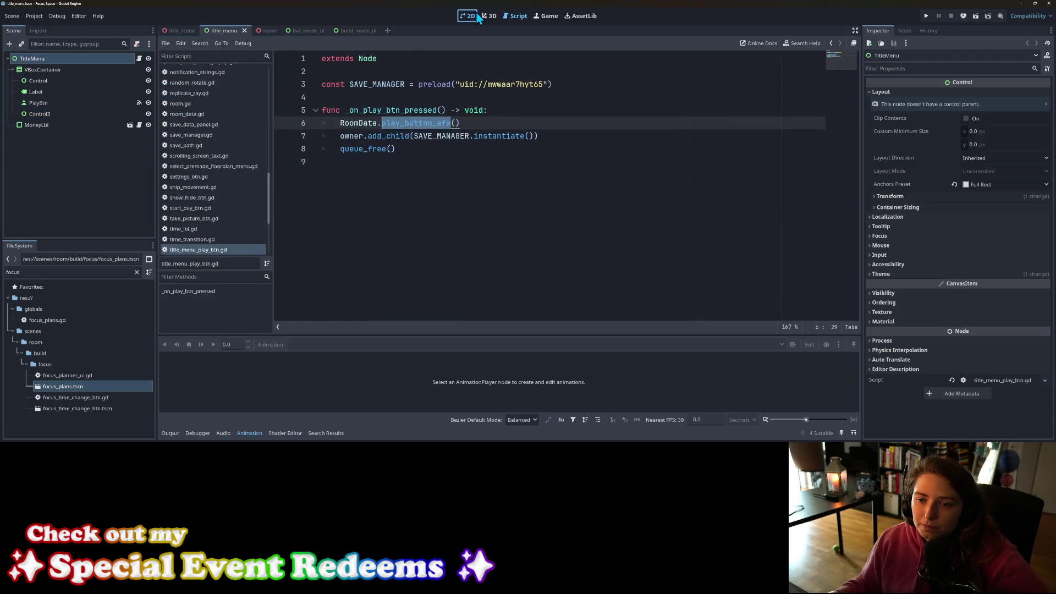
Switch to the 2D view and open the MoneyLbl scene in its own tab.
click(472, 16)
scroll(530, 250, down, 2)
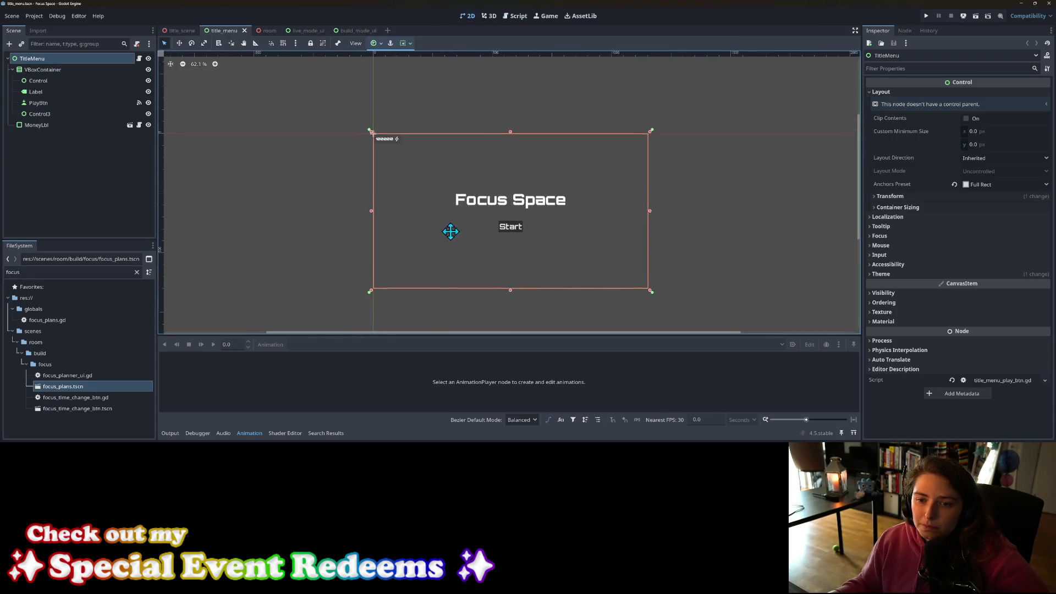
scroll(444, 228, up, 1)
click(131, 126)
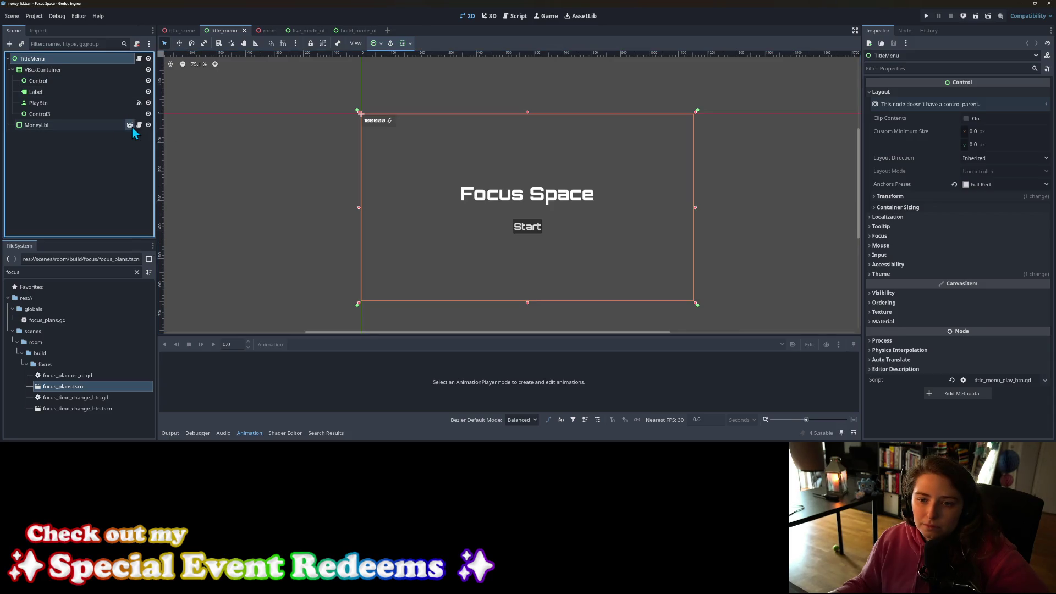
scroll(465, 241, up, 3)
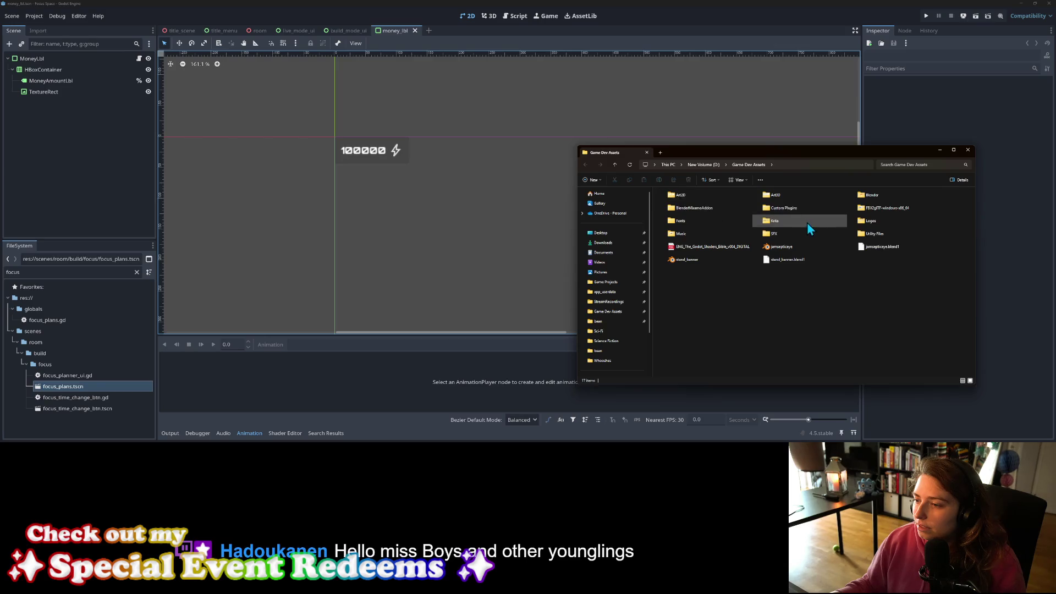
Open Art3D > Synty > SciFi_Space > POLYGON_Scifi_Space_SourceFiles > SourceFiles > FBX in File Explorer.
click(797, 196)
double_click(797, 196)
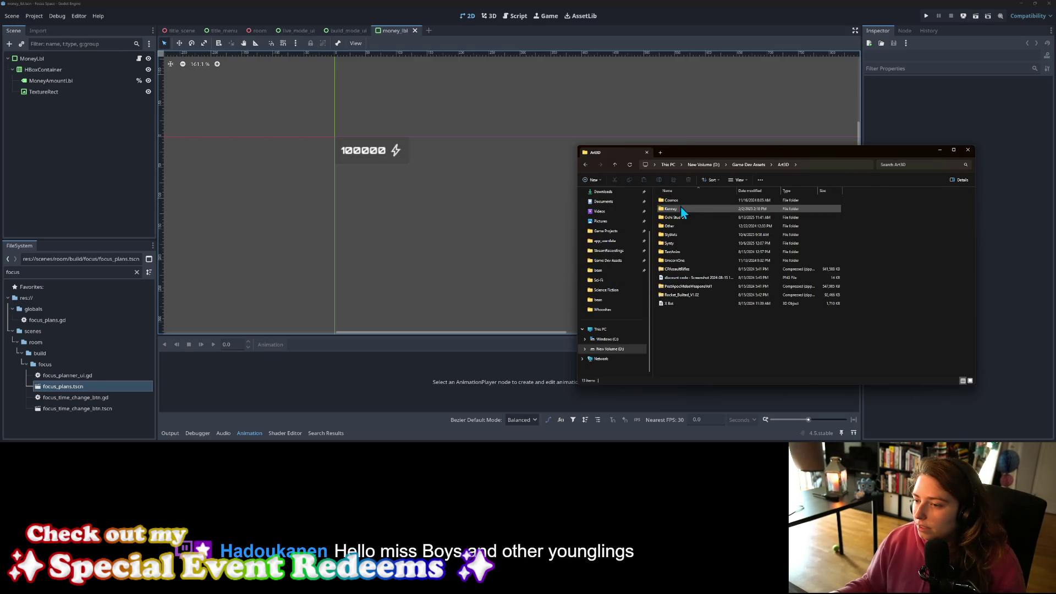
double_click(672, 243)
mouse_move(685, 153)
mouse_down()
mouse_move(477, 117)
mouse_move(603, 126)
mouse_move(536, 122)
mouse_up()
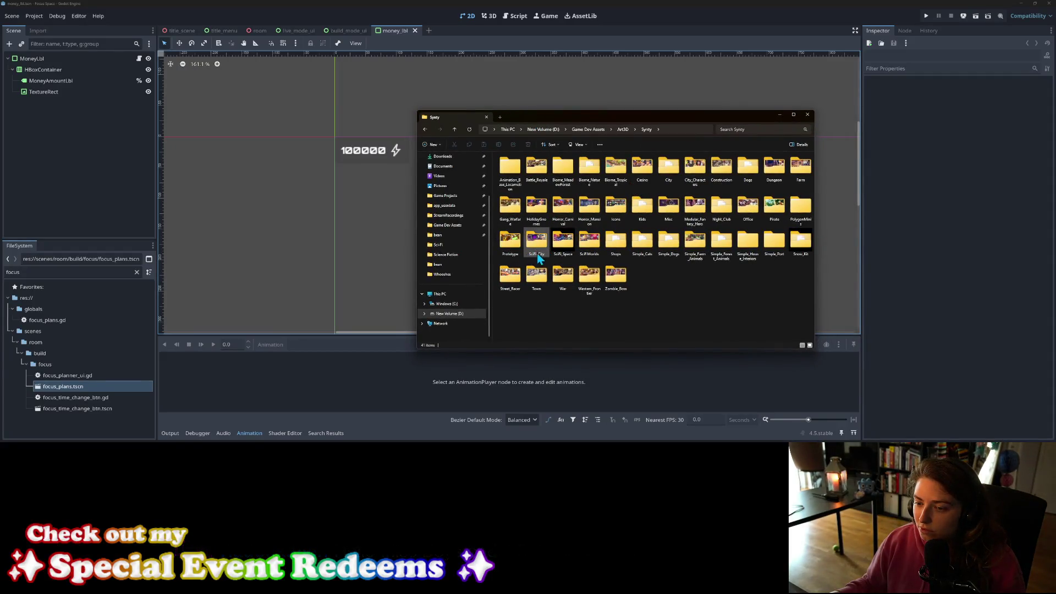
double_click(563, 252)
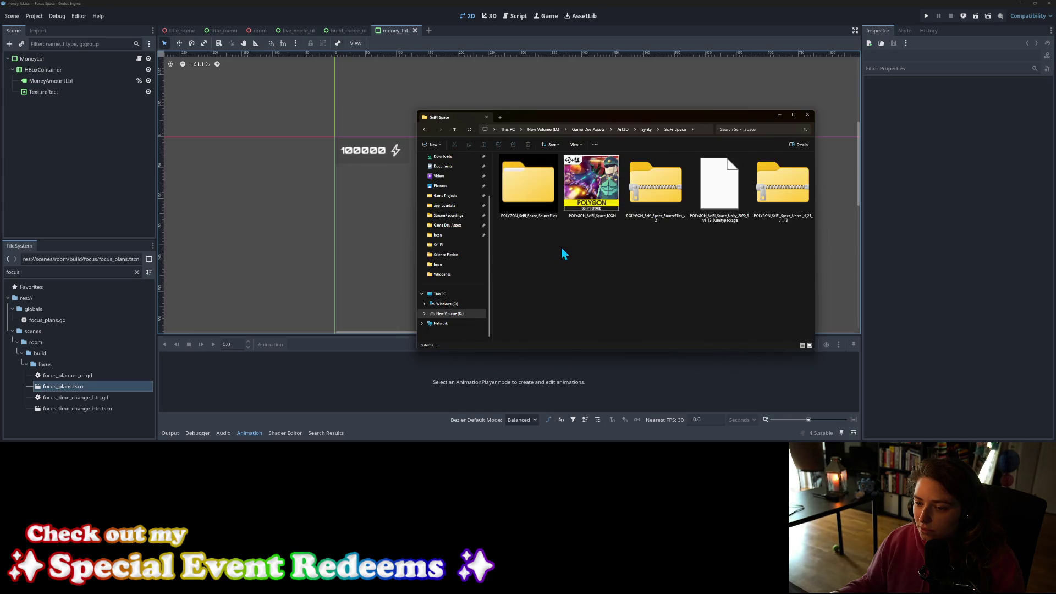
click(534, 199)
double_click(533, 196)
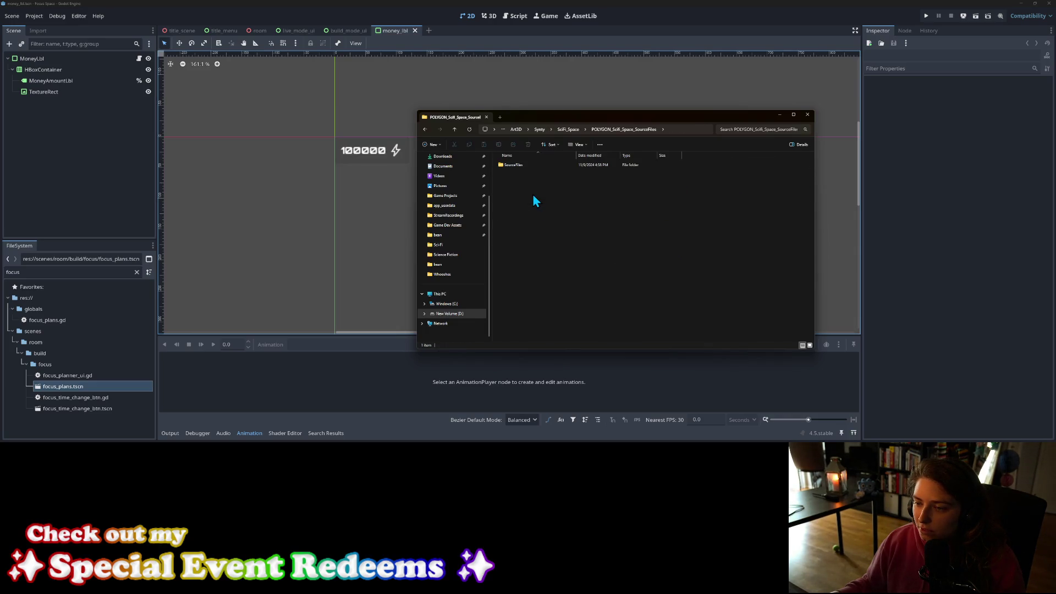
double_click(514, 168)
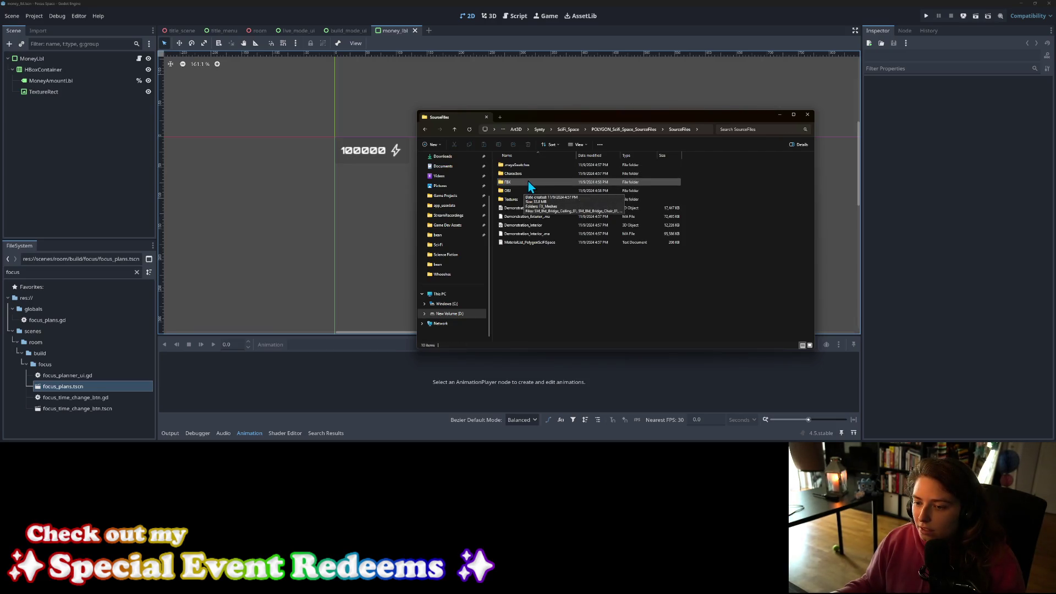
click(517, 184)
double_click(517, 183)
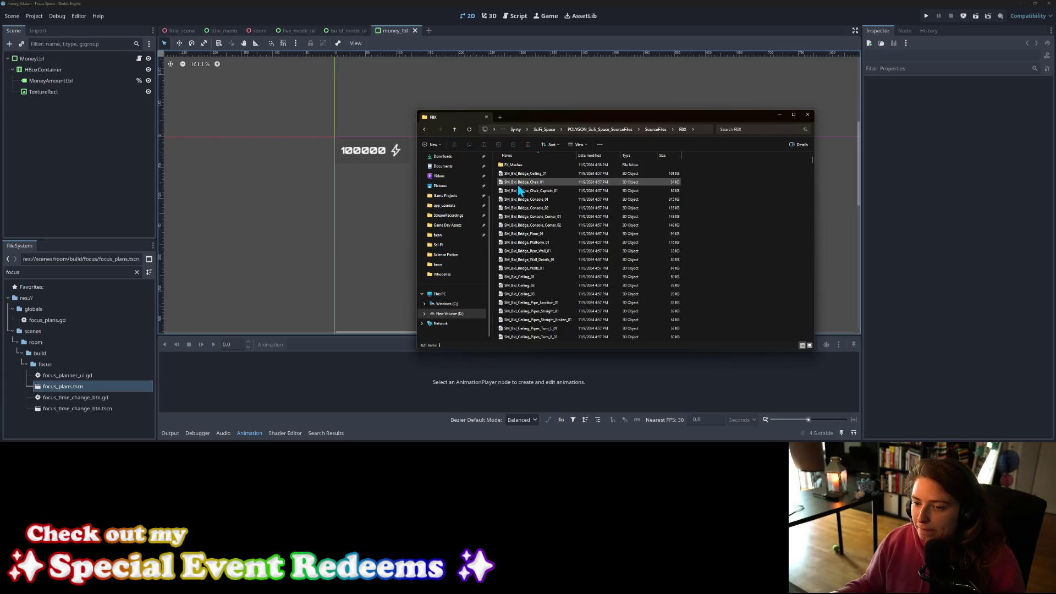
Scroll through the FBX models, then go back up to the Synty folder.
scroll(555, 295, down, 2)
scroll(550, 291, down, 20)
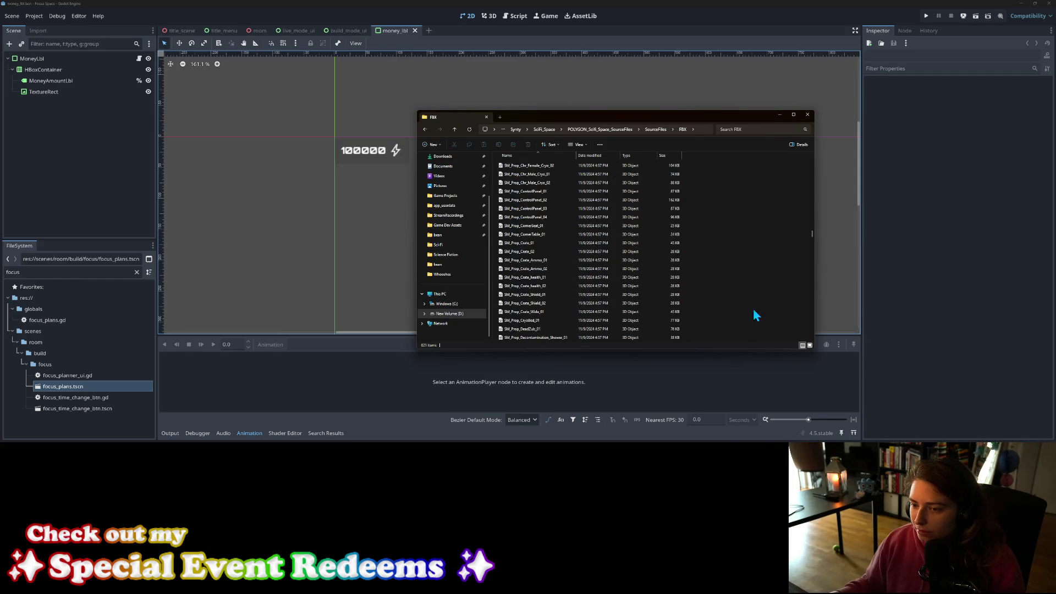
mouse_move(812, 233)
mouse_down()
mouse_move(806, 338)
mouse_move(809, 317)
mouse_up()
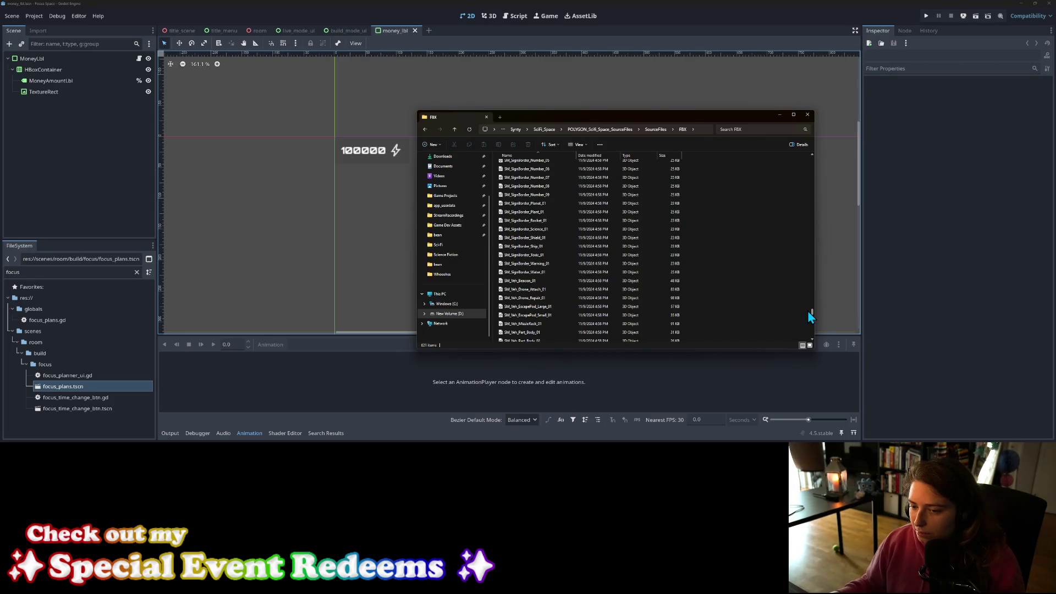
mouse_move(809, 312)
mouse_down()
mouse_move(794, 178)
mouse_move(787, 343)
mouse_up()
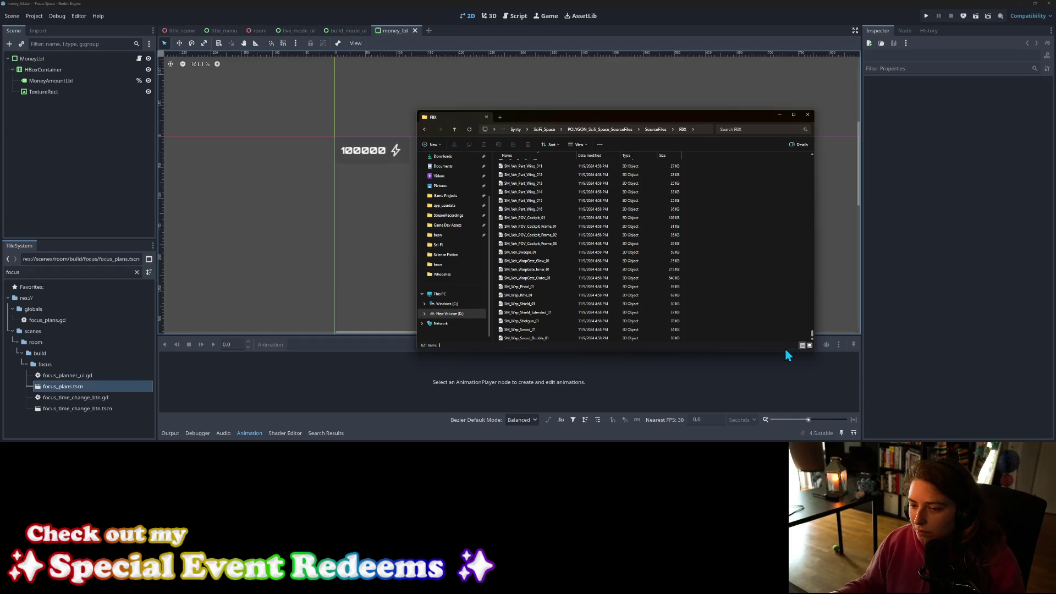
click(517, 131)
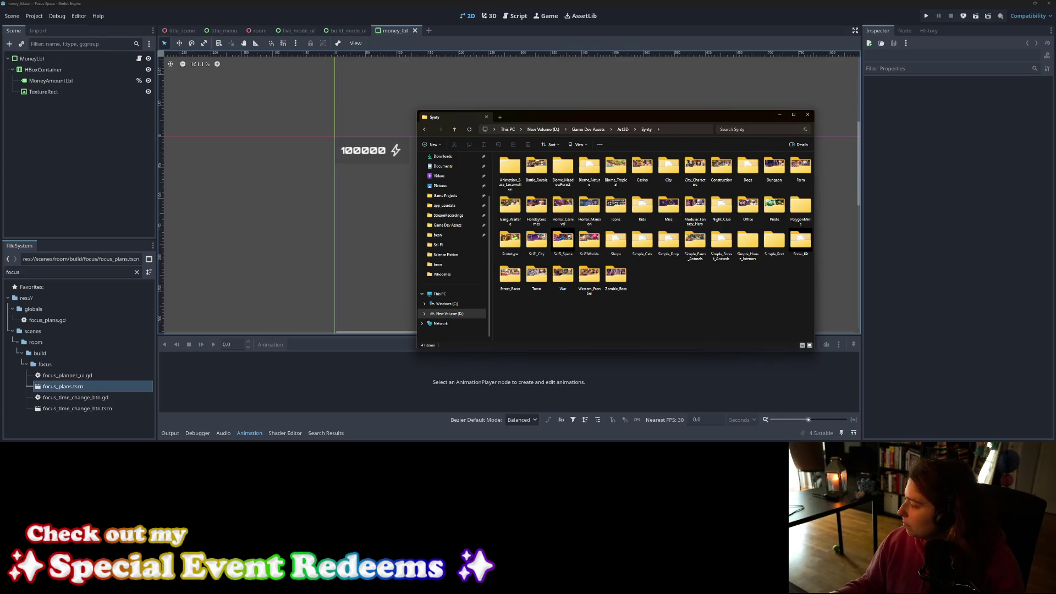
key(alt+Tab)
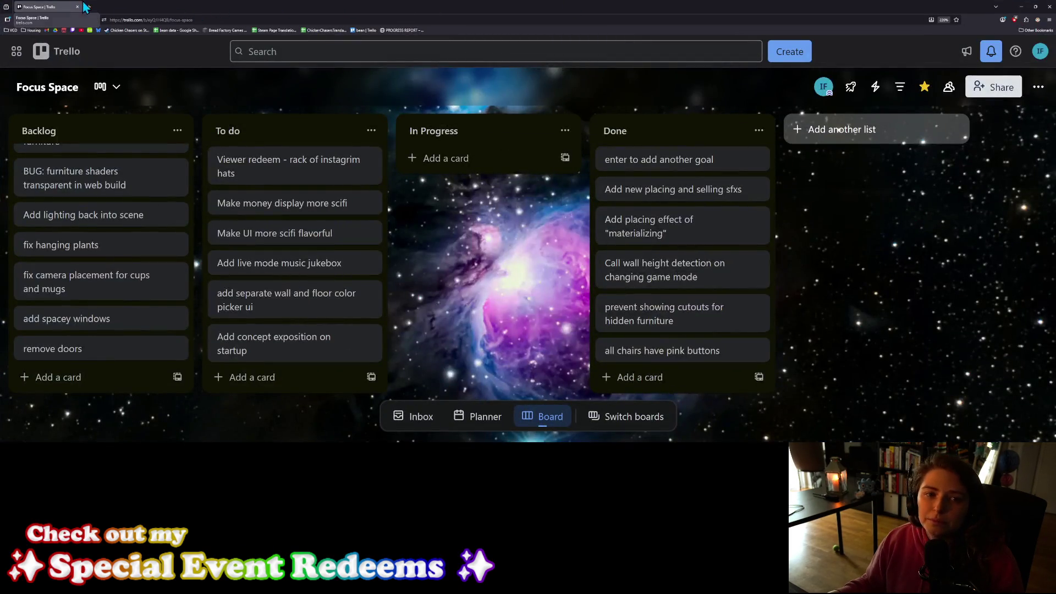
Resize the browser, load syntystore.com in a new tab and open the account's orders page.
mouse_move(186, 7)
mouse_down()
mouse_move(338, 119)
mouse_move(339, 159)
mouse_up()
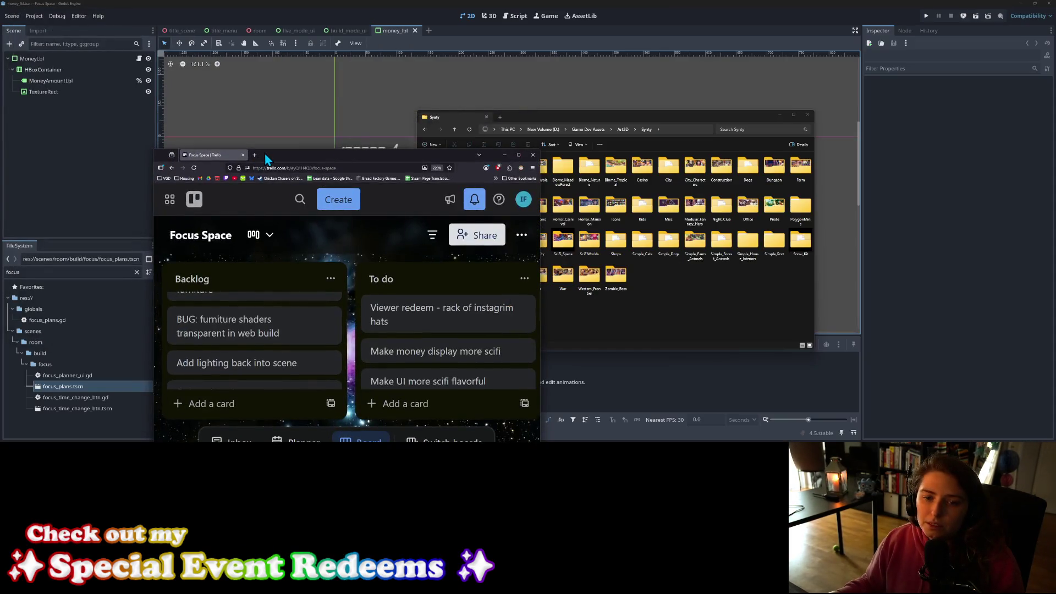
mouse_move(268, 149)
mouse_down()
mouse_move(268, 243)
mouse_move(247, 176)
mouse_up()
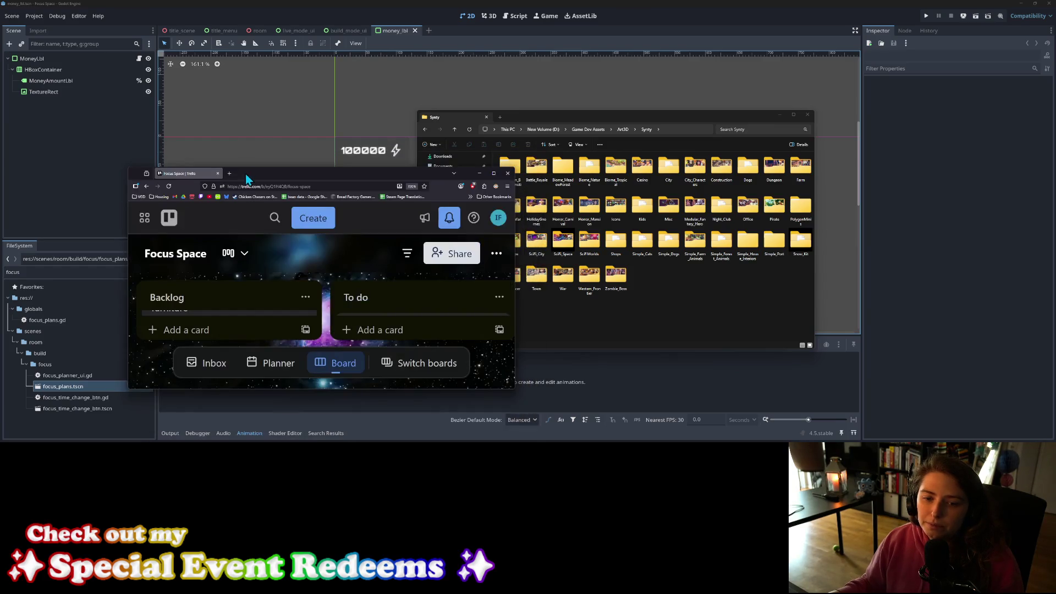
click(230, 174)
text(syntystore.com/)
key(Return)
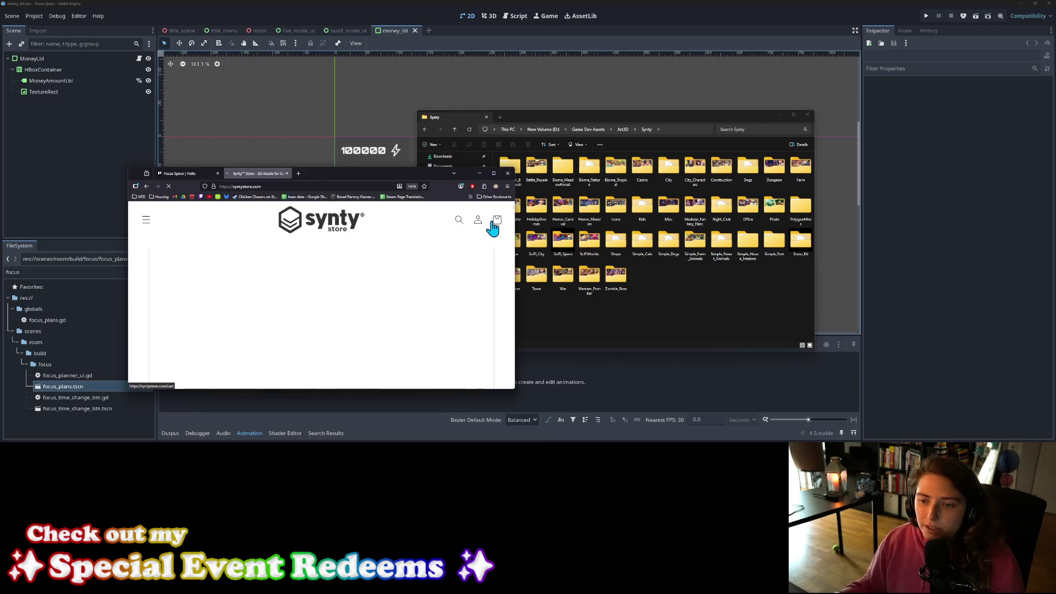
click(481, 226)
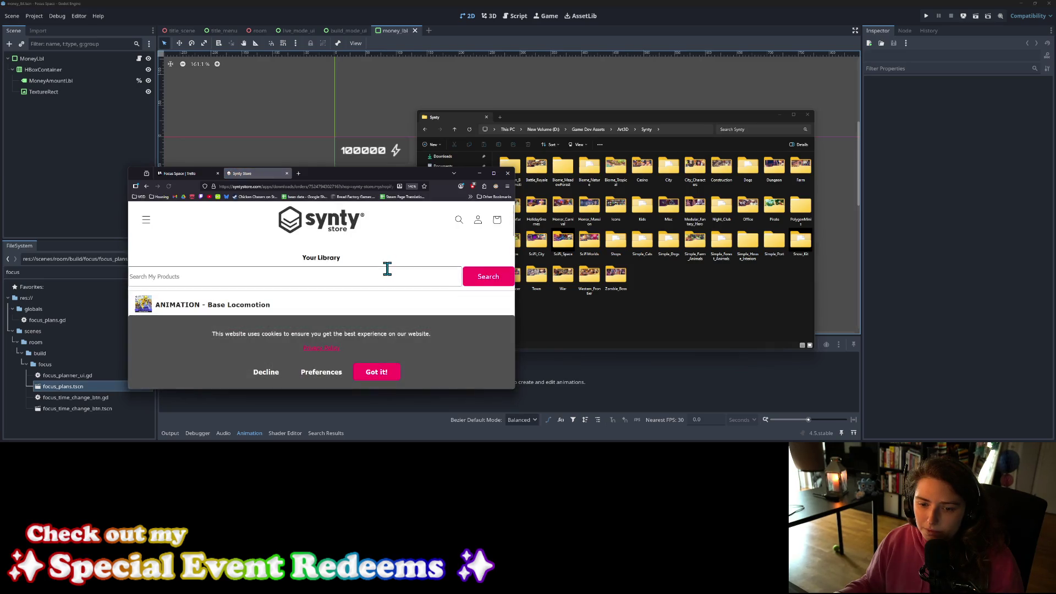
Download the Sci-Fi Soldier HUD source sprites and INTERFACE_SciFi_Soldier_HUD_ICON.png, declining the cookie notices.
click(266, 373)
scroll(311, 346, down, 3)
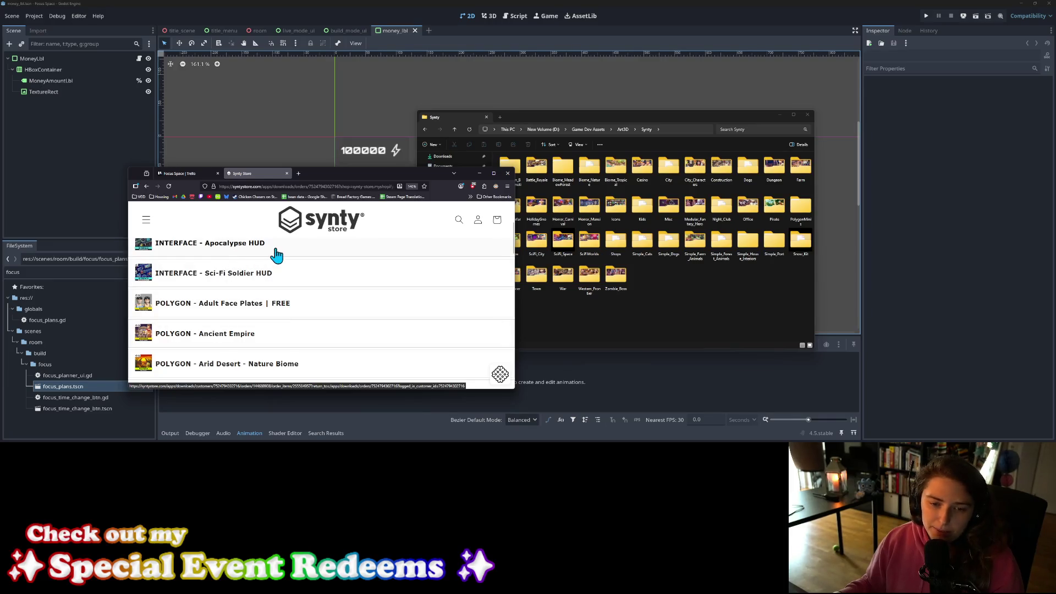
click(264, 283)
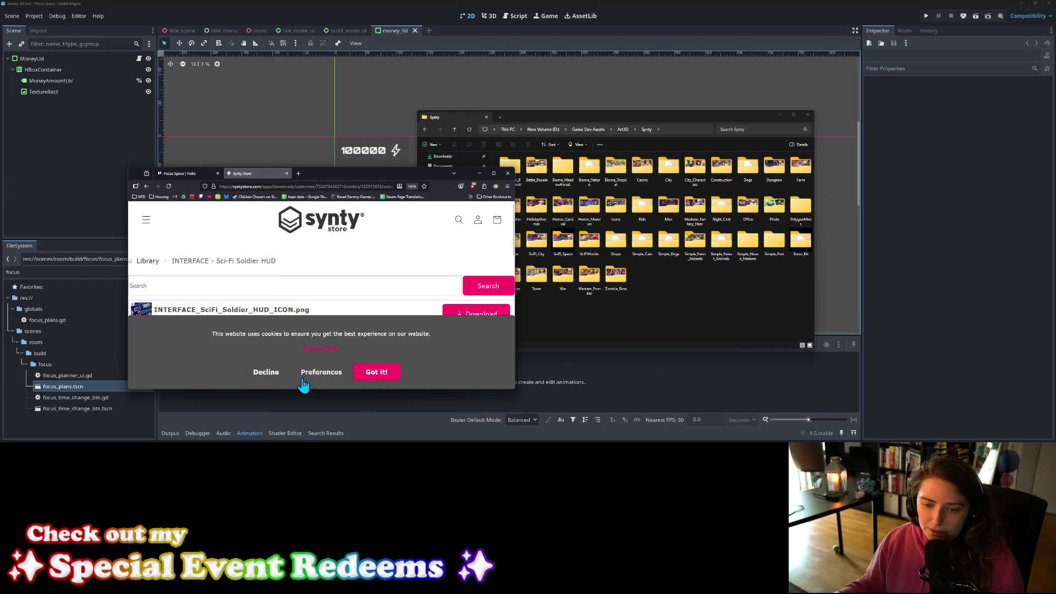
click(266, 373)
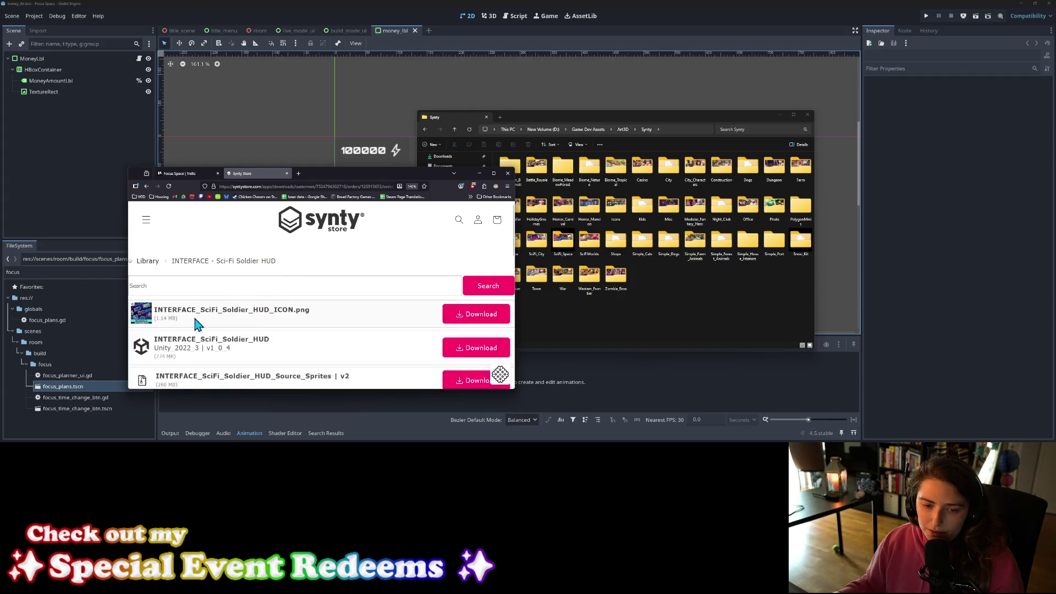
scroll(198, 325, down, 2)
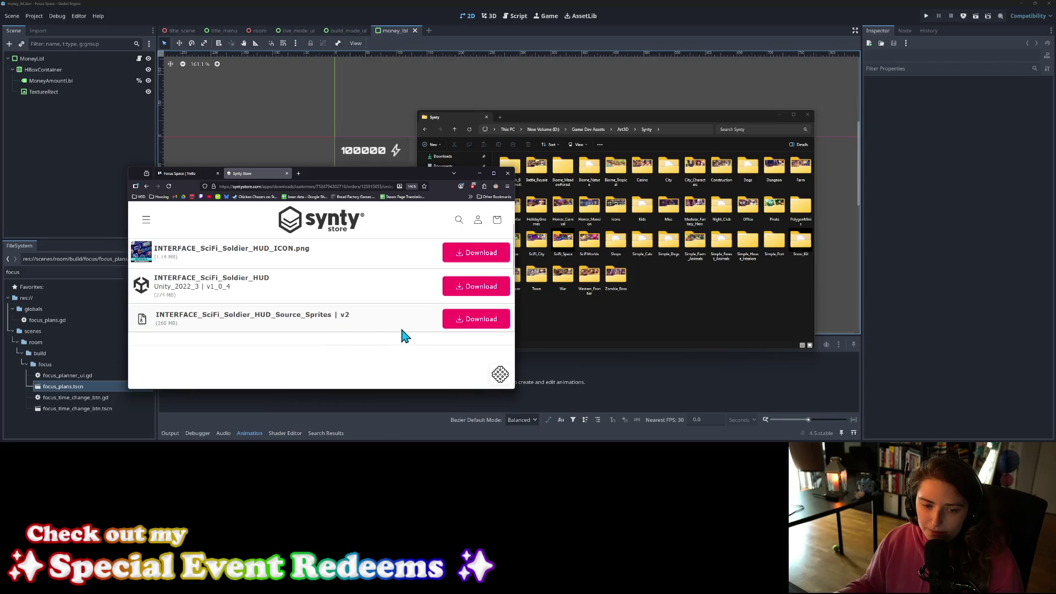
click(490, 330)
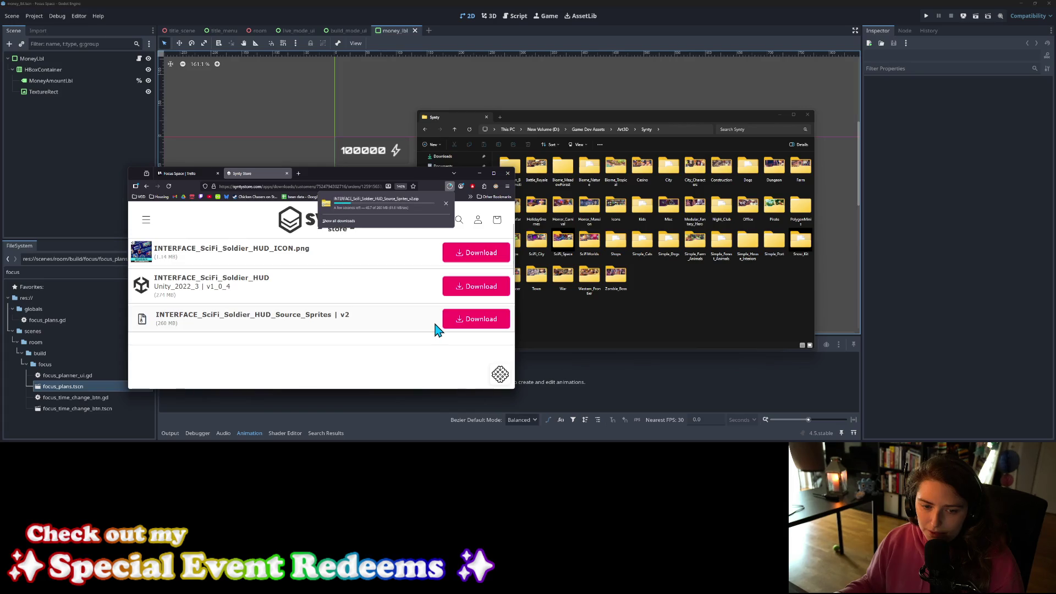
click(490, 256)
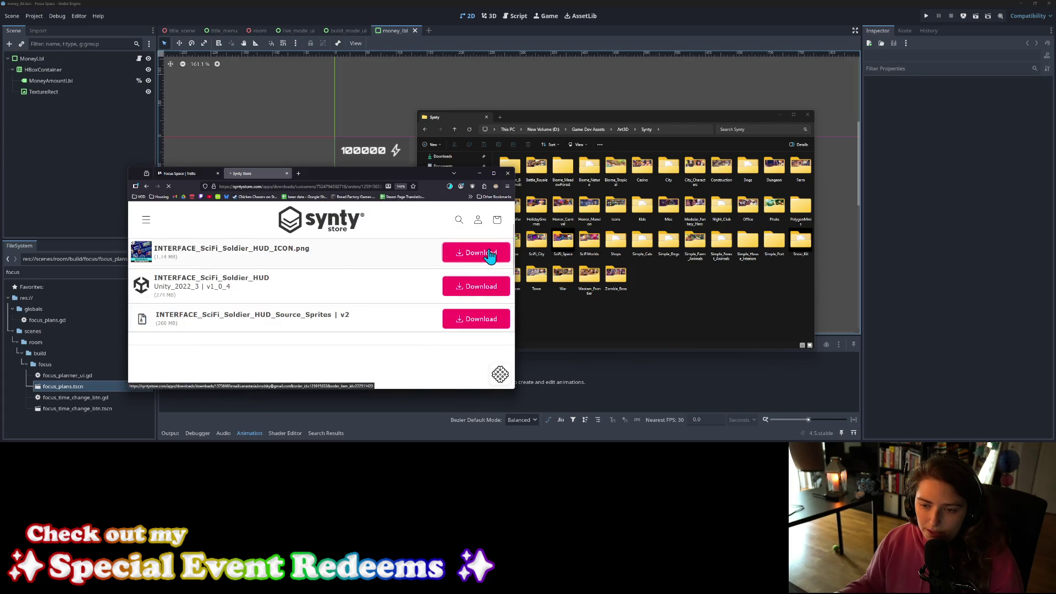
scroll(315, 328, down, 5)
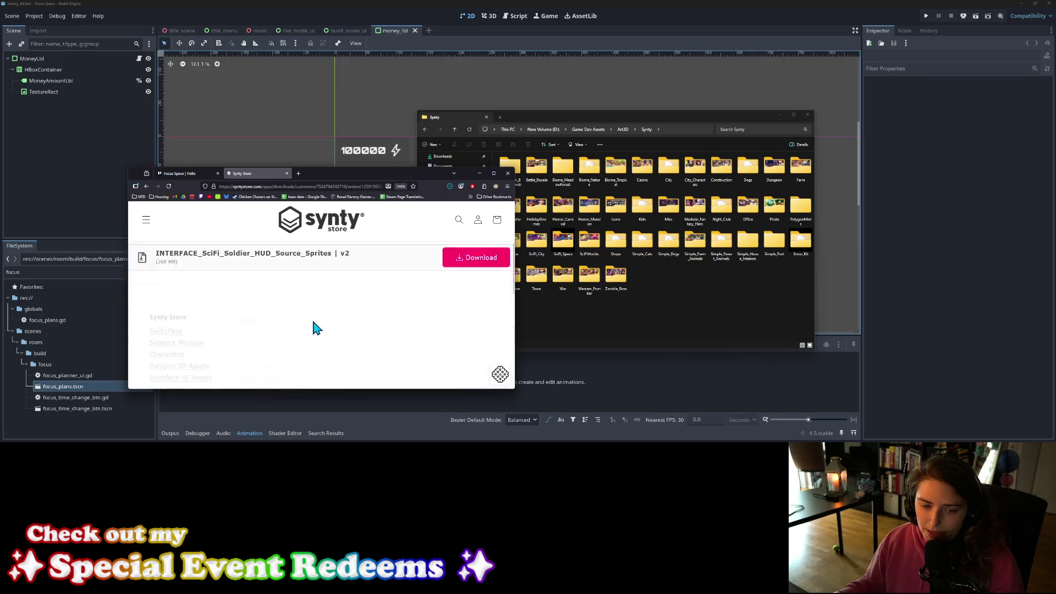
click(686, 314)
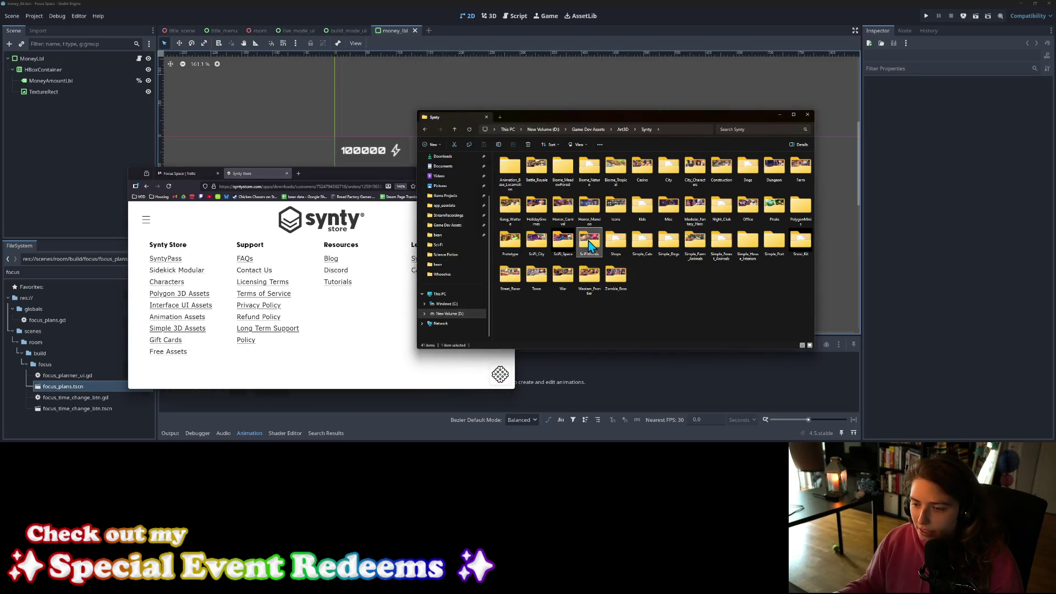
double_click(587, 240)
double_click(530, 166)
double_click(529, 166)
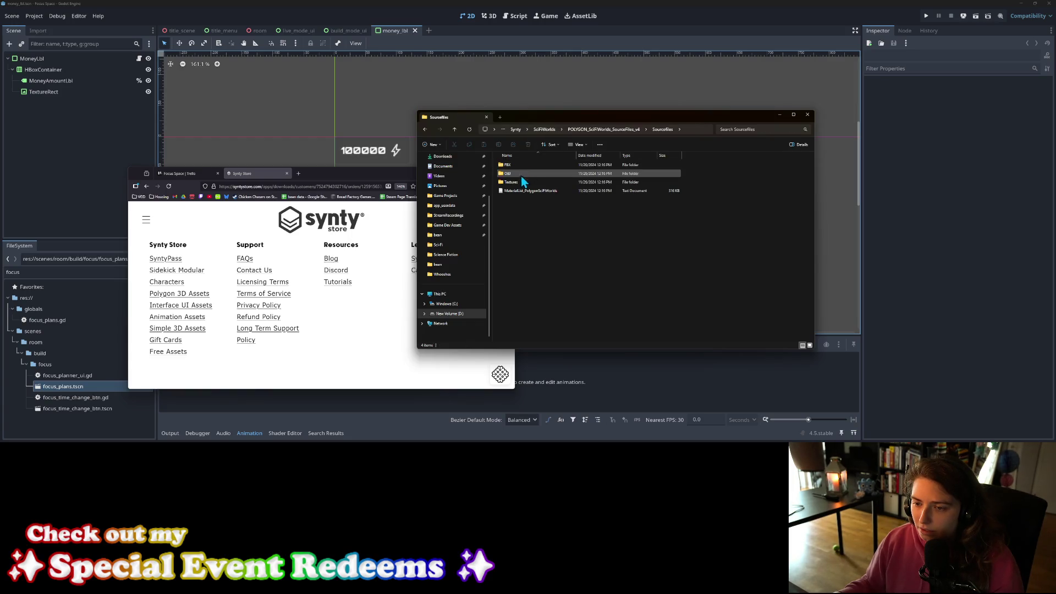
double_click(518, 180)
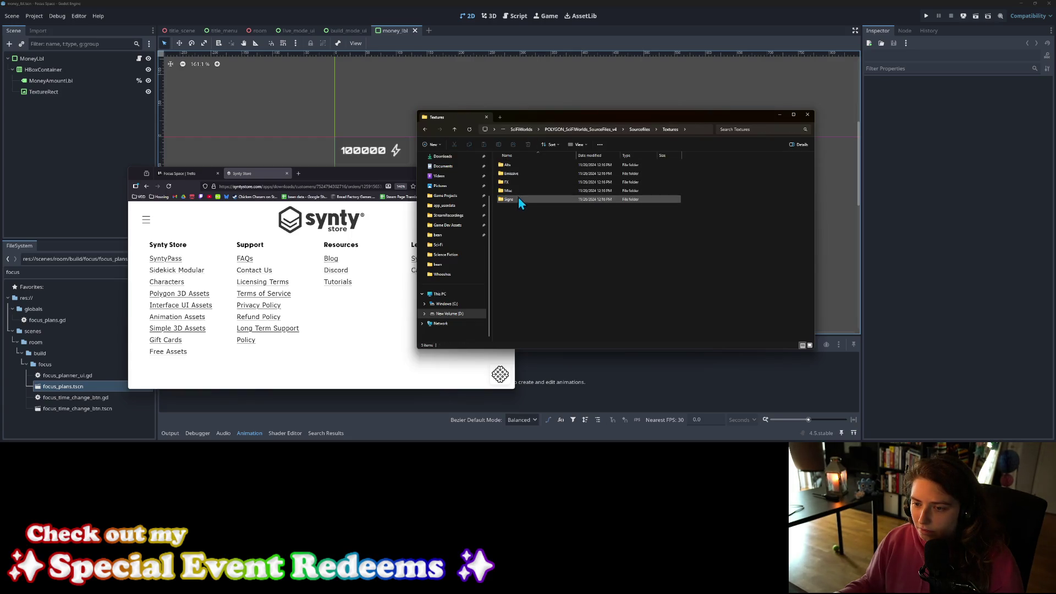
click(639, 129)
double_click(505, 165)
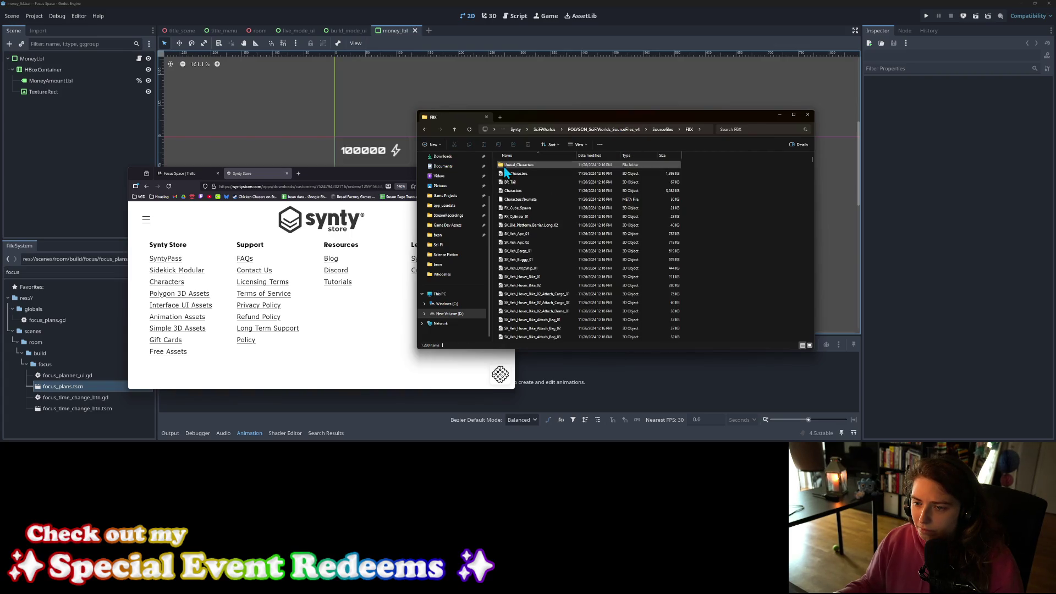
mouse_move(815, 166)
mouse_down()
mouse_move(798, 346)
mouse_move(793, 154)
mouse_up()
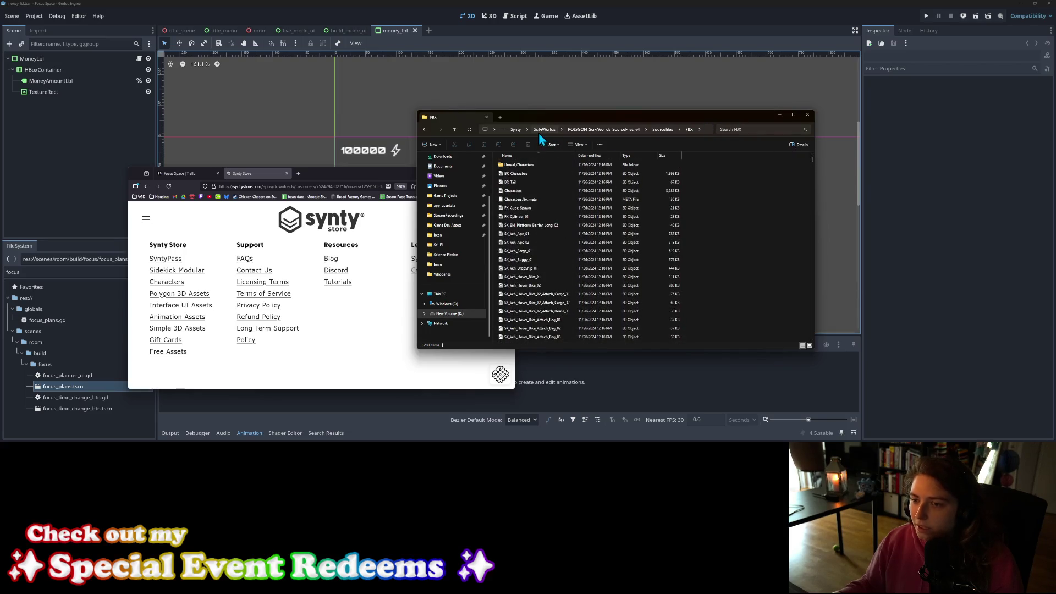
click(516, 130)
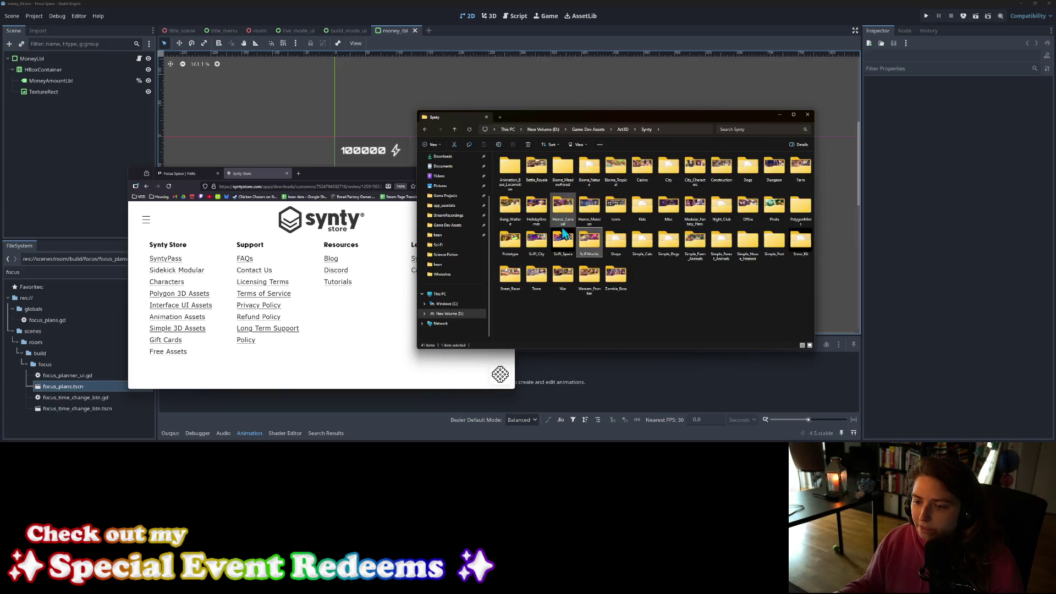
Navigate into the SciFi_Space SourceFiles FBX folder after a brief look at the textures folder.
double_click(563, 243)
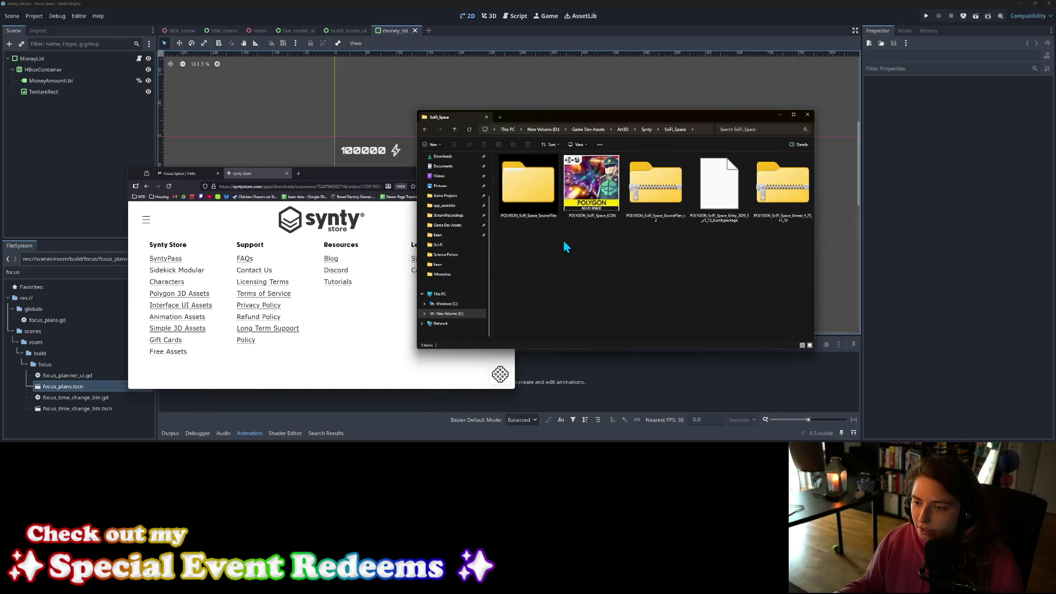
double_click(536, 197)
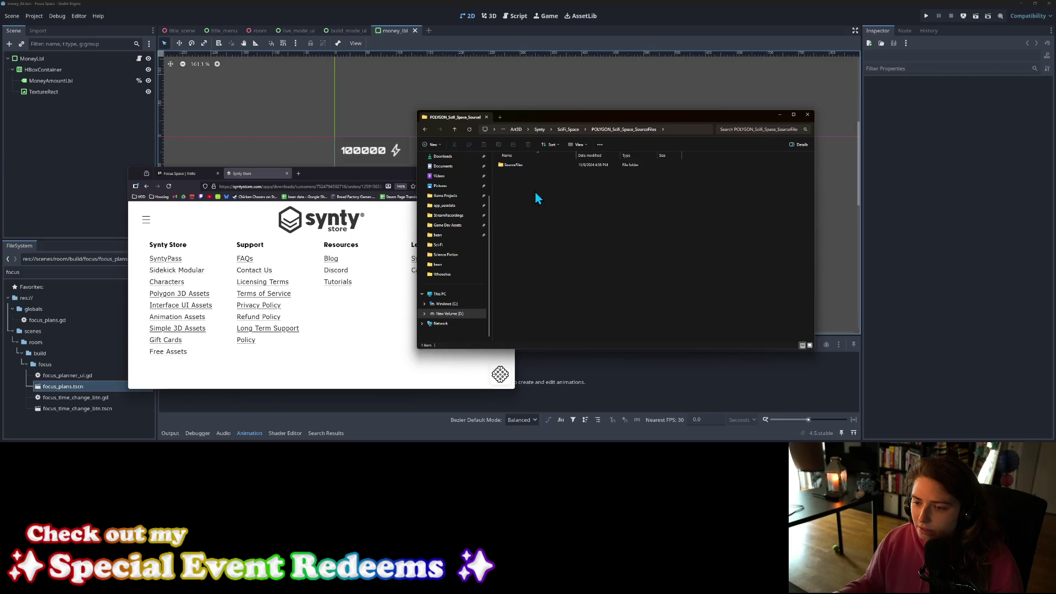
double_click(515, 166)
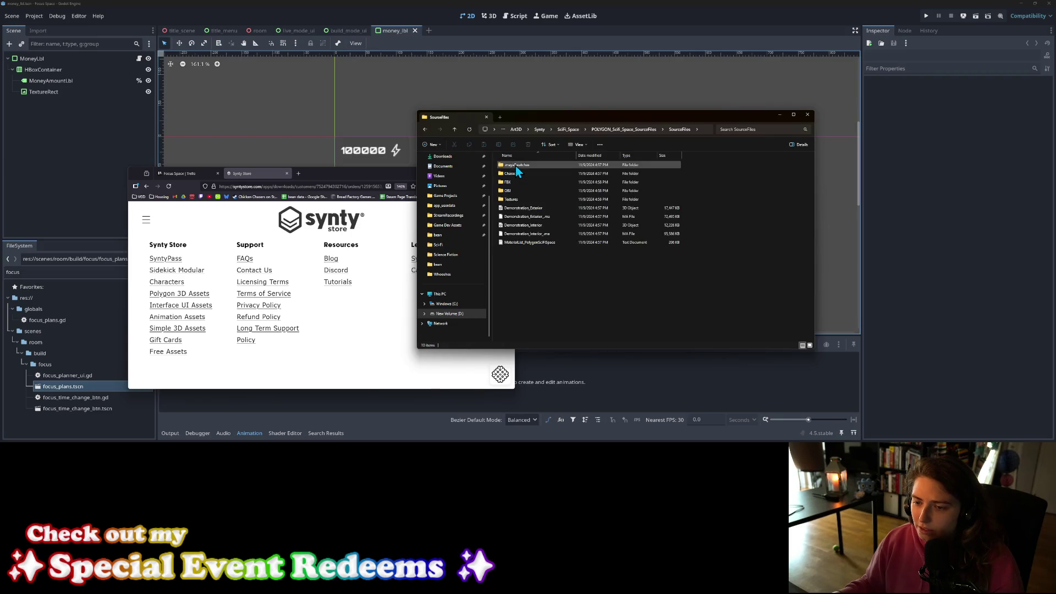
double_click(520, 198)
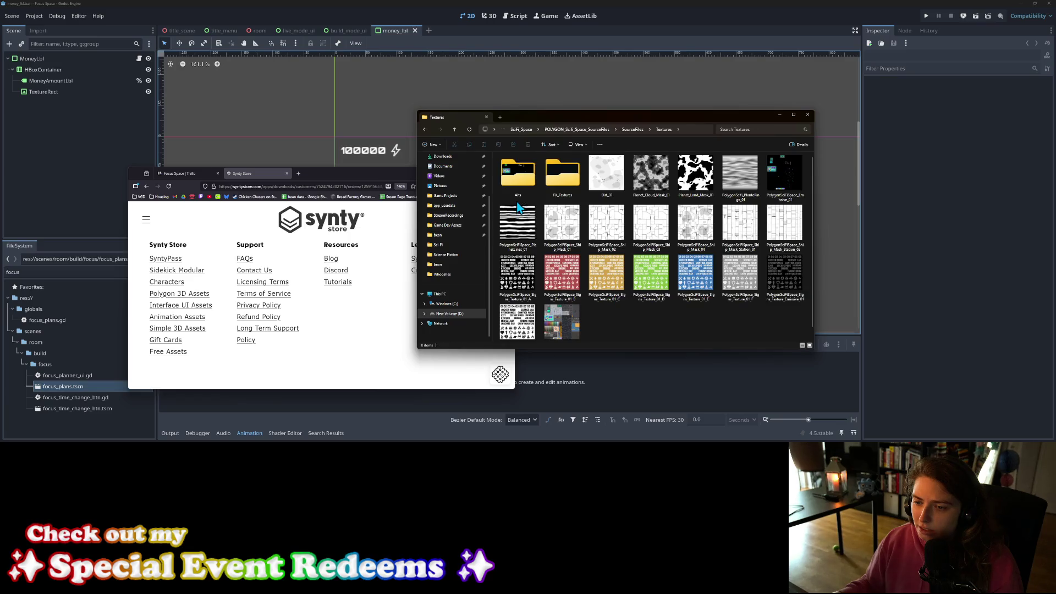
scroll(602, 231, down, 1)
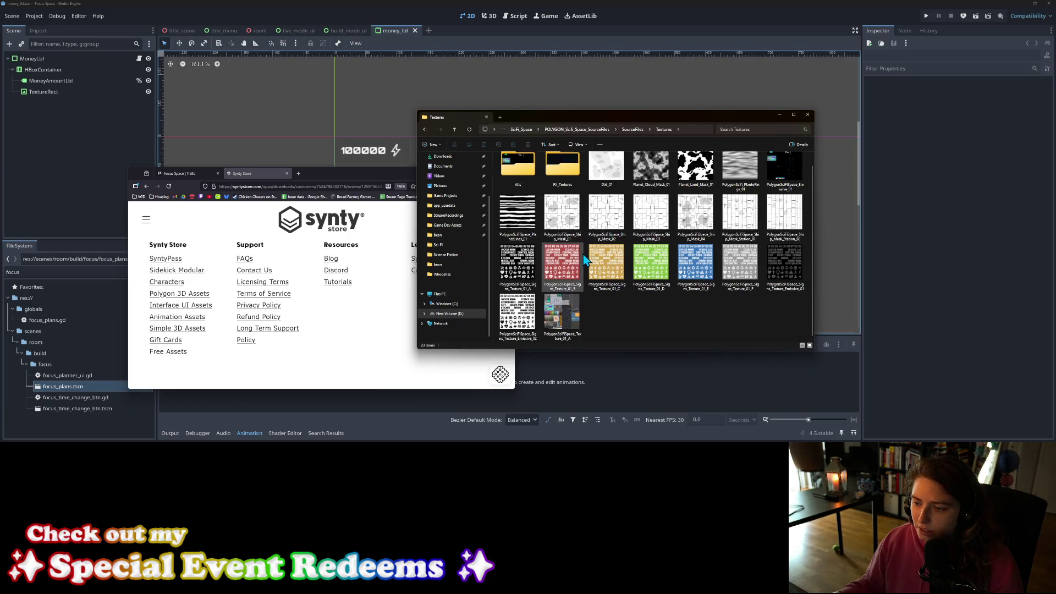
click(634, 130)
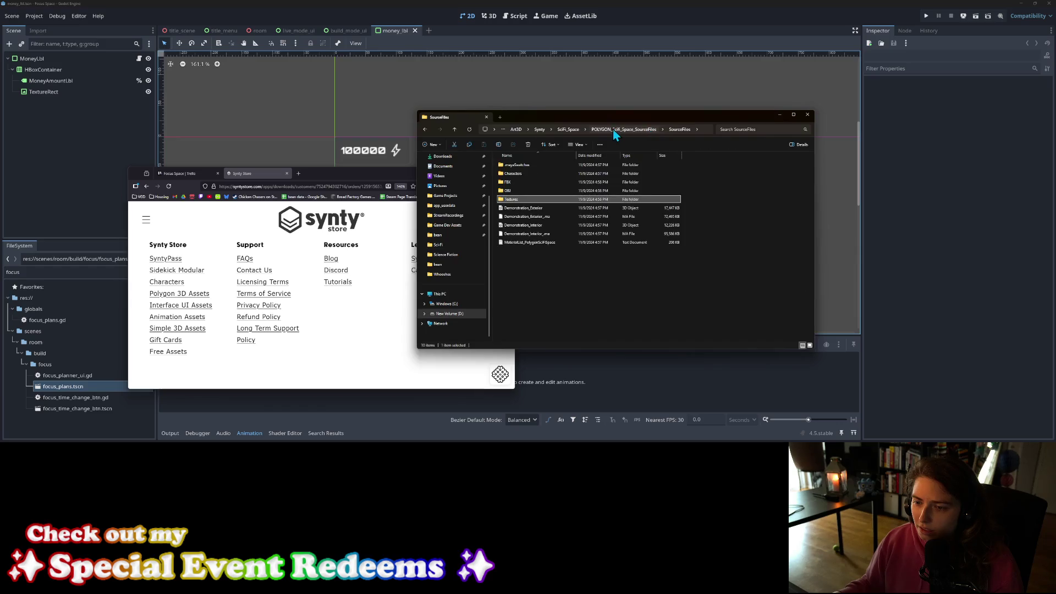
double_click(529, 189)
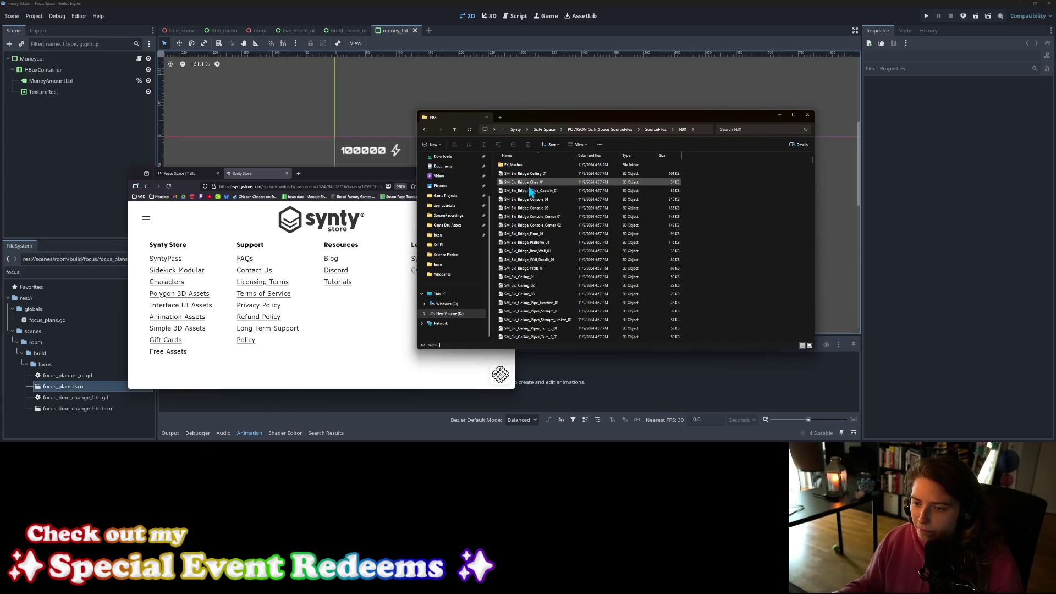
mouse_move(809, 159)
mouse_down()
mouse_move(799, 326)
mouse_move(819, 219)
mouse_up()
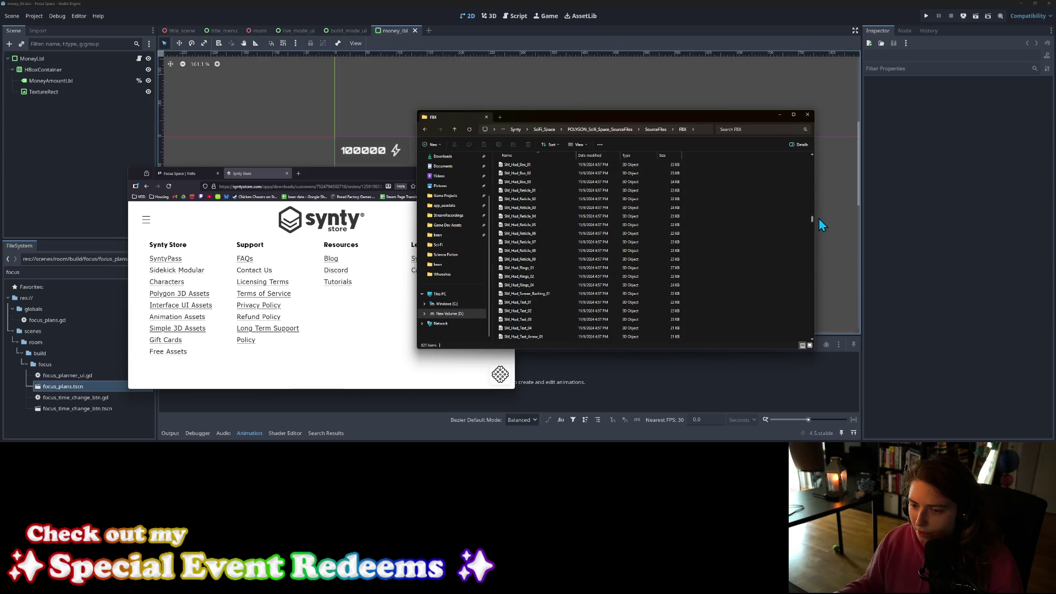
scroll(503, 248, up, 2)
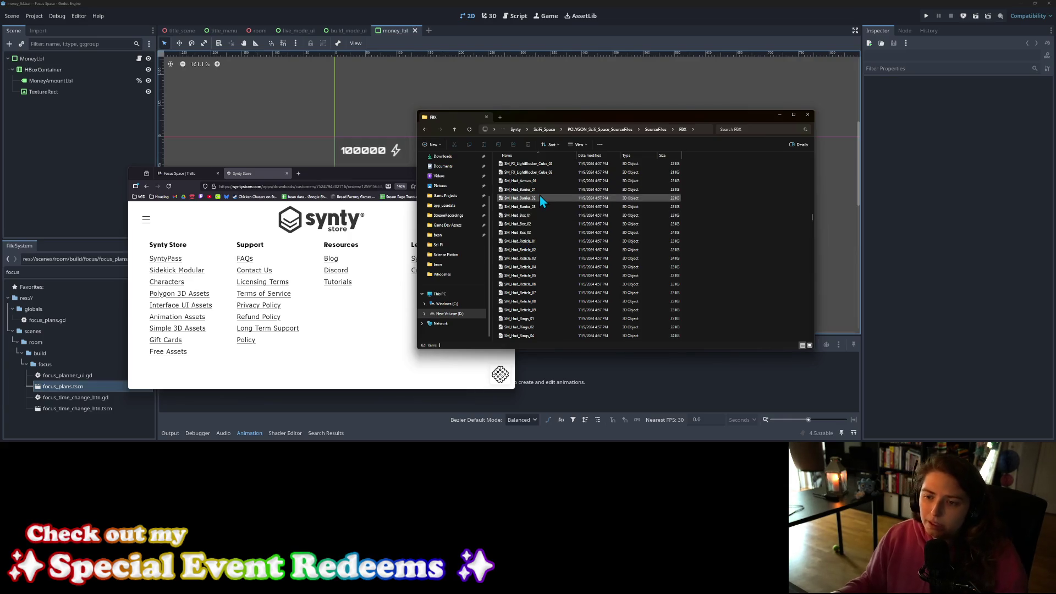
scroll(541, 198, down, 1)
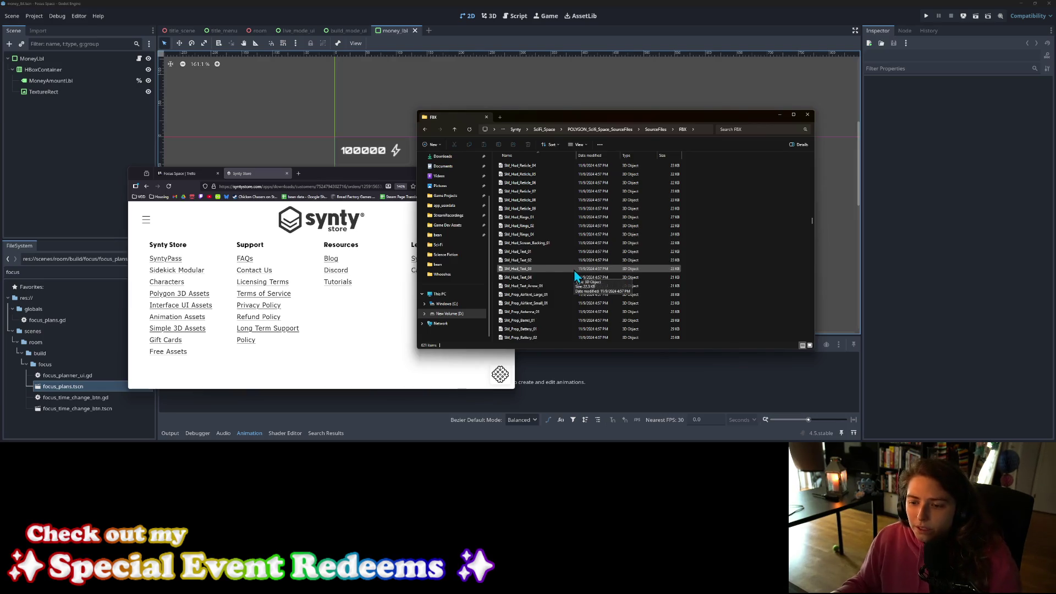
scroll(572, 267, down, 3)
Select the range SM_Hud_Screen_Backing_01 through SM_Hud_Text_04 with a Shift-click.
click(566, 252)
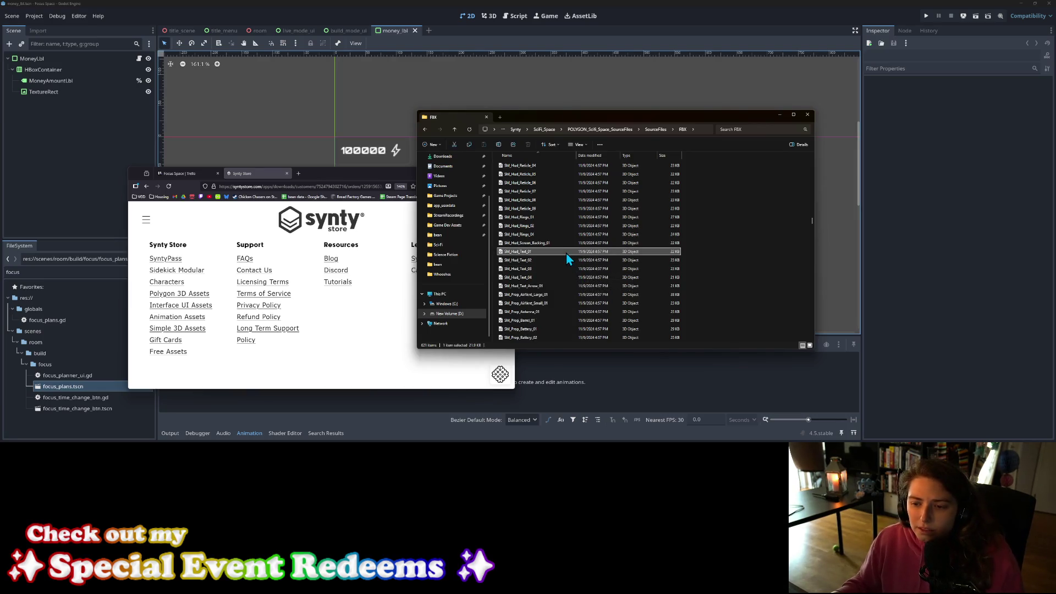
ctrl+click(537, 251)
click(536, 243)
scroll(553, 272, down, 2)
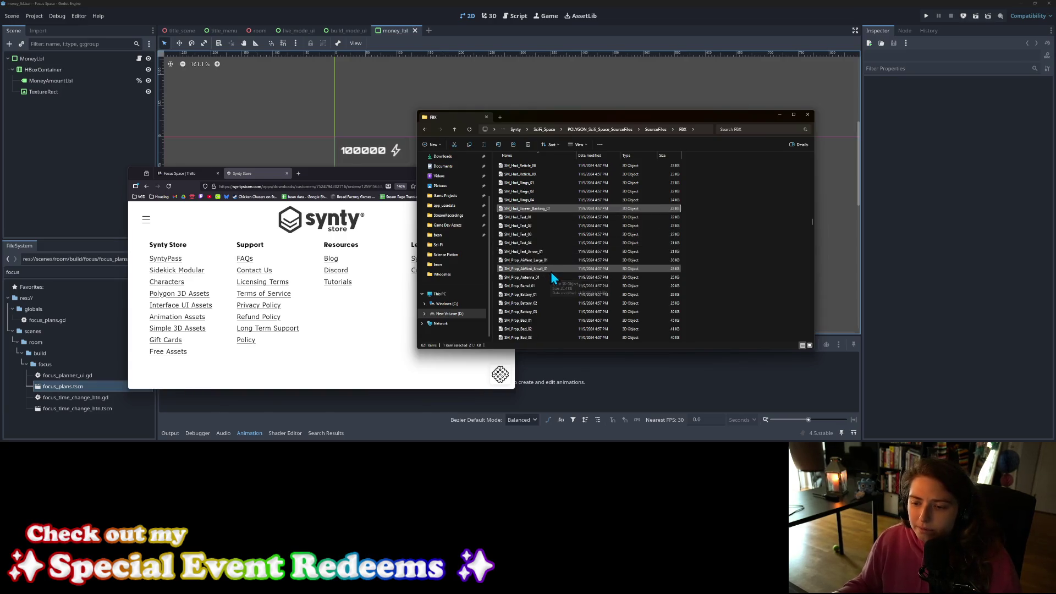
shift+click(547, 226)
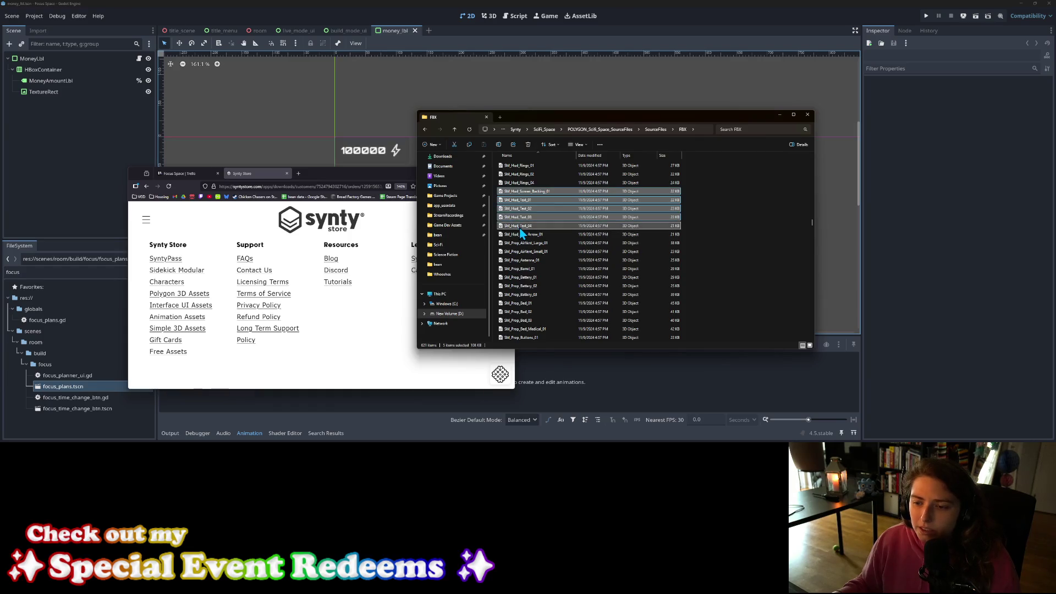
click(361, 174)
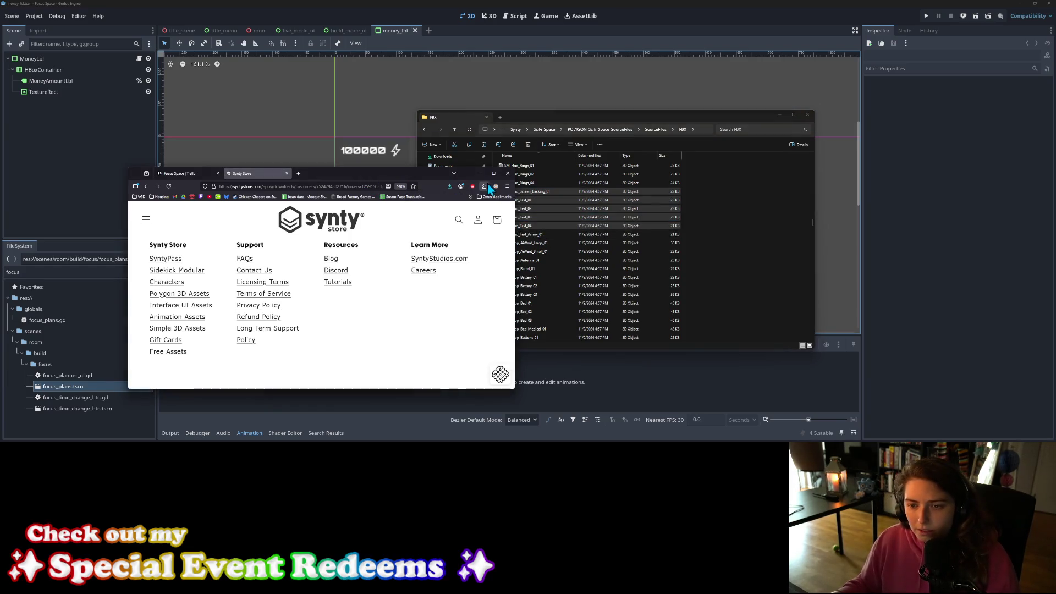
Open a second File Explorer window and navigate to the project's art_3d folder.
click(480, 176)
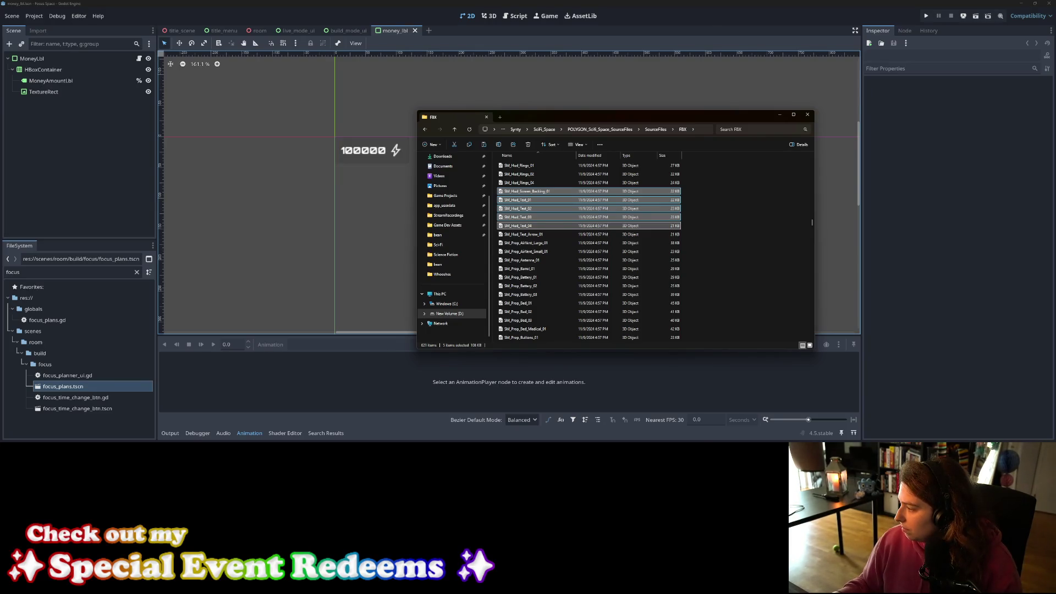
key(super+d)
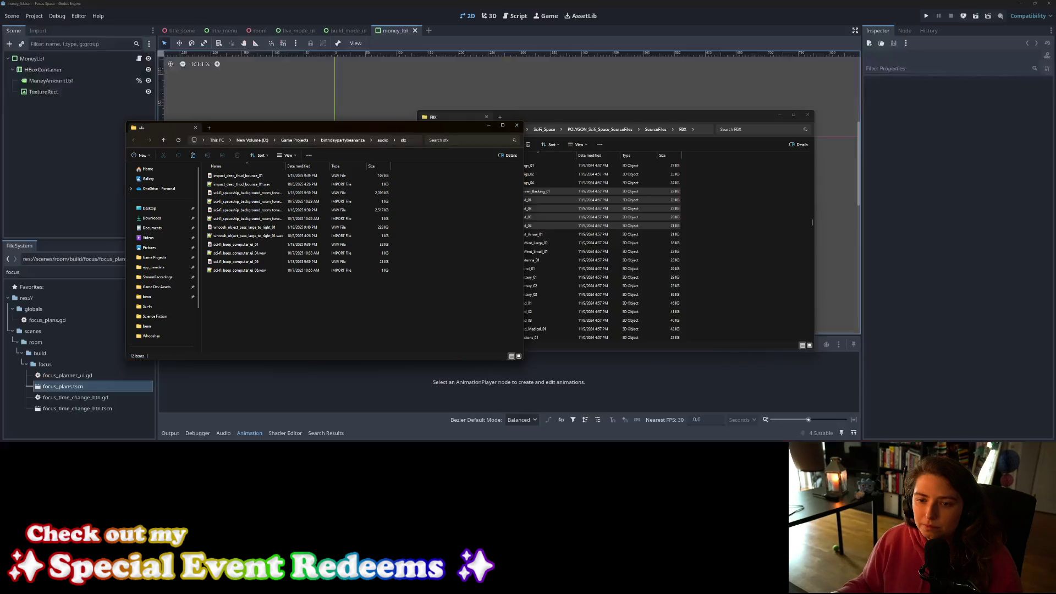
drag(378, 137, 253, 140)
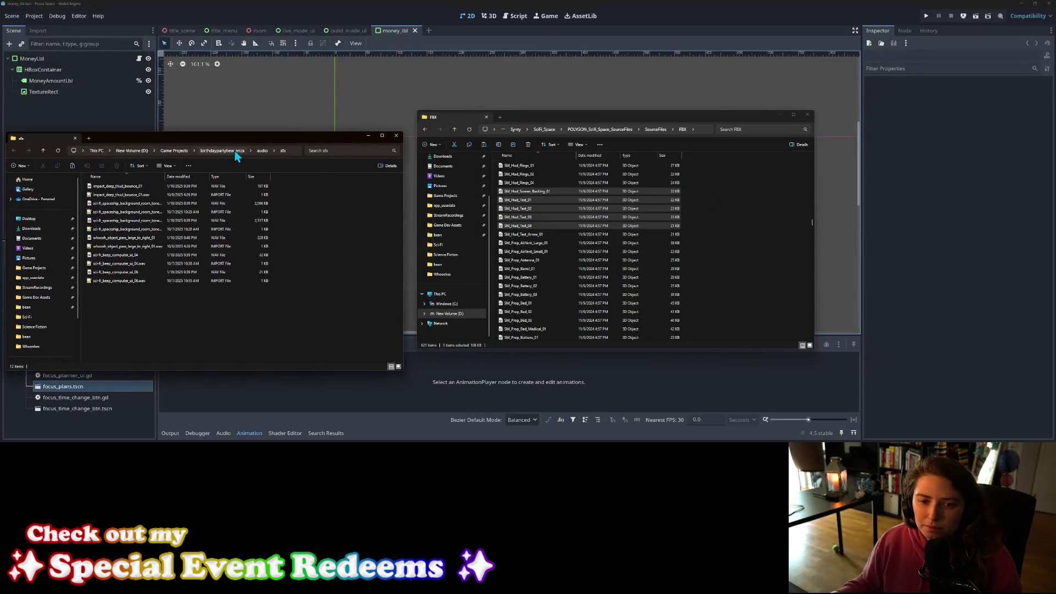
click(235, 150)
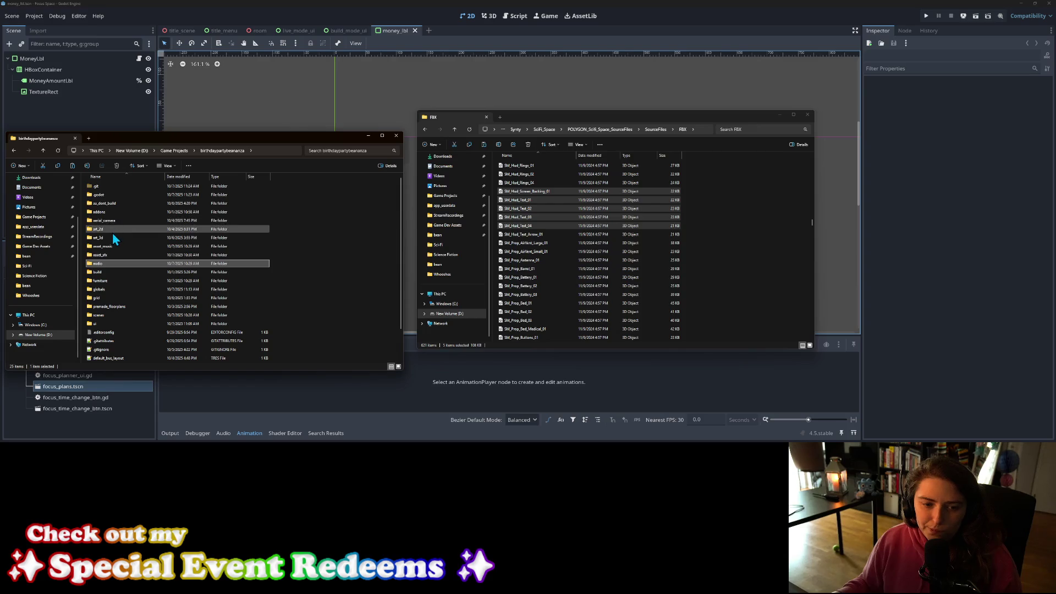
double_click(101, 237)
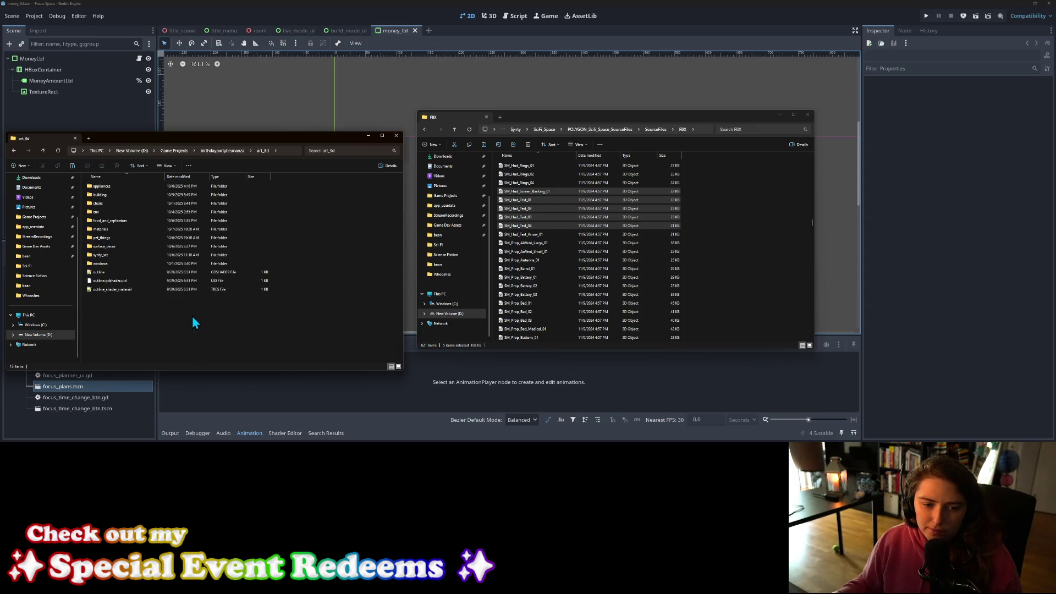
Make a new folder named hud, open it, and paste the copied SM_Hud files.
right_click(188, 308)
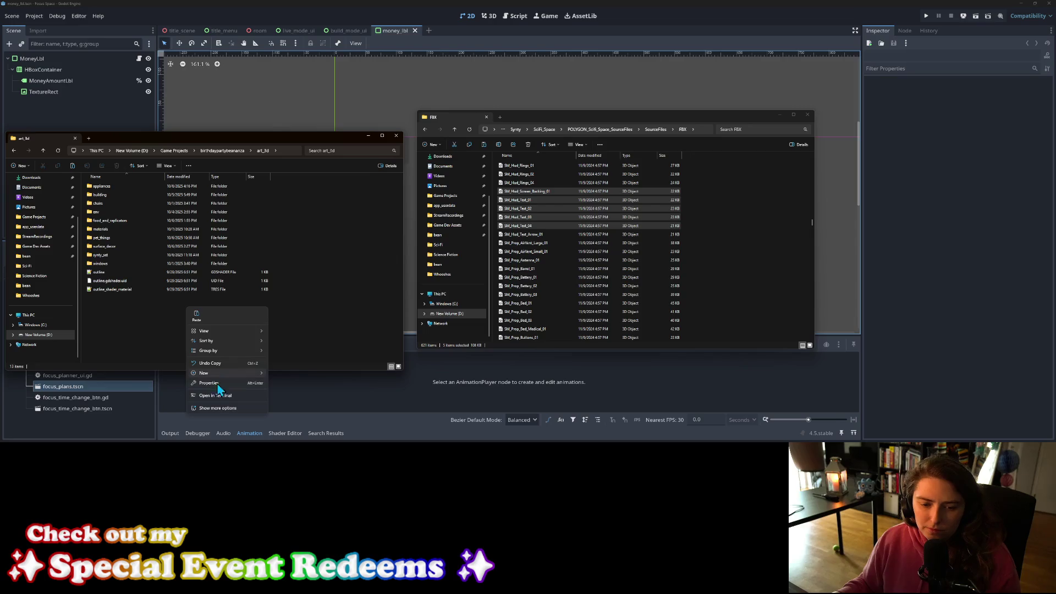
mouse_move(217, 374)
click(285, 255)
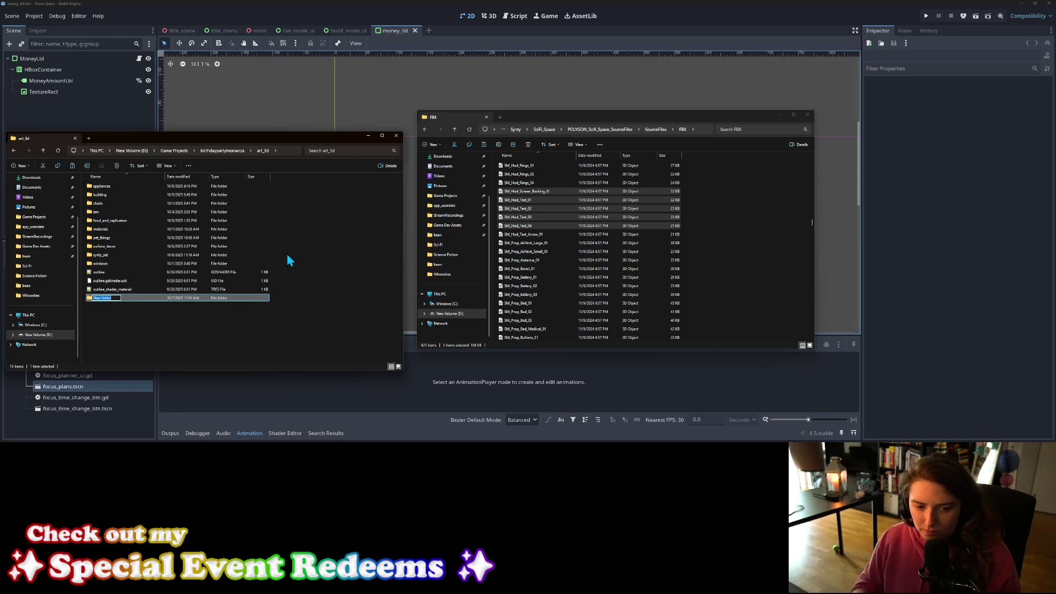
text(hud)
key(Return)
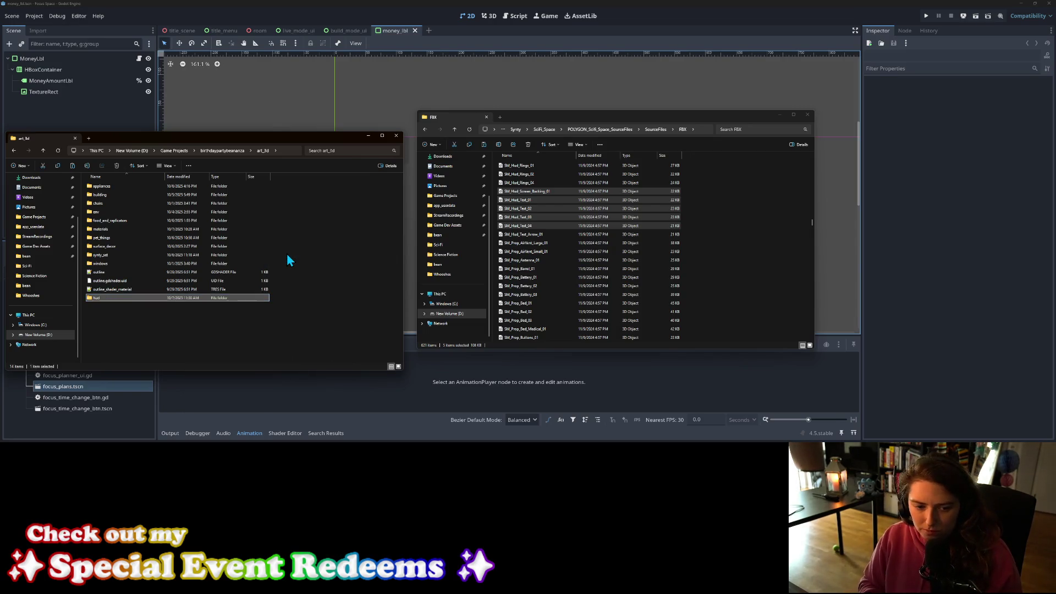
key(Return)
key(ctrl+v)
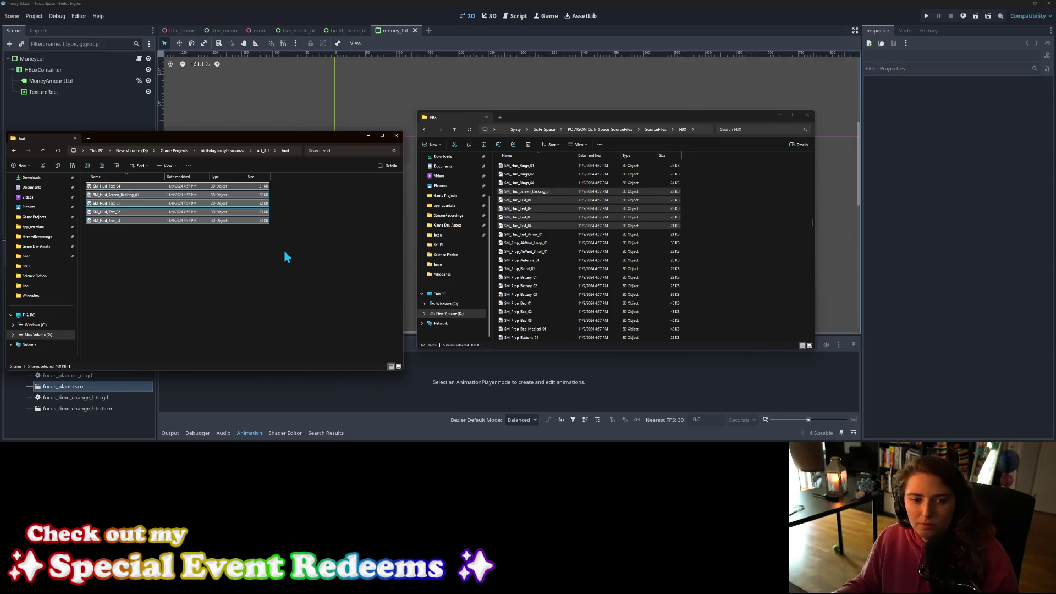
click(360, 7)
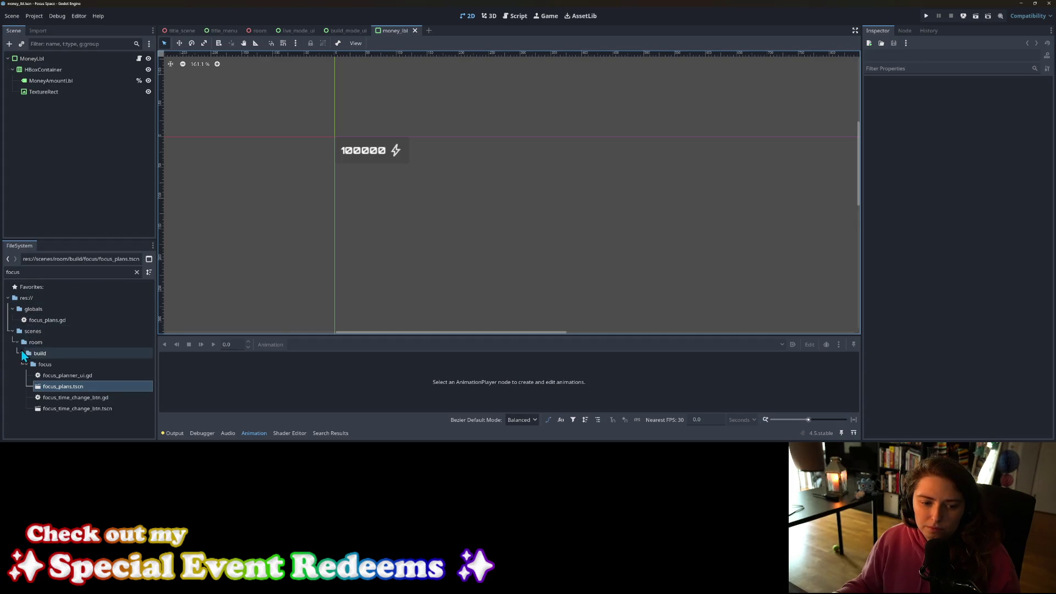
Clear the FileSystem filter, expand art_3d > hud to show the SM_Hud models, and start a new scene.
click(137, 273)
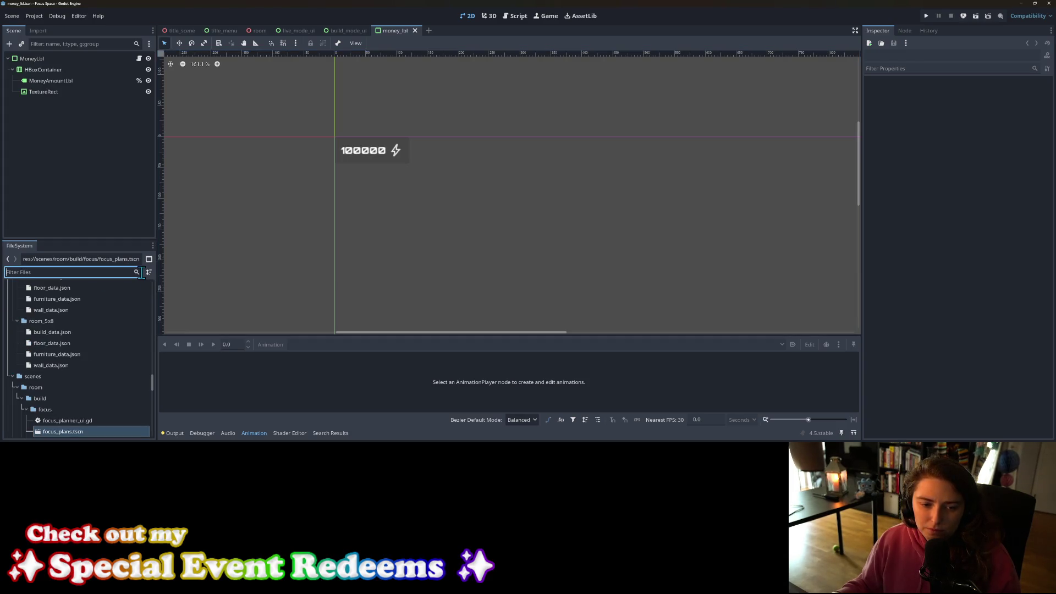
drag(152, 388, 156, 292)
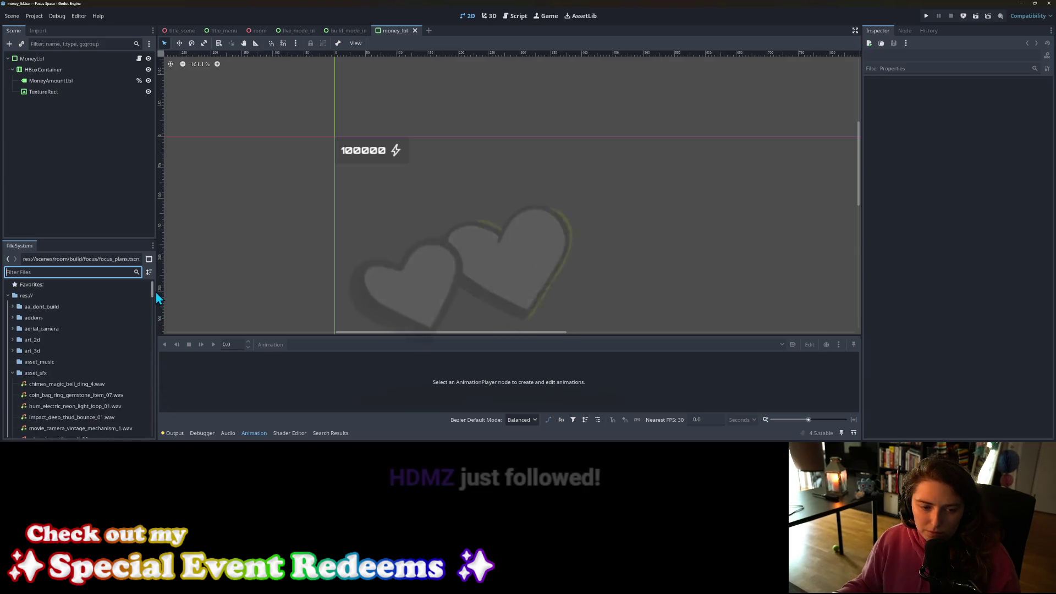
click(12, 353)
scroll(18, 369, down, 2)
click(17, 351)
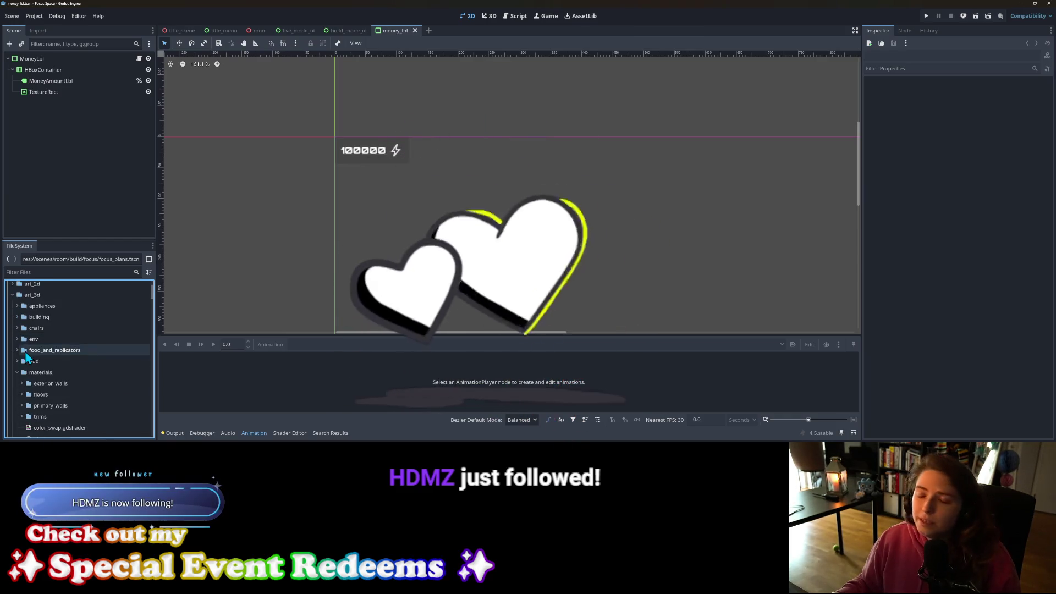
click(17, 373)
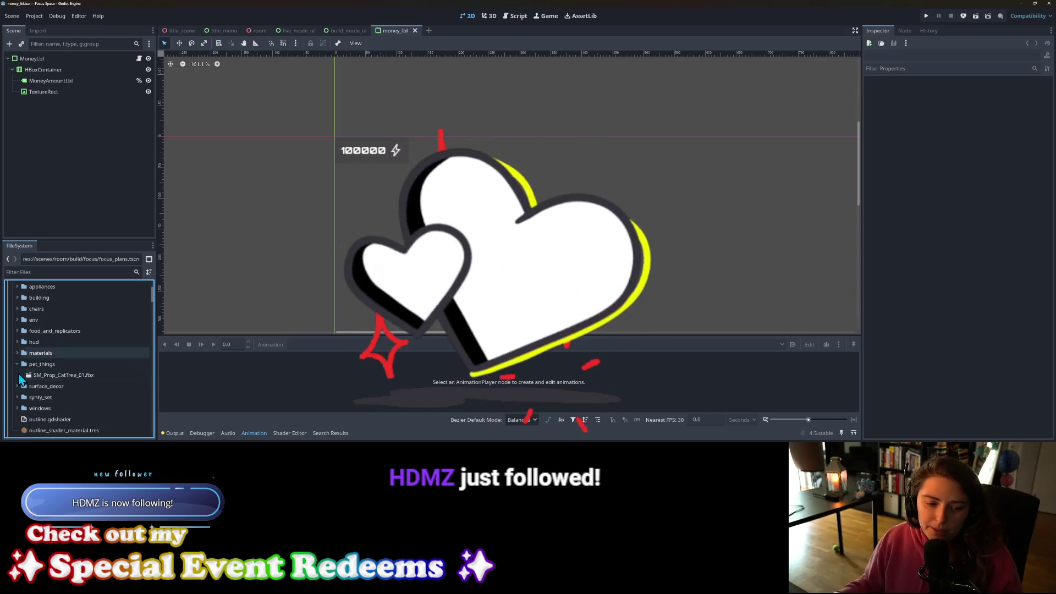
scroll(19, 352, down, 2)
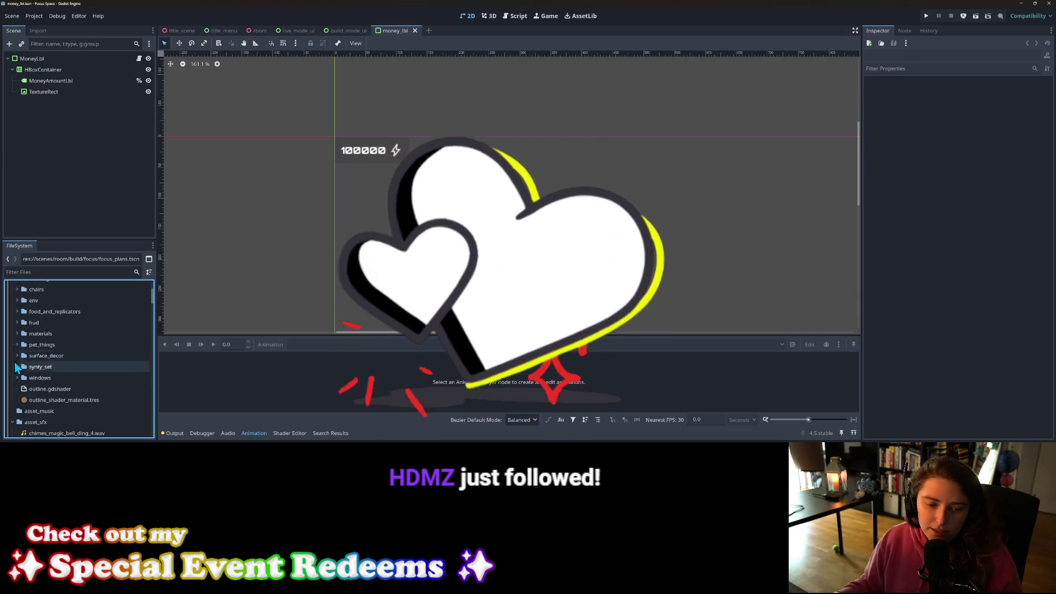
scroll(22, 382, down, 2)
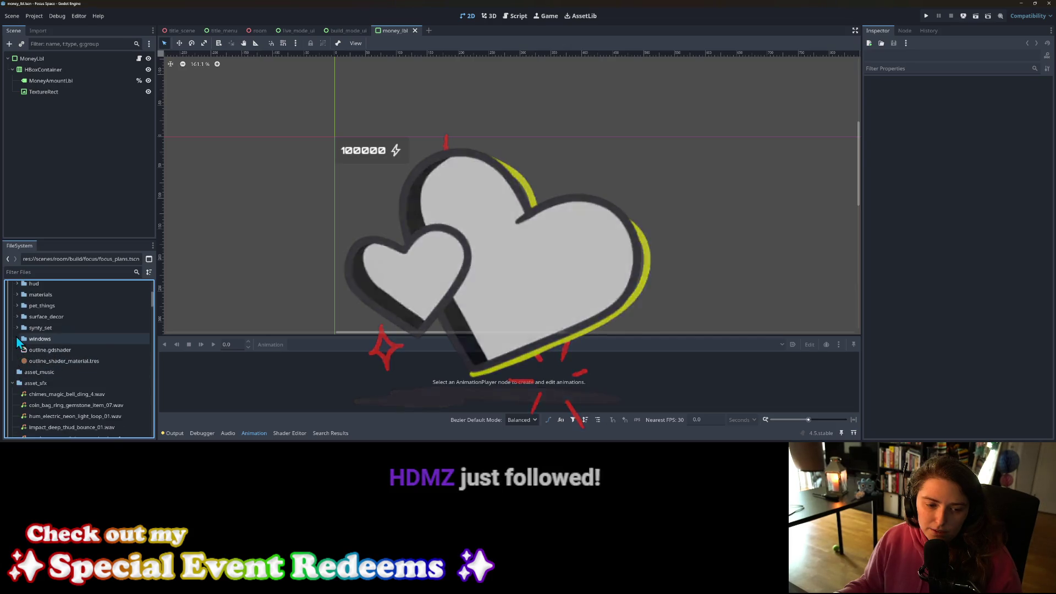
click(17, 284)
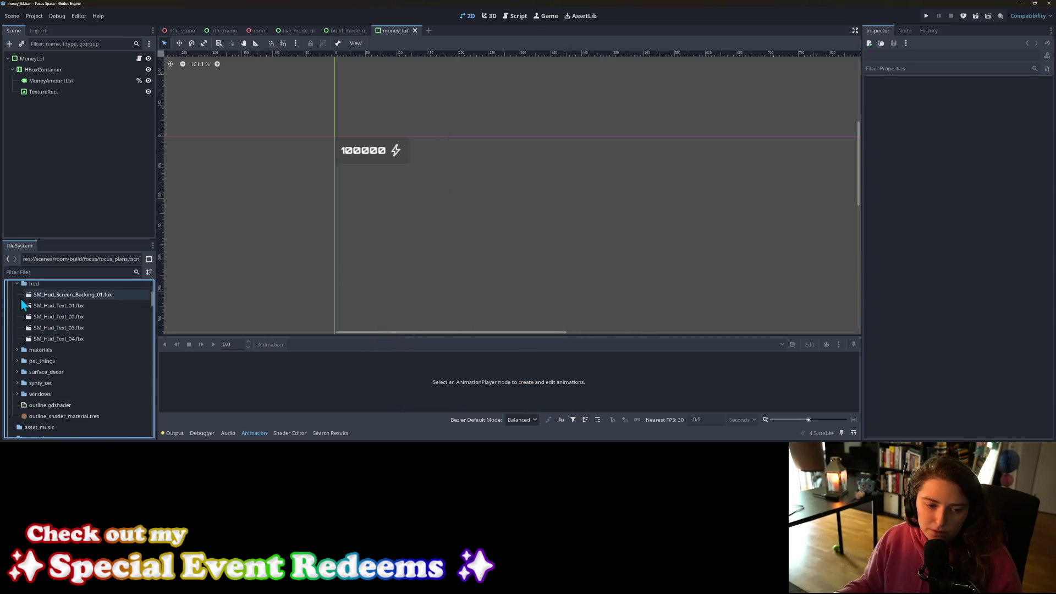
click(429, 31)
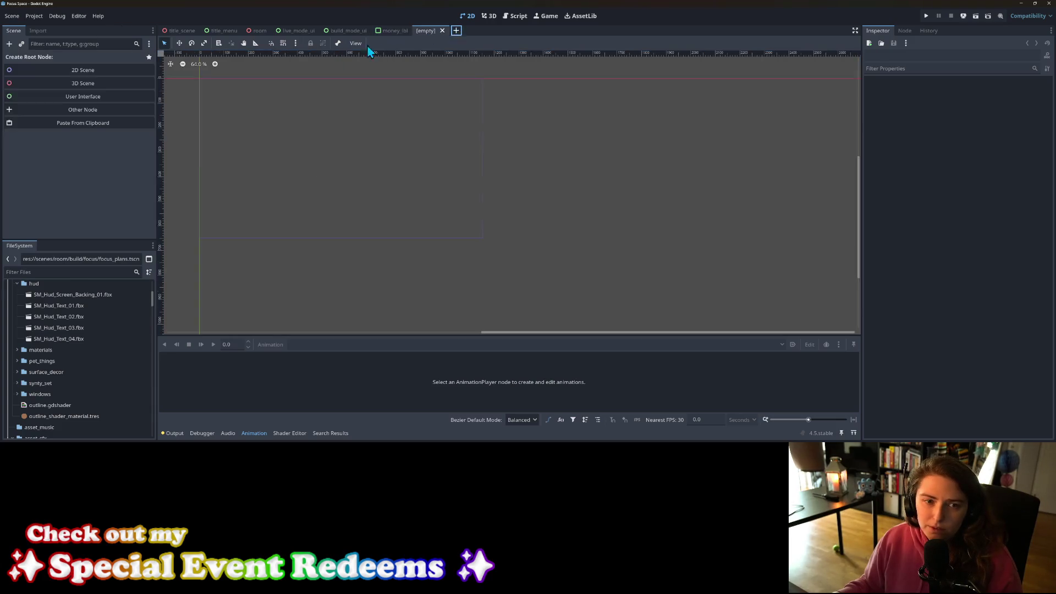
Give the scene a 3D root and add SM_Hud_Screen_Backing_01 and SM_Hud_Text_01.
click(77, 82)
drag(72, 295, 87, 60)
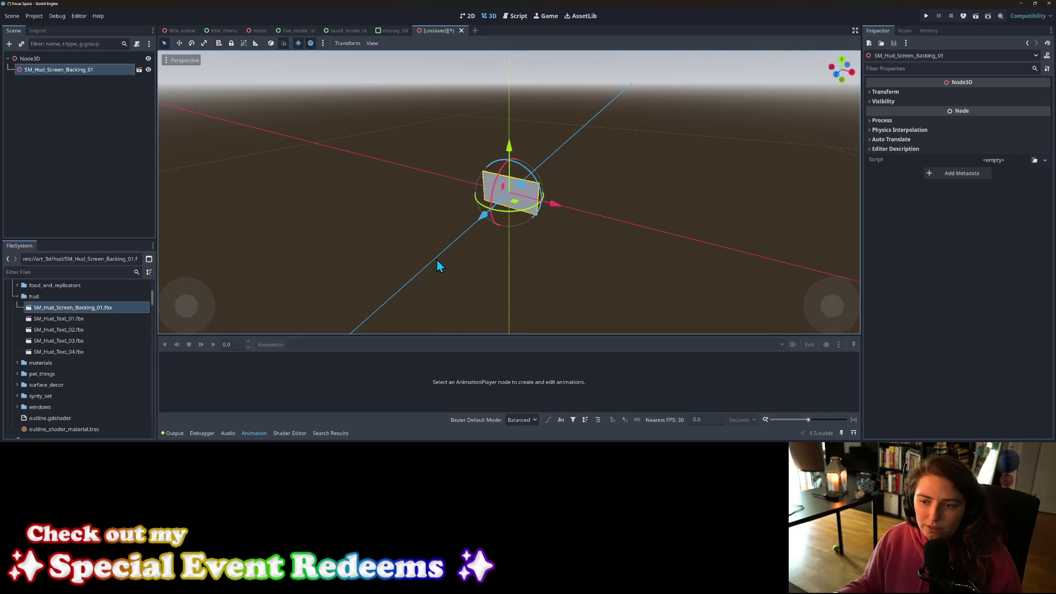
scroll(468, 245, up, 3)
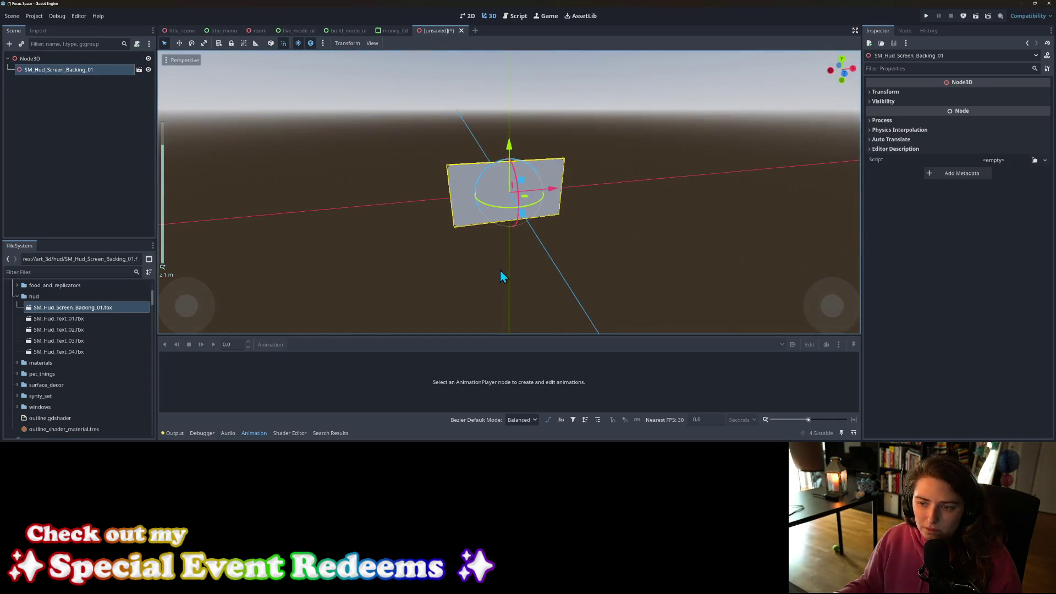
scroll(500, 270, up, 4)
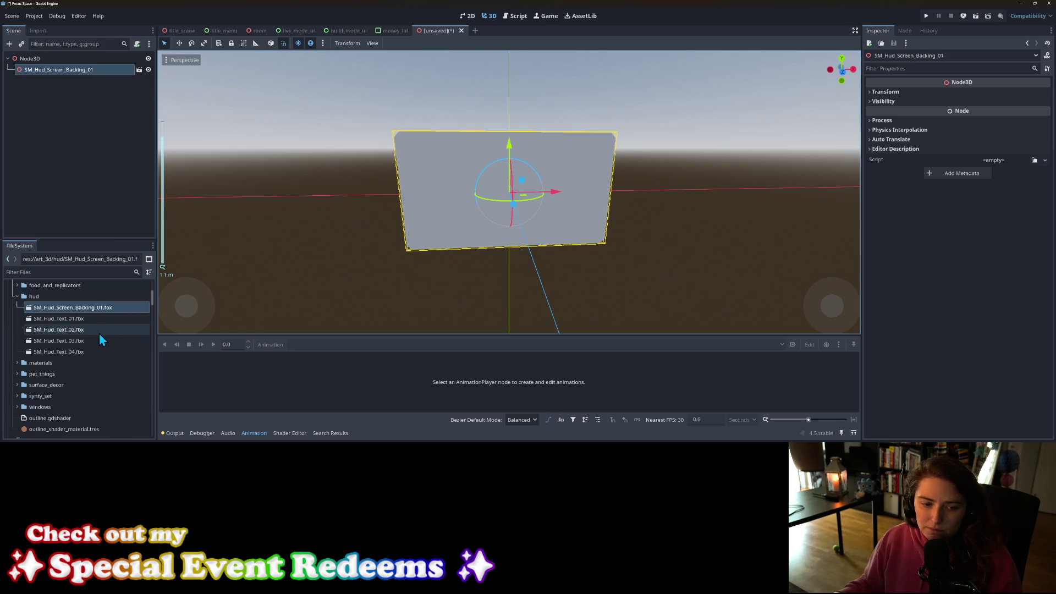
drag(91, 322, 71, 61)
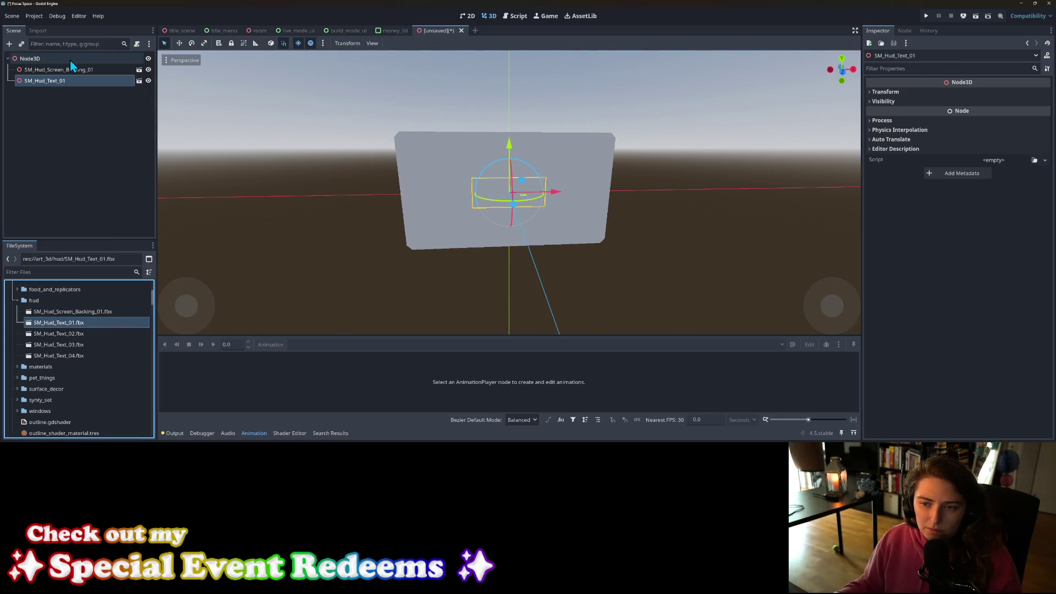
drag(523, 212, 540, 242)
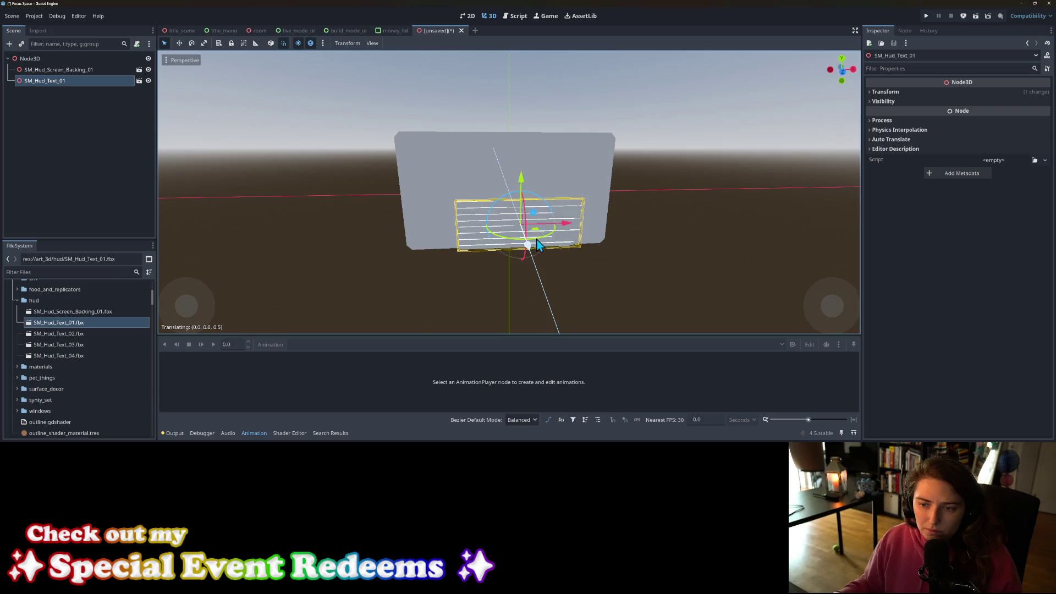
mouse_move(447, 265)
mouse_down()
mouse_move(507, 240)
mouse_move(459, 250)
mouse_move(506, 273)
mouse_up()
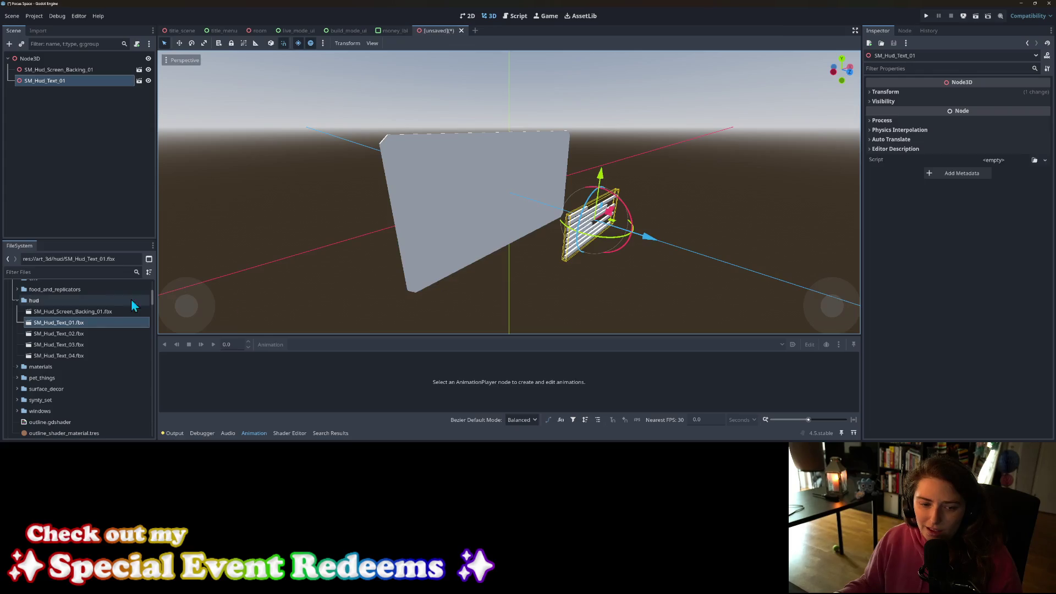
Add SM_Hud_Text_02, position it against the backing panel, and close the test scene.
mouse_move(88, 332)
mouse_down()
mouse_move(77, 52)
mouse_move(71, 73)
mouse_up()
drag(568, 213, 605, 238)
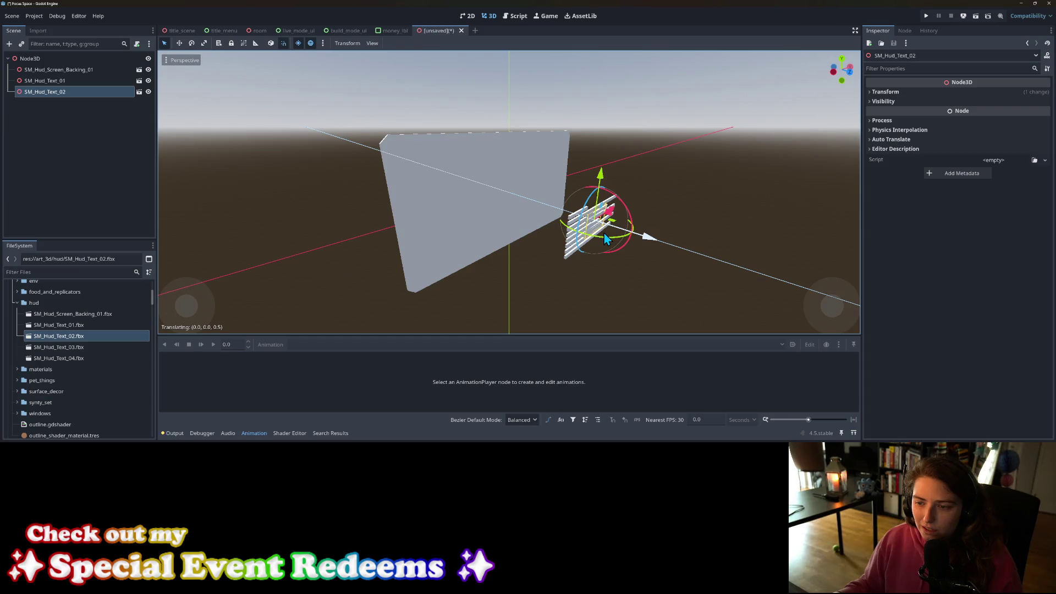
drag(784, 289, 784, 289)
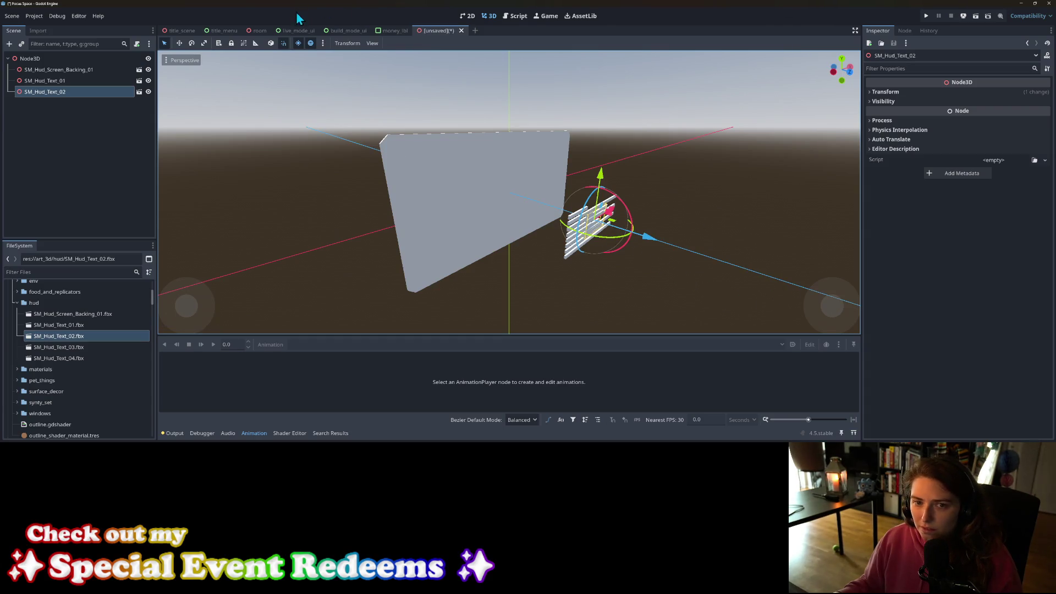
drag(653, 241, 523, 258)
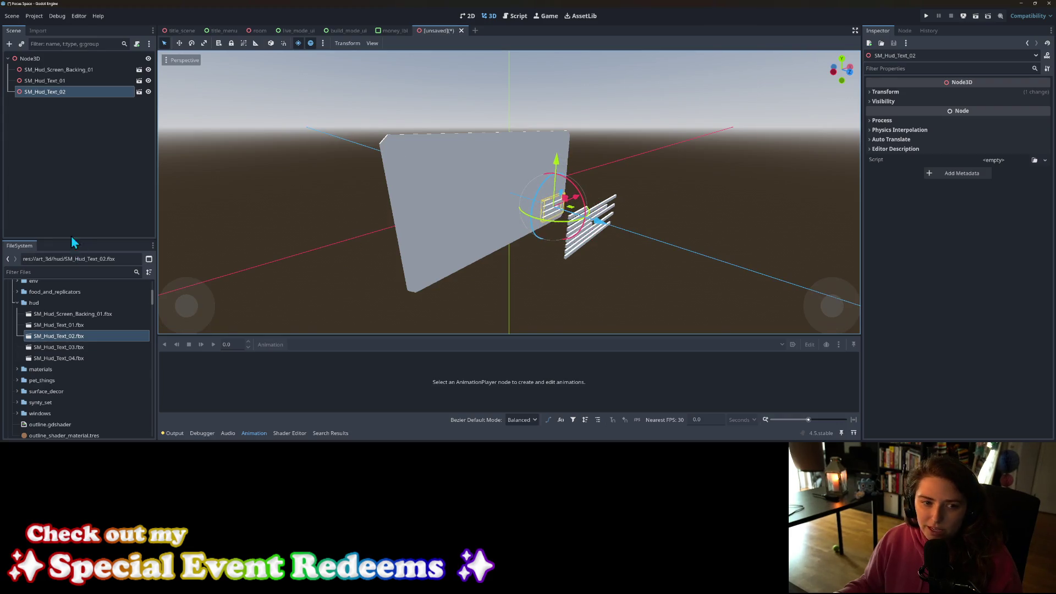
click(66, 101)
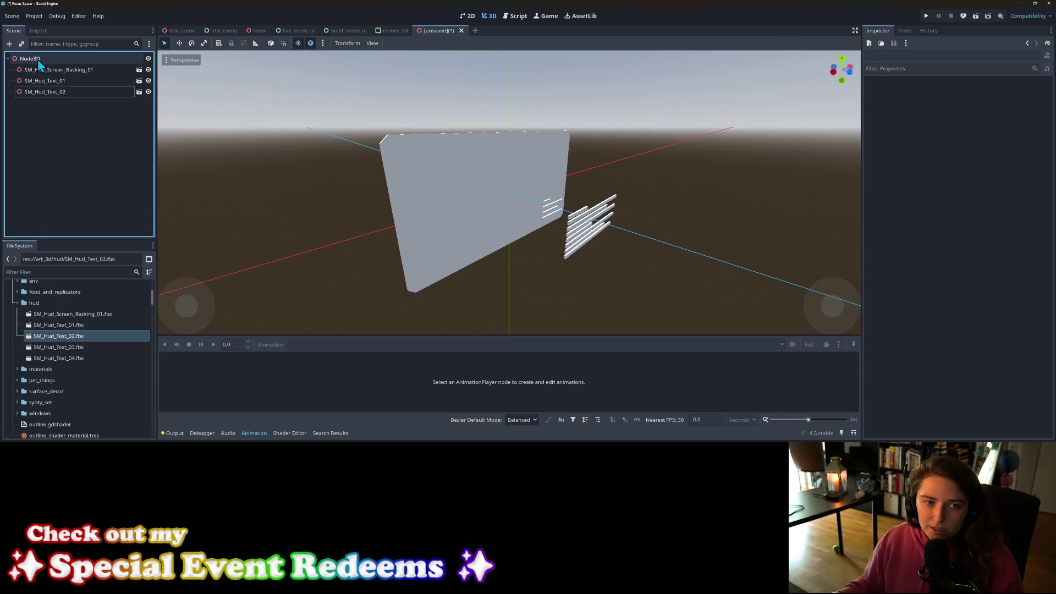
click(462, 31)
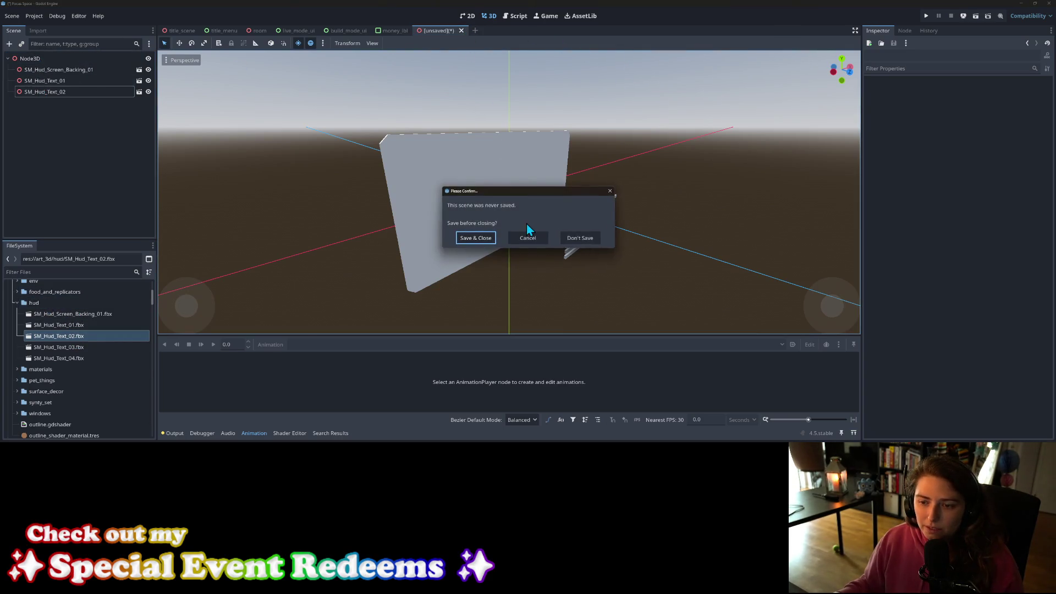
Discard the test scene without saving and delete the hud folder from the project.
click(578, 238)
click(44, 305)
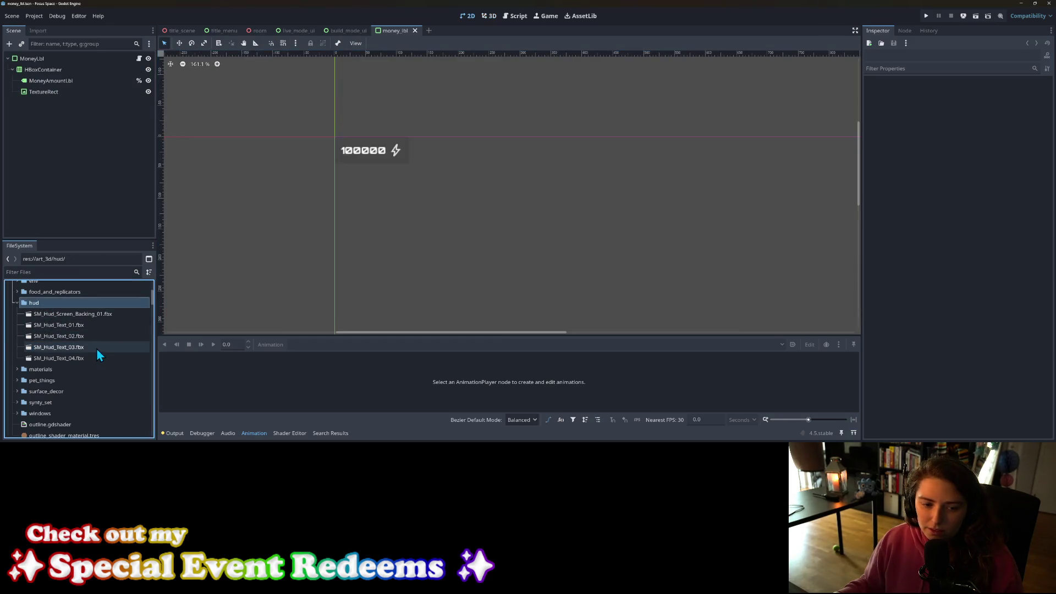
key(Delete)
key(Return)
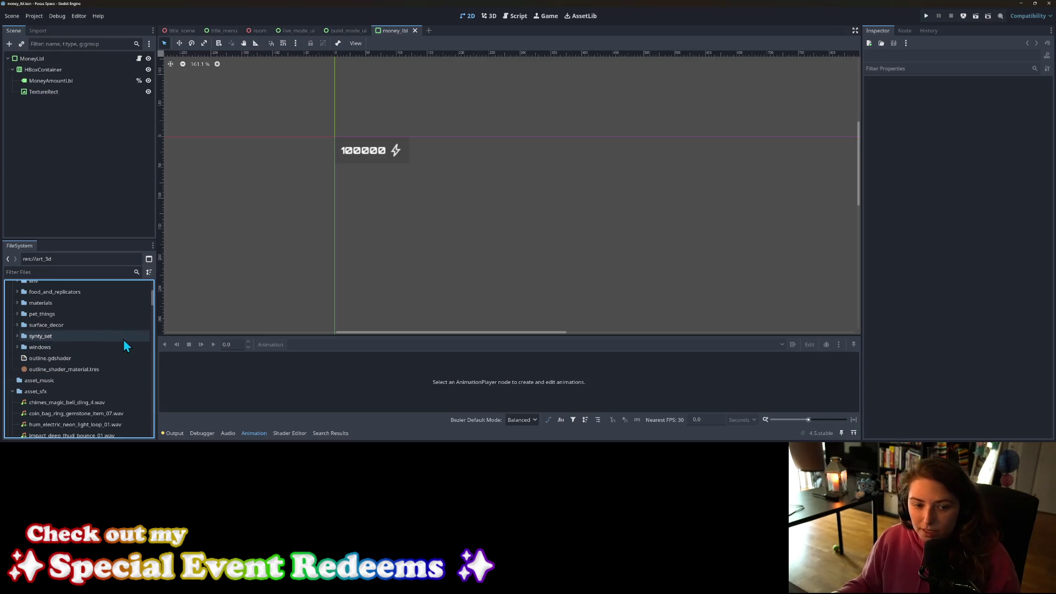
Create a ui folder inside res://art_2d and open it in the system file manager.
scroll(116, 359, up, 2)
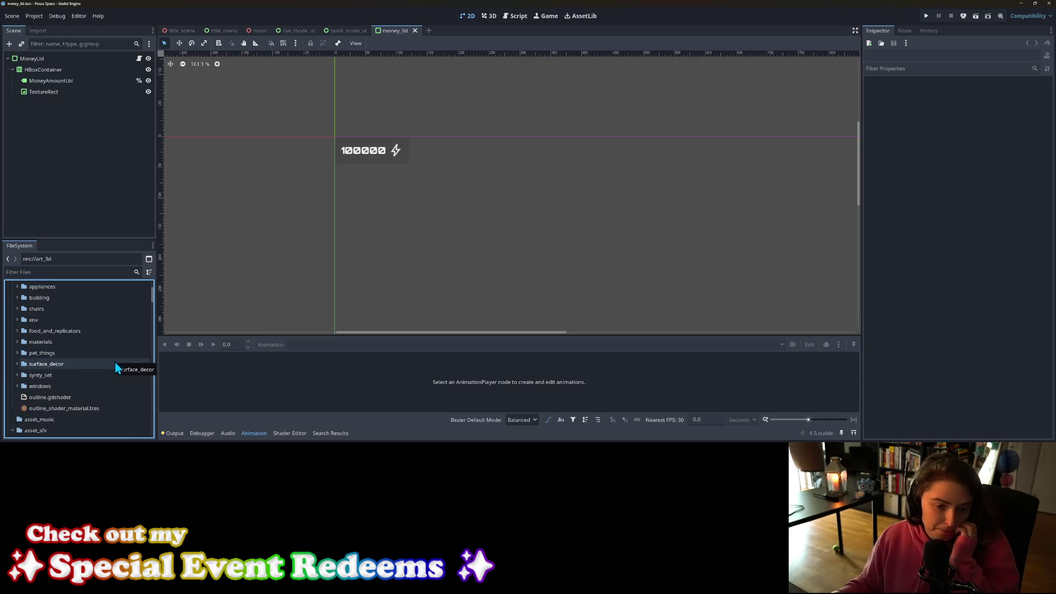
scroll(114, 361, up, 4)
click(12, 354)
click(13, 342)
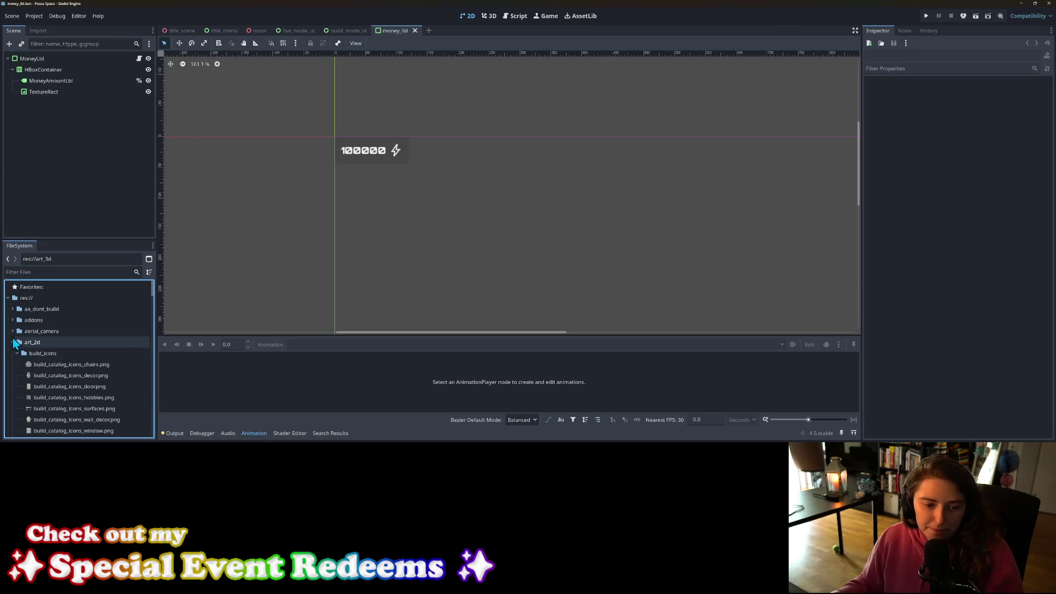
click(17, 354)
click(44, 342)
right_click(44, 342)
mouse_move(73, 279)
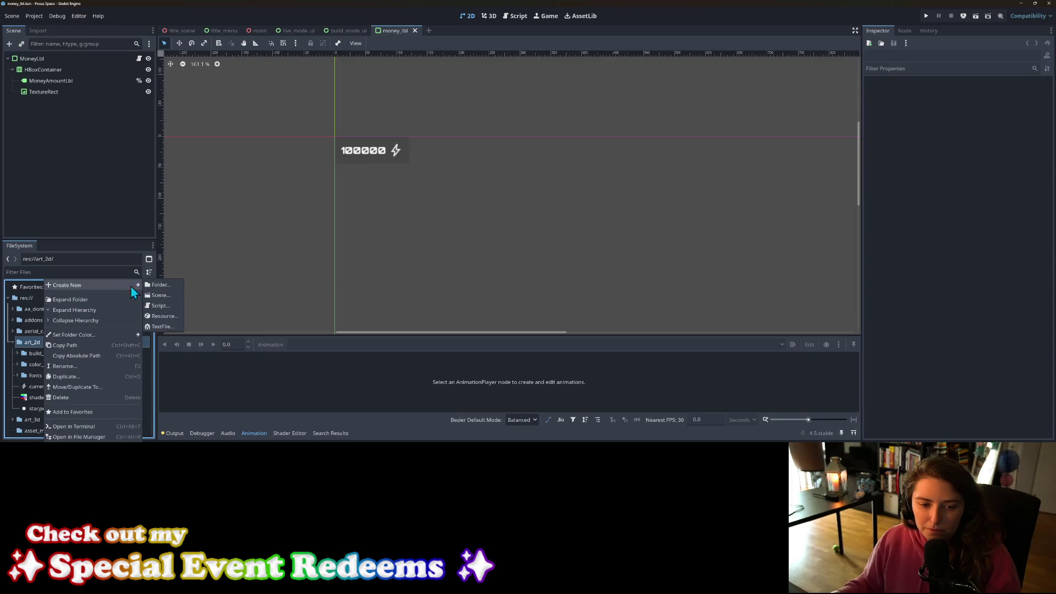
click(163, 286)
text(ui)
key(Return)
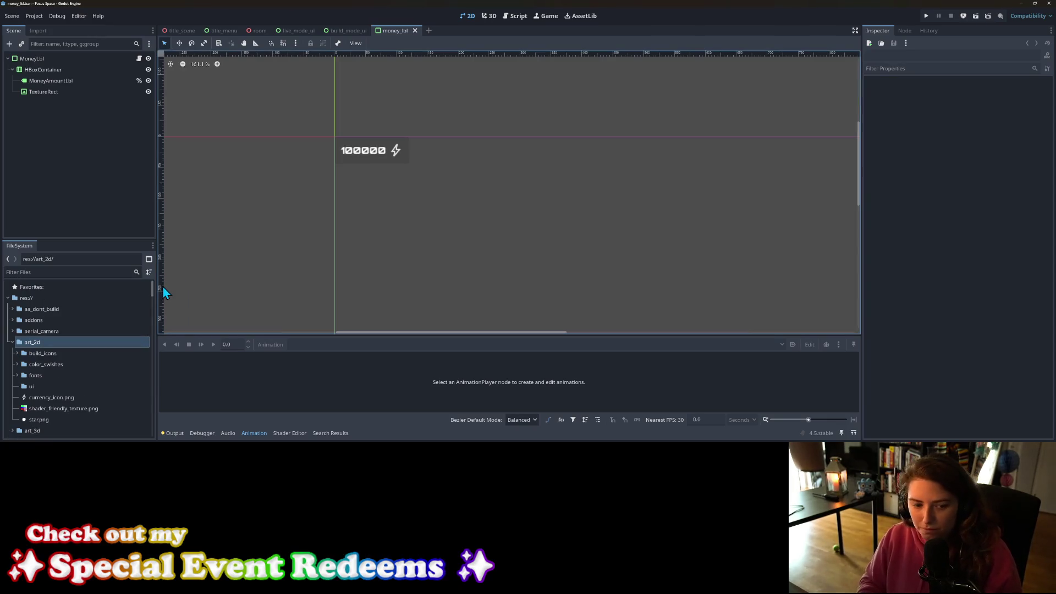
right_click(68, 388)
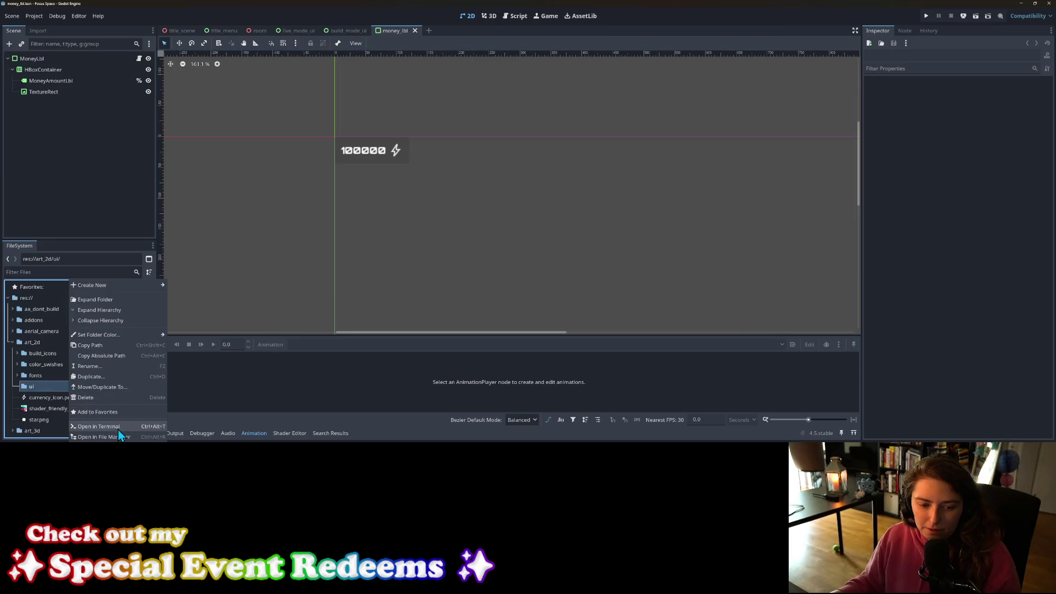
click(117, 438)
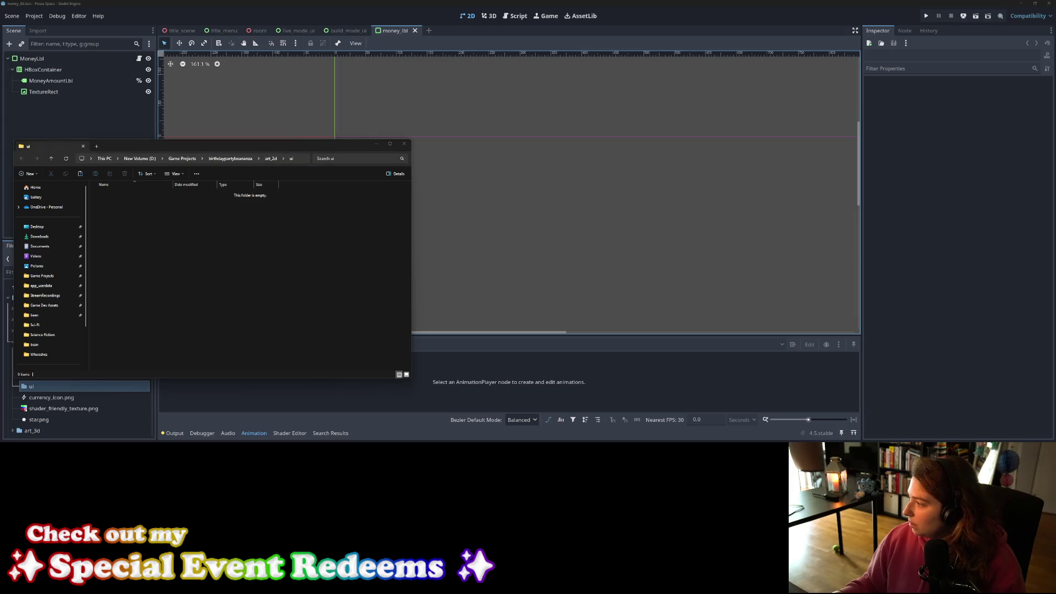
Move the Downloads window to the other monitor and go up to the Synty assets folder.
drag(584, 128, 1055, 132)
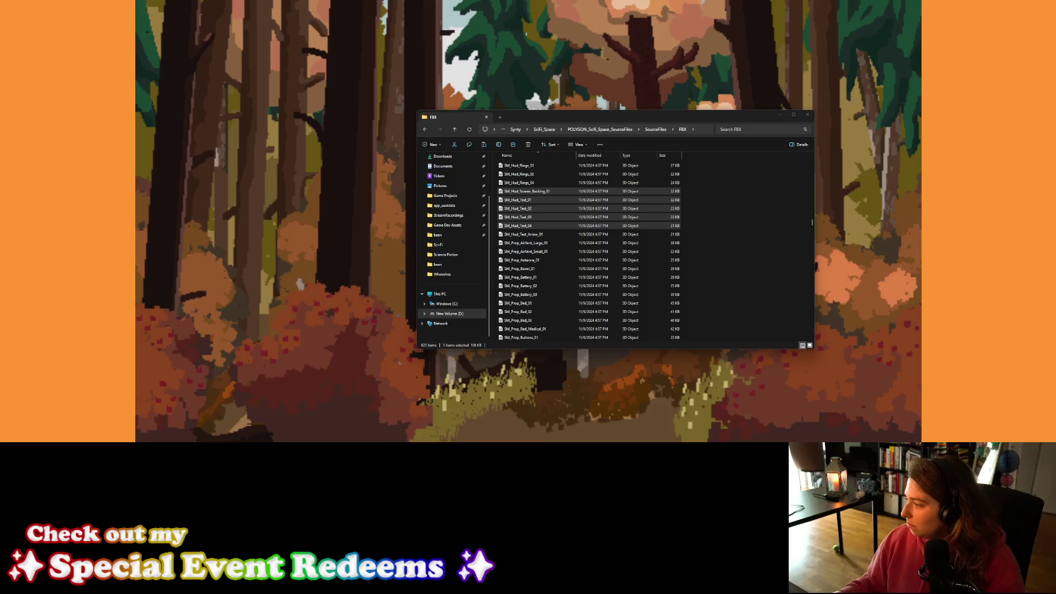
key(alt+Tab)
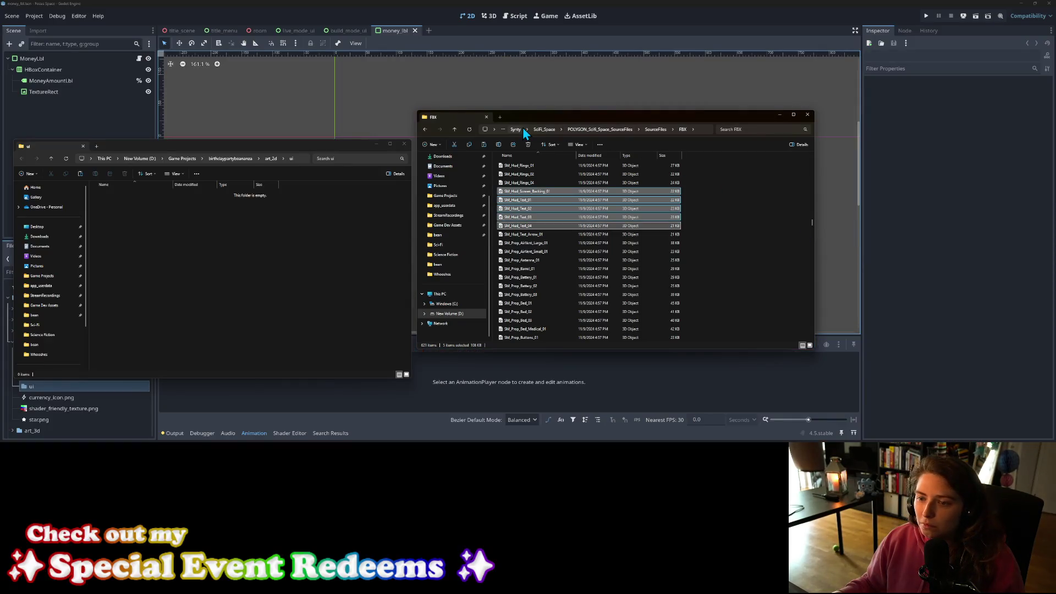
click(517, 128)
Create and open an Interface_SciFi_Soldier_HUD folder, then drag the HUD pack files in.
right_click(677, 279)
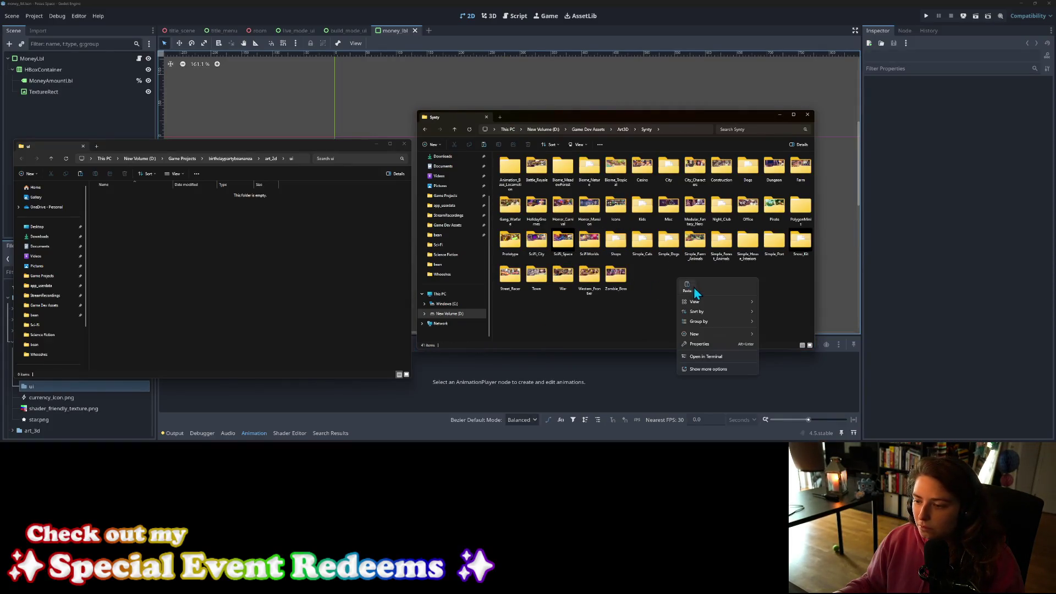
mouse_move(750, 334)
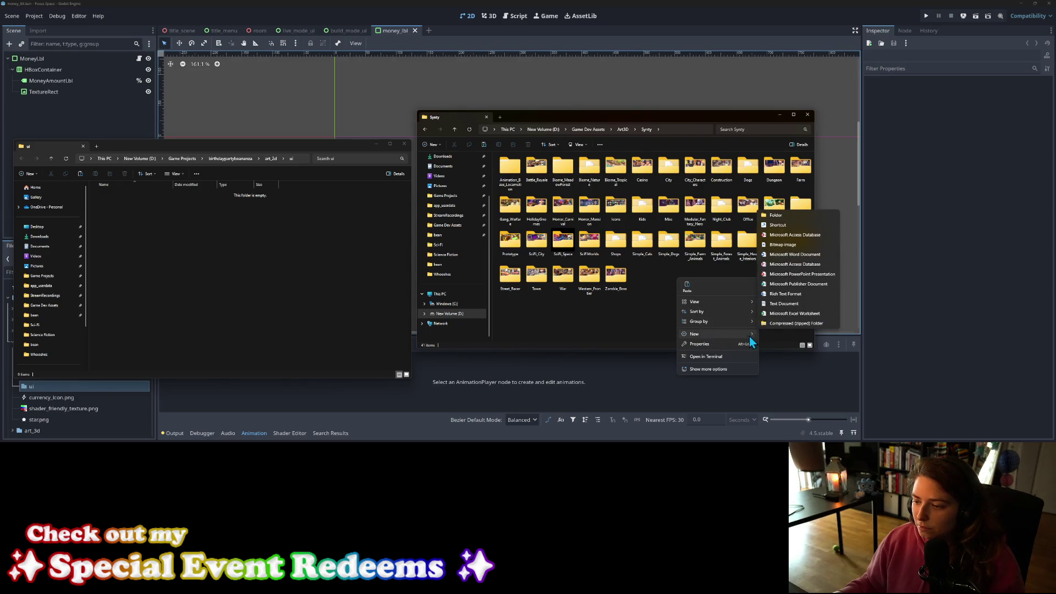
click(783, 214)
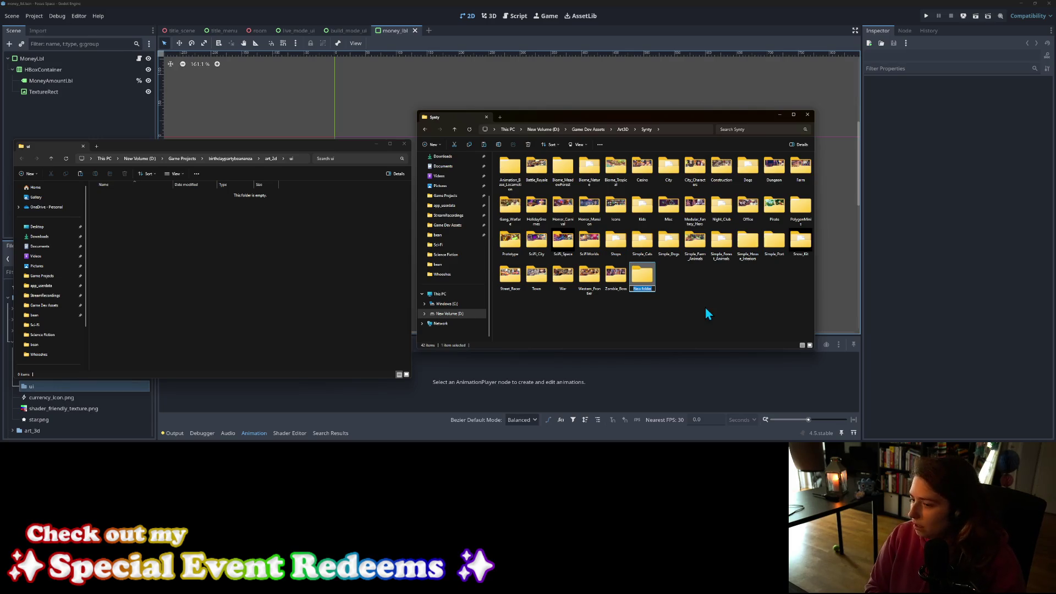
text(Interface)
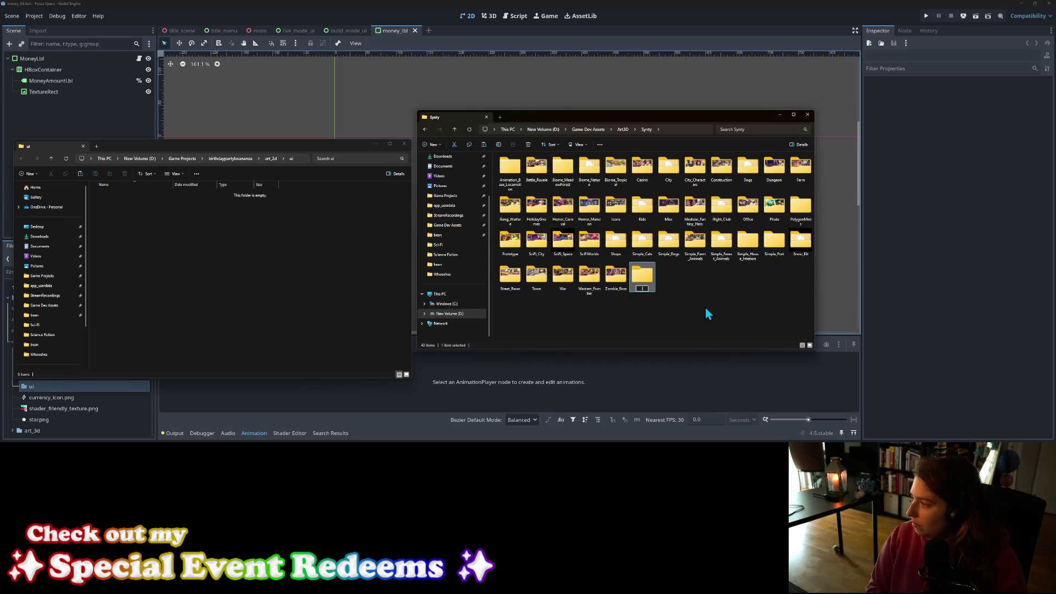
key(BackSpace)
key(BackSpace)
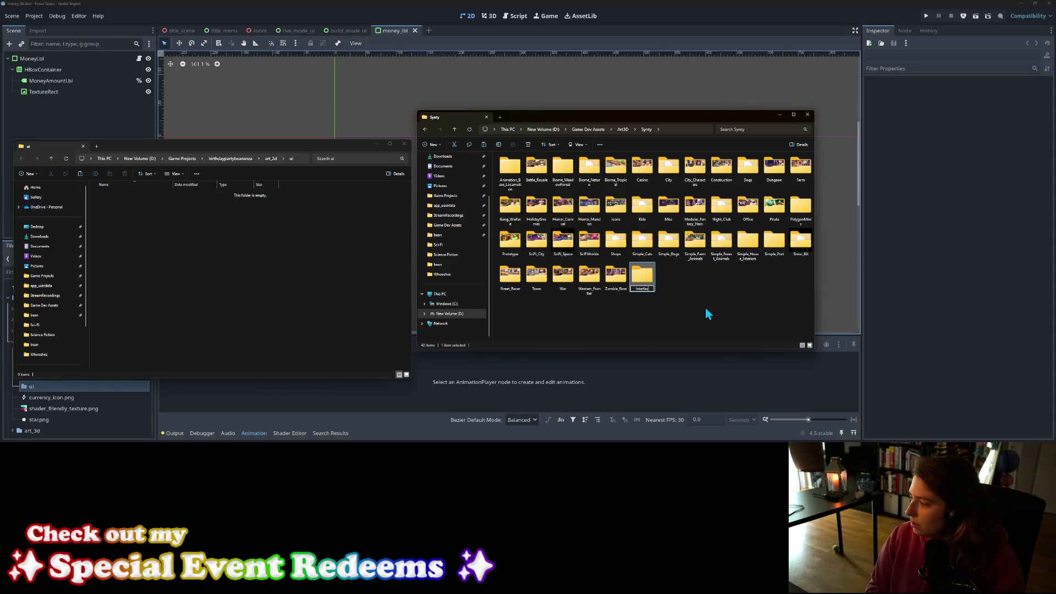
text(ce)
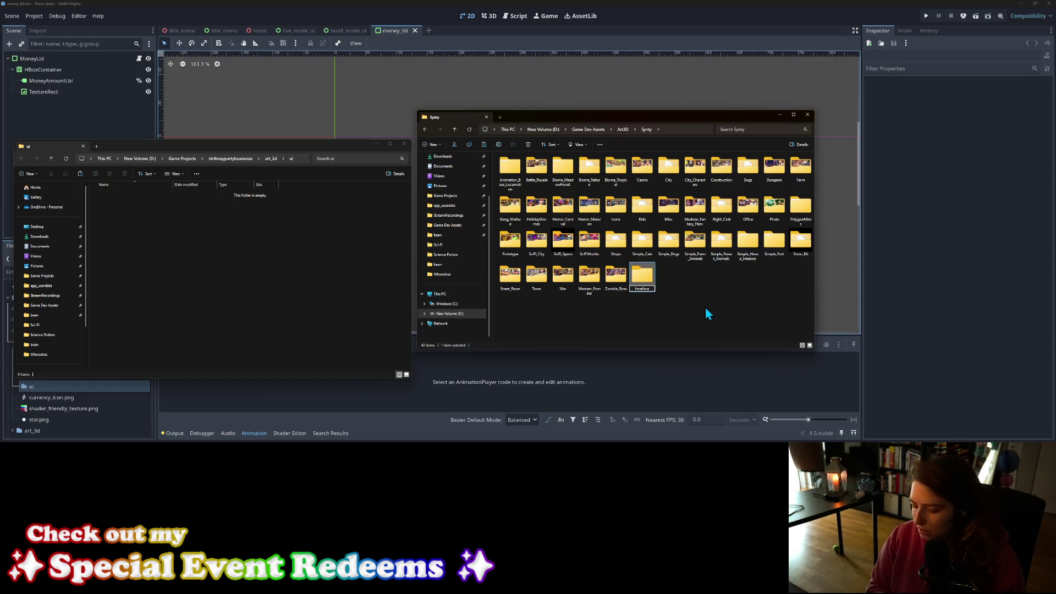
text(_Scifi)
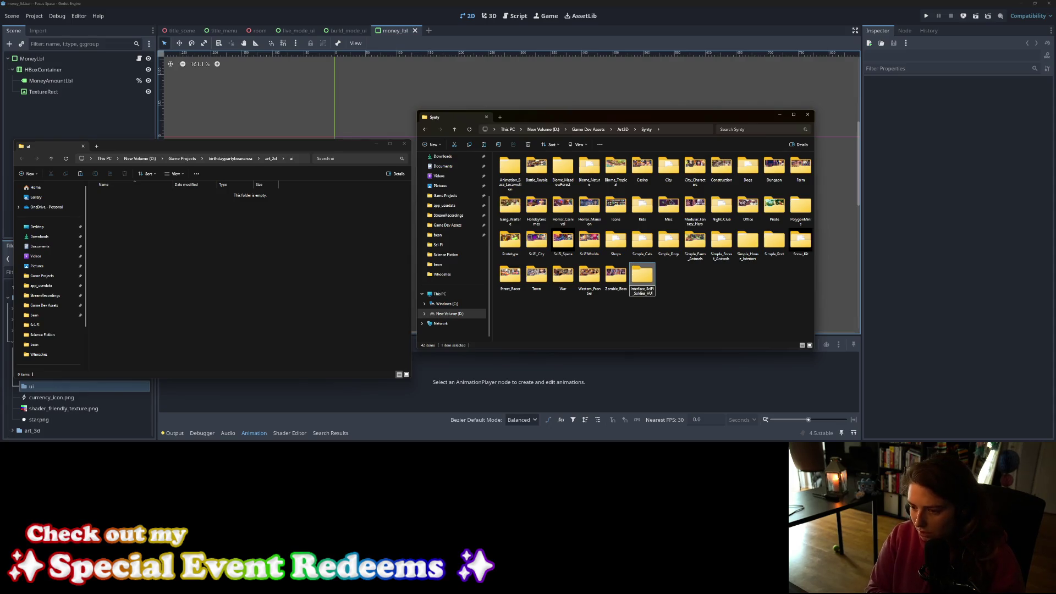
key(Return)
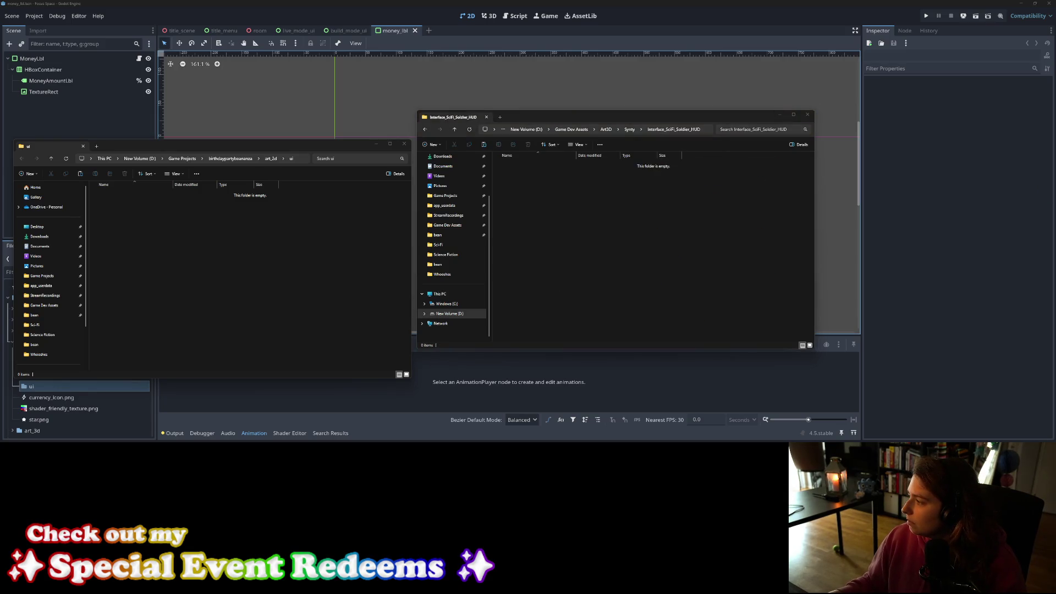
drag(738, 266, 721, 261)
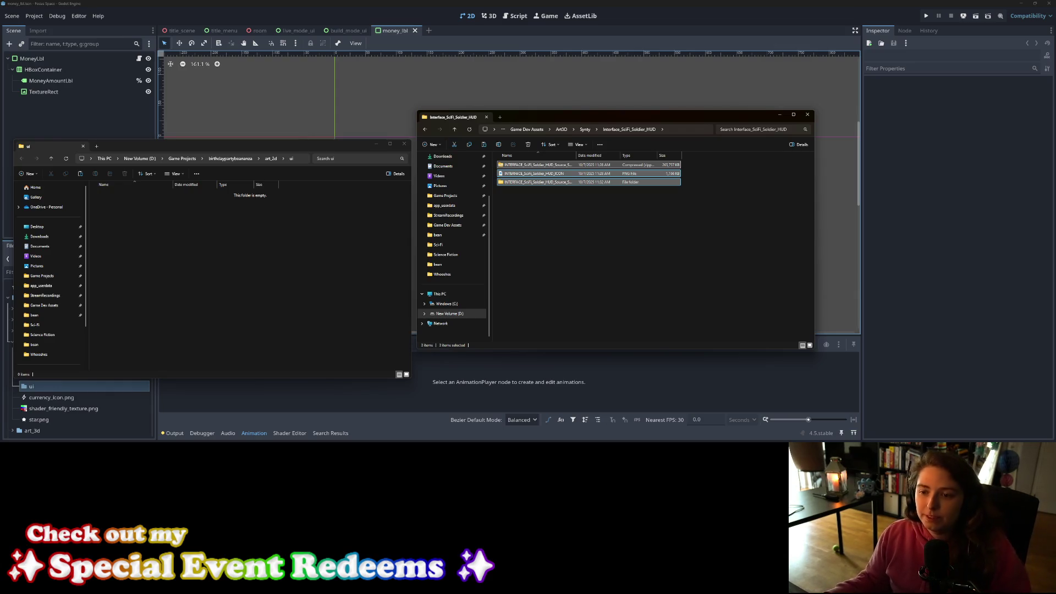
Deselect the copied zip, ICON PNG and source folder in Interface_SciFi_Soldier_HUD.
click(554, 253)
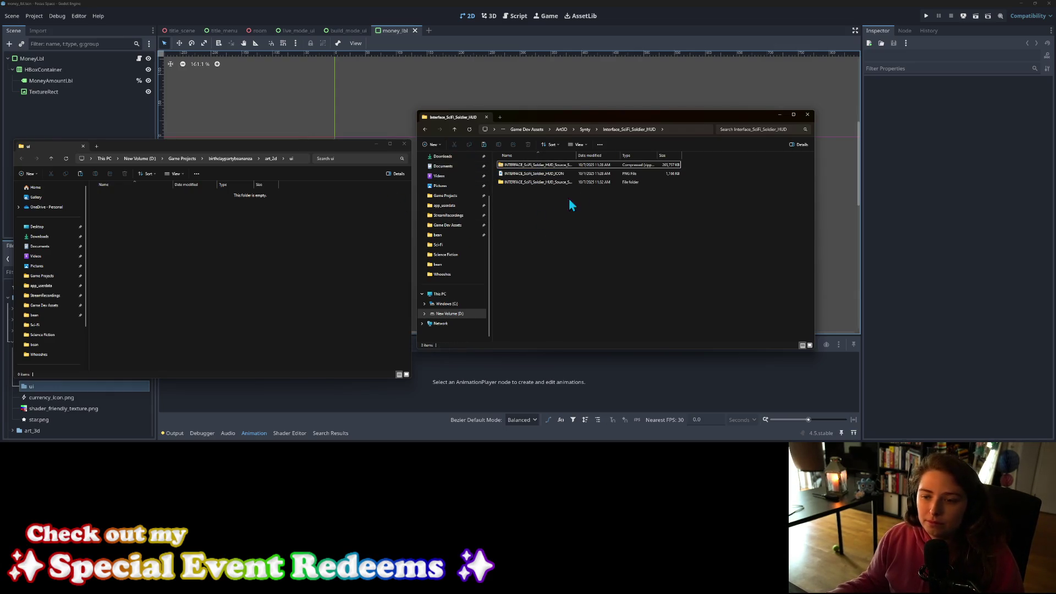
Open Source_Sprites_v2 > Source_Sprites and preview the Samples folder.
double_click(527, 182)
double_click(531, 166)
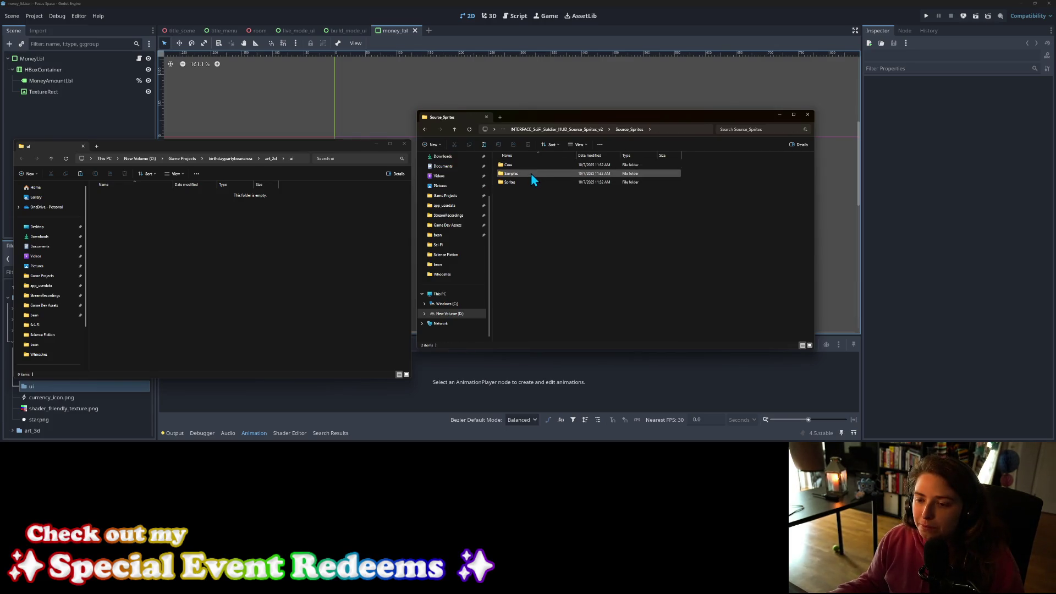
double_click(529, 174)
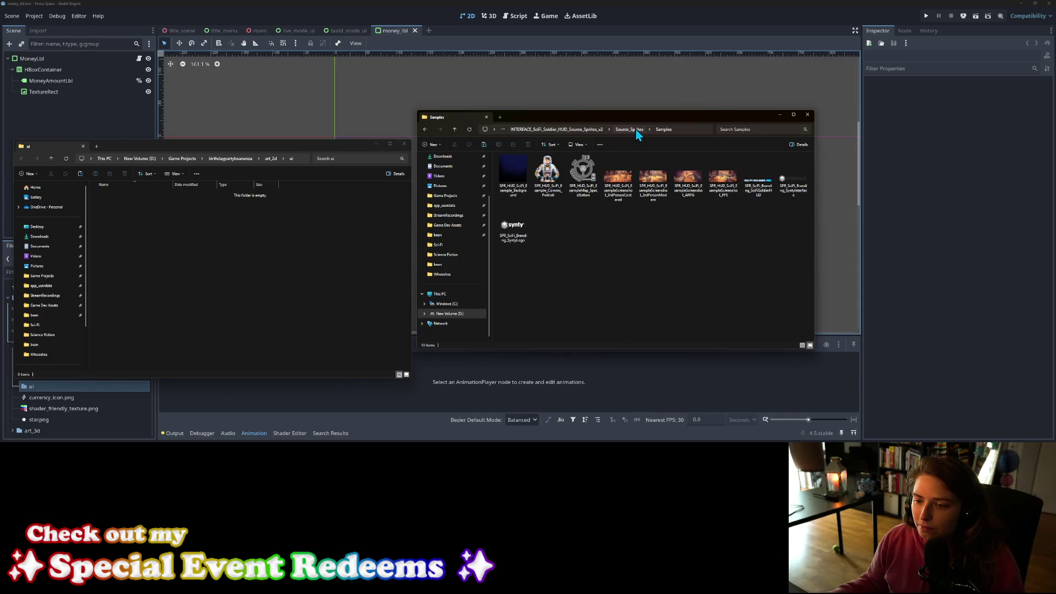
click(629, 129)
Peek into Core, Icons_Input and Branding, then open Source_Sprites > Sprites.
double_click(536, 172)
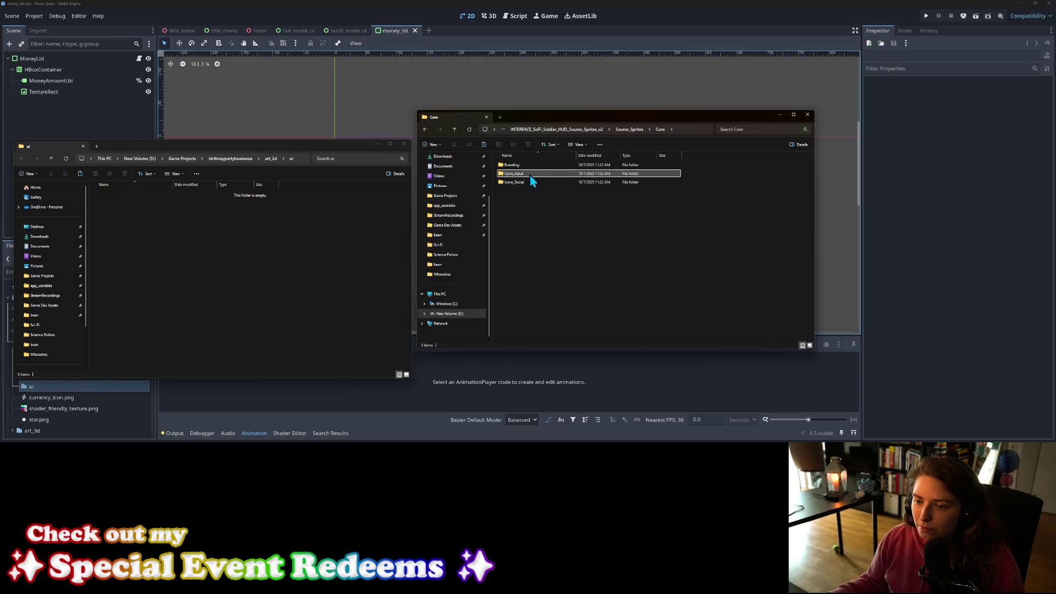
double_click(530, 174)
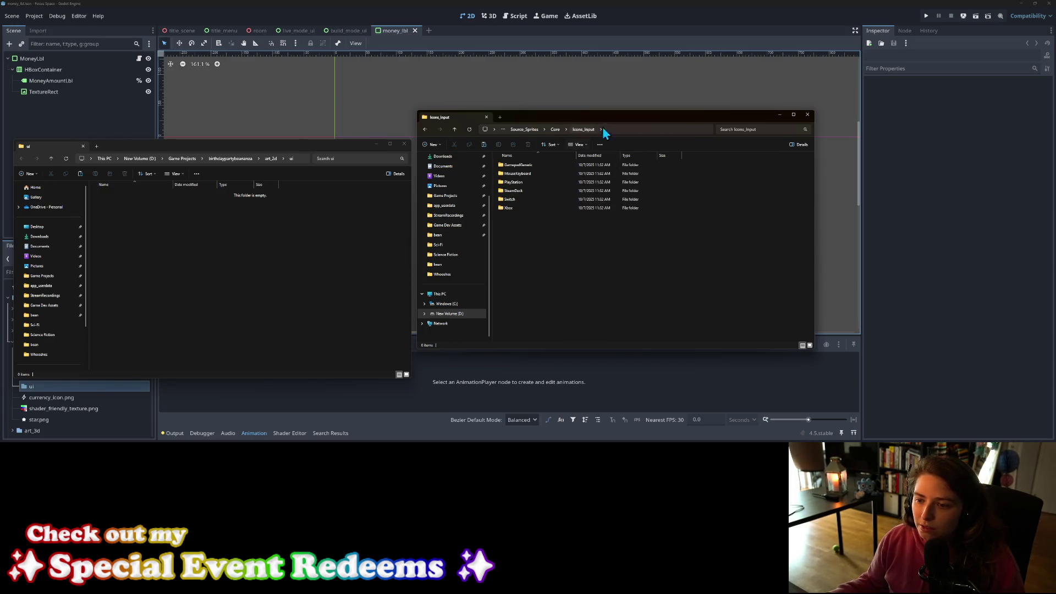
click(559, 131)
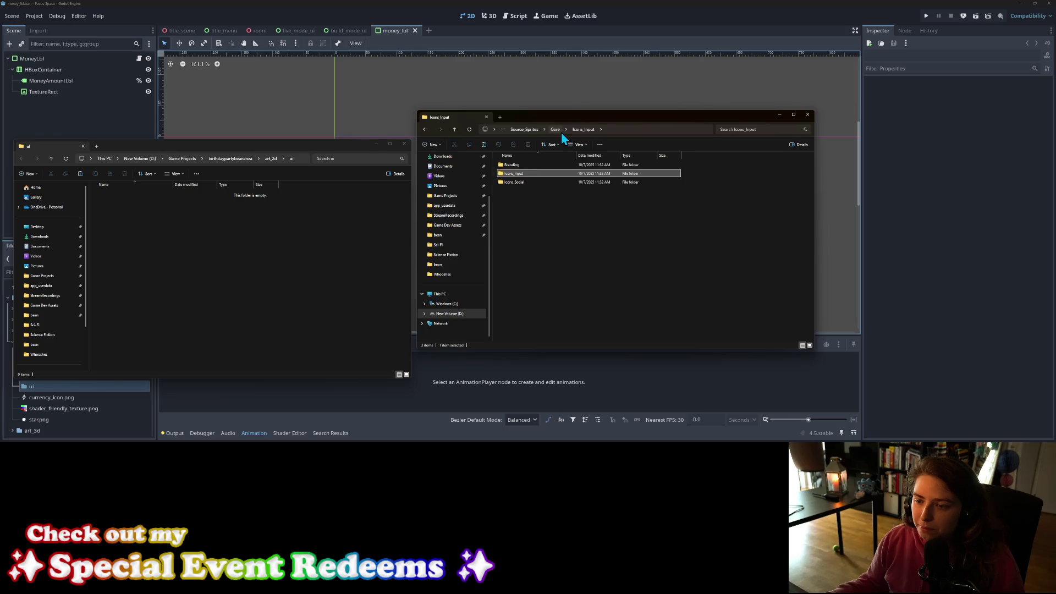
double_click(522, 164)
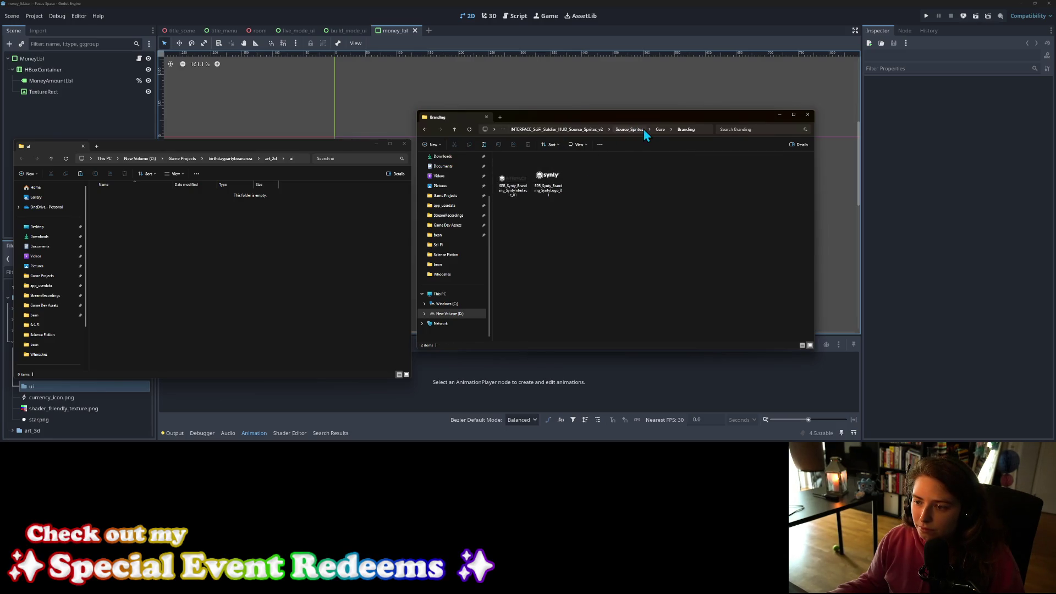
click(628, 134)
click(591, 130)
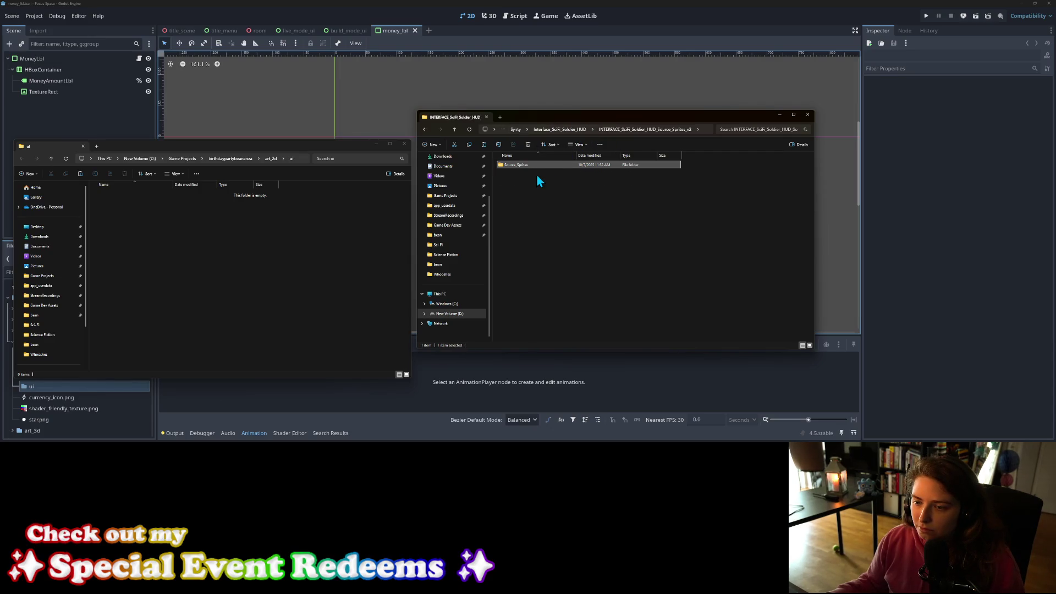
double_click(523, 164)
double_click(513, 183)
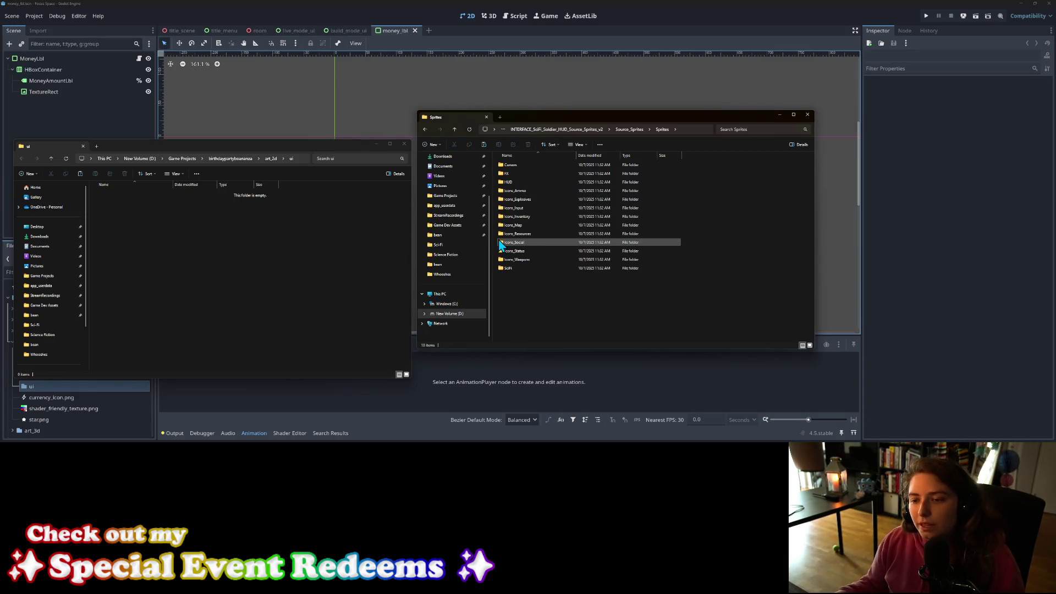
Browse the HUD sprite folder, then open the SciFi sprite folder and scroll through it.
double_click(520, 183)
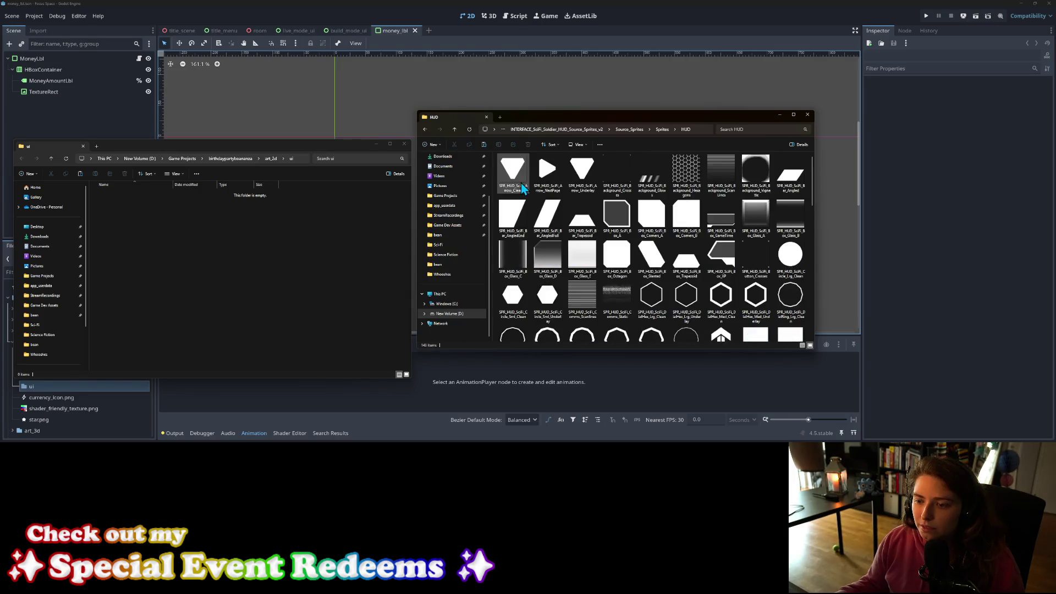
scroll(666, 244, down, 5)
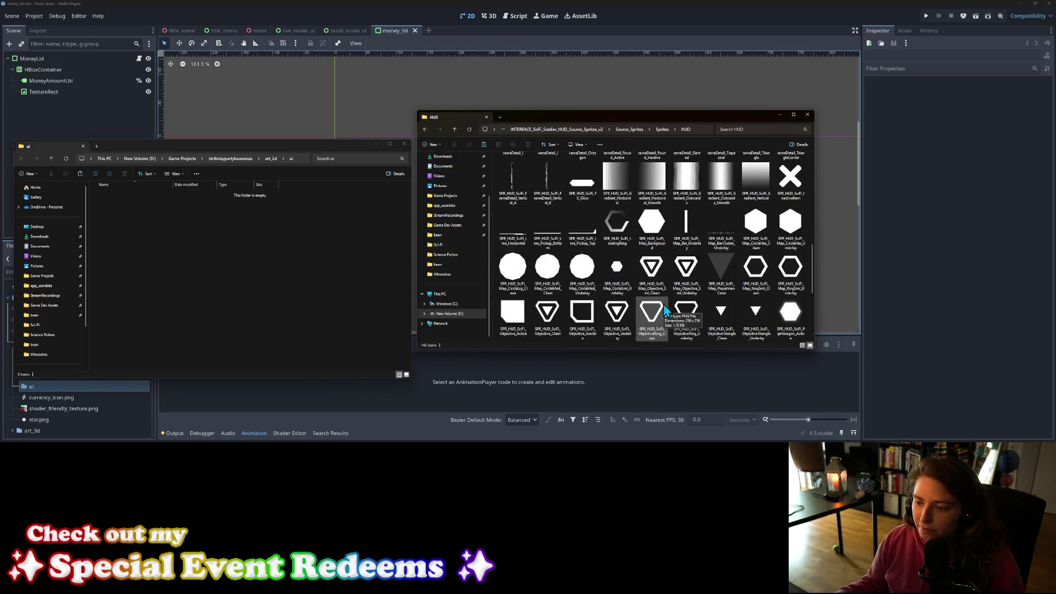
scroll(662, 243, down, 3)
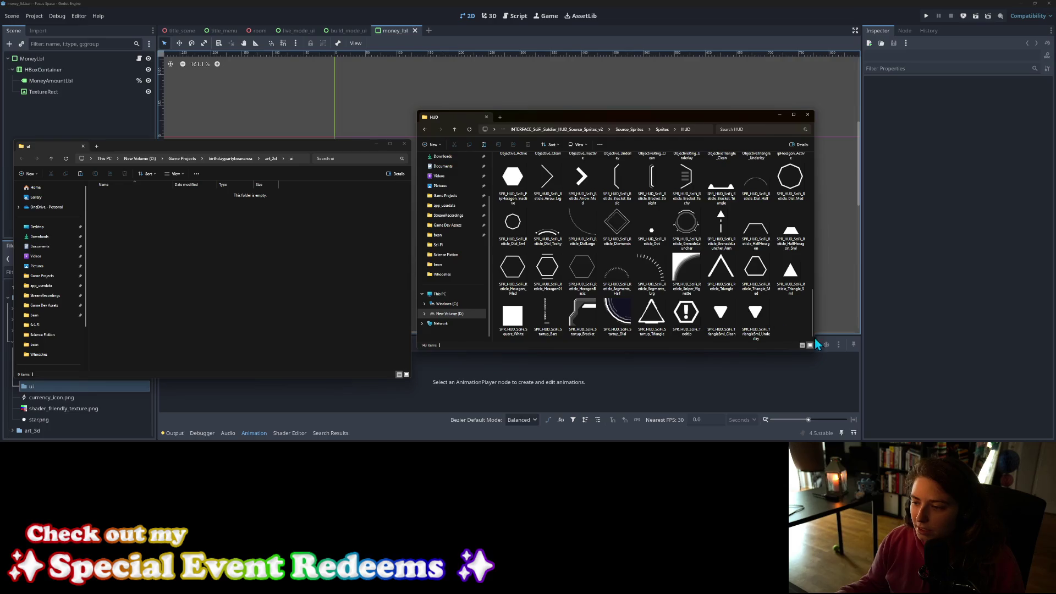
scroll(765, 314, up, 2)
scroll(641, 309, up, 5)
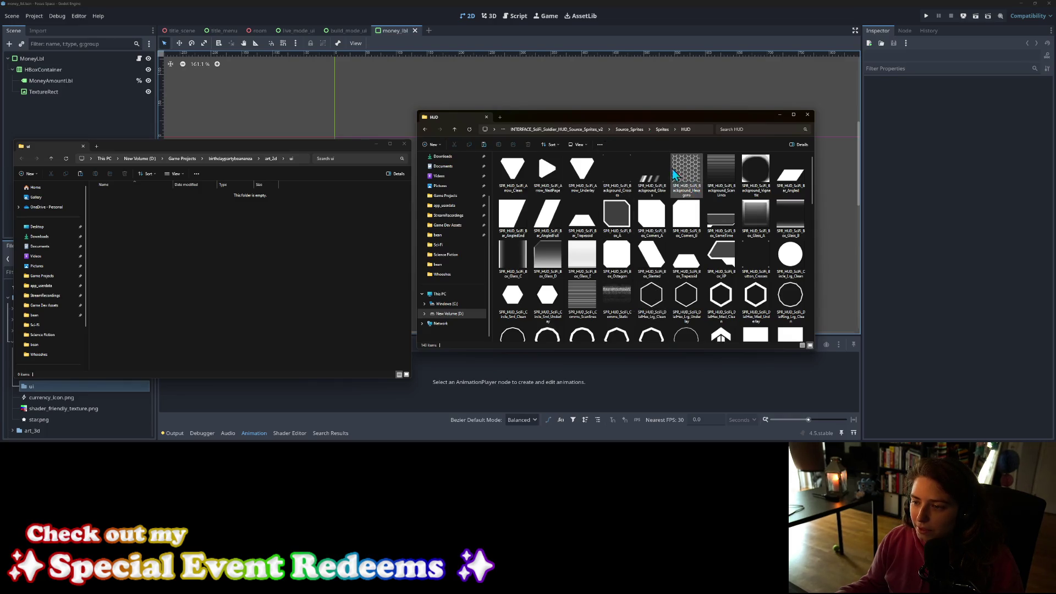
click(662, 132)
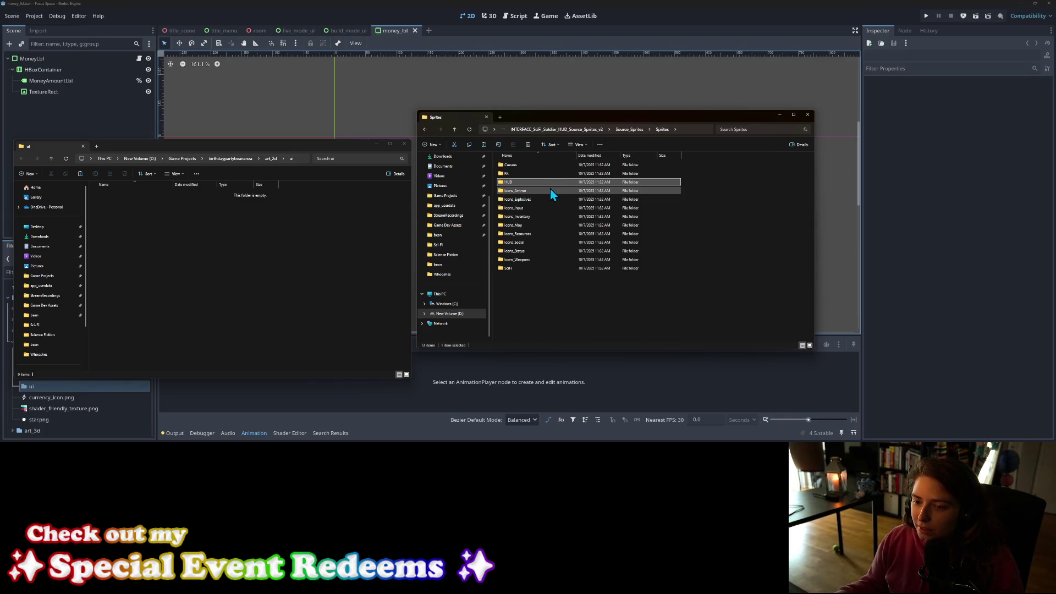
double_click(520, 268)
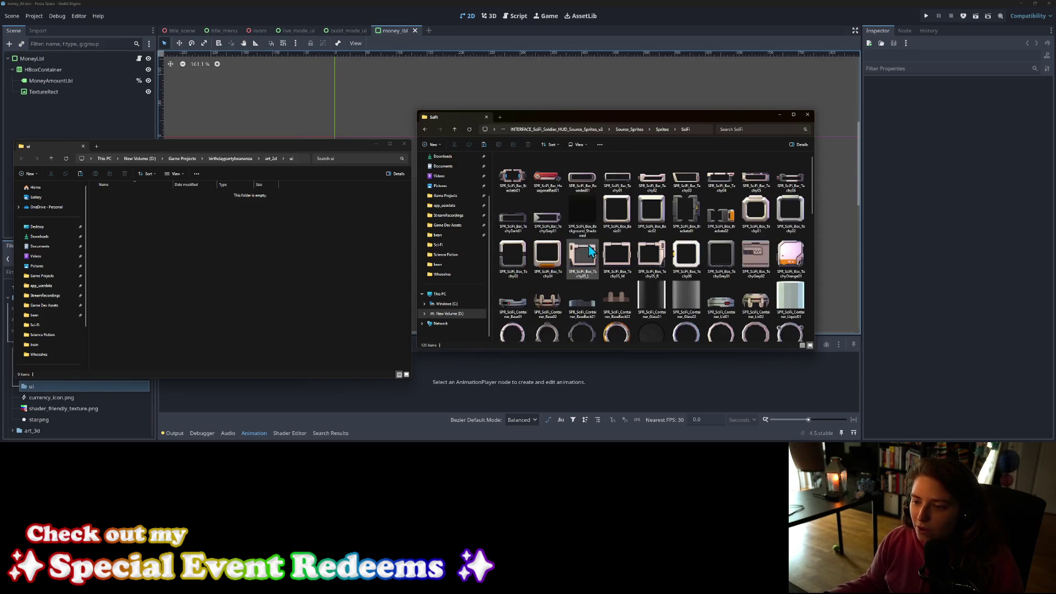
scroll(638, 258, down, 5)
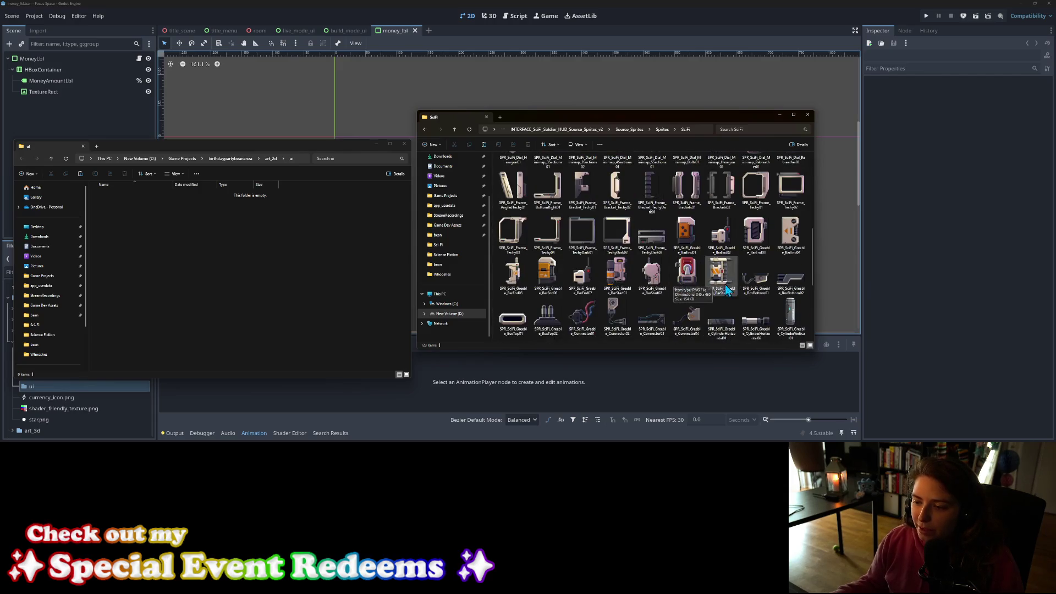
scroll(754, 293, down, 2)
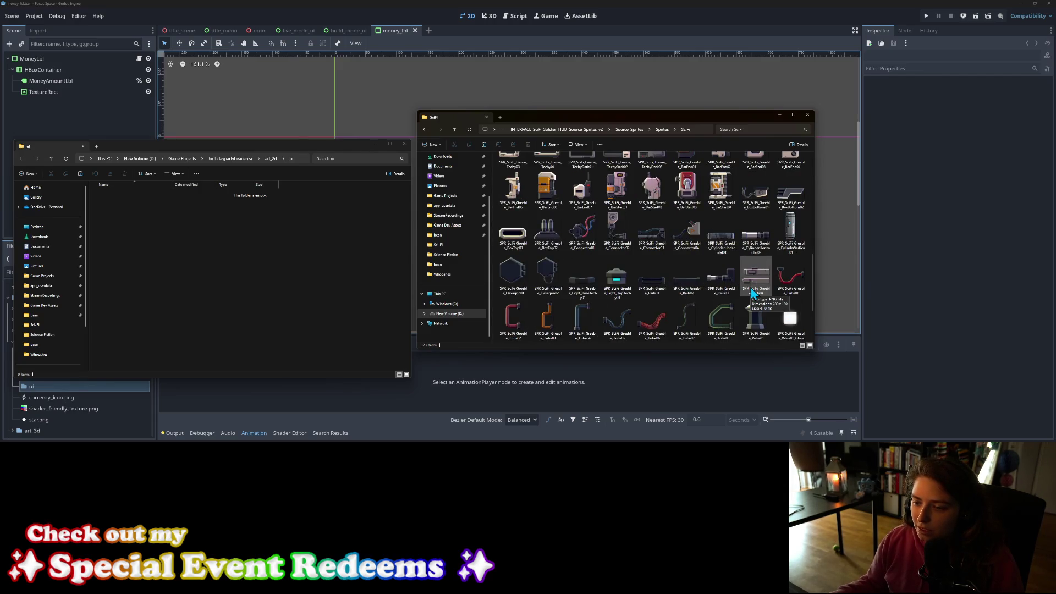
scroll(753, 293, down, 2)
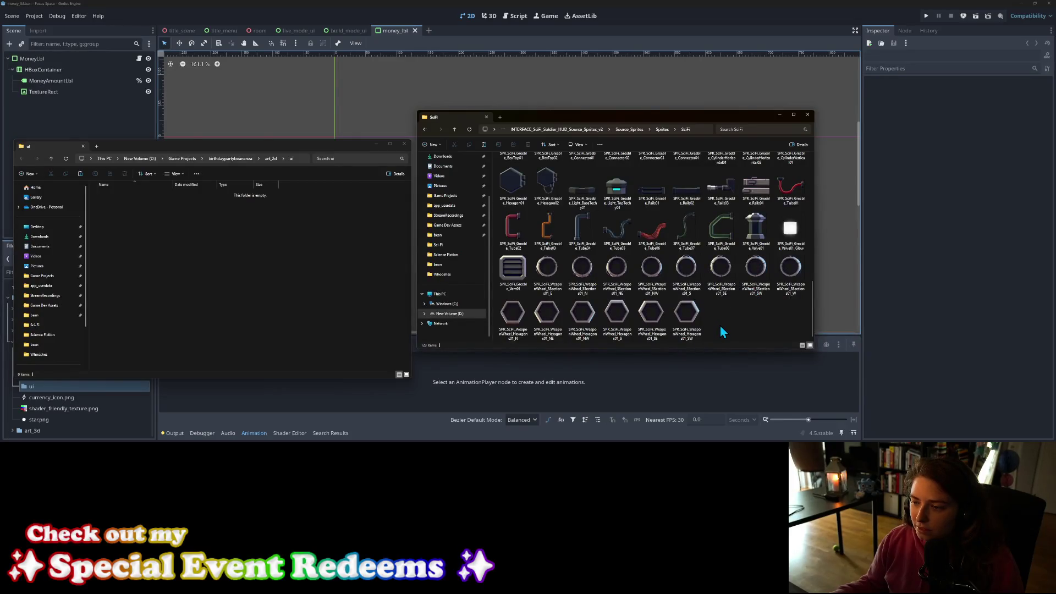
scroll(720, 325, up, 10)
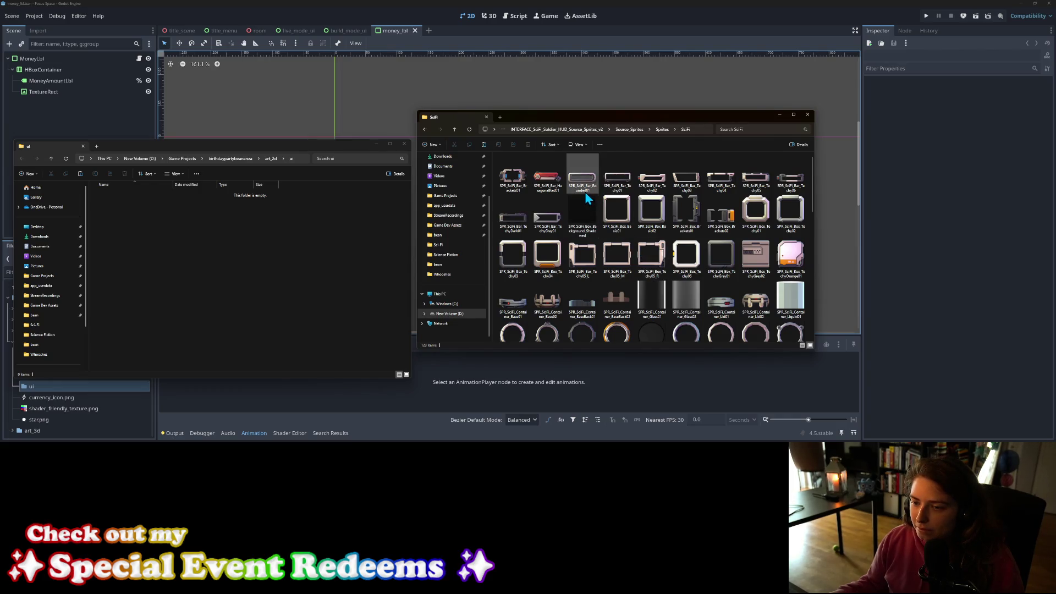
Select the Brackets01 bar sprite and switch the folder view to Large icons.
click(514, 176)
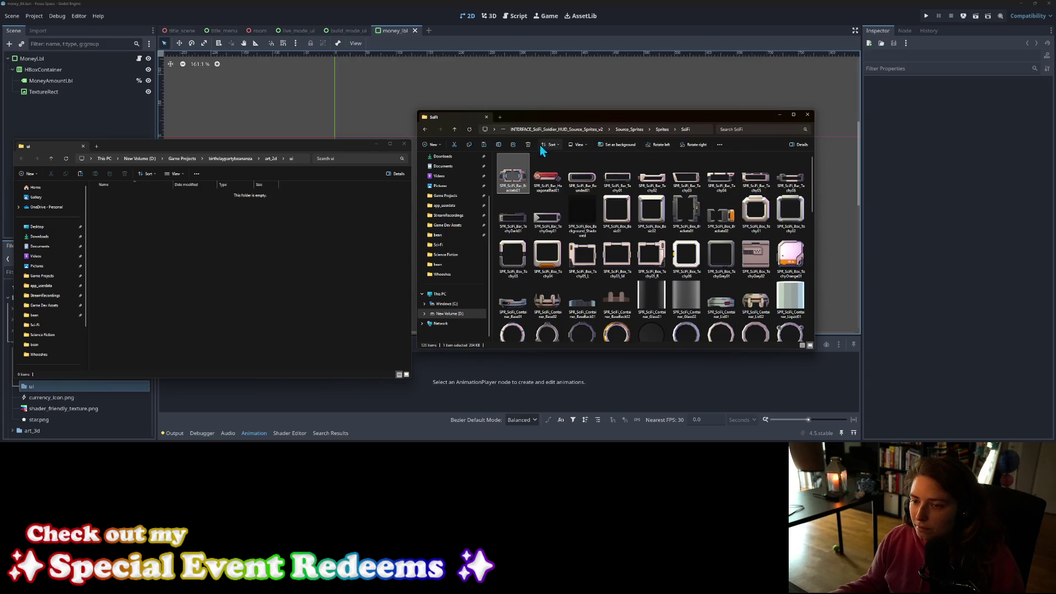
click(577, 144)
click(583, 169)
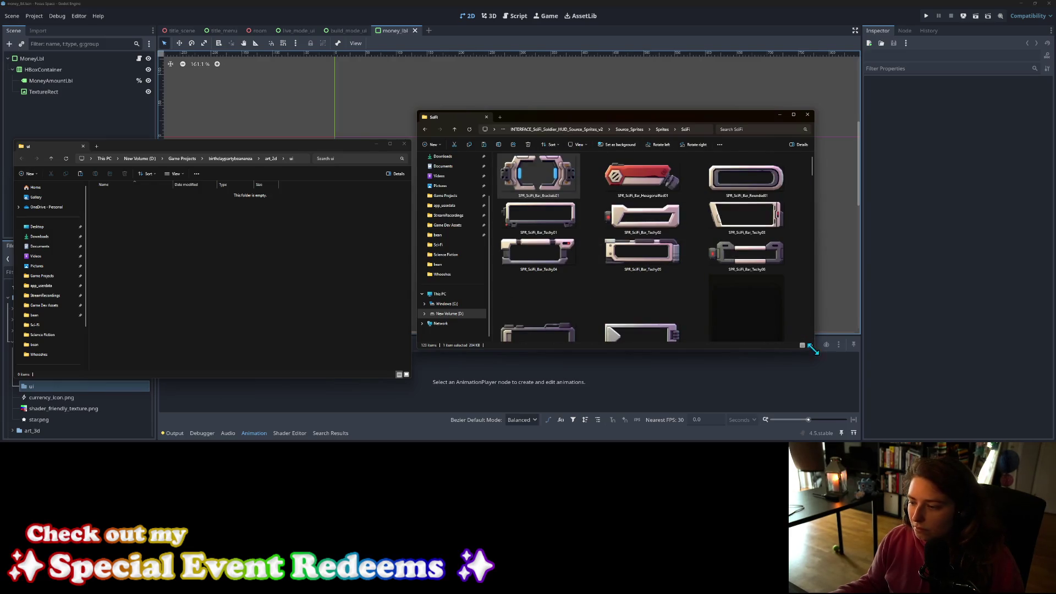
drag(813, 352, 913, 428)
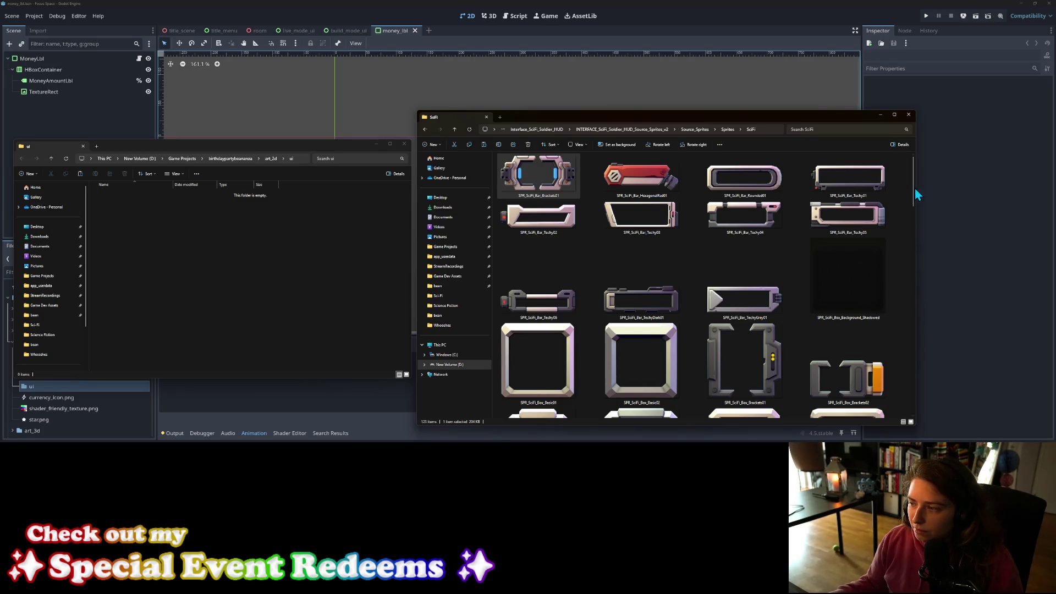
Resize the SciFi window and scroll through the SPR_SciFi_Frame and Greeble large thumbnails.
scroll(913, 188, down, 1)
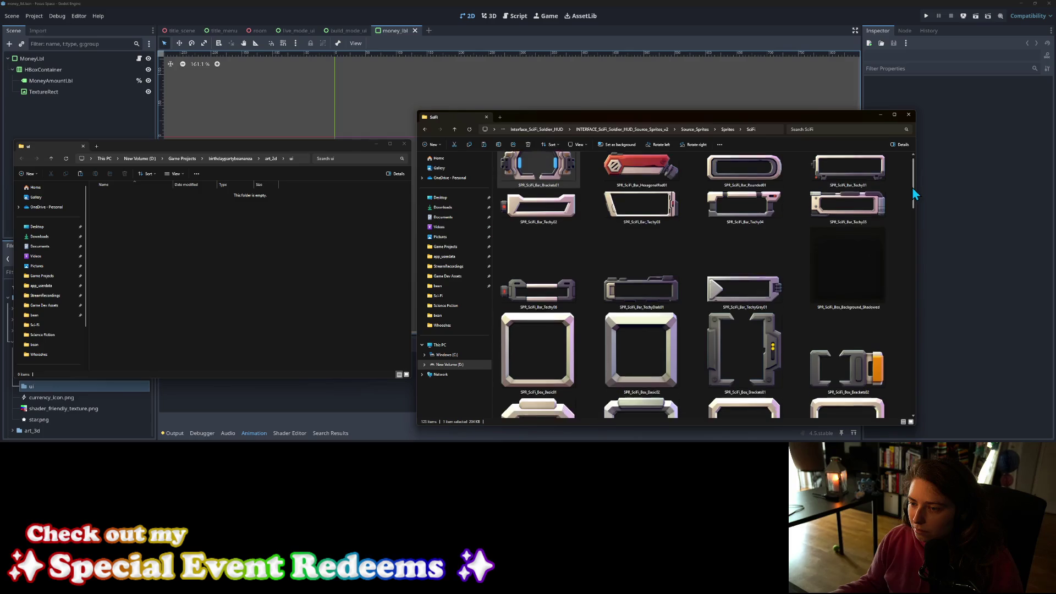
drag(912, 186, 909, 209)
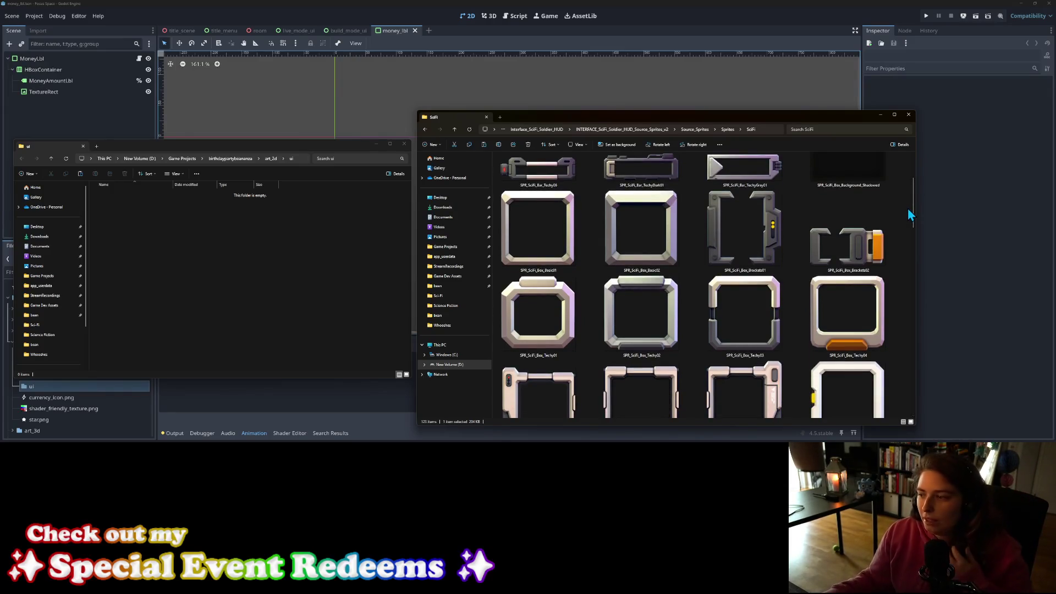
scroll(913, 206, down, 1)
mouse_move(913, 209)
mouse_down()
mouse_move(911, 176)
mouse_move(906, 246)
mouse_up()
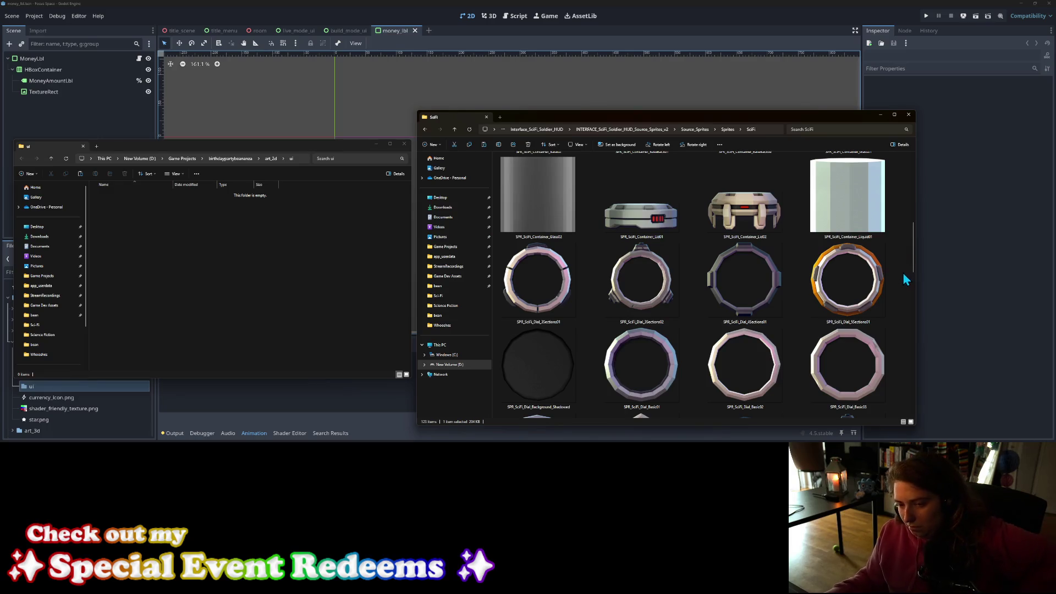
scroll(913, 279, down, 2)
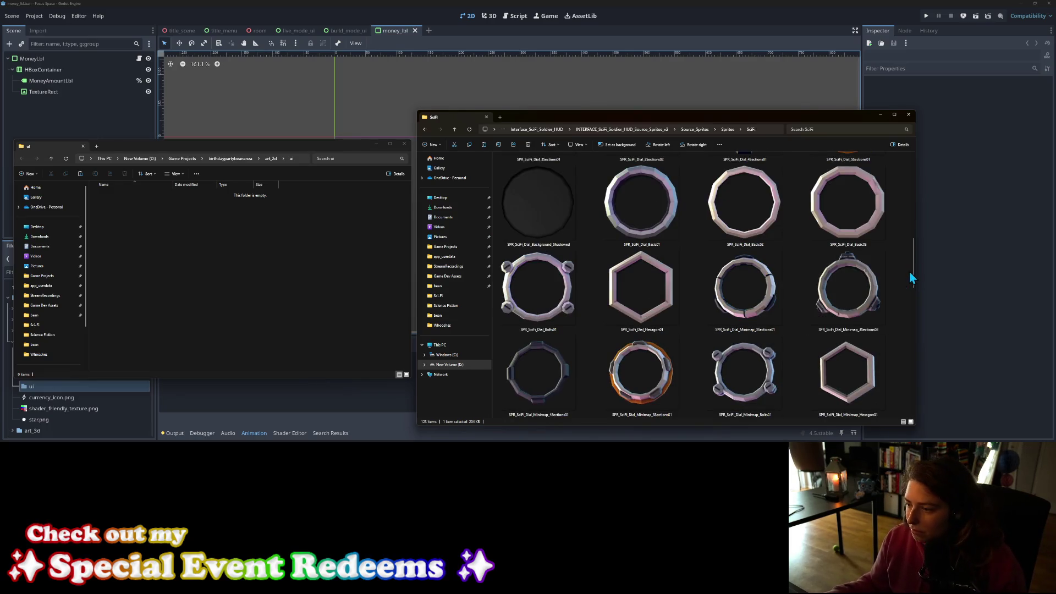
drag(914, 268, 911, 286)
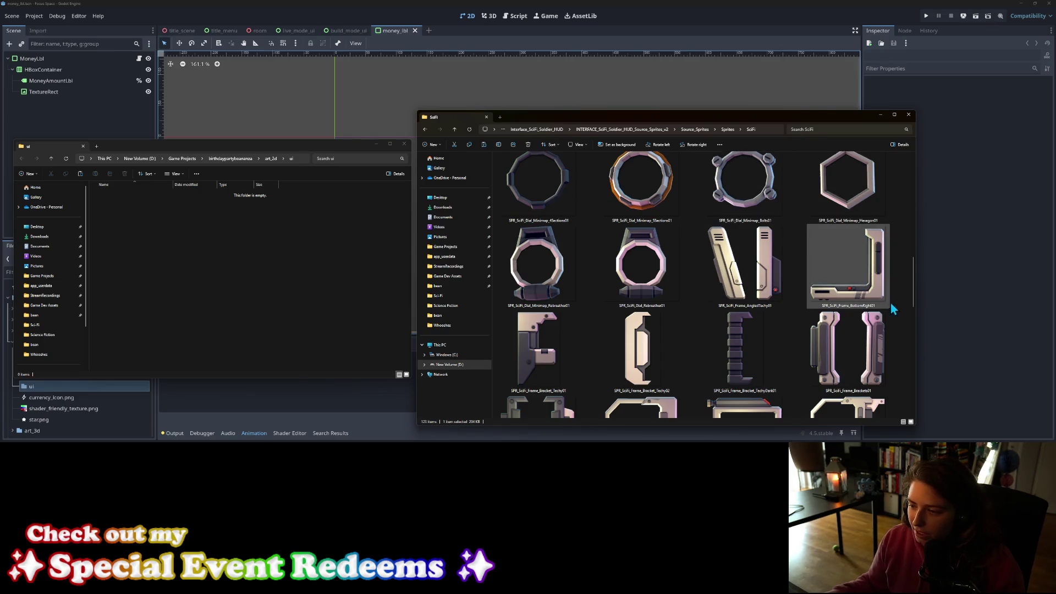
scroll(913, 320, down, 3)
scroll(905, 321, up, 3)
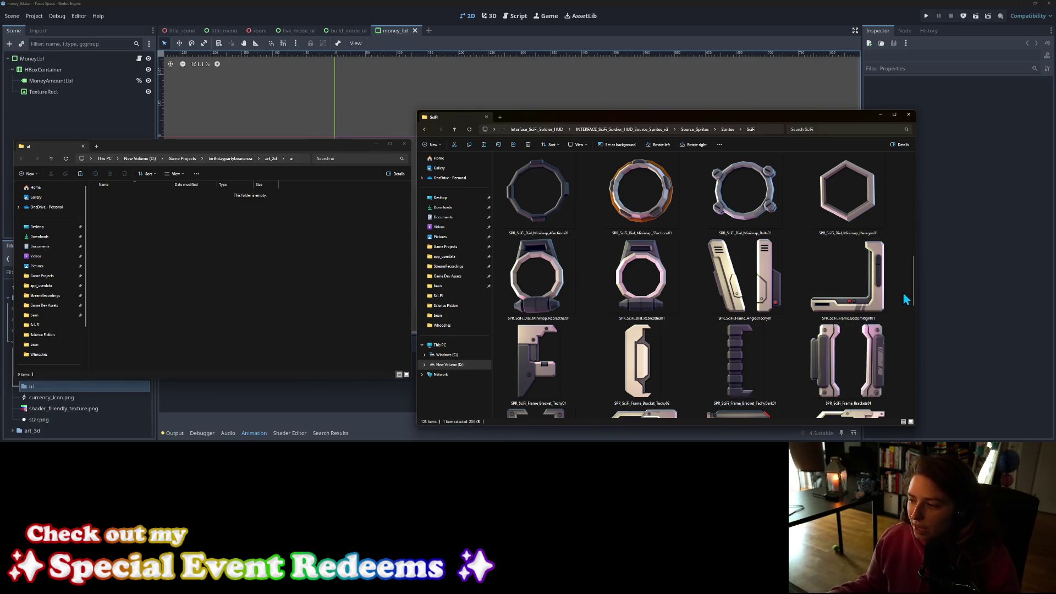
scroll(915, 281, down, 3)
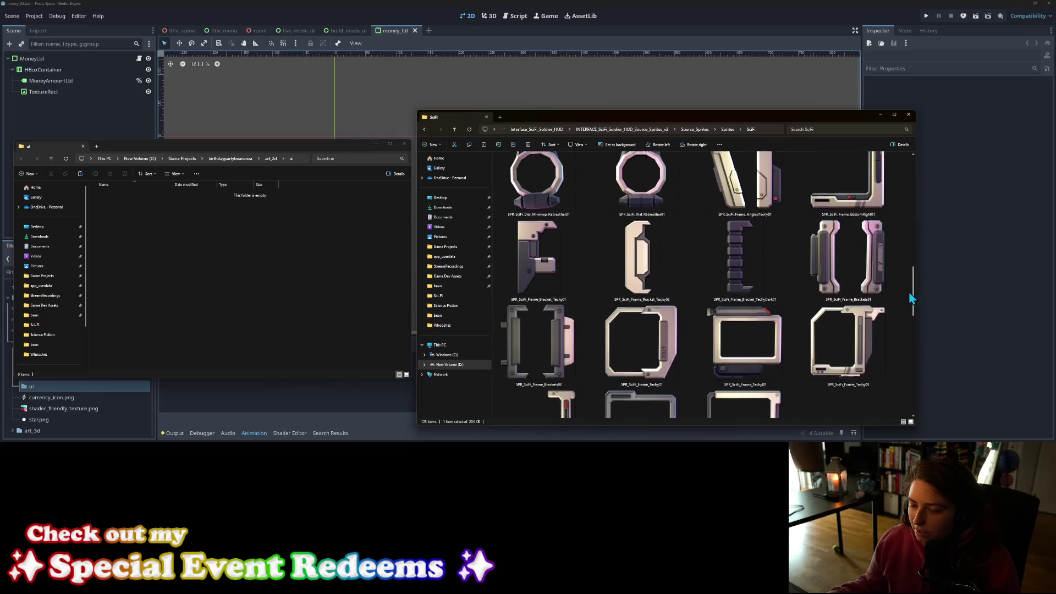
scroll(906, 296, down, 1)
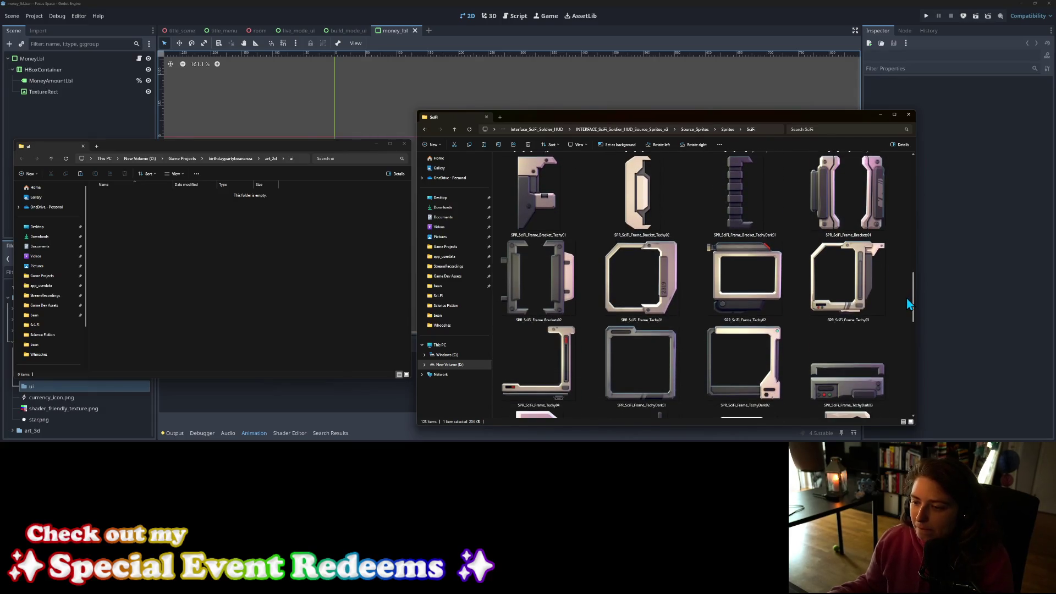
scroll(907, 299, down, 2)
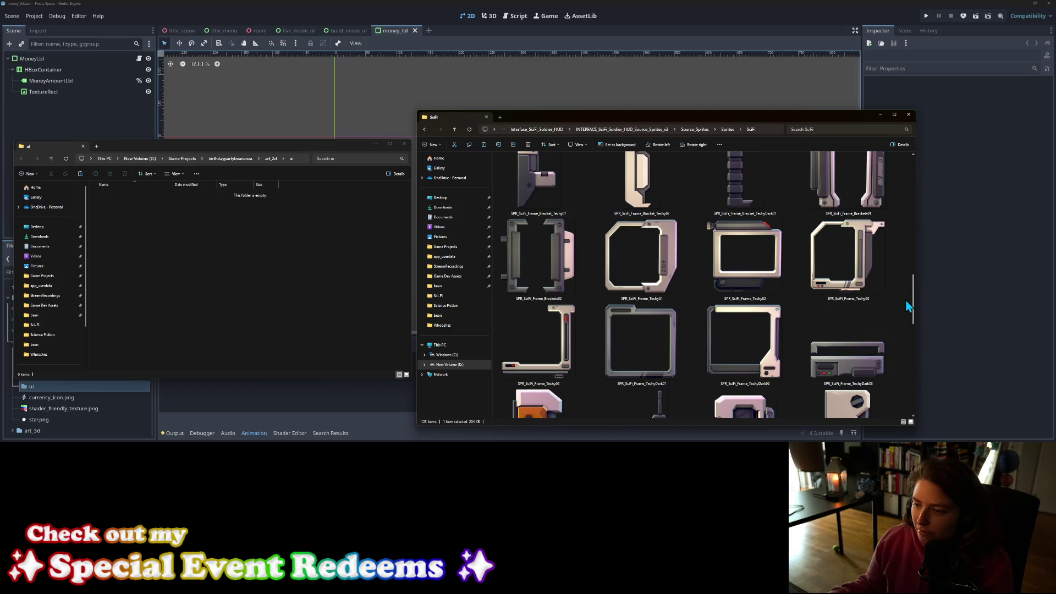
scroll(907, 308, down, 3)
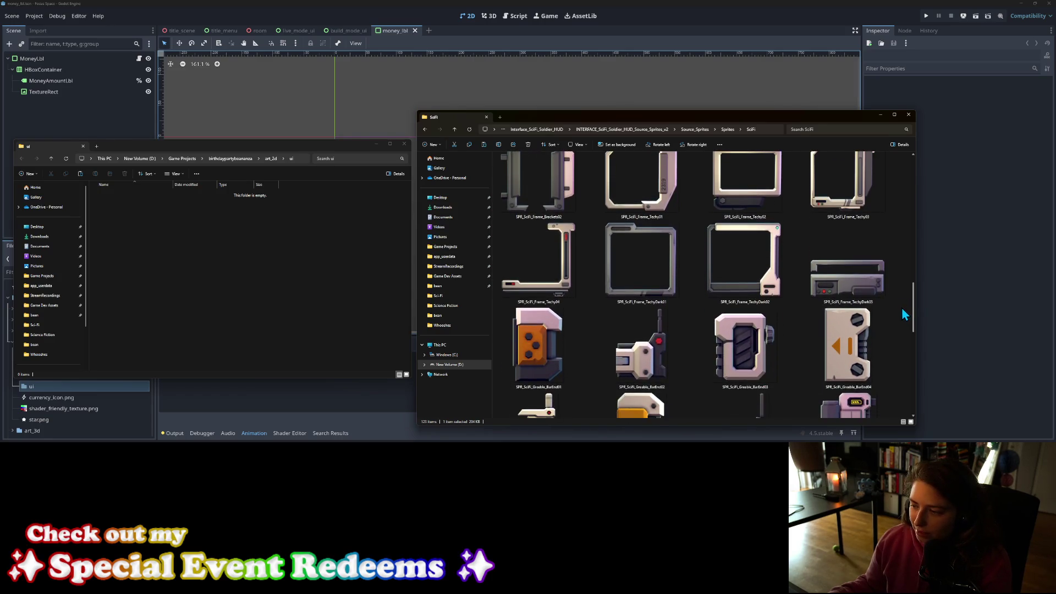
scroll(904, 315, down, 2)
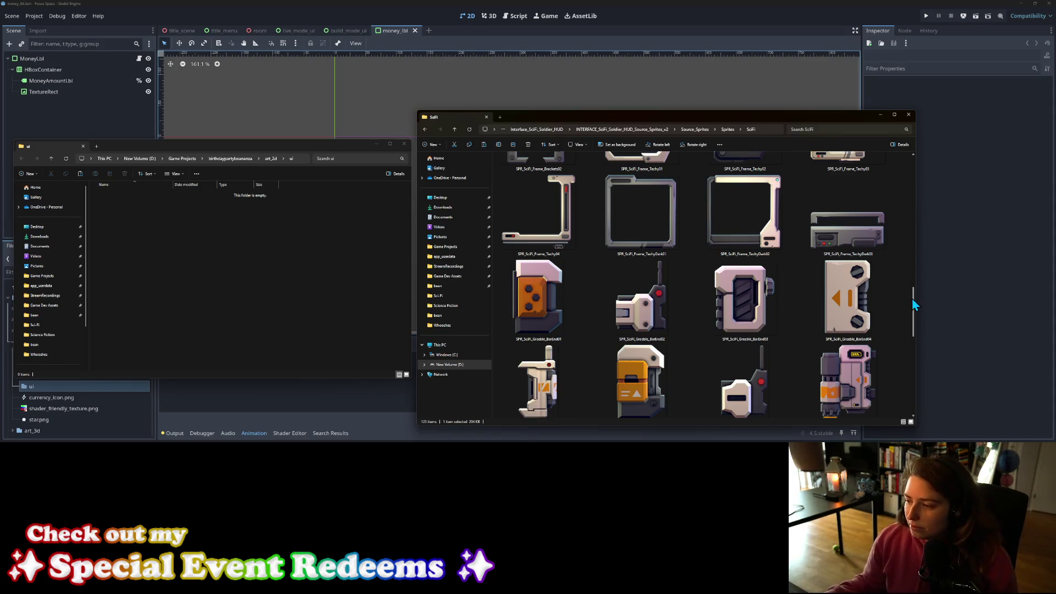
scroll(911, 301, down, 2)
drag(910, 304, 904, 381)
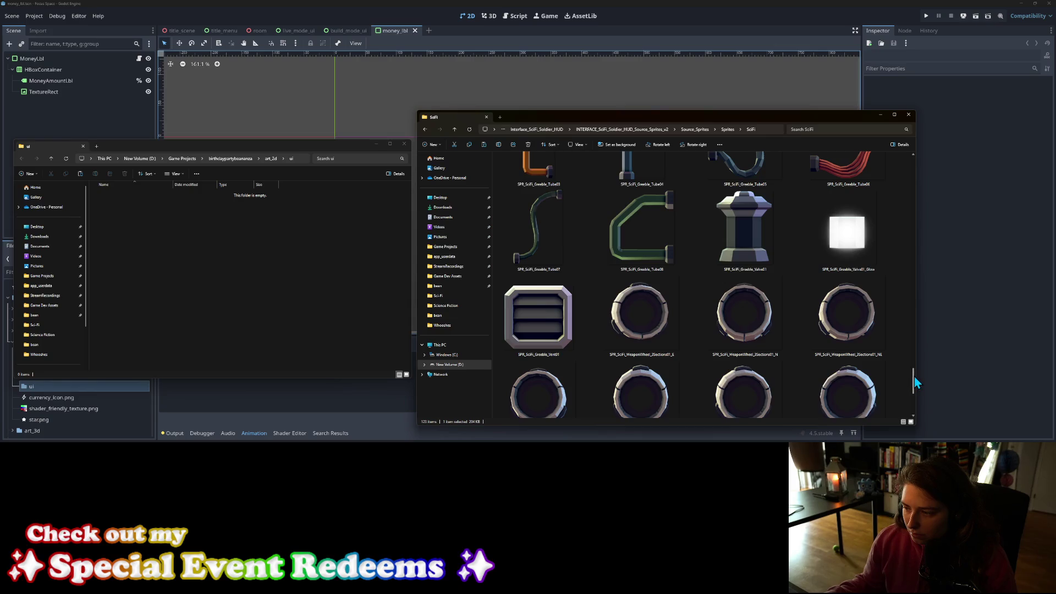
mouse_move(915, 378)
mouse_down()
mouse_move(916, 401)
mouse_move(928, 285)
mouse_up()
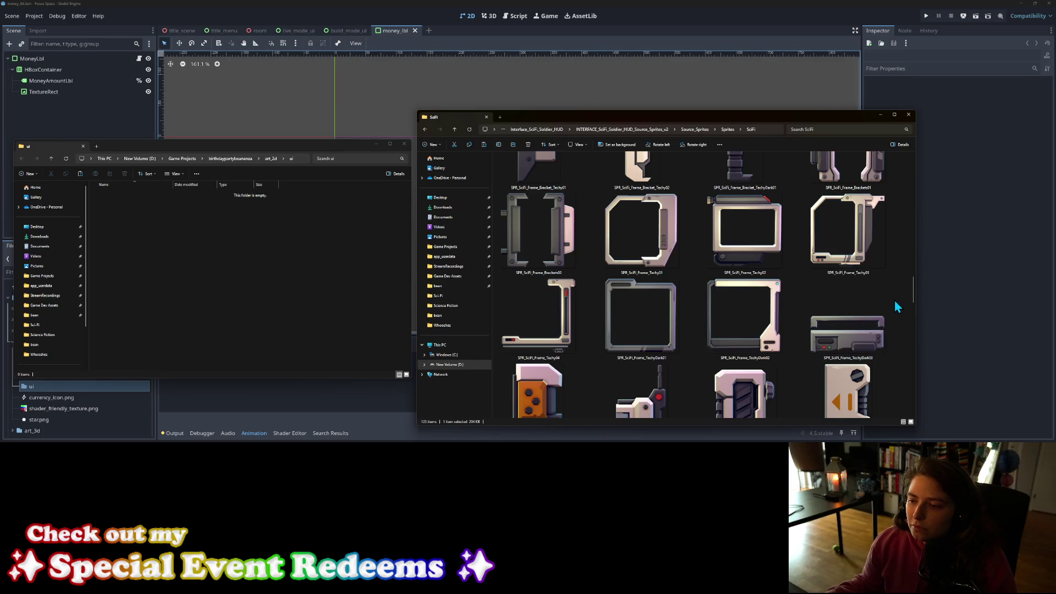
drag(912, 290, 912, 283)
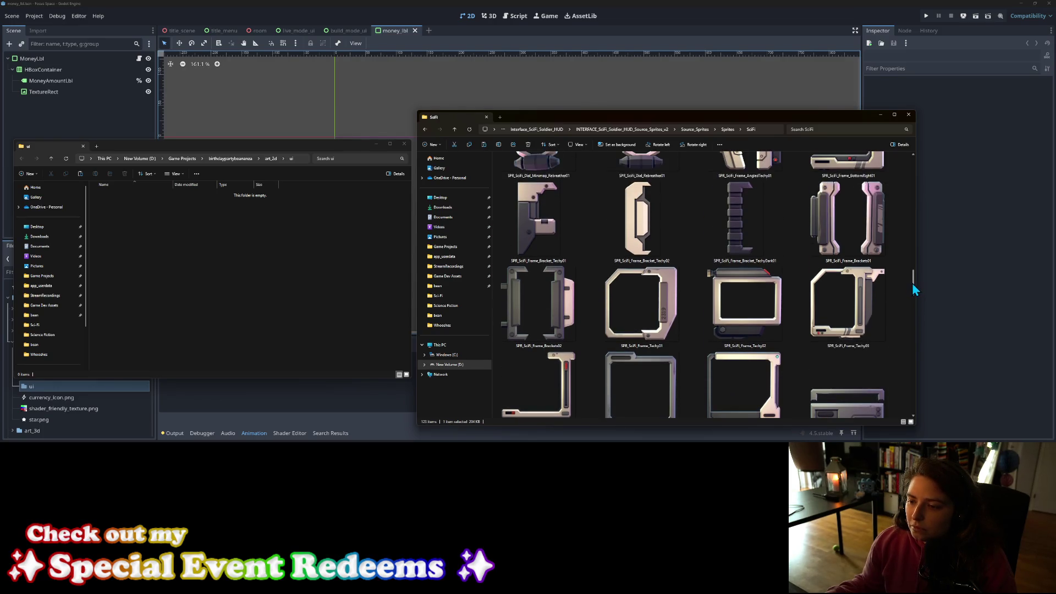
click(651, 225)
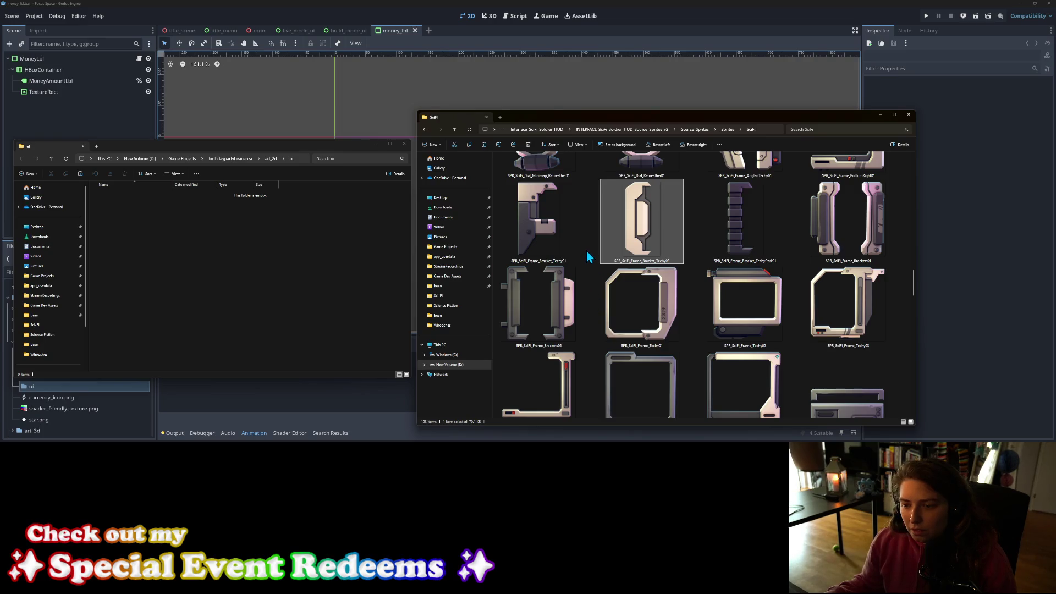
Paste the Frame_Bracket_Techy02 sprite into the ui folder and scroll back through the SciFi sprites.
click(290, 266)
key(ctrl+v)
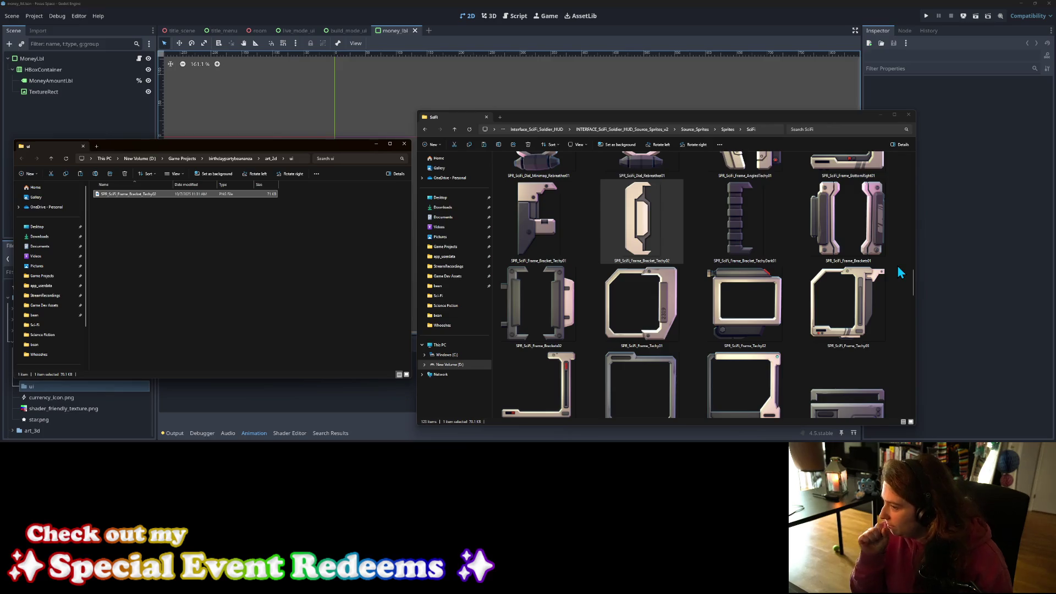
click(911, 284)
mouse_move(912, 284)
mouse_down()
mouse_move(916, 180)
mouse_move(896, 275)
mouse_up()
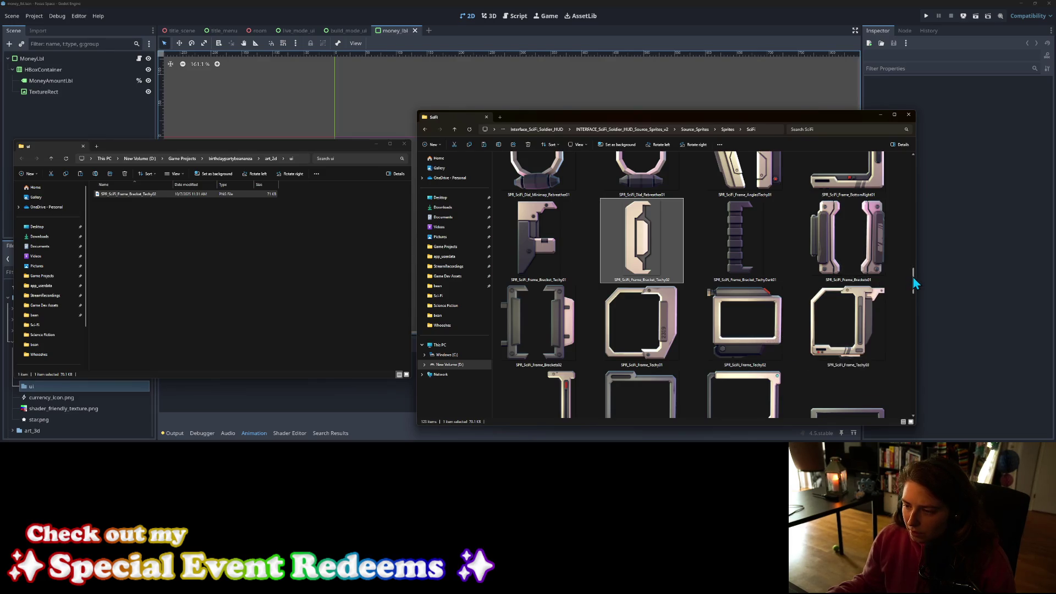
scroll(914, 283, down, 1)
drag(915, 283, 910, 291)
Copy Frame_Brackets02 into the ui folder and bring Godot back to the front.
click(542, 250)
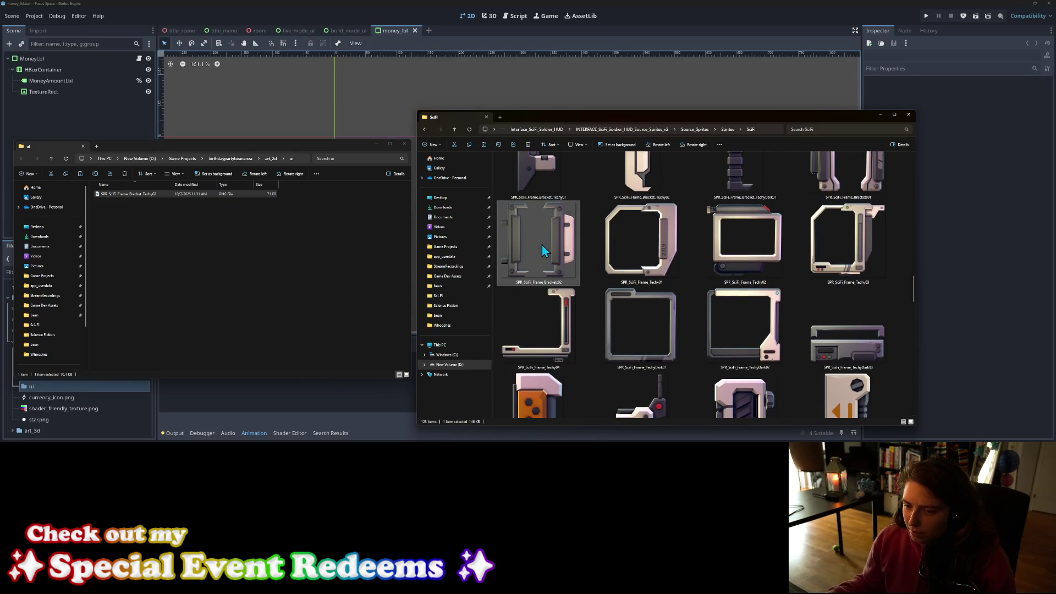
click(317, 315)
key(ctrl+v)
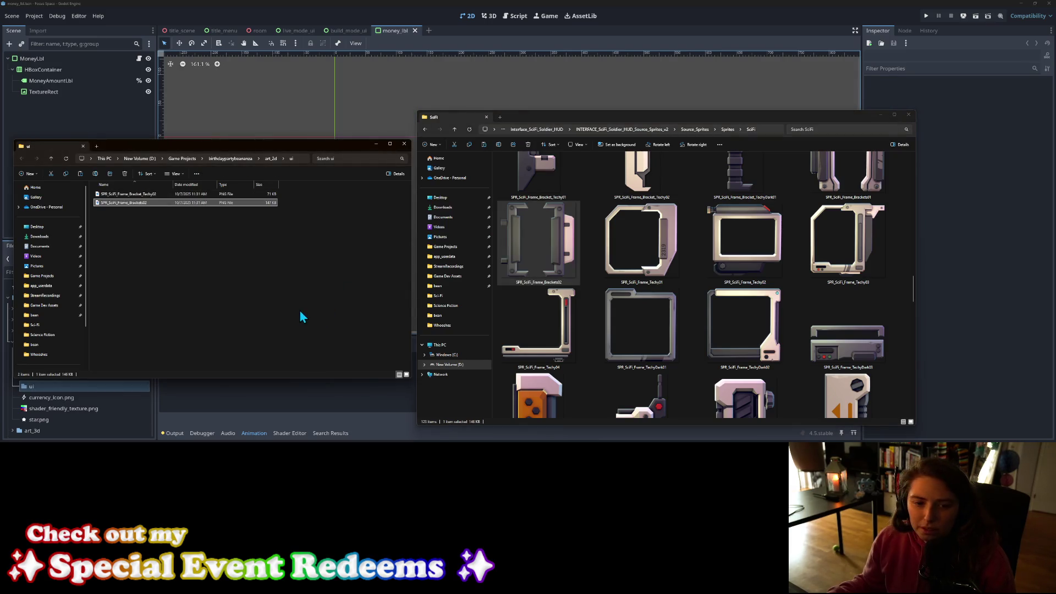
click(400, 39)
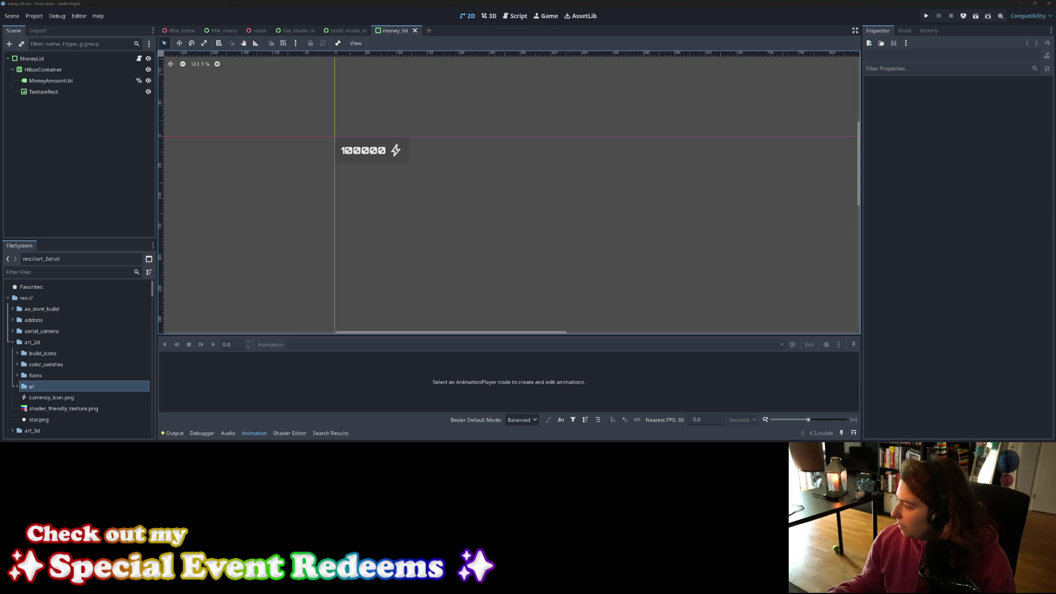
Back in the SciFi sprites window, compare Bar_Rounded01 and Bar_Techy03, settling on Bar_Techy03.
key(alt+Tab)
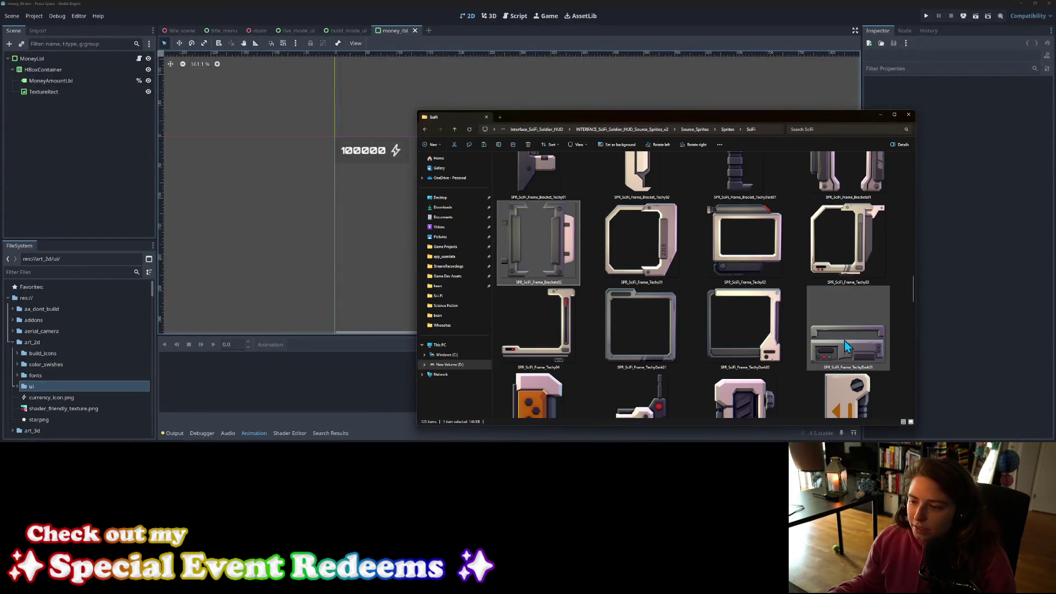
drag(913, 289, 927, 162)
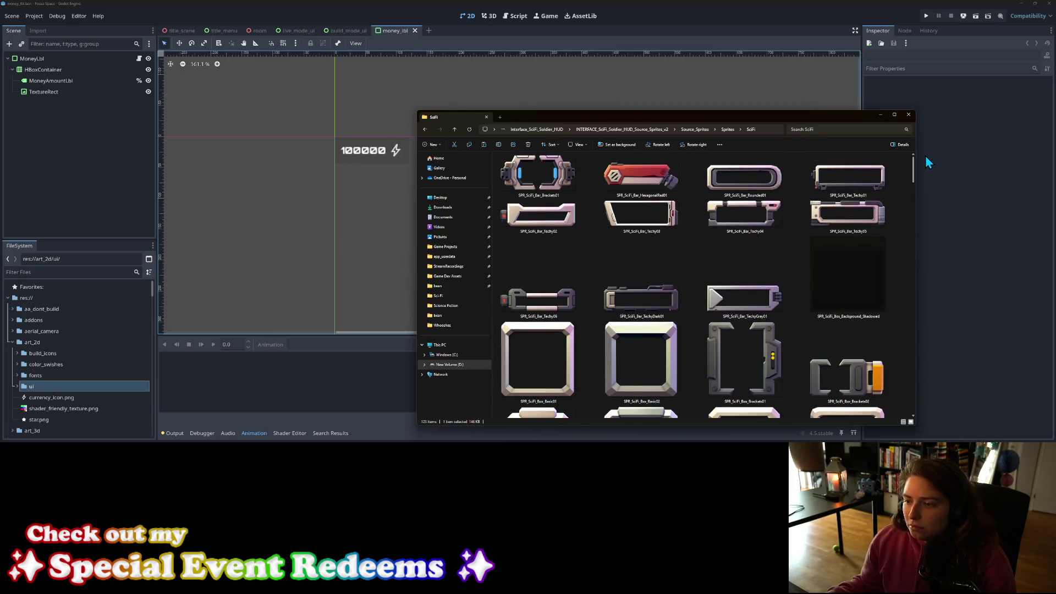
click(730, 196)
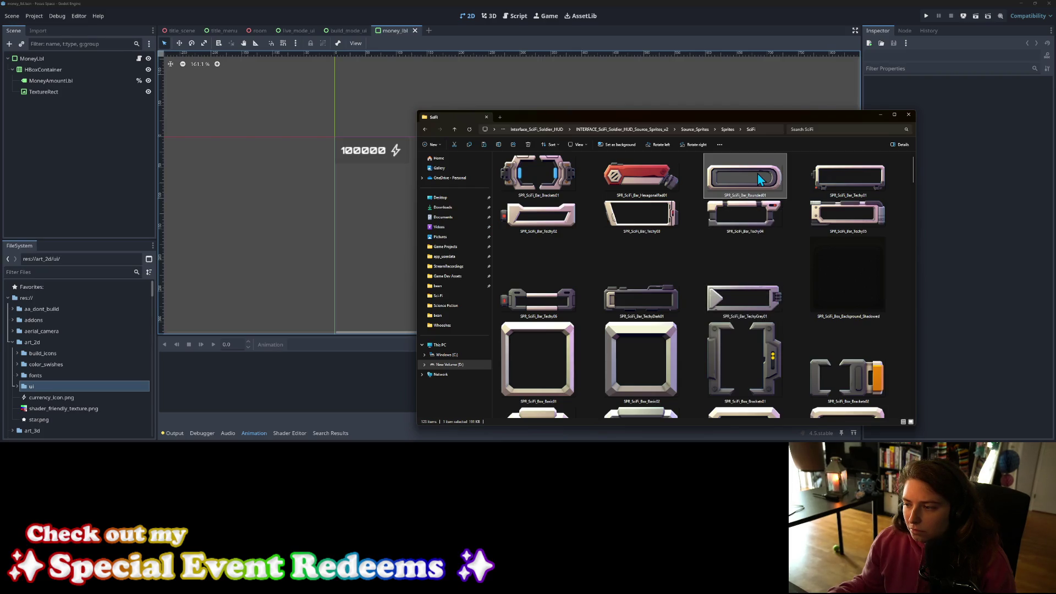
click(855, 219)
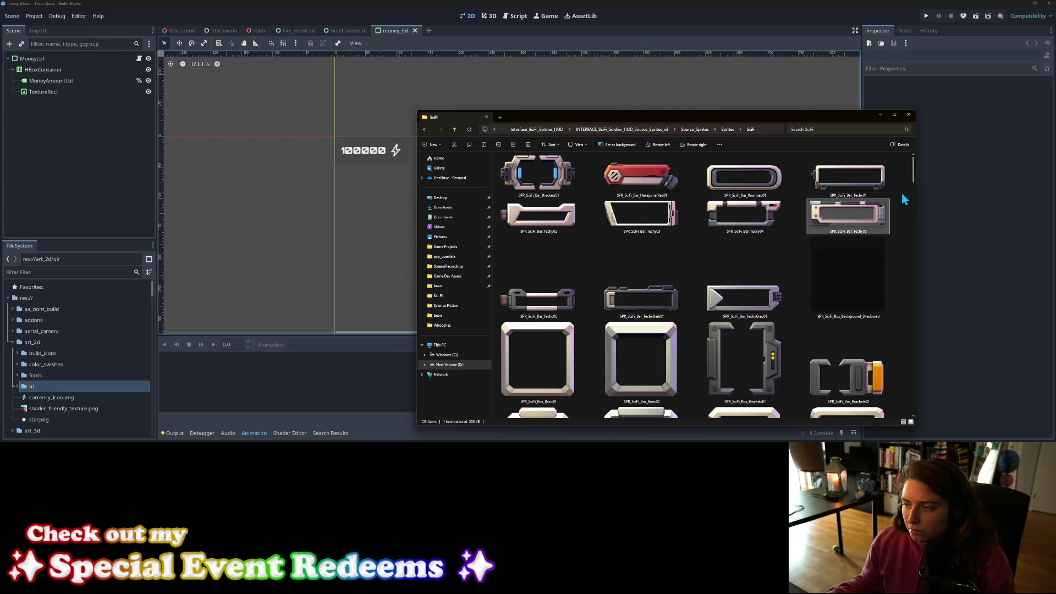
mouse_move(916, 179)
mouse_down()
mouse_move(887, 279)
mouse_move(887, 186)
mouse_up()
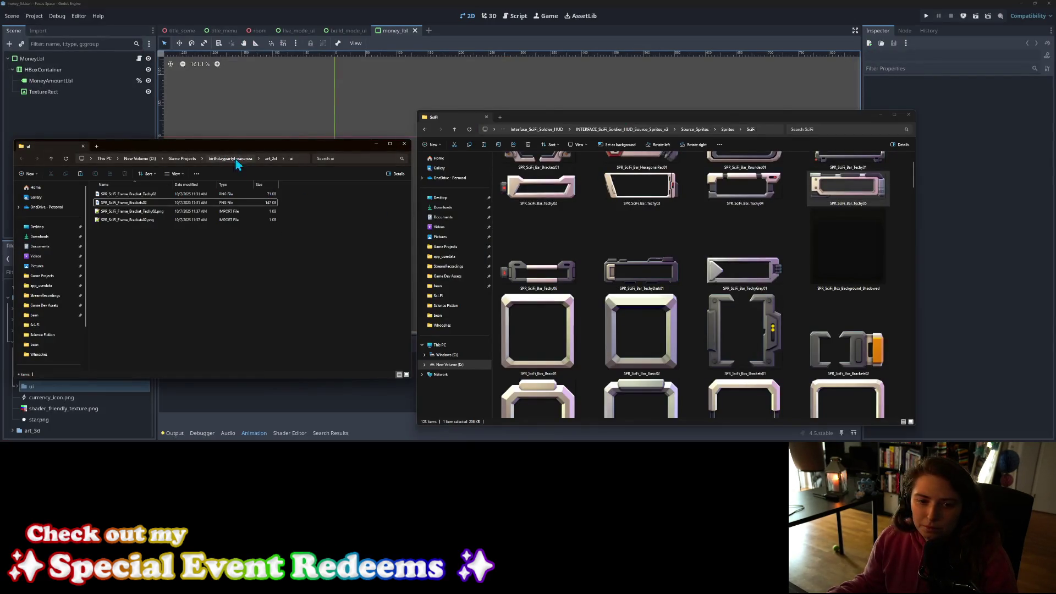
Switch the ui folder window's view to Large icons.
click(174, 174)
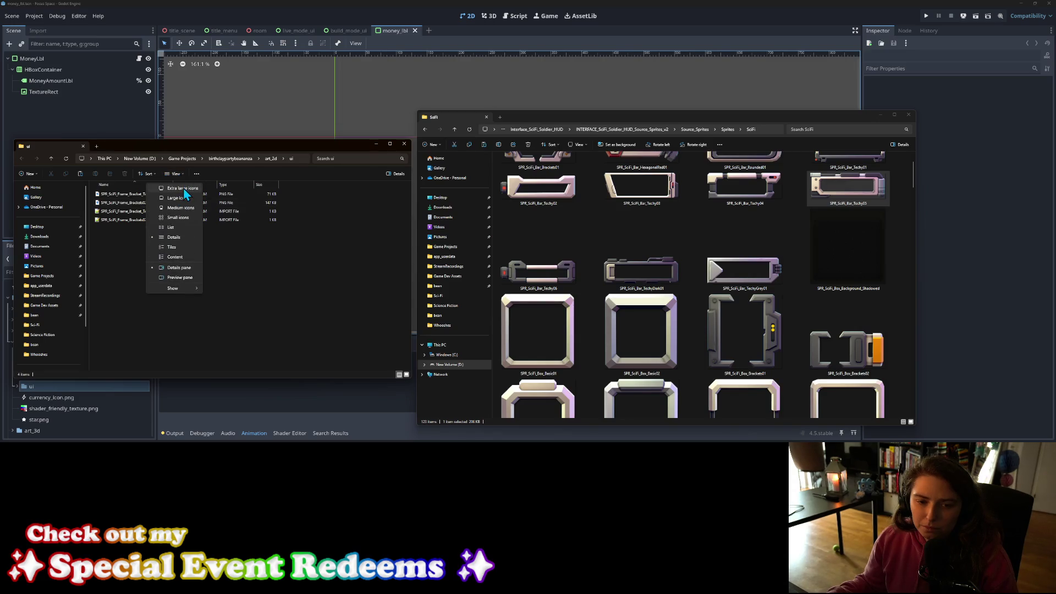
click(192, 200)
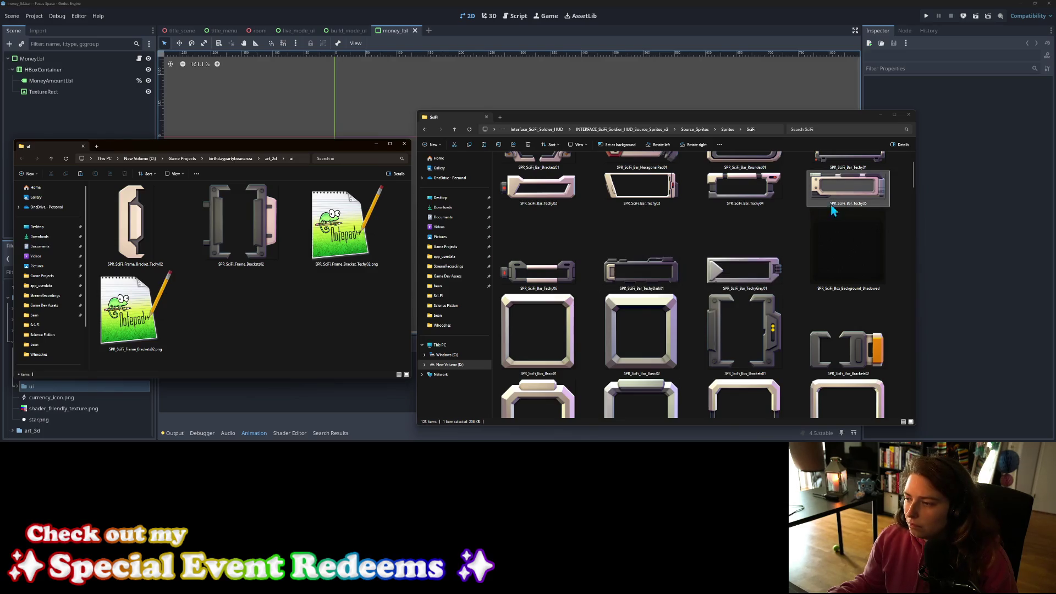
scroll(780, 293, up, 1)
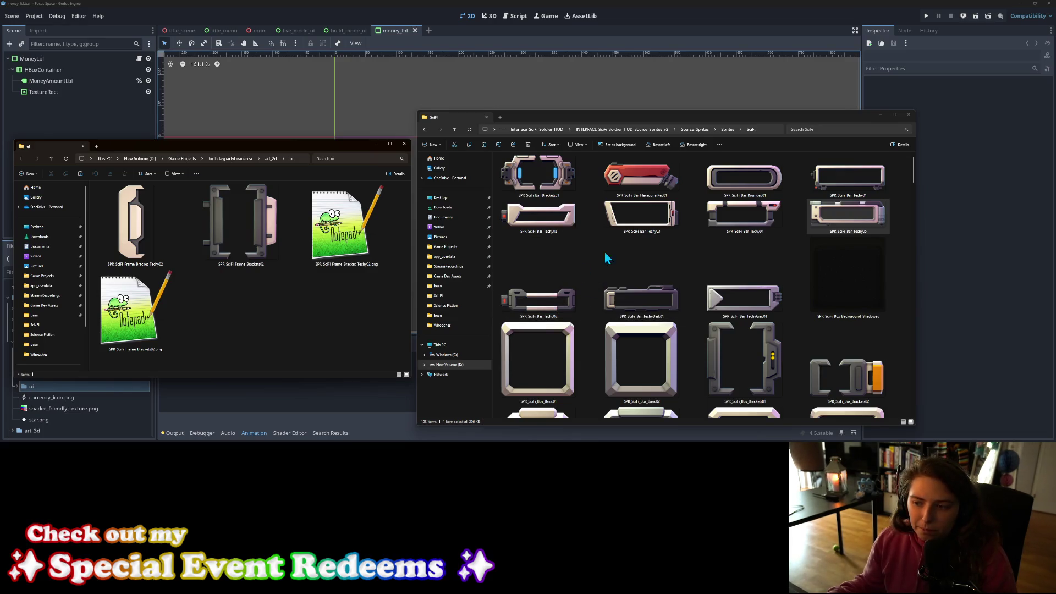
Paste the SPR_SciFi_Bar_TechyDark01 sprite into the ui folder and return to Godot.
click(651, 270)
click(264, 317)
key(ctrl+v)
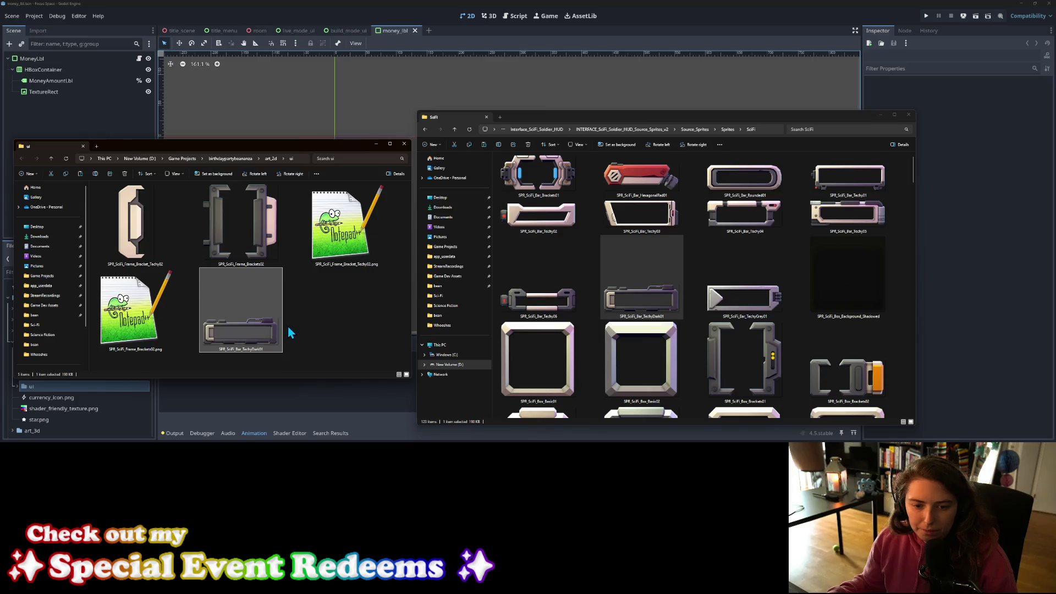
click(385, 6)
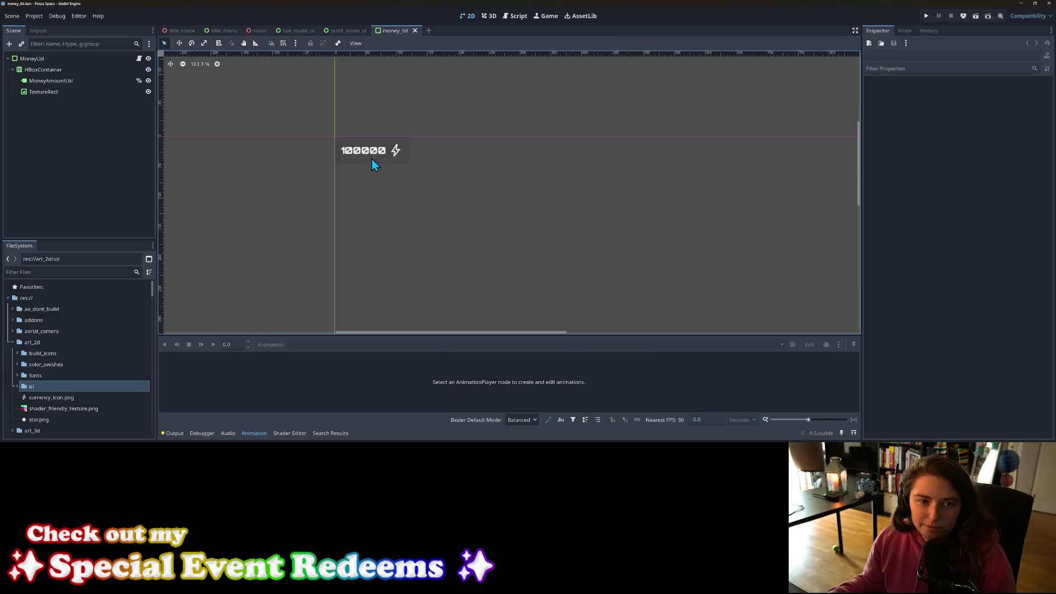
Replace MoneyLbl's Theme Overrides panel style with a New StyleBoxTexture using the sci-fi bar sprite.
click(31, 59)
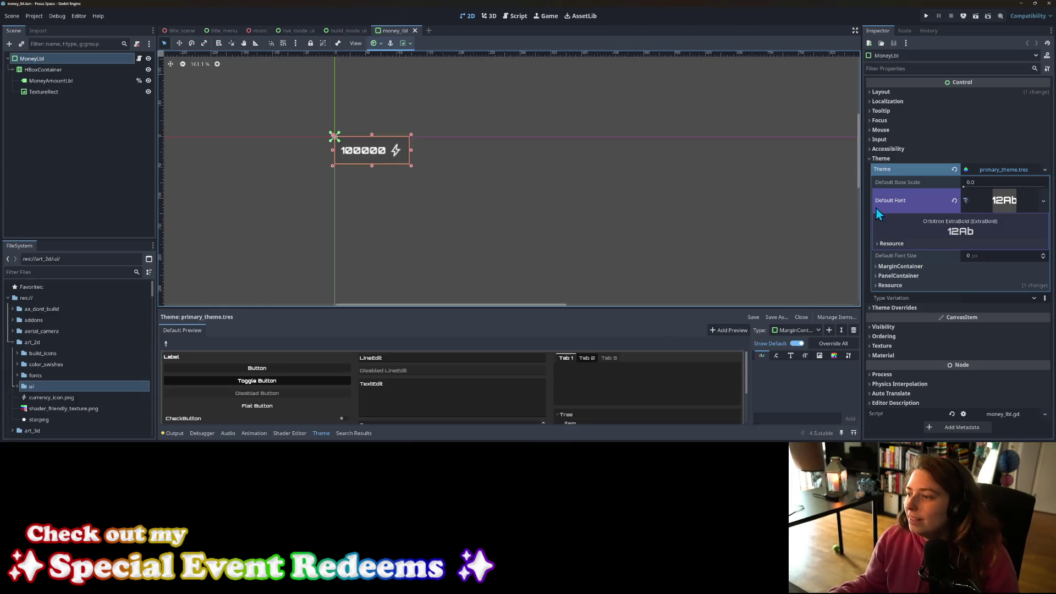
click(902, 309)
click(1007, 328)
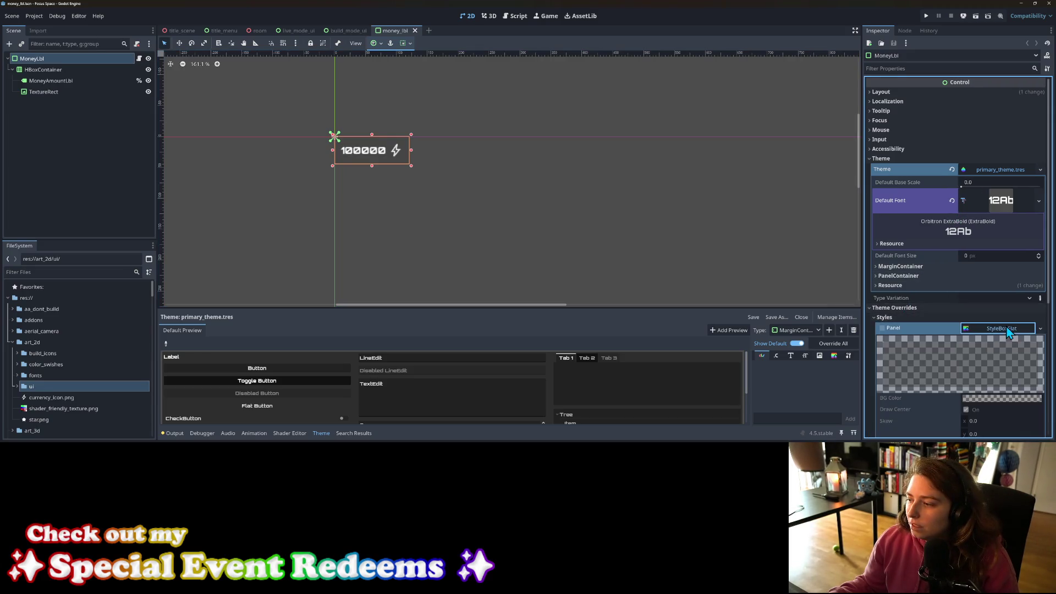
click(1040, 329)
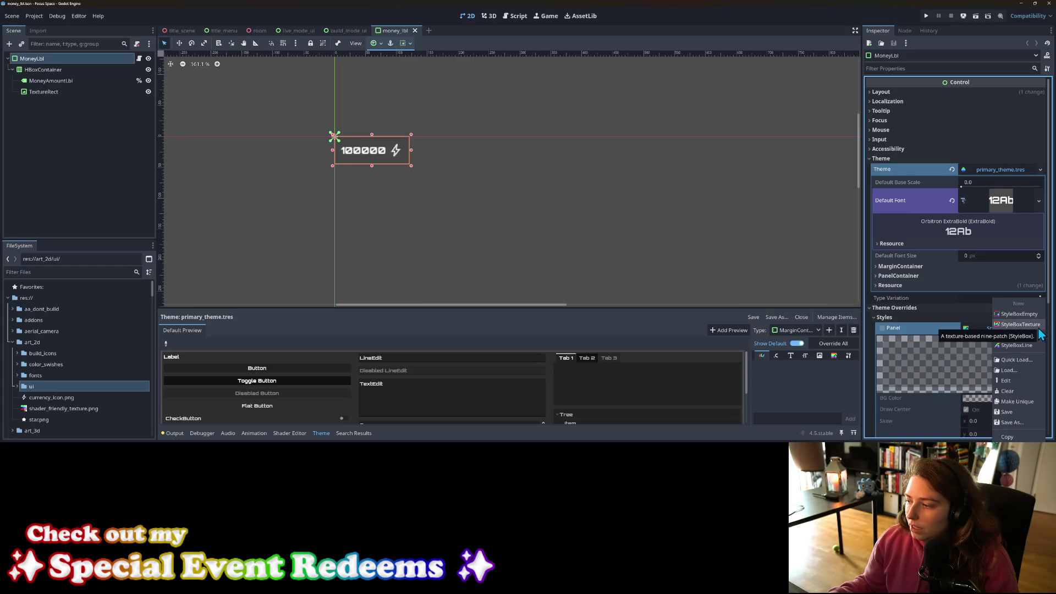
click(1025, 328)
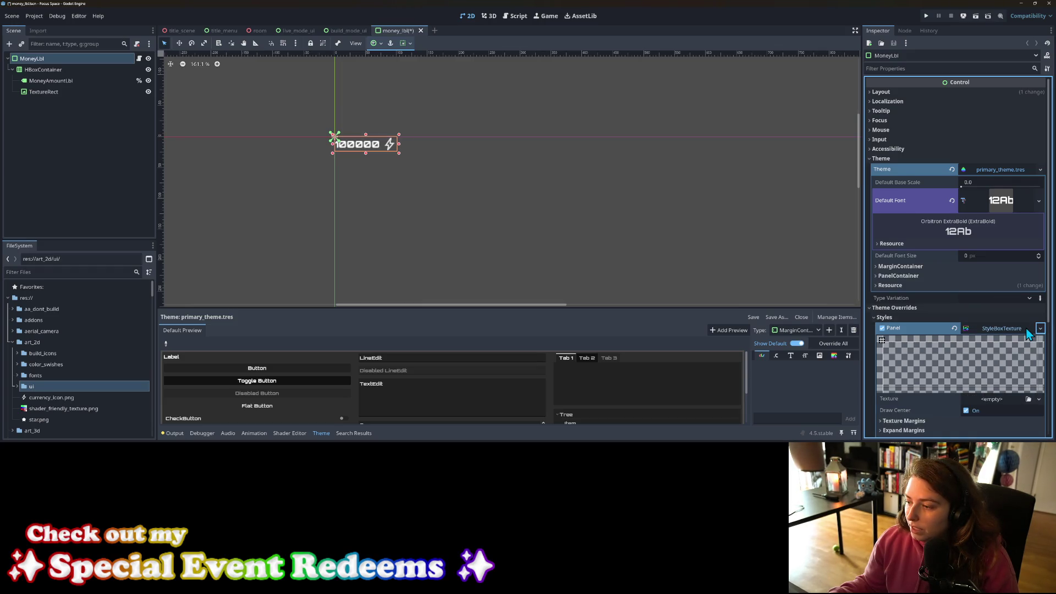
click(1028, 398)
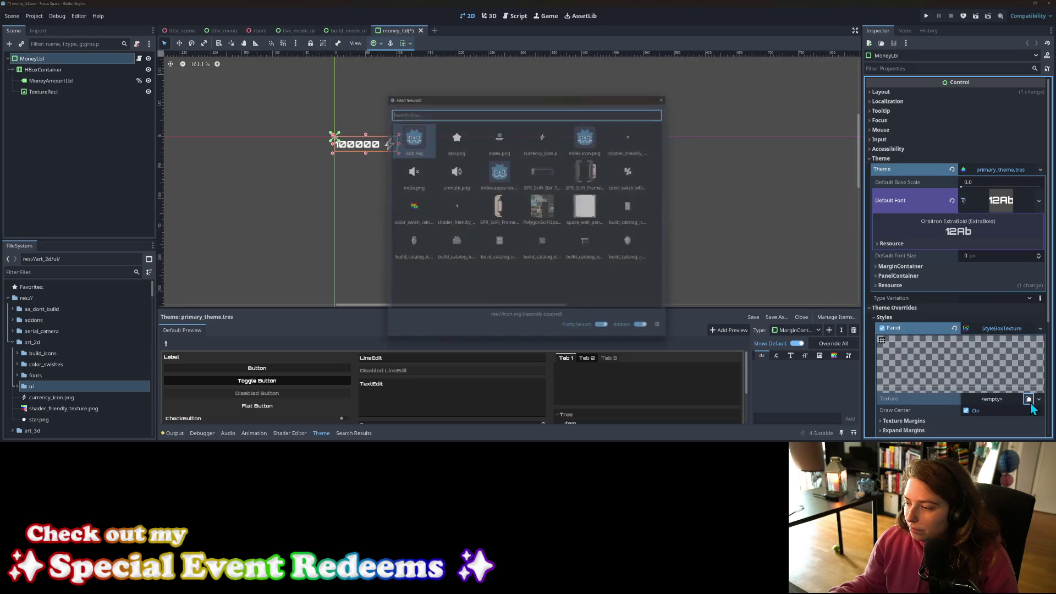
click(563, 187)
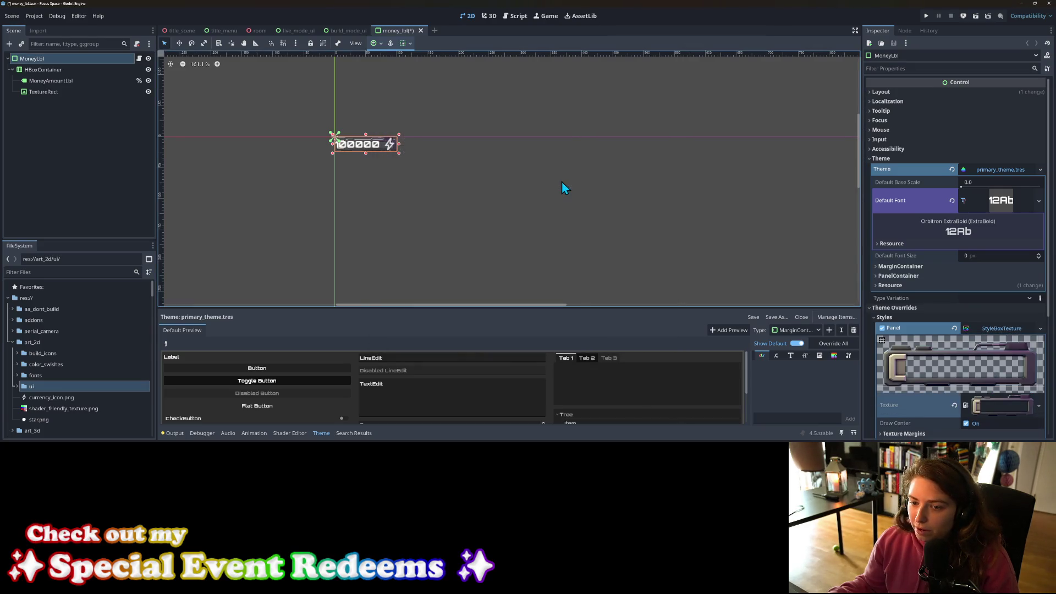
scroll(413, 170, up, 5)
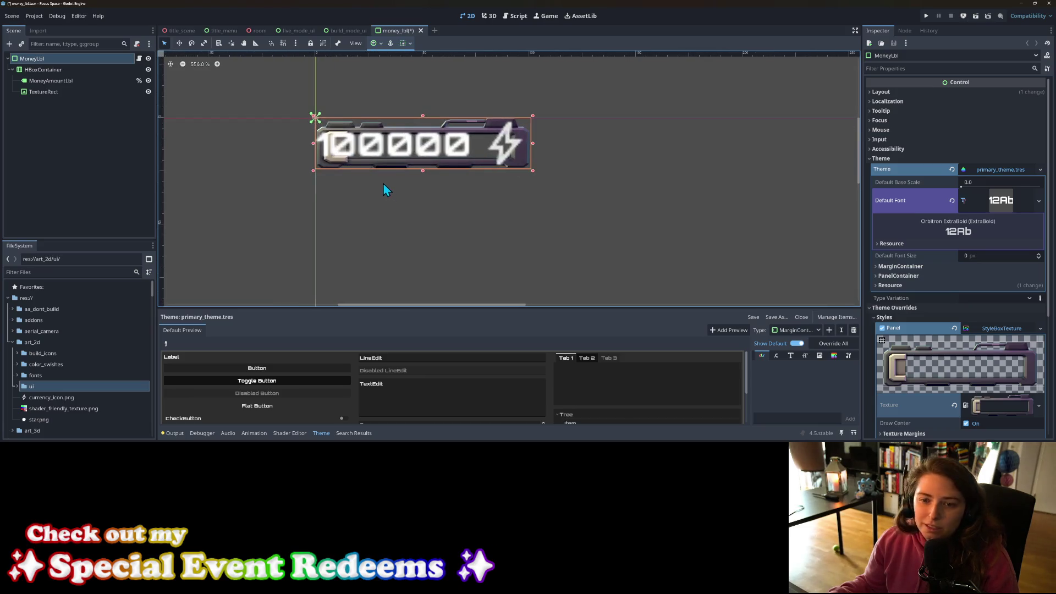
scroll(371, 203, down, 3)
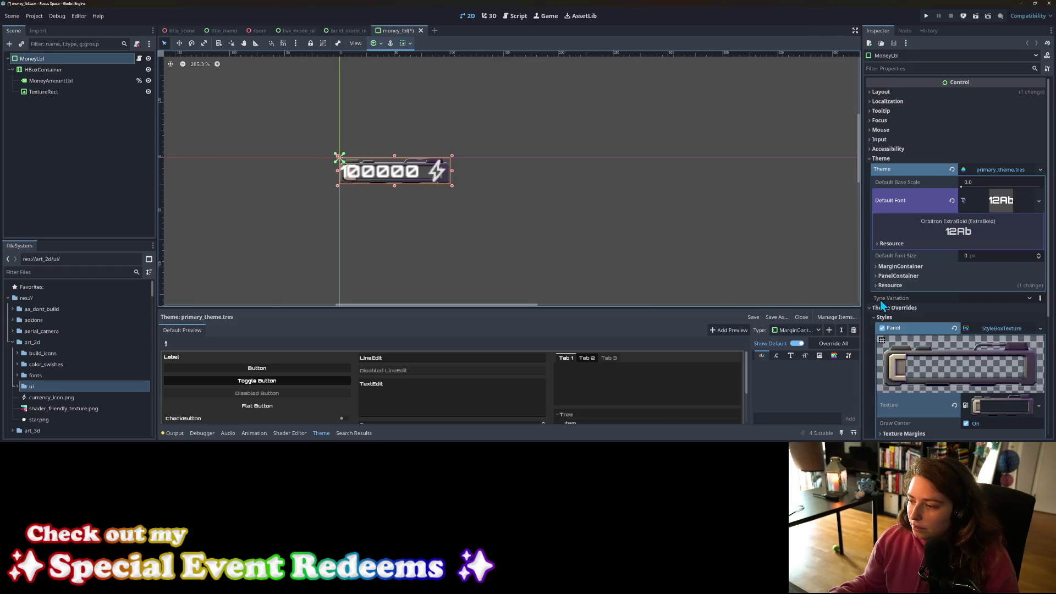
scroll(925, 324, down, 5)
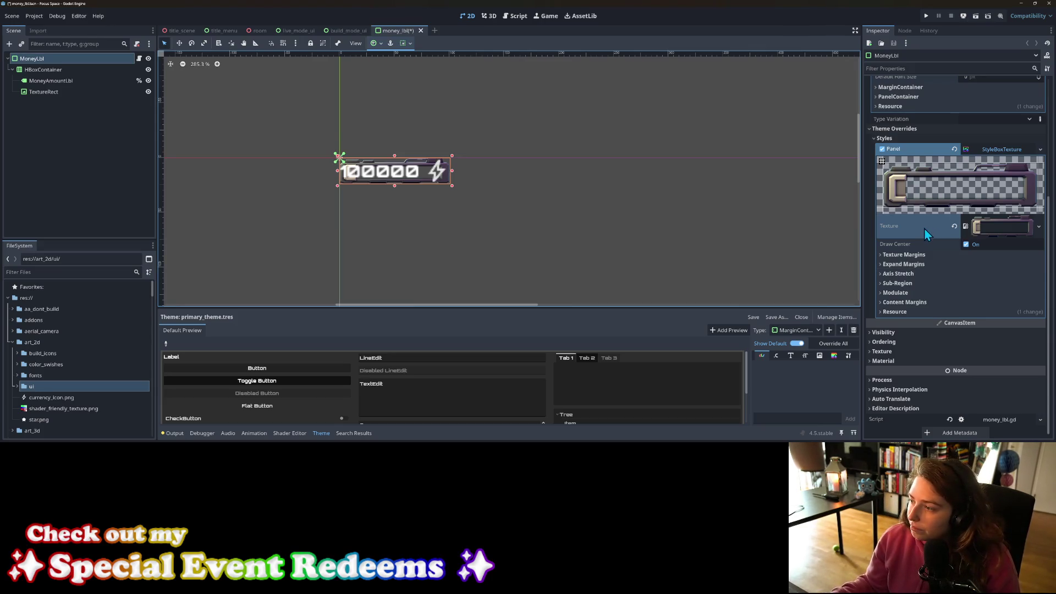
Expand the Texture Margins and Sub-Region settings, nudge the left texture margin, and open the Region Editor.
click(883, 166)
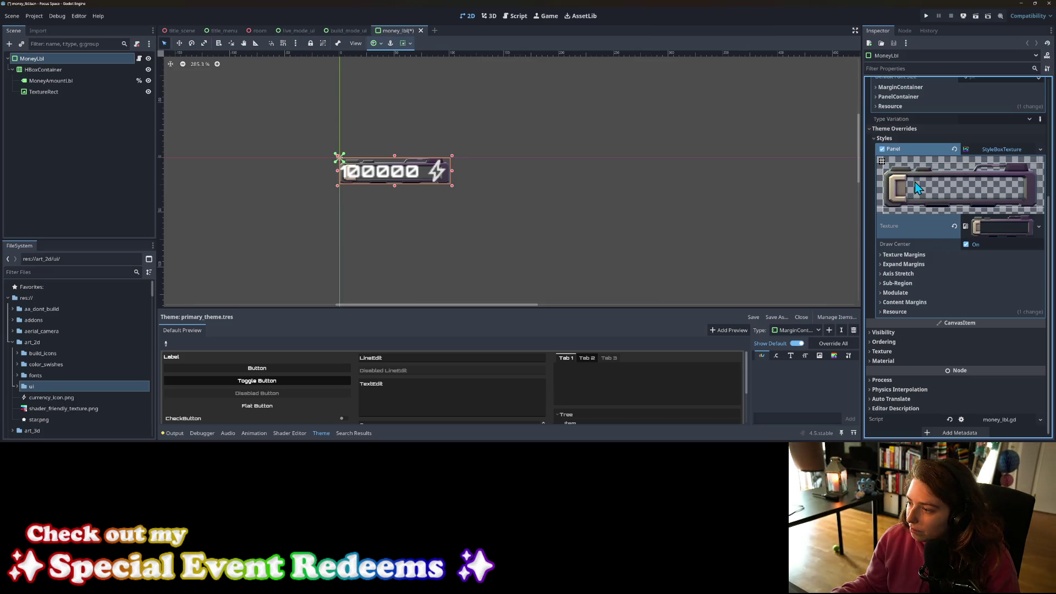
click(915, 255)
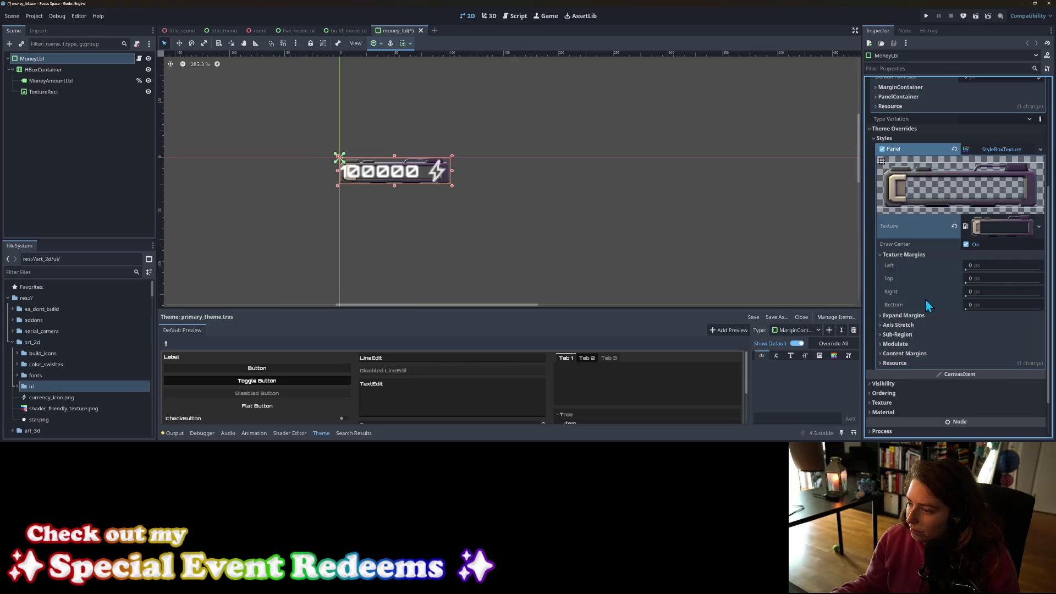
click(912, 316)
drag(970, 265, 967, 272)
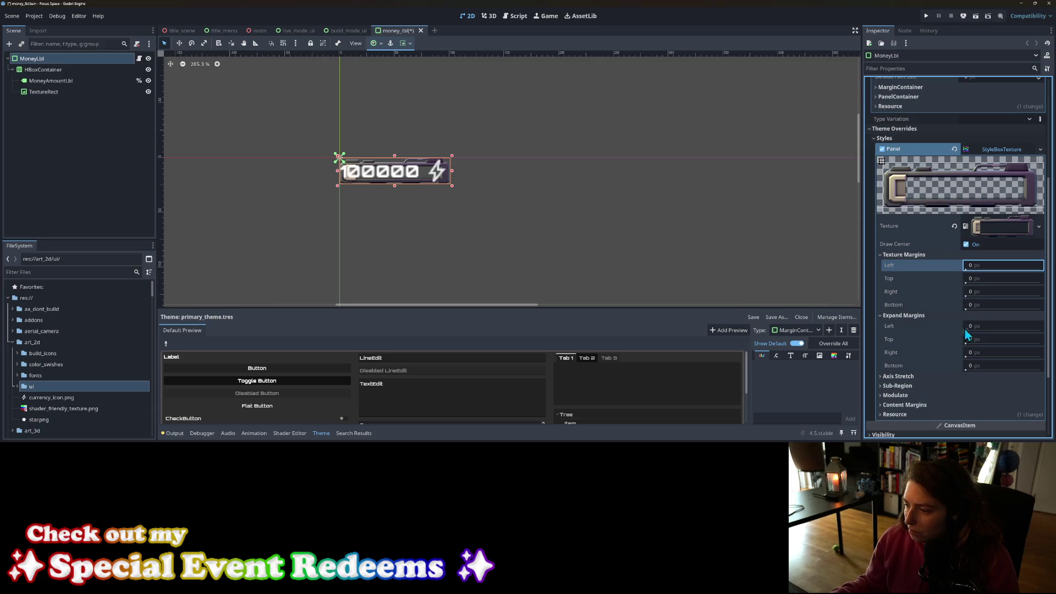
click(925, 378)
click(925, 378)
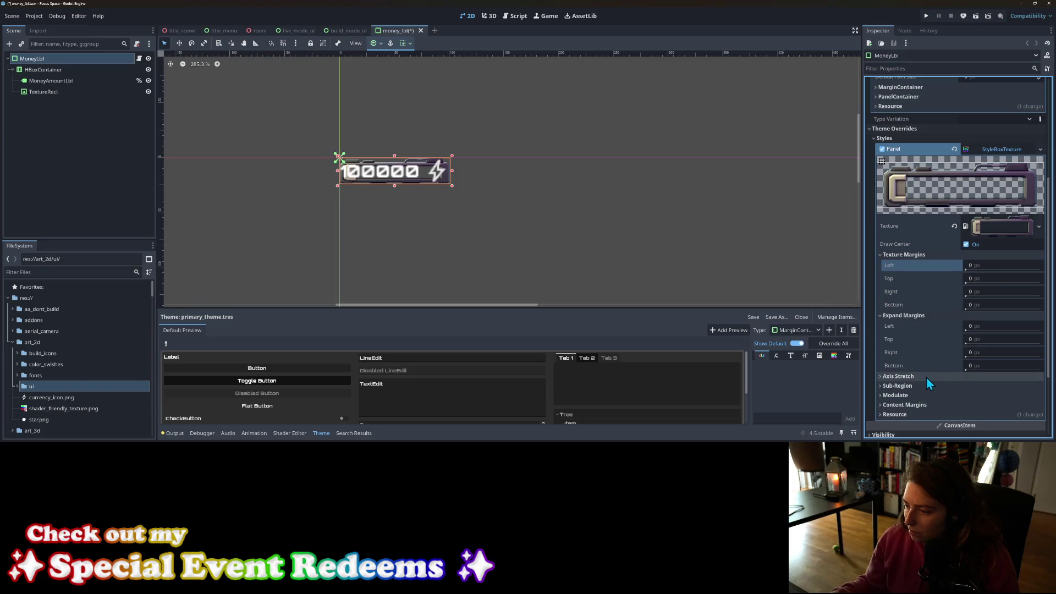
scroll(926, 378, down, 2)
click(907, 341)
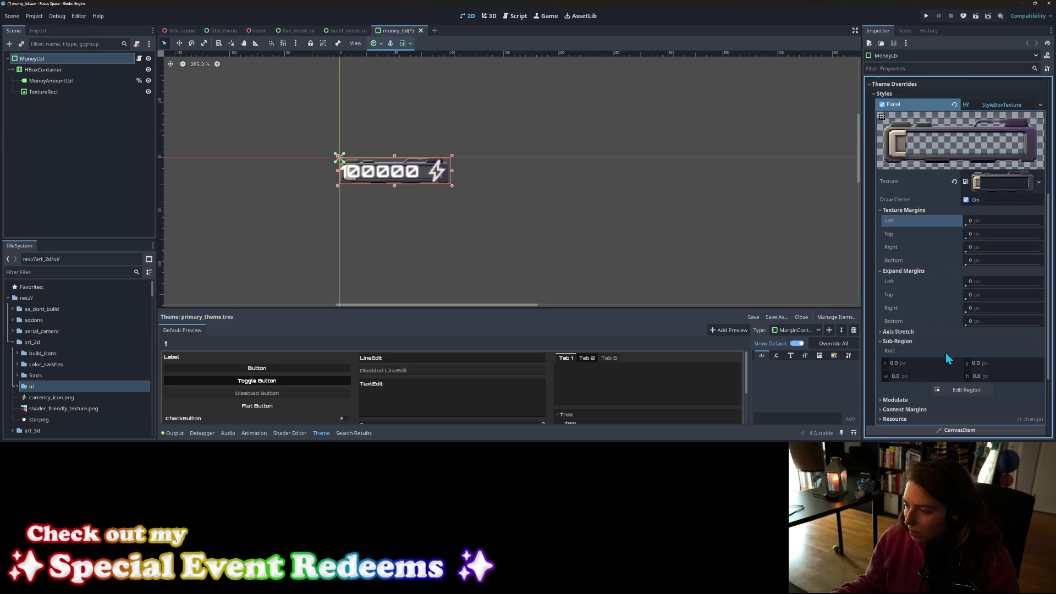
click(955, 391)
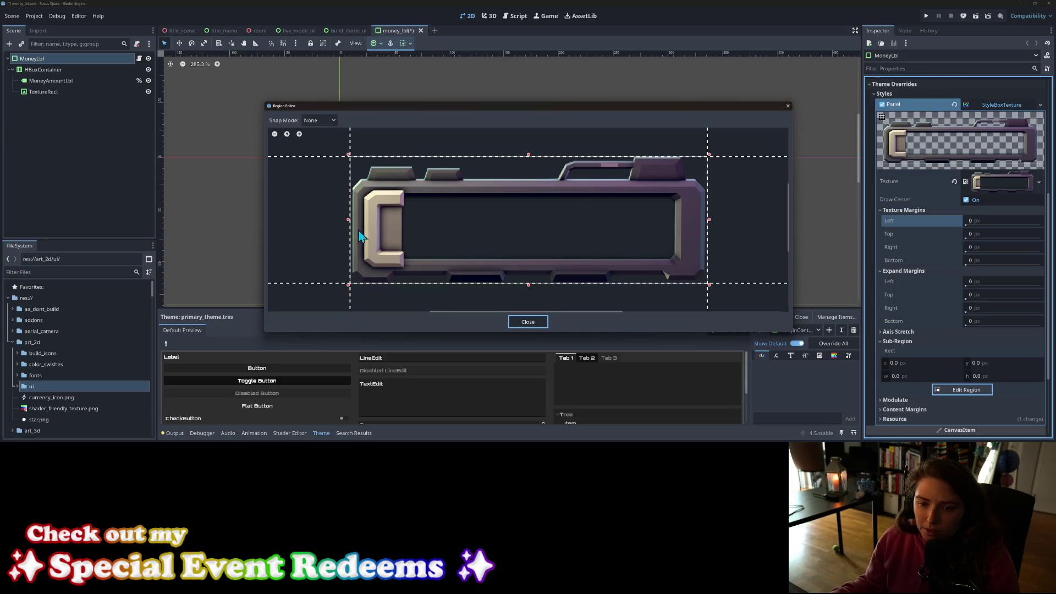
drag(350, 222, 407, 228)
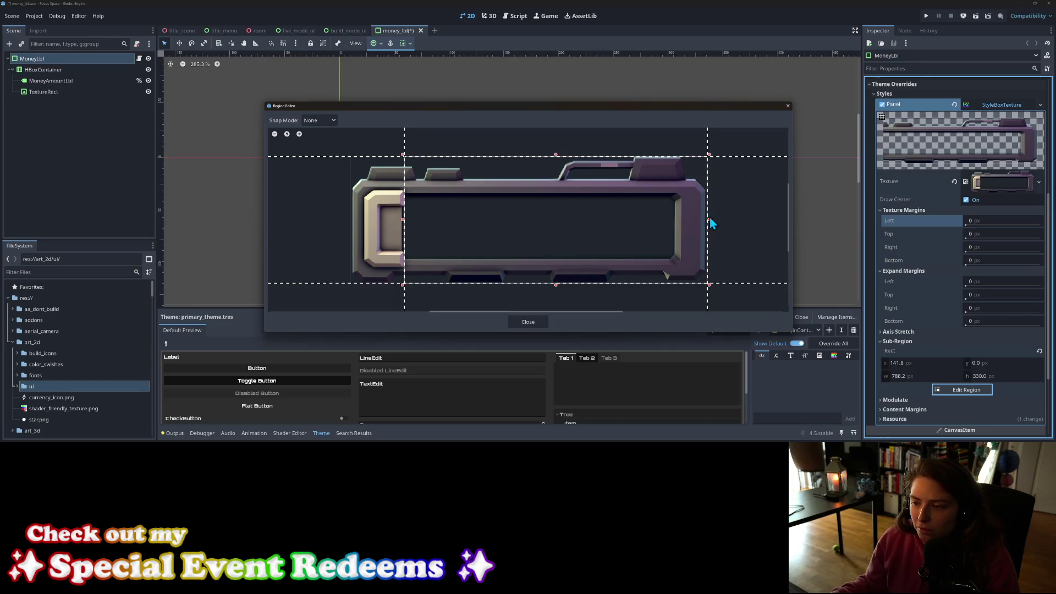
drag(709, 221, 674, 226)
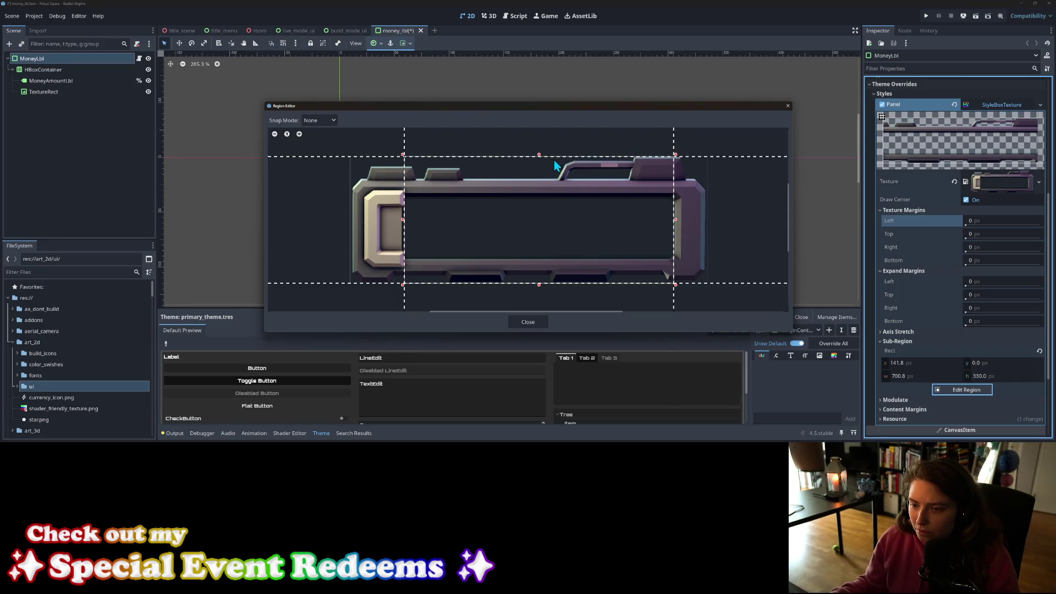
drag(537, 155, 536, 204)
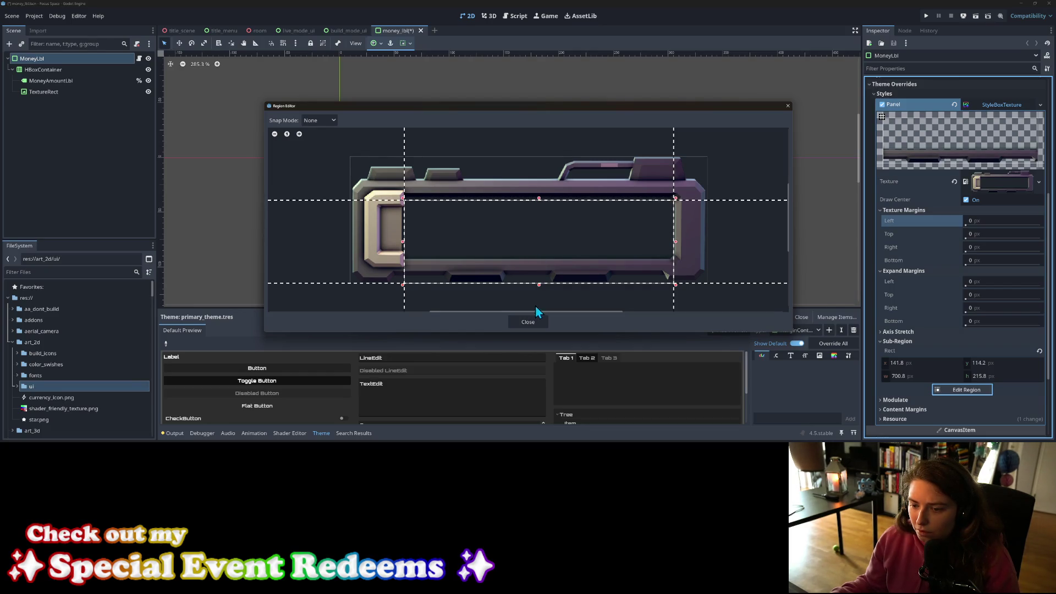
drag(539, 286, 540, 255)
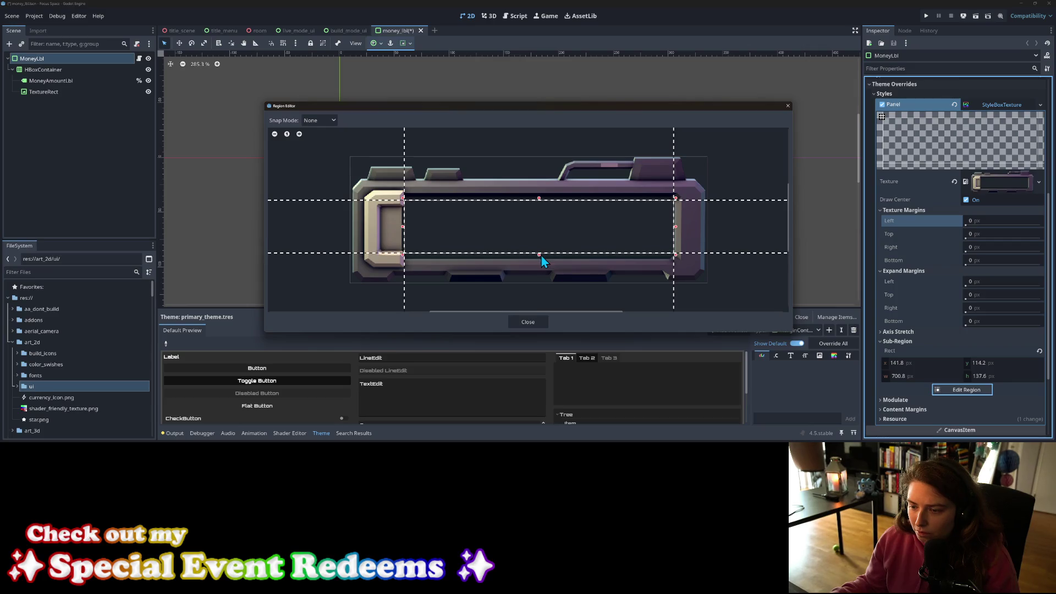
click(536, 324)
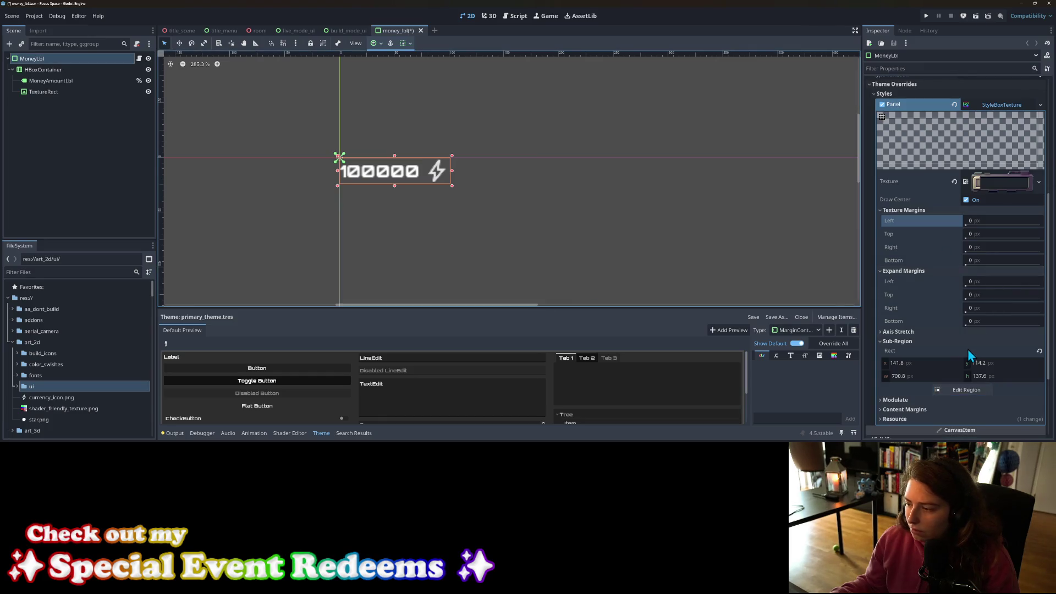
click(1039, 352)
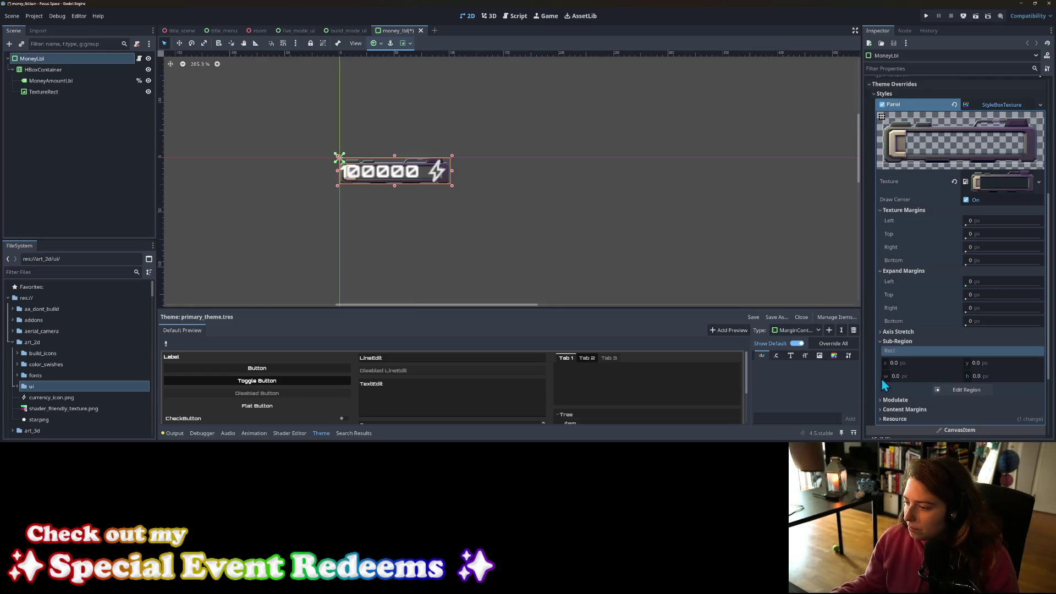
click(905, 402)
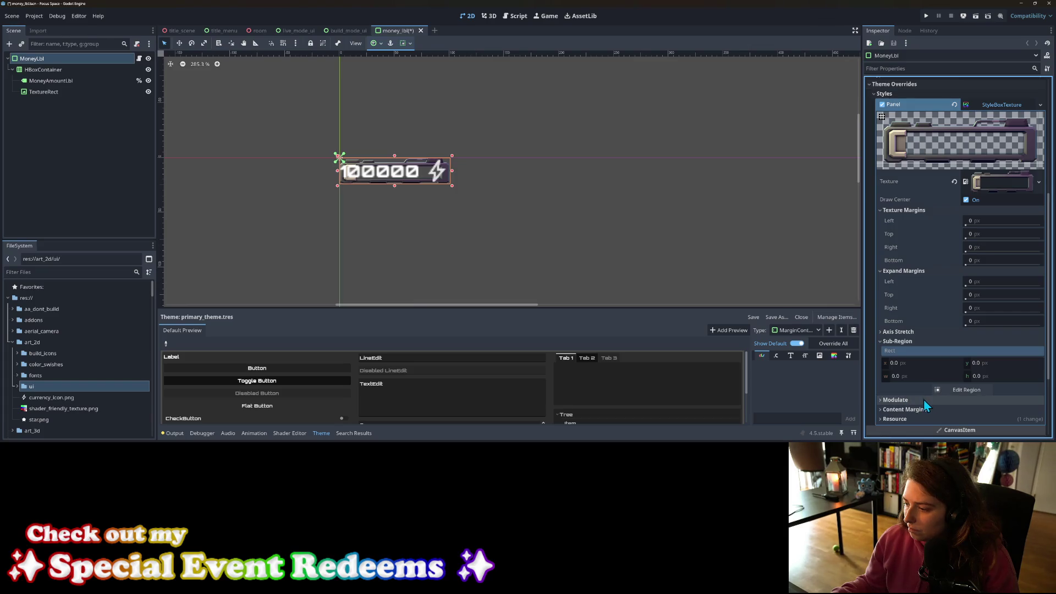
Try left content margins between 16 and 32 px, committing 20 px for now.
click(933, 410)
scroll(898, 377, down, 2)
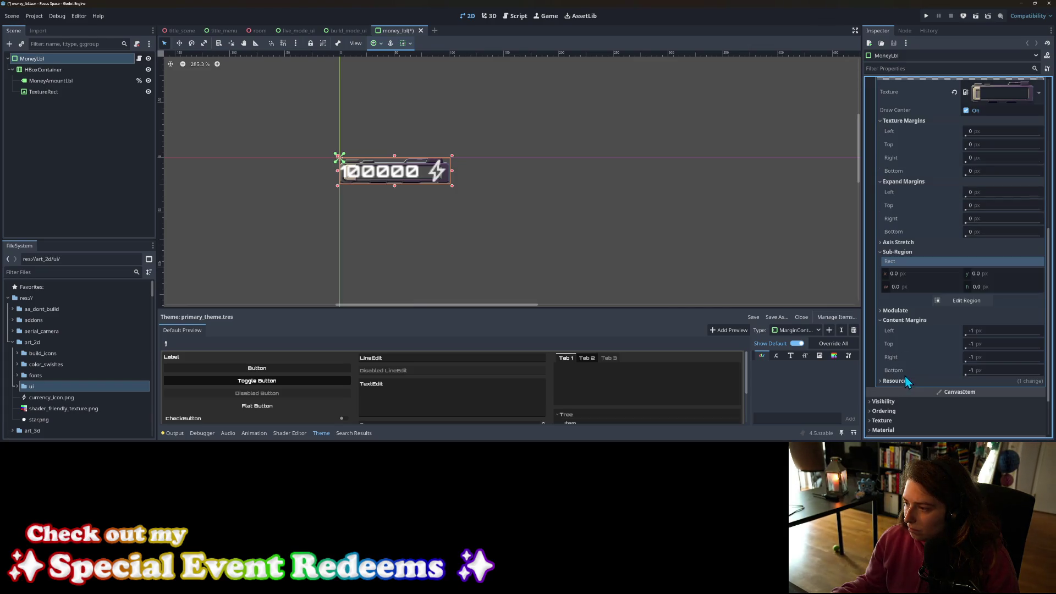
click(966, 336)
text(24)
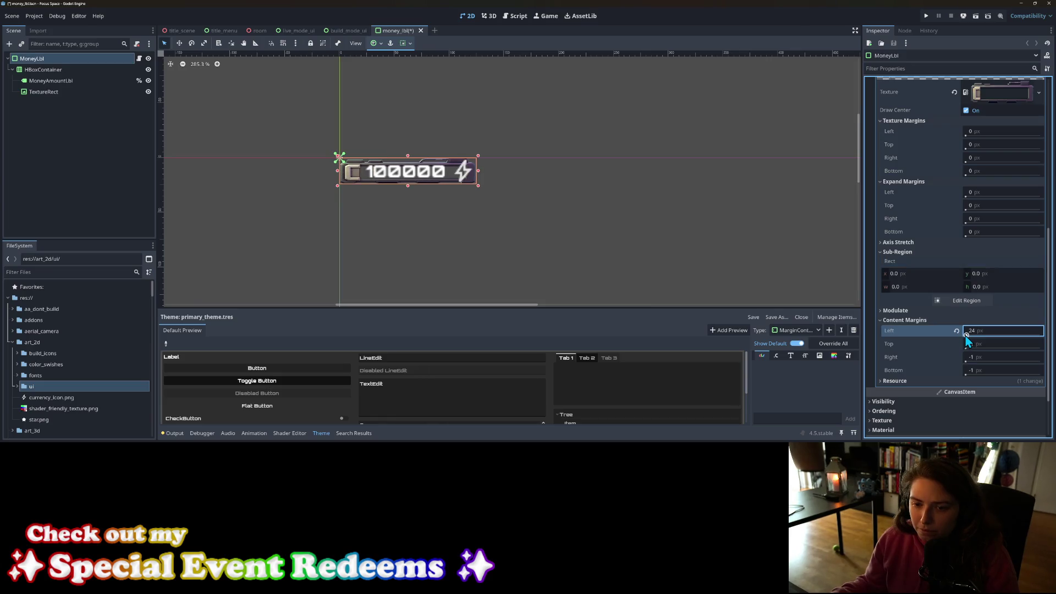
key(BackSpace)
key(BackSpace)
text(16)
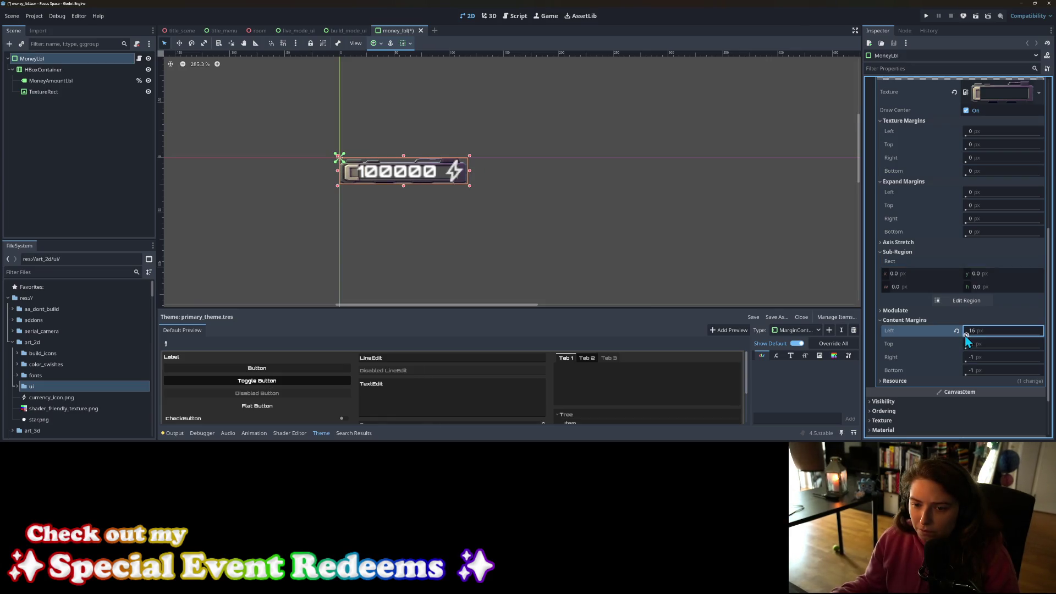
key(BackSpace)
key(BackSpace)
text(32)
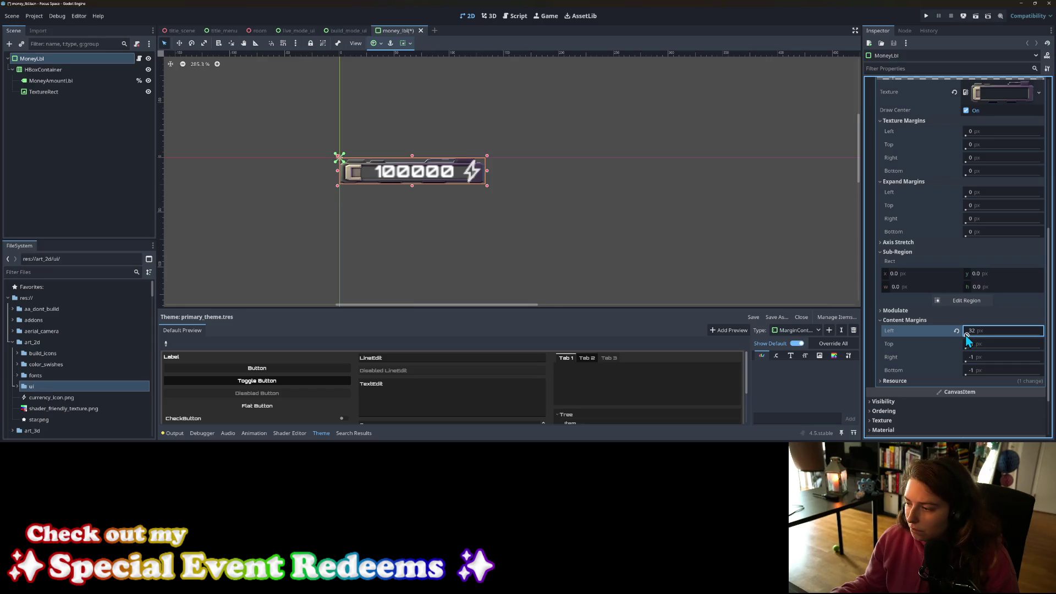
key(BackSpace)
key(BackSpace)
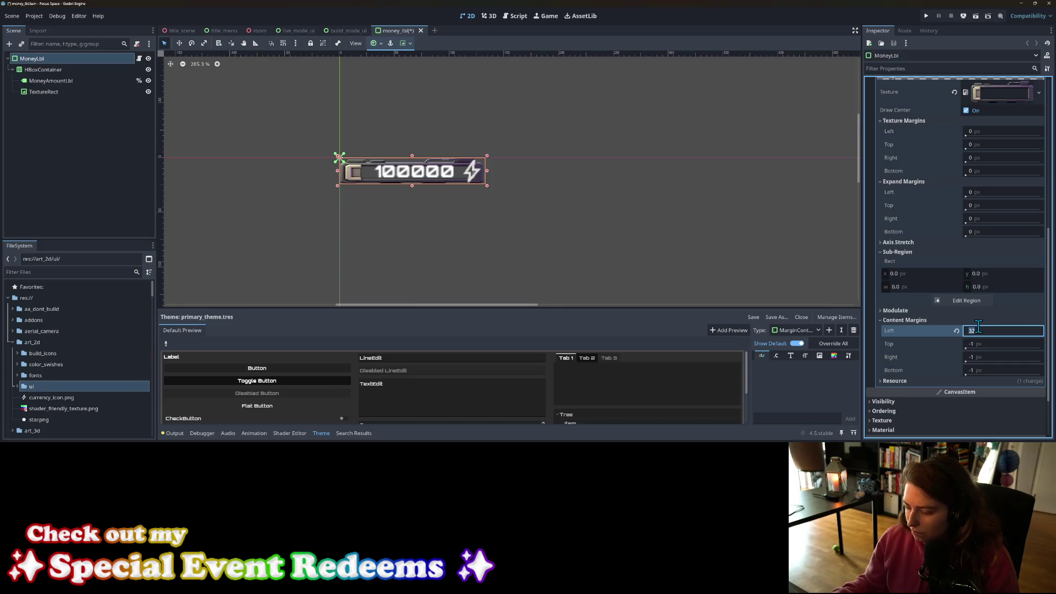
text(28)
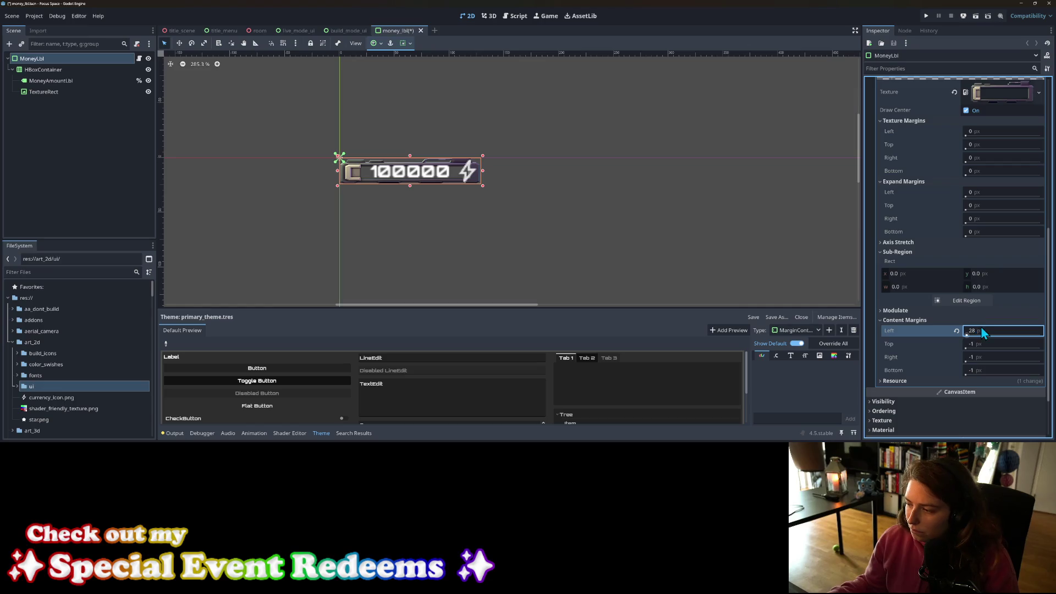
key(BackSpace)
key(BackSpace)
text(-1)
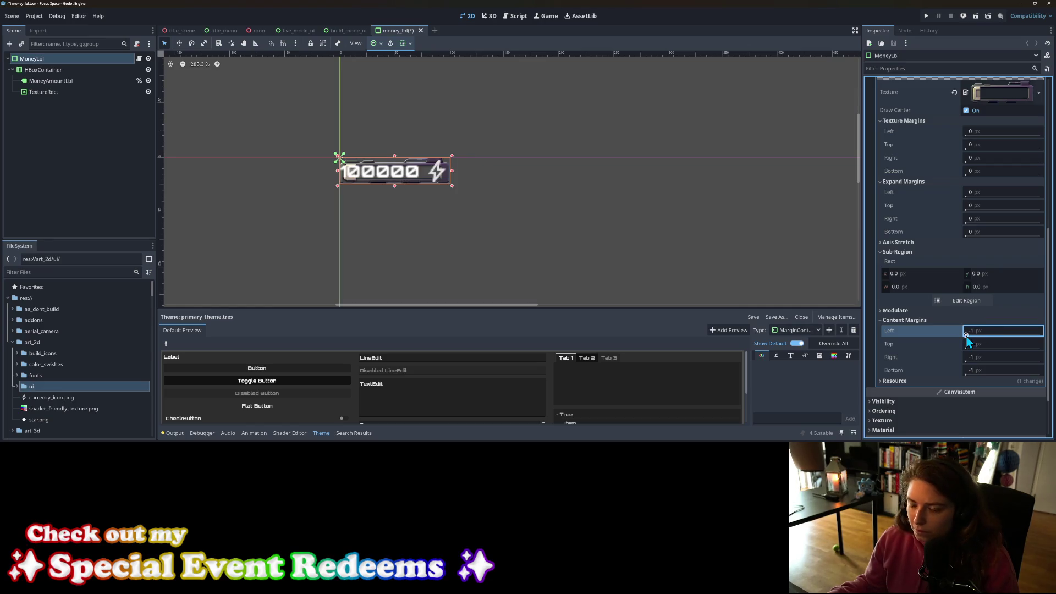
click(1002, 332)
key(BackSpace)
key(BackSpace)
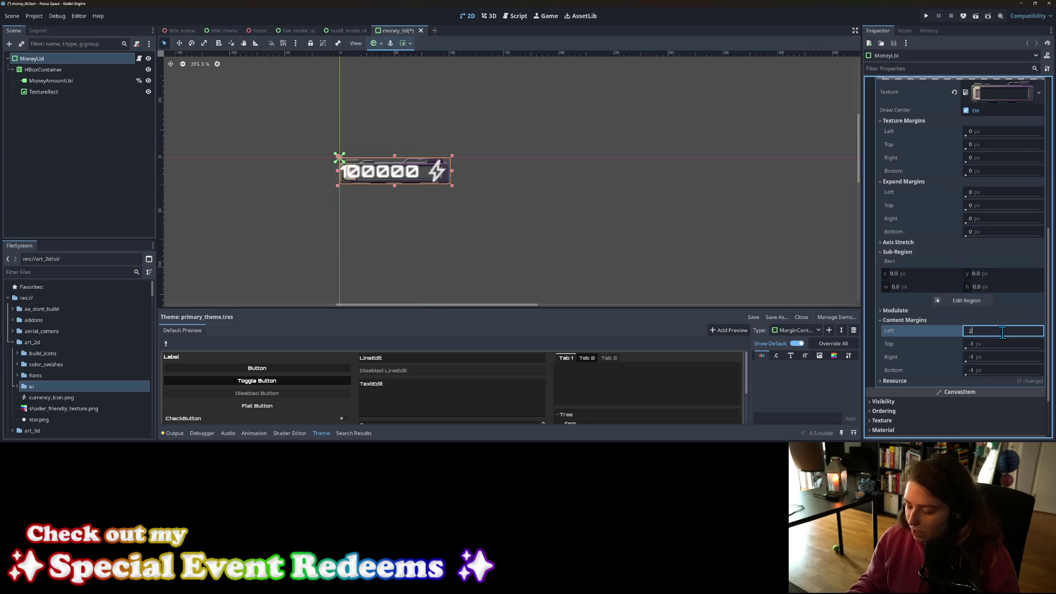
text(24)
key(Return)
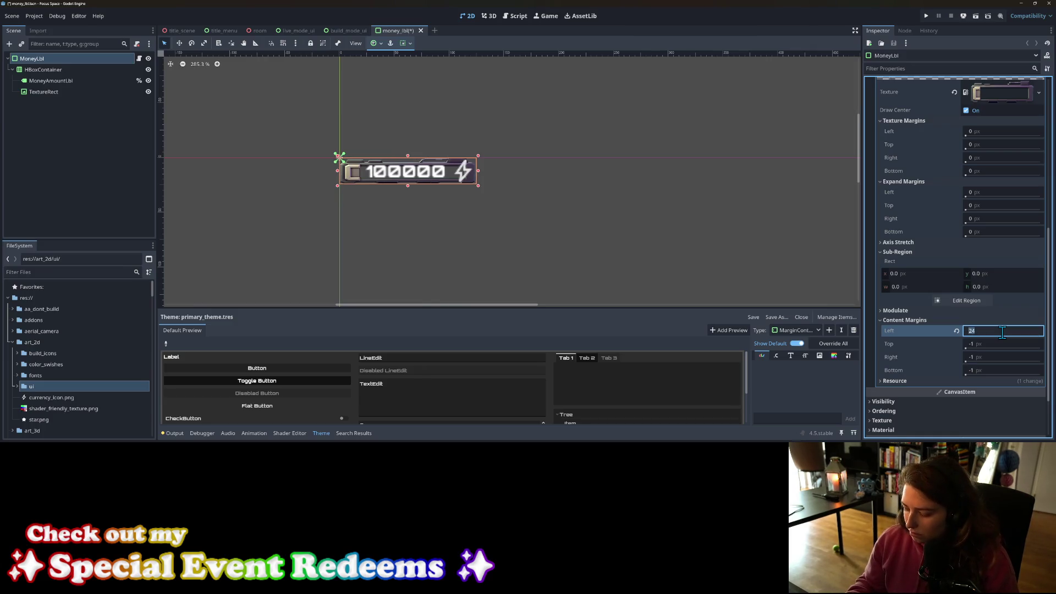
text(22)
key(Return)
click(1002, 332)
key(Return)
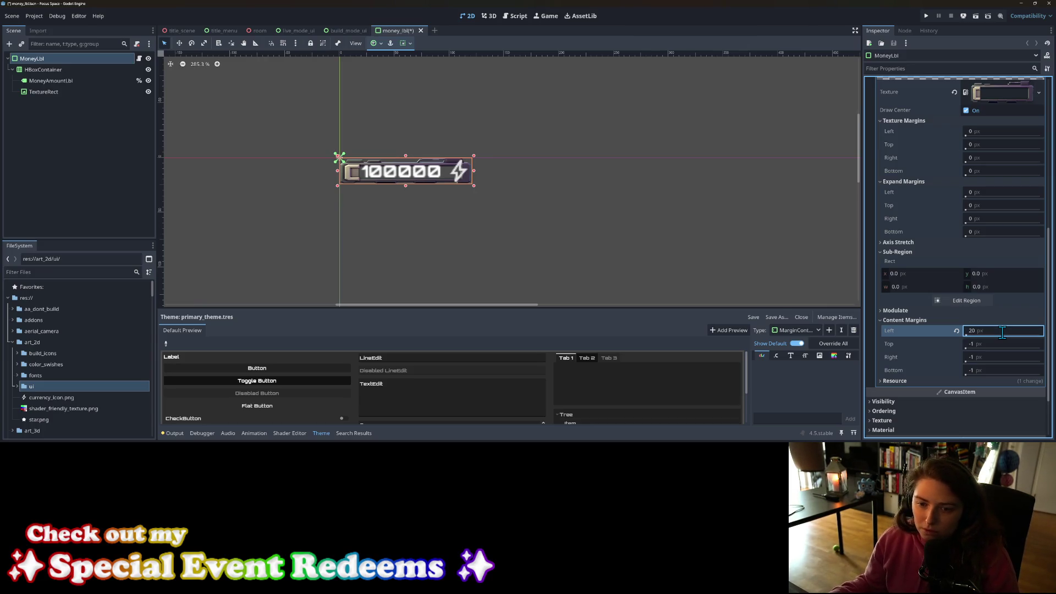
Set the top and bottom content margins to 5 px and the right to 20 px.
click(1001, 344)
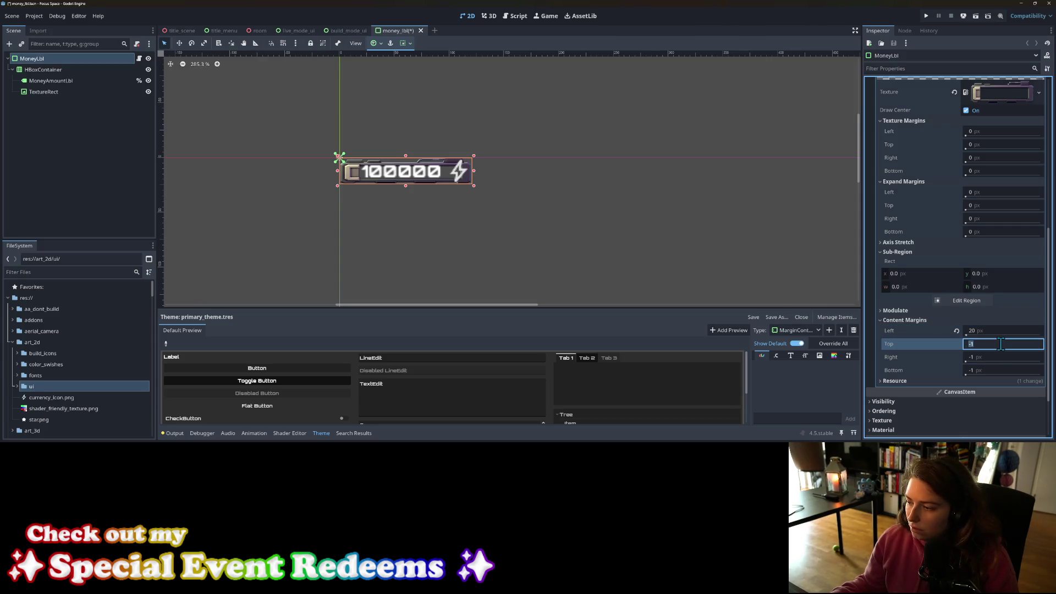
text(5)
key(Return)
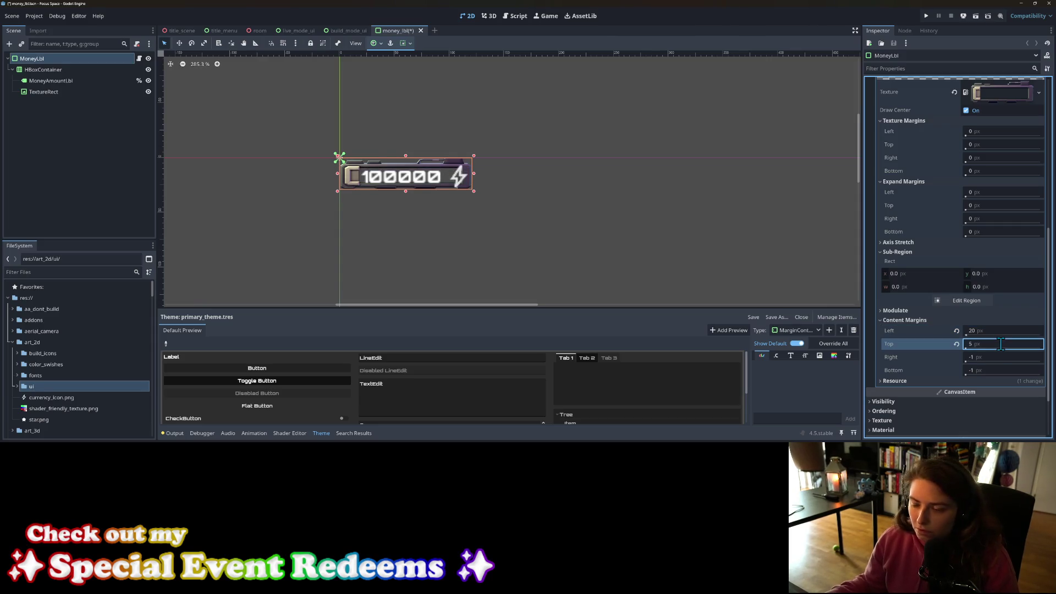
click(998, 357)
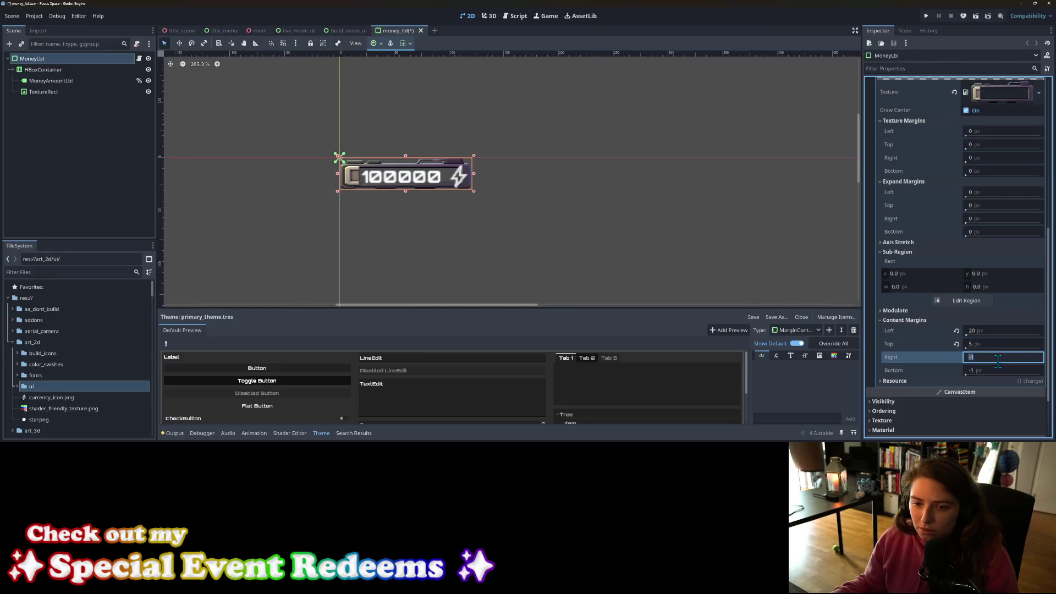
click(994, 370)
text(5)
key(Return)
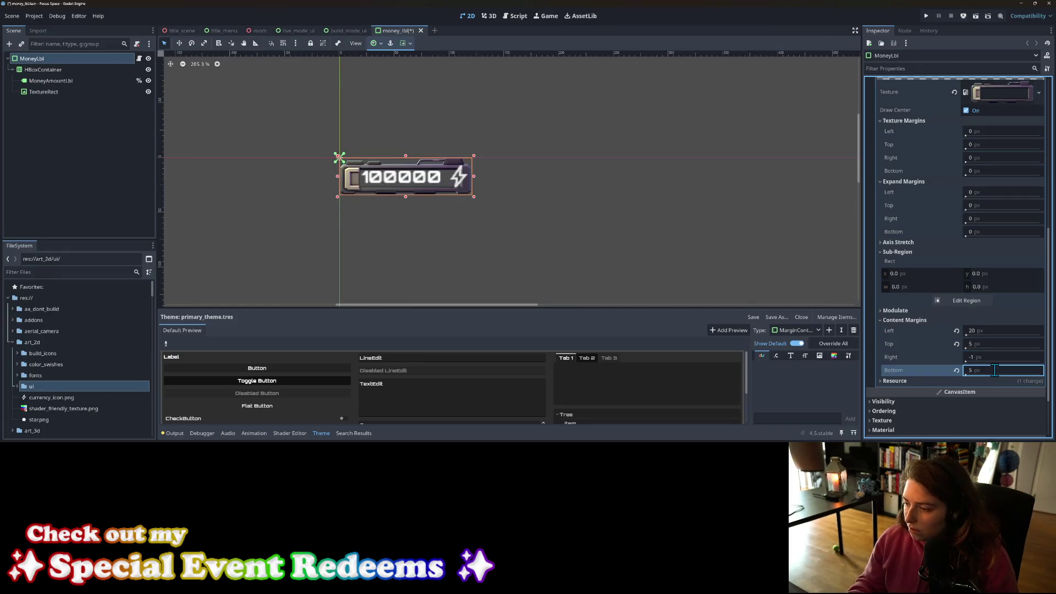
click(1001, 356)
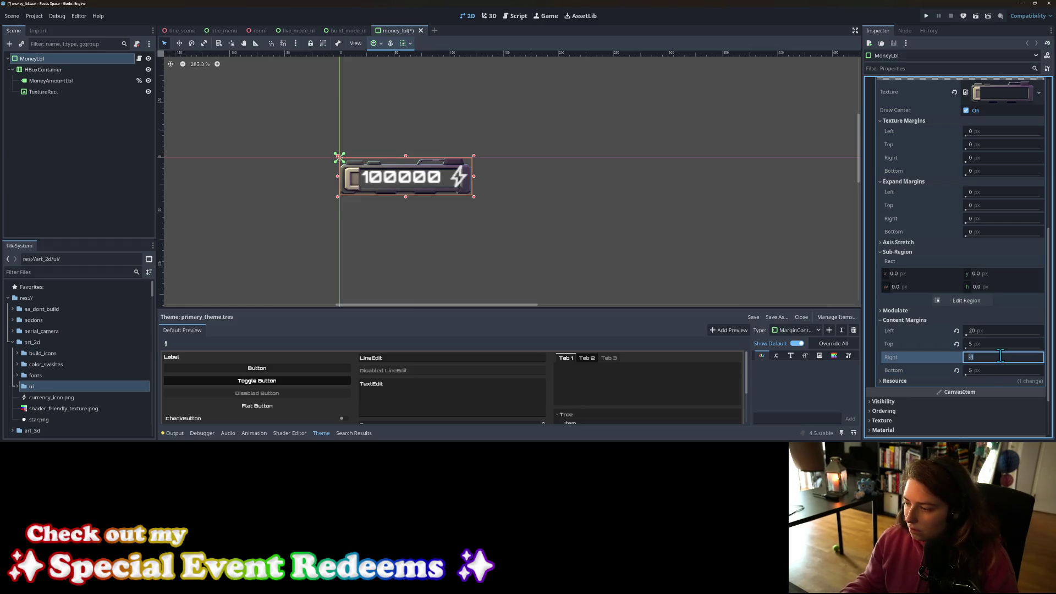
text(20)
key(Return)
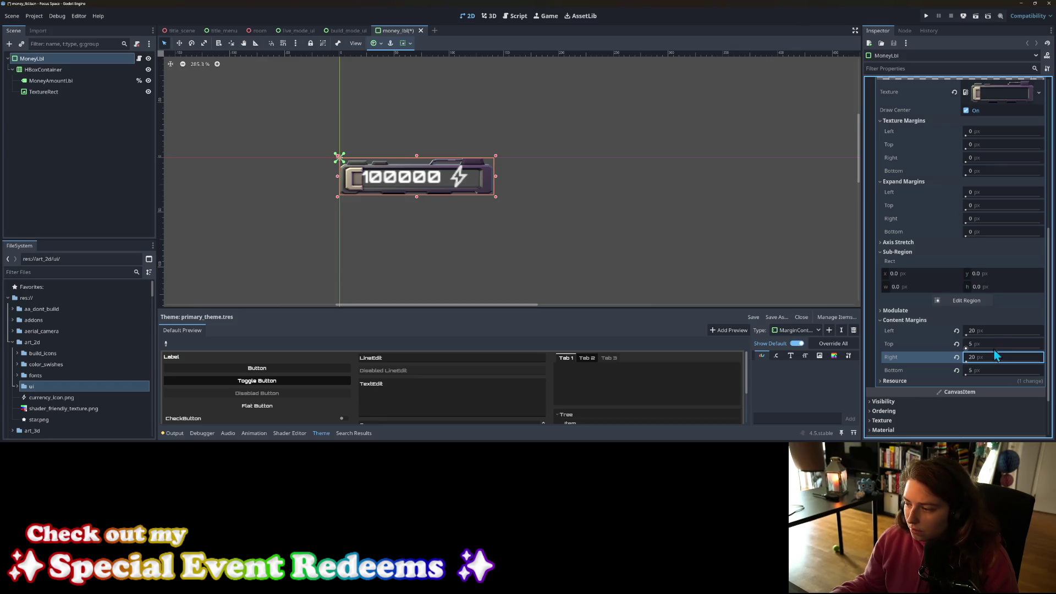
Finalize the content margins at 25 px left, 15 px top and 15 px bottom.
click(996, 331)
text(25)
key(Return)
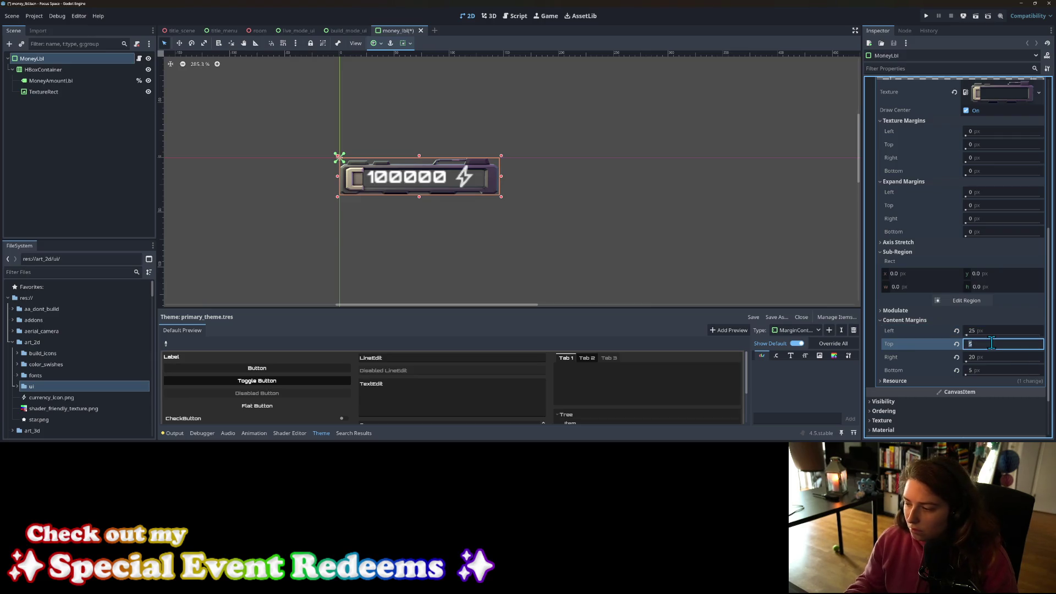
text(10)
key(Return)
click(991, 343)
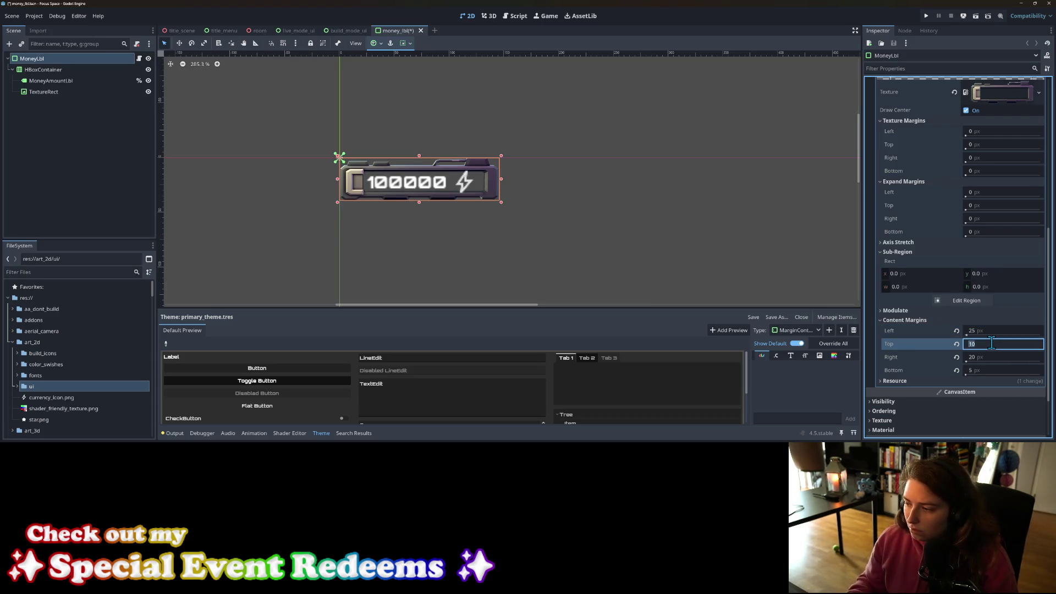
key(Return)
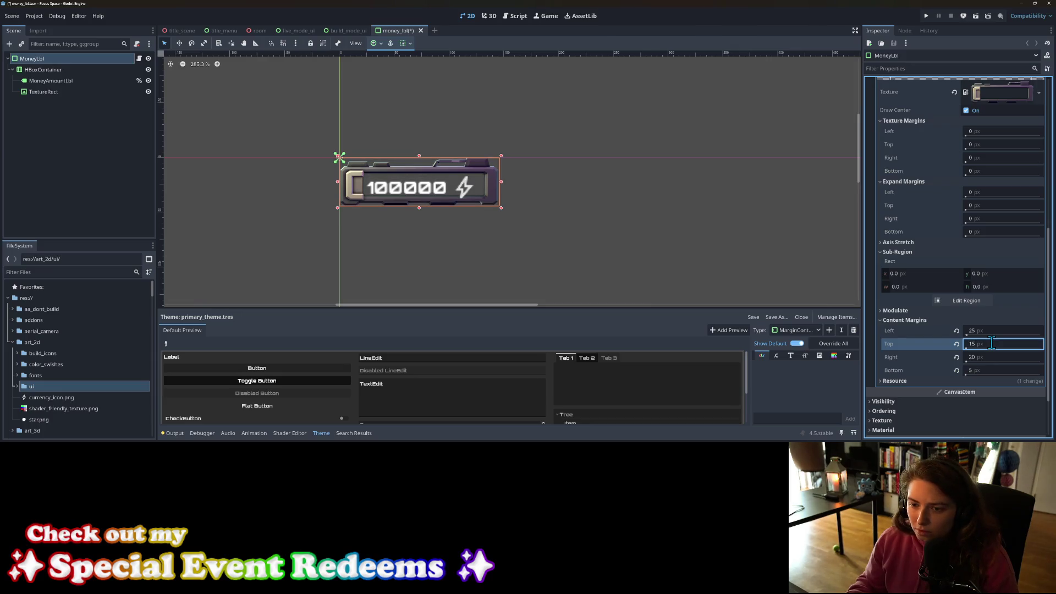
click(984, 370)
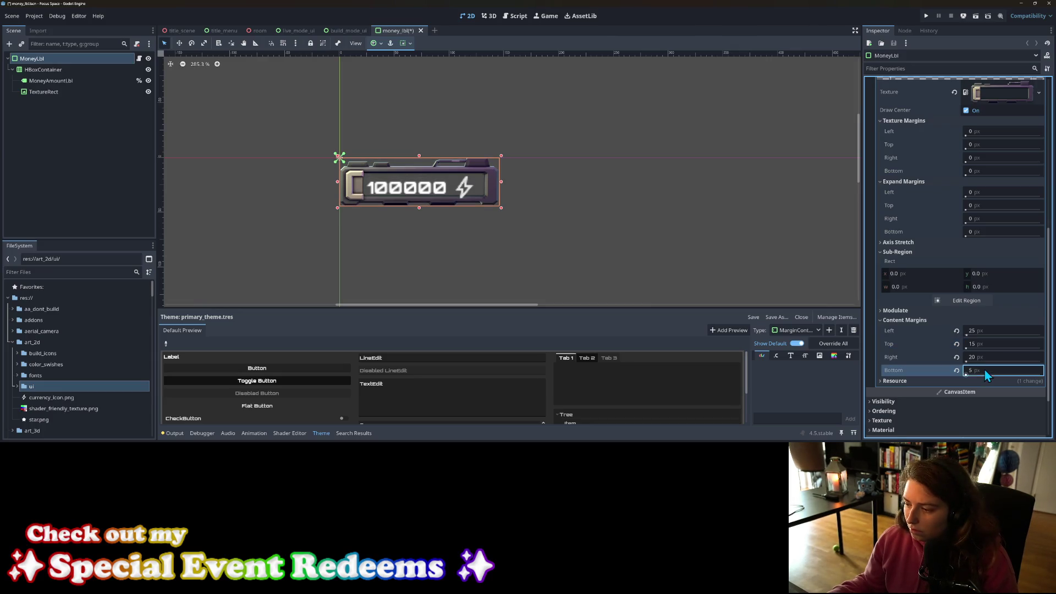
text(15)
key(Return)
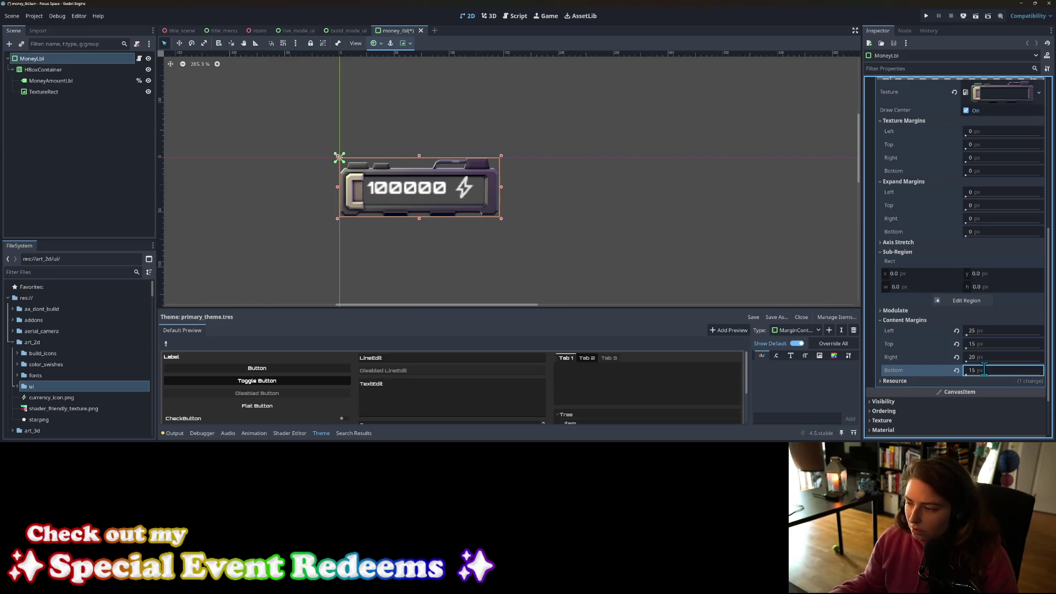
click(67, 68)
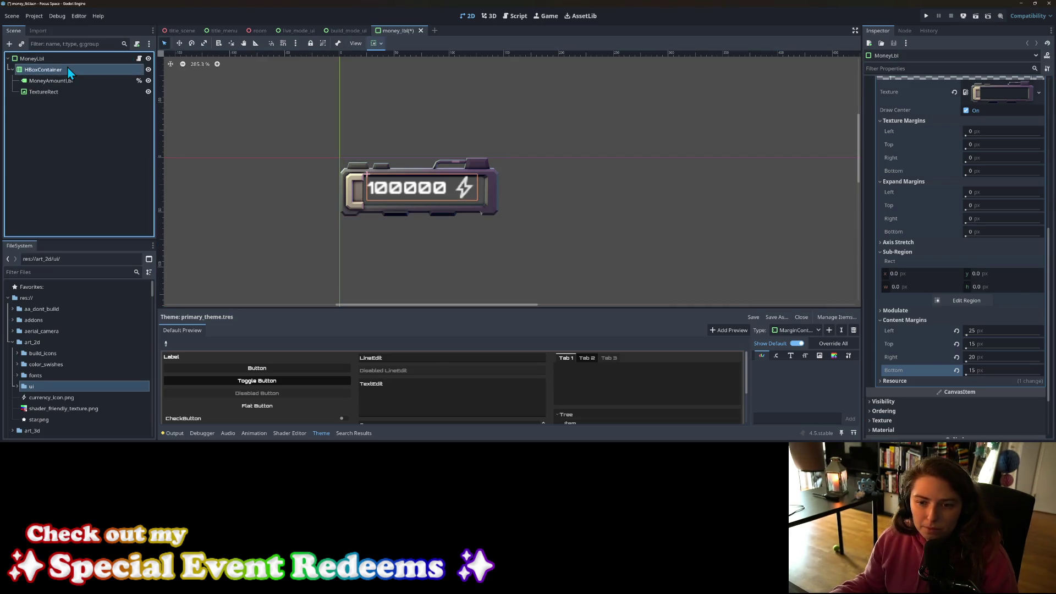
Set MoneyAmountLbl's Horizontal and Vertical Alignment to Center.
click(40, 60)
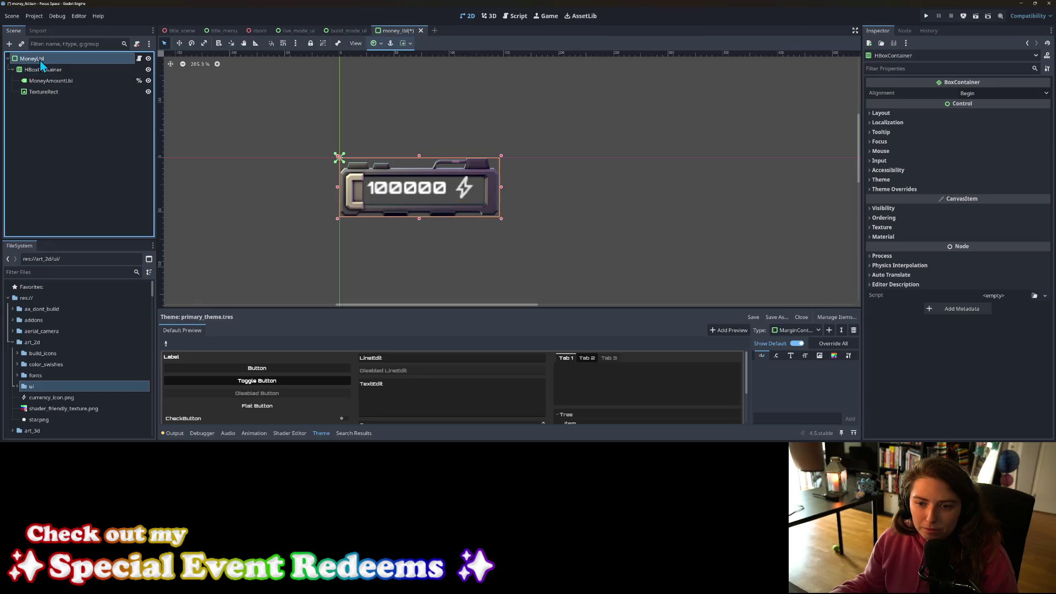
click(50, 81)
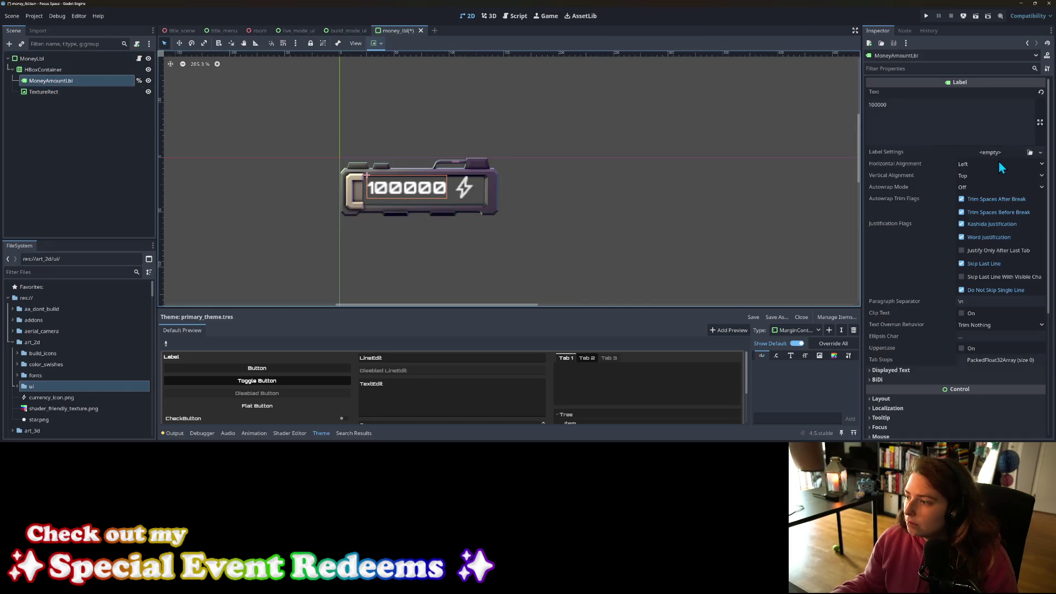
click(984, 176)
click(984, 198)
click(971, 163)
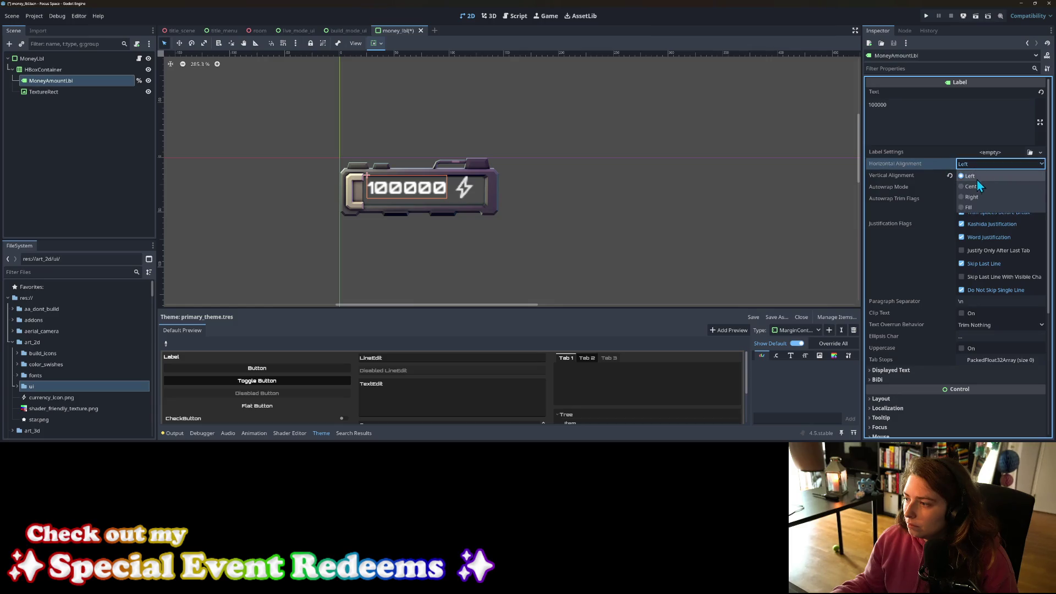
click(977, 187)
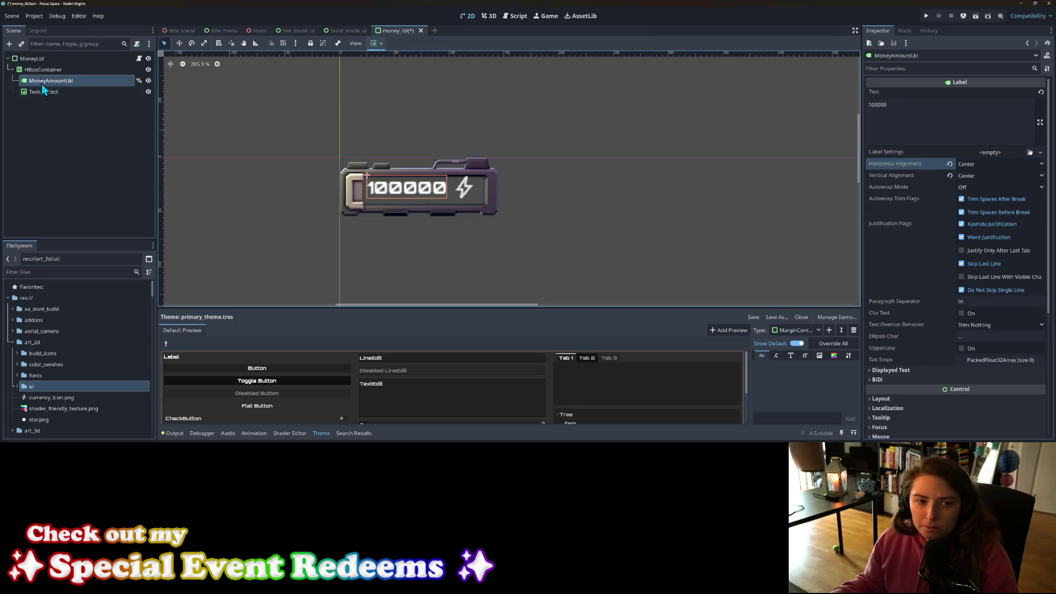
Set the HBoxContainer's Alignment to Center.
click(44, 69)
click(990, 93)
click(975, 116)
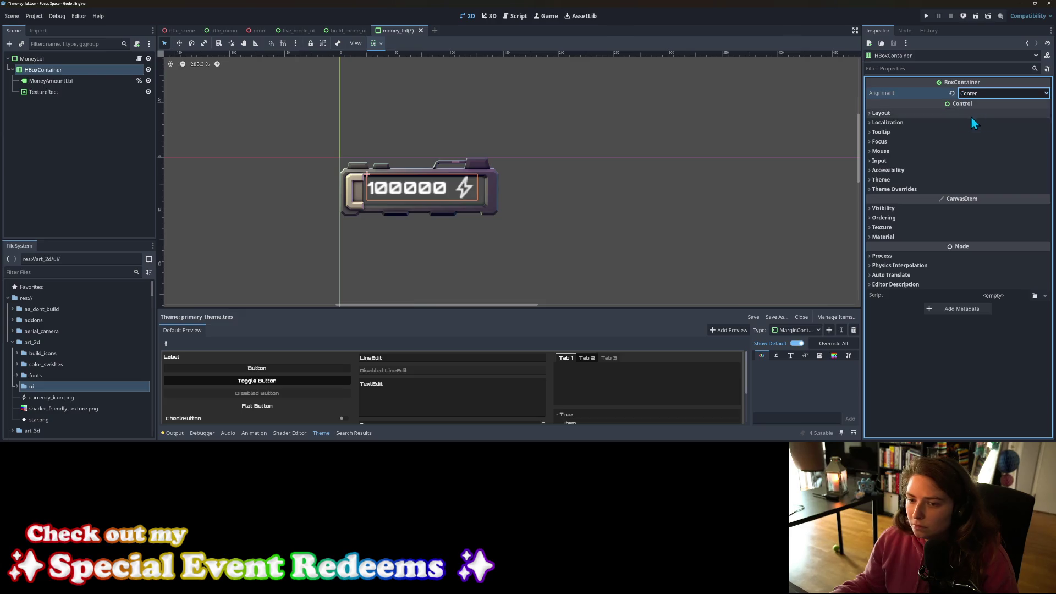
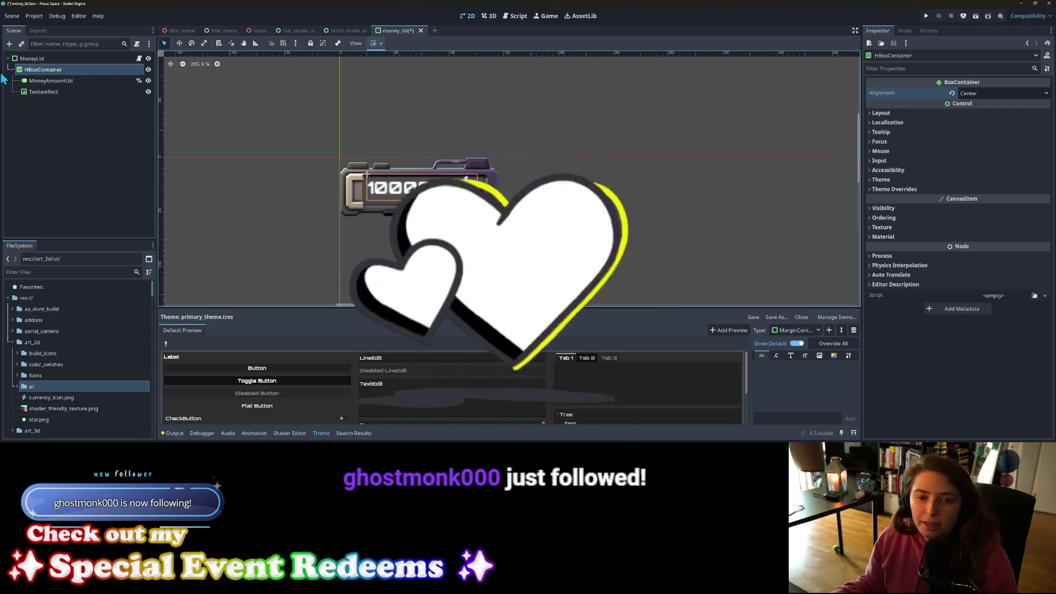
Inspect the TextureRect and MoneyAmountLbl nodes, then the MoneyLbl root frame.
click(55, 92)
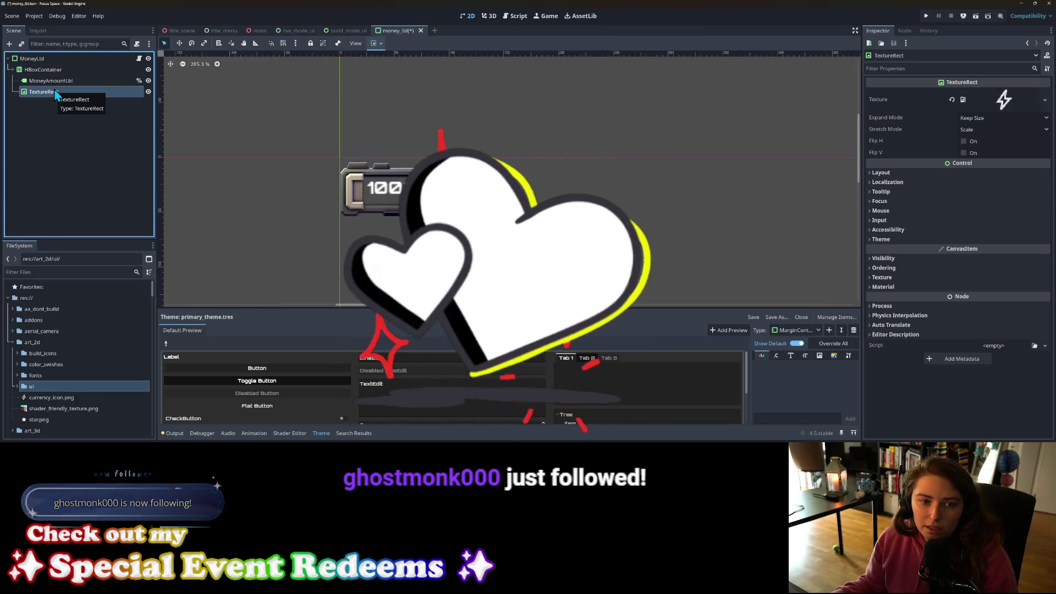
click(54, 83)
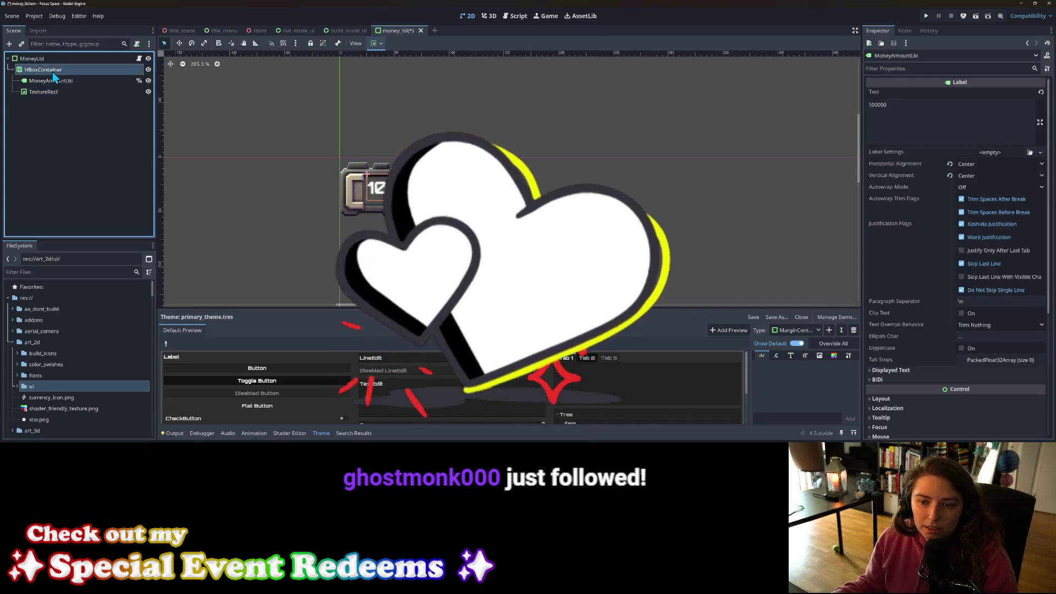
key(Up)
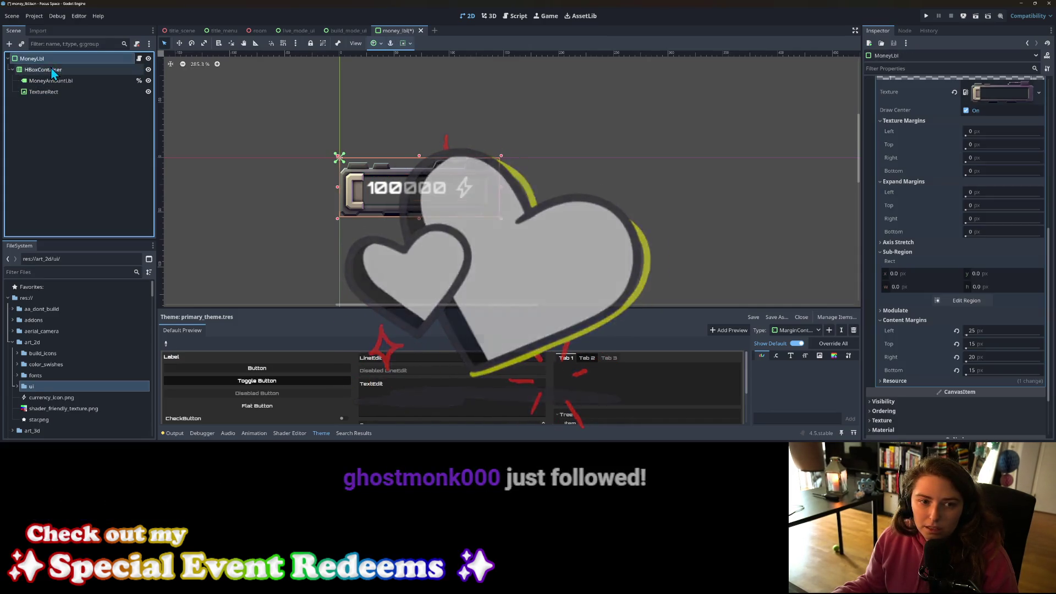
click(374, 82)
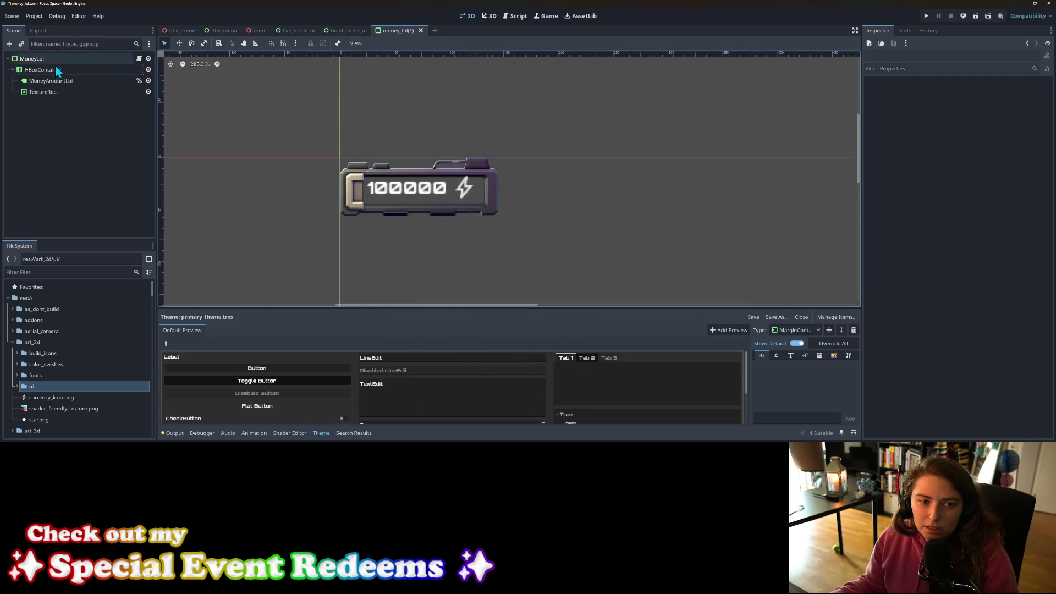
Set the HBoxContainer's horizontal alignment to Fill, then reselect the MoneyLbl frame's margins.
click(57, 68)
click(378, 44)
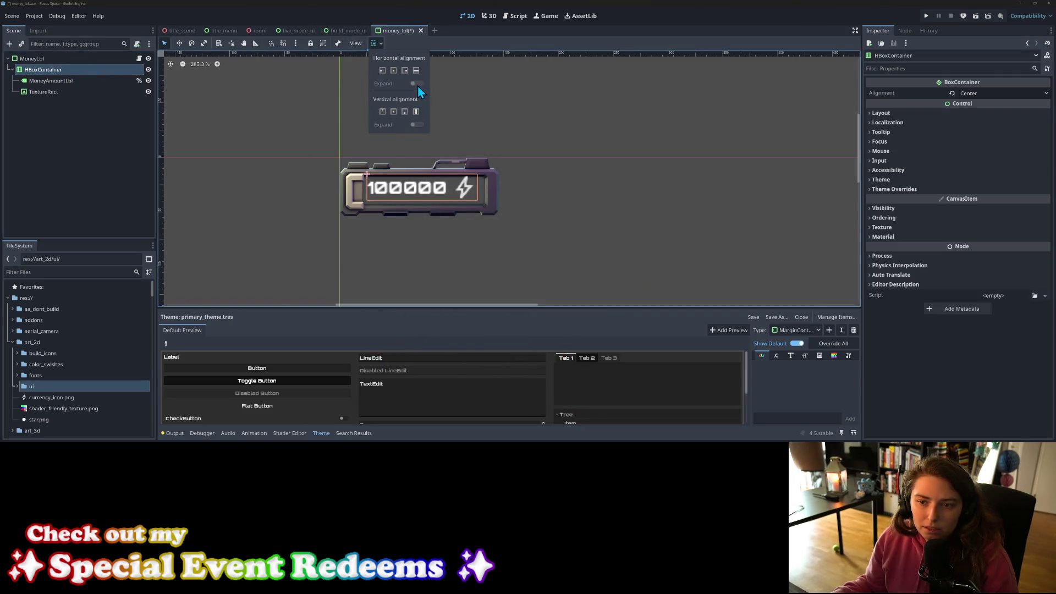
click(417, 72)
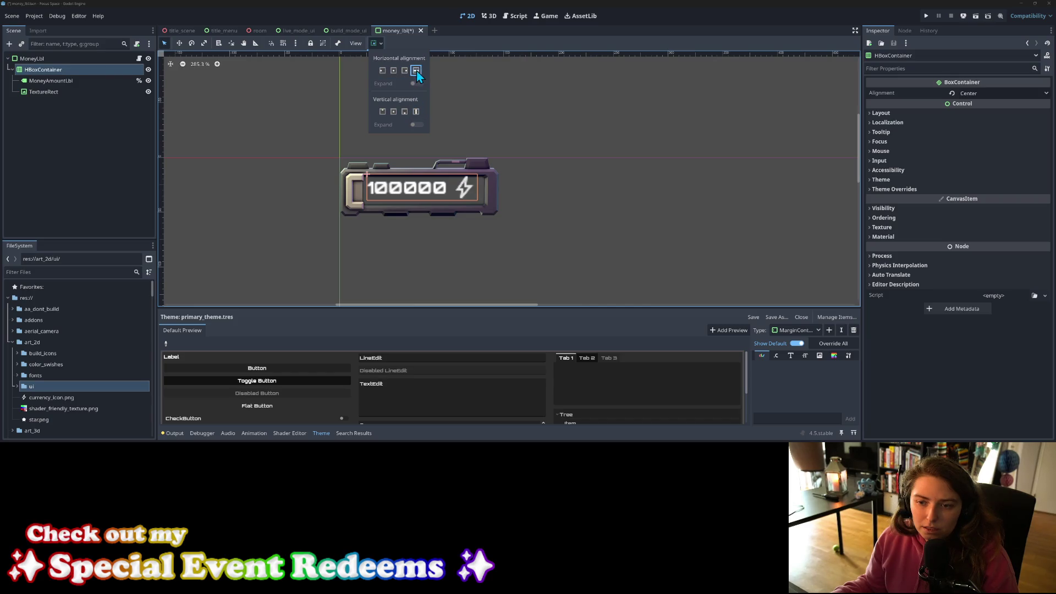
click(539, 187)
click(47, 62)
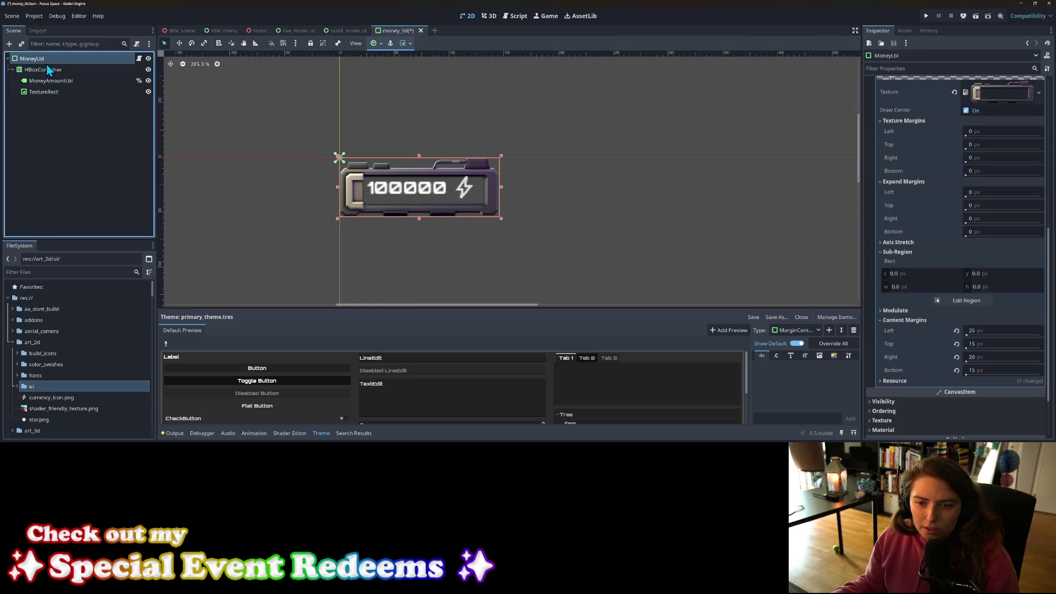
click(991, 358)
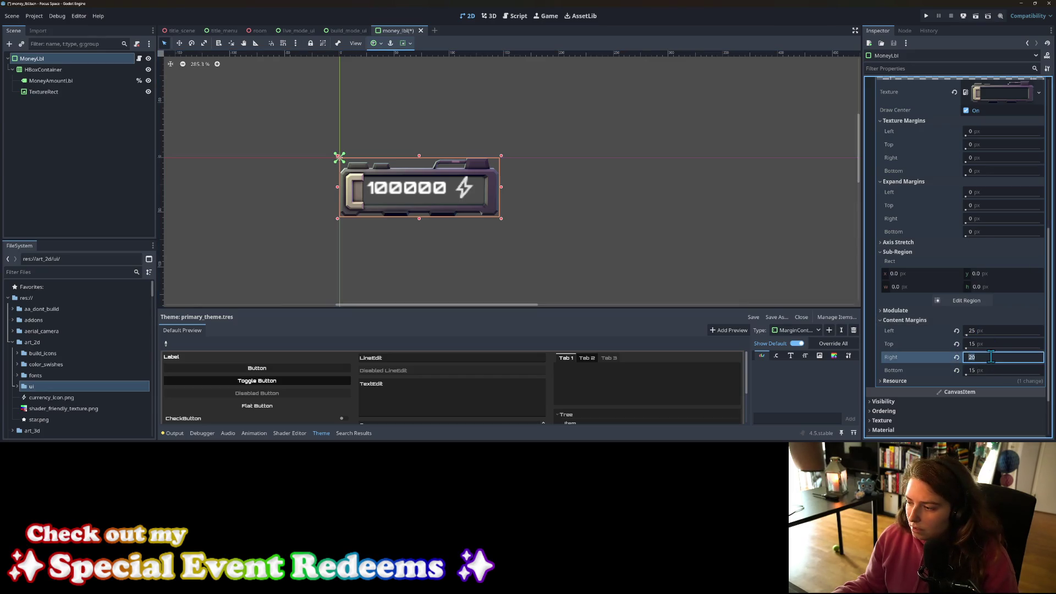
Set MoneyLbl's StyleBox Content Margins to Top 20 and Right 10, then save the scene.
click(991, 343)
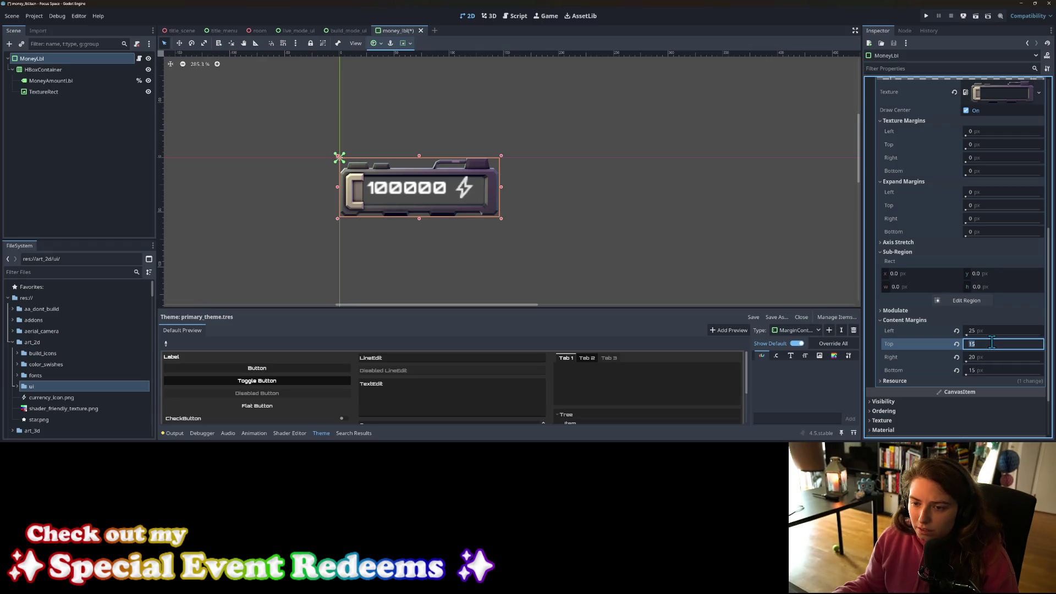
text(20)
key(Return)
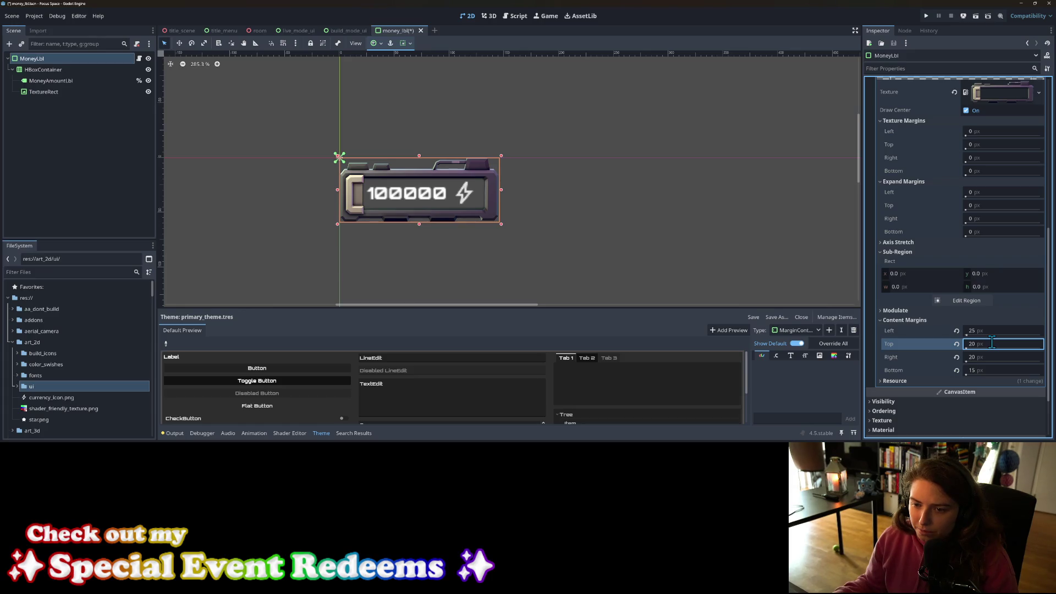
click(992, 358)
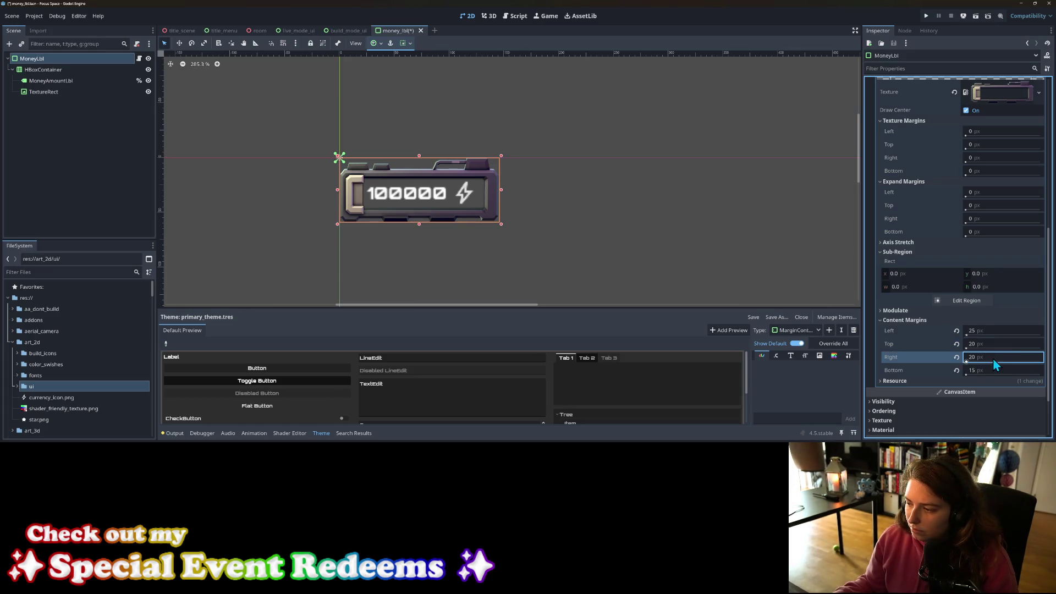
text(15)
key(Return)
text(10)
key(Return)
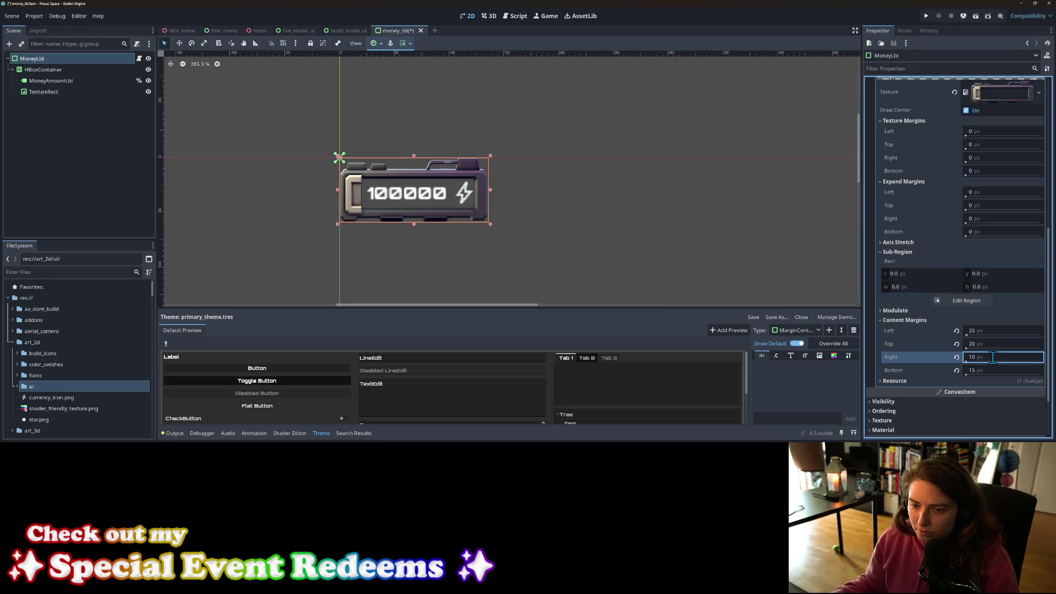
key(ctrl+s)
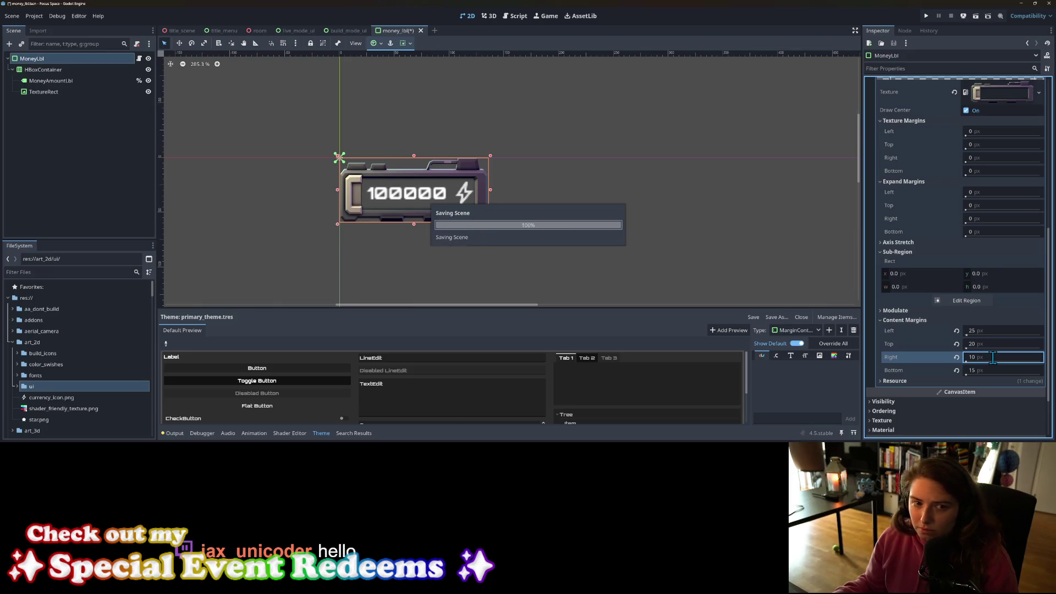
click(112, 82)
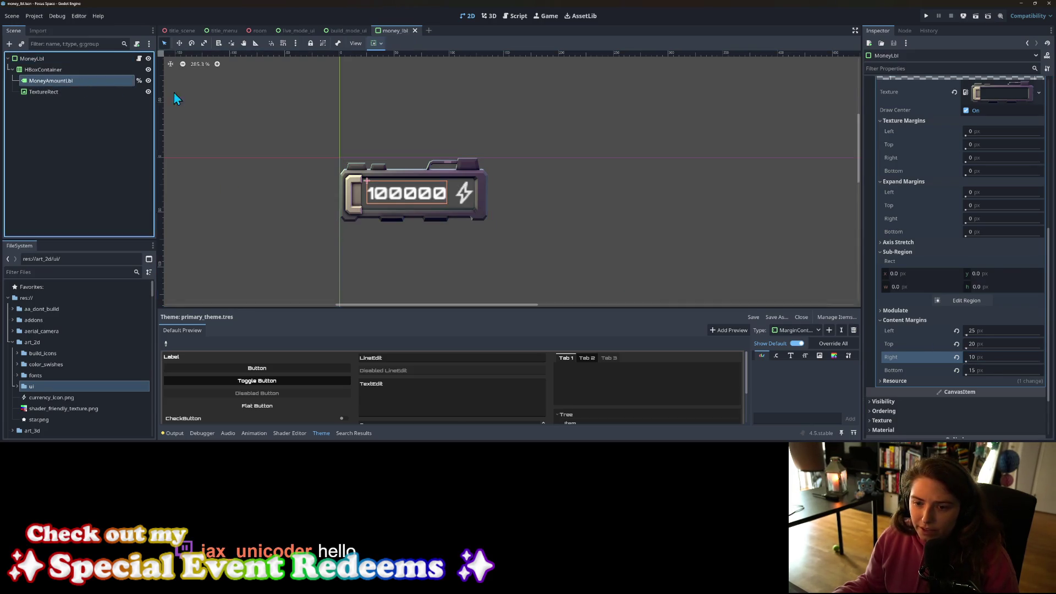
click(998, 110)
text(0000)
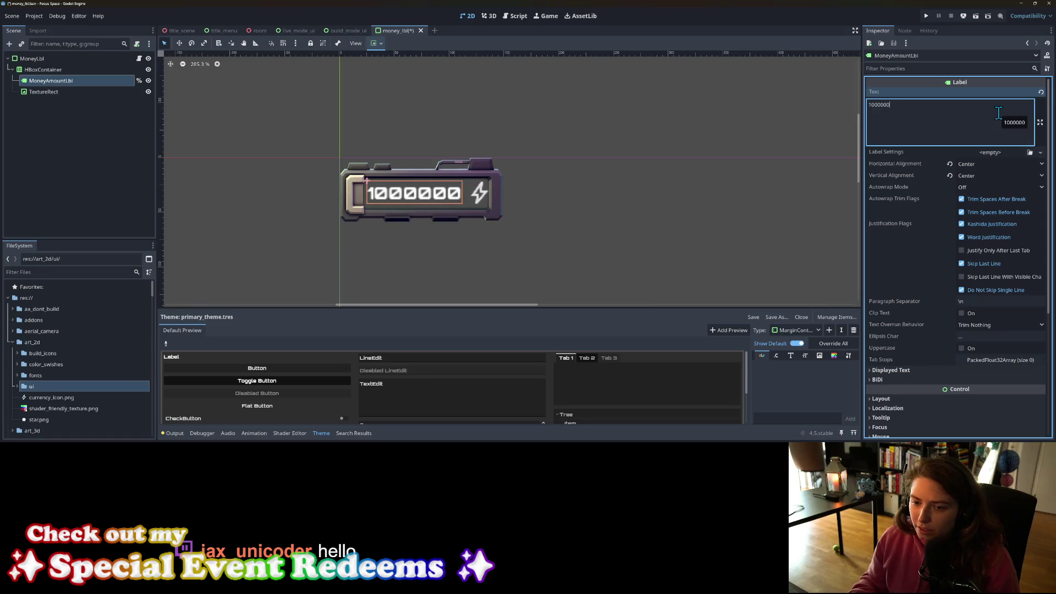
text(00)
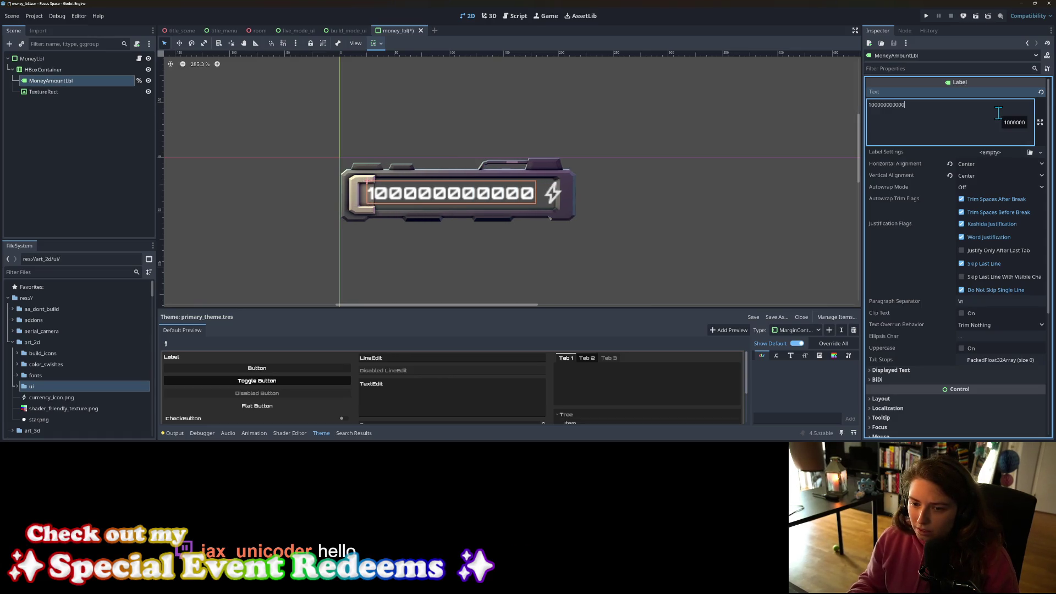
text(000)
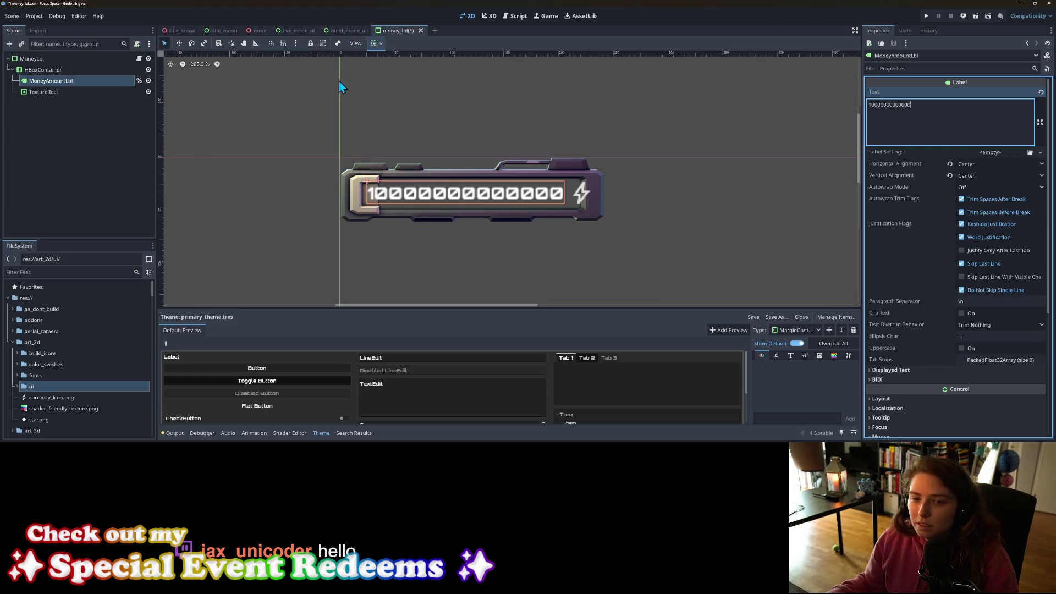
click(44, 92)
click(55, 58)
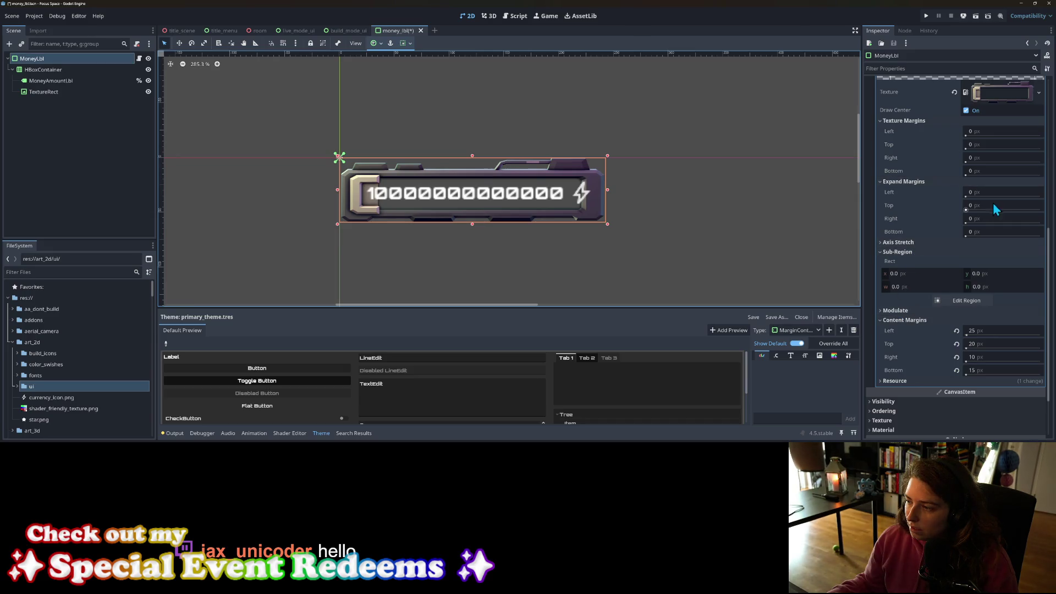
Revert all four of the frame's content margins to their defaults.
click(957, 343)
click(957, 331)
click(956, 356)
click(956, 370)
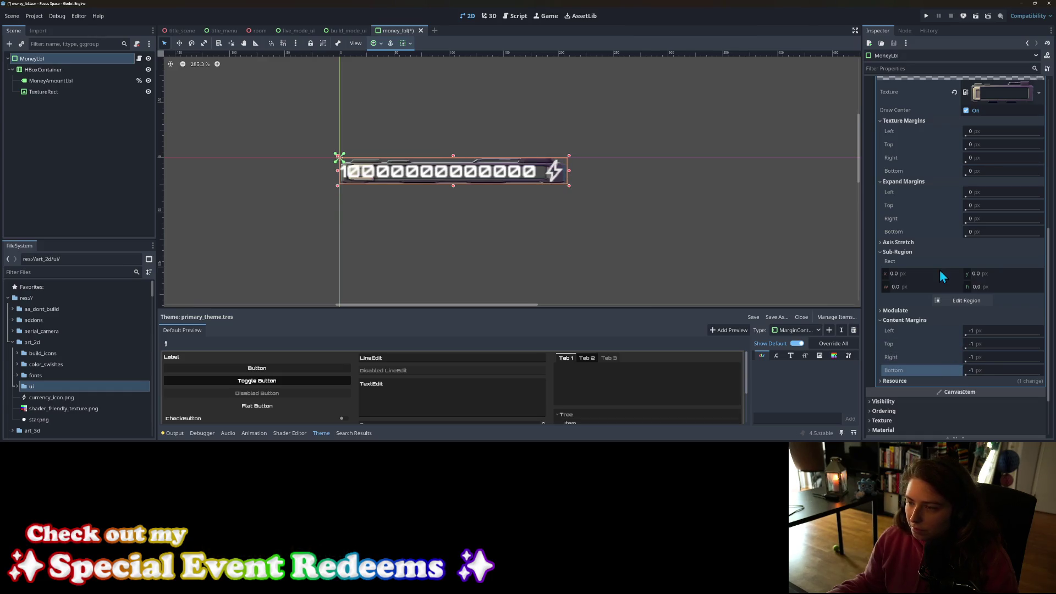
Set the frame's left expand margin to 40 and right expand margin to 30.
click(983, 190)
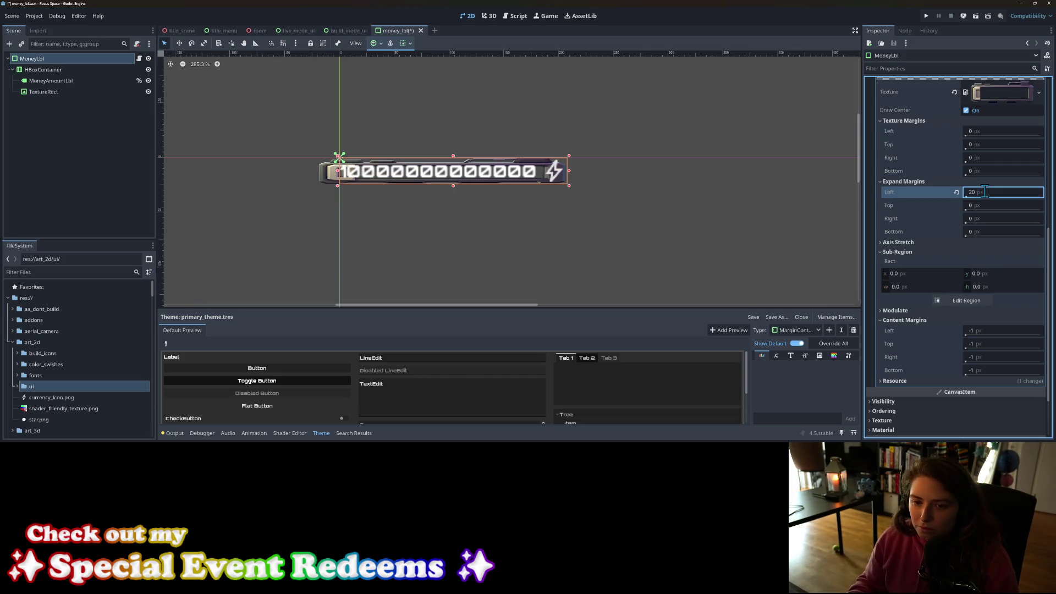
key(BackSpace)
text(5)
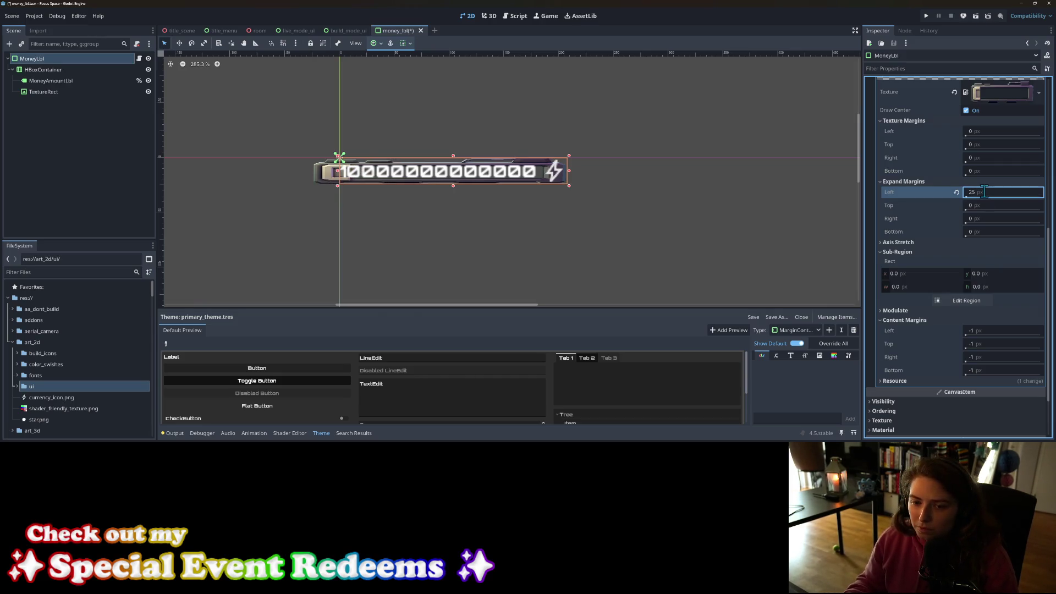
text(30)
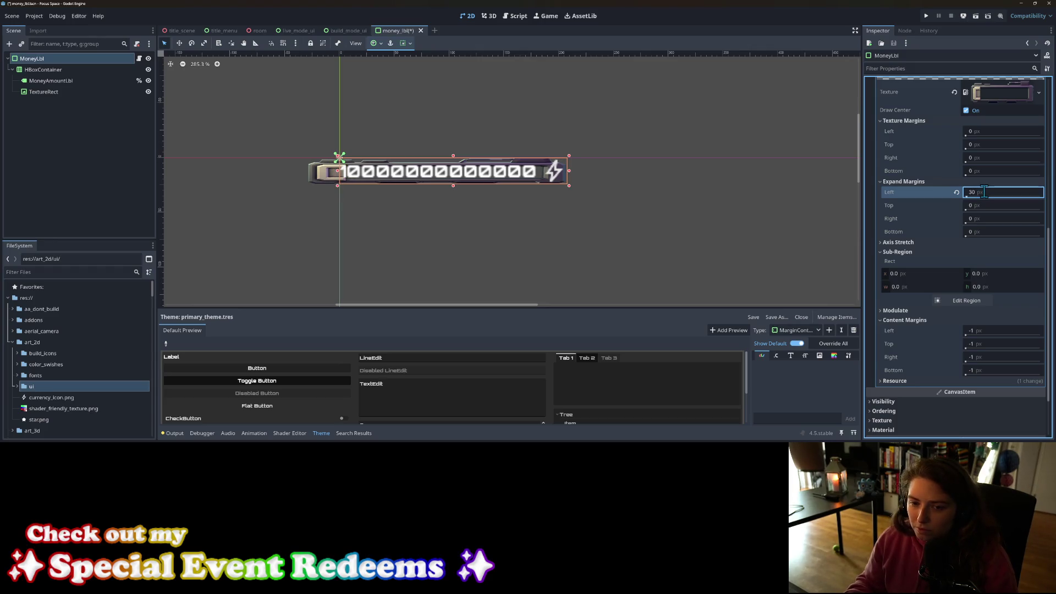
text(40)
key(Return)
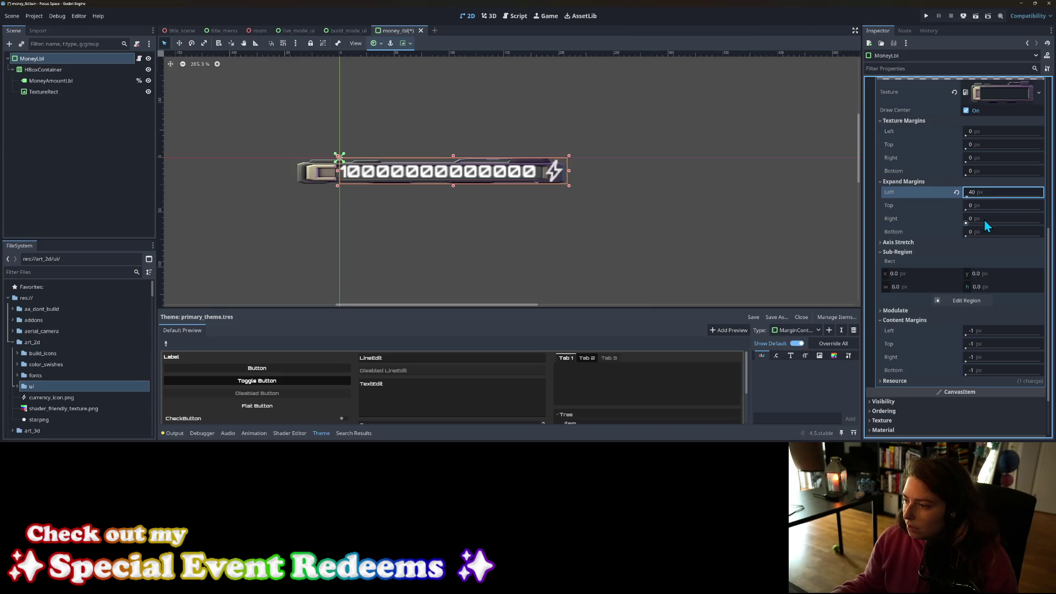
click(988, 218)
key(Return)
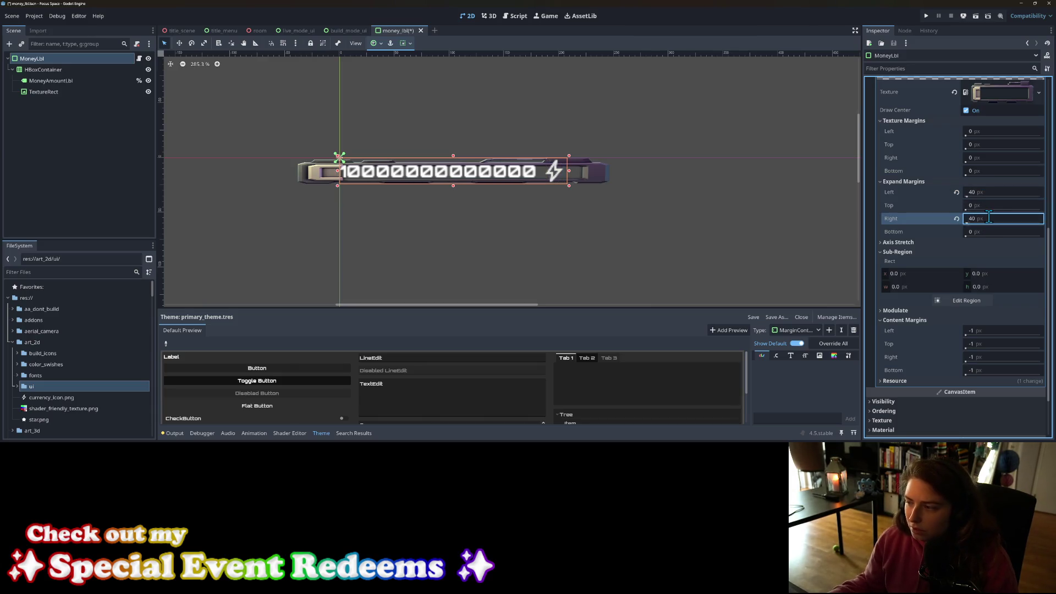
text(30)
key(Return)
Set the top expand margin to 15 and the bottom expand margin to 10.
click(991, 206)
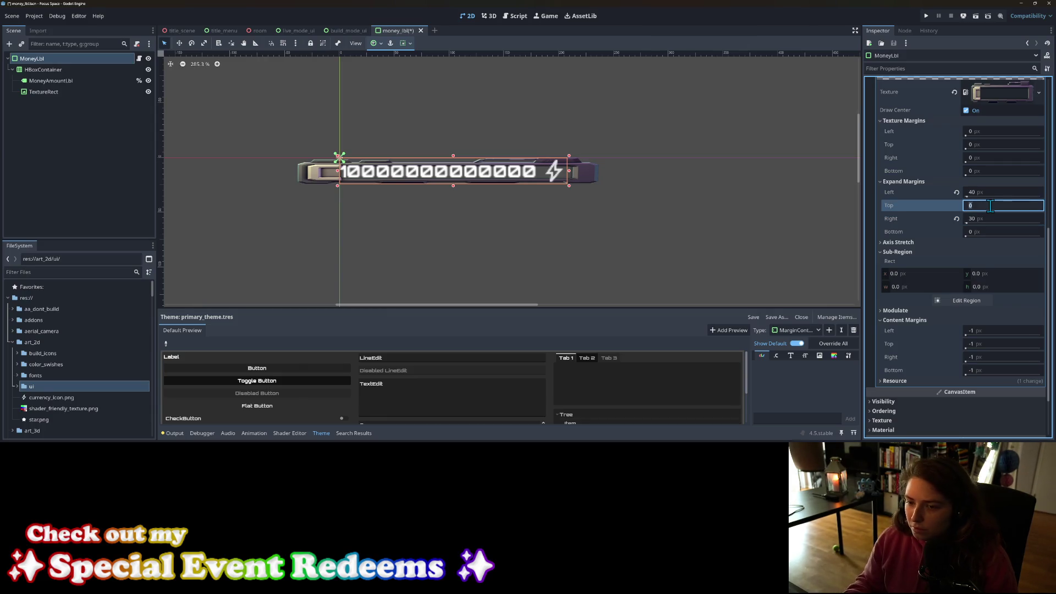
text(10)
key(Return)
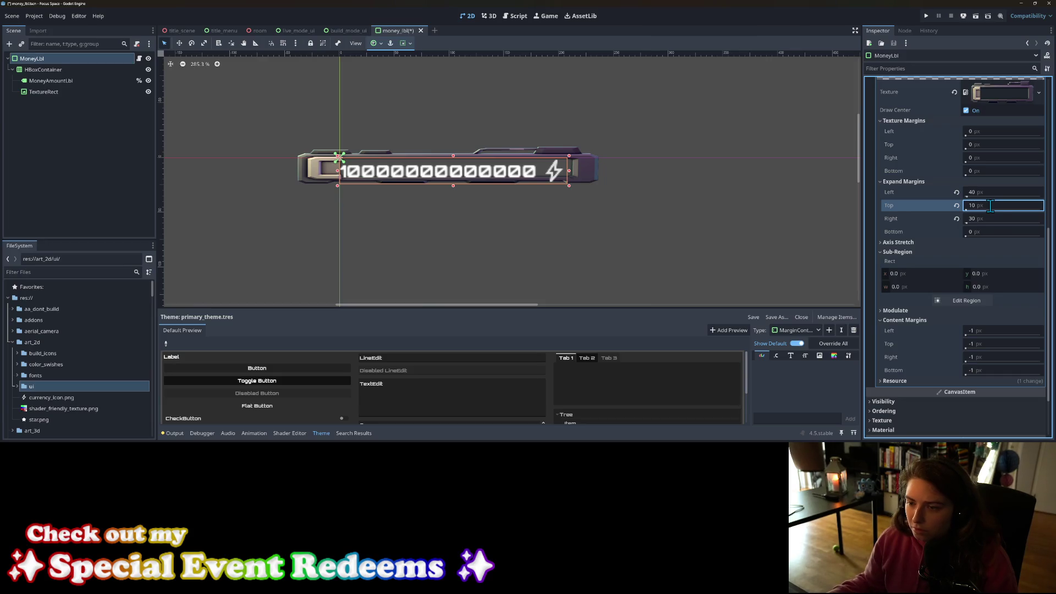
click(995, 232)
text(10)
key(Return)
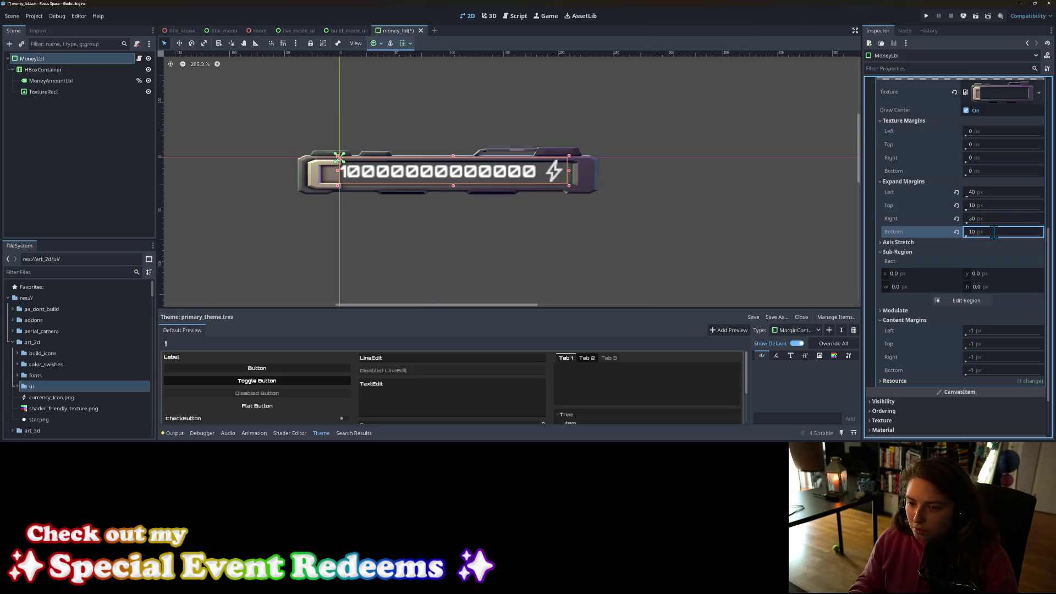
click(989, 206)
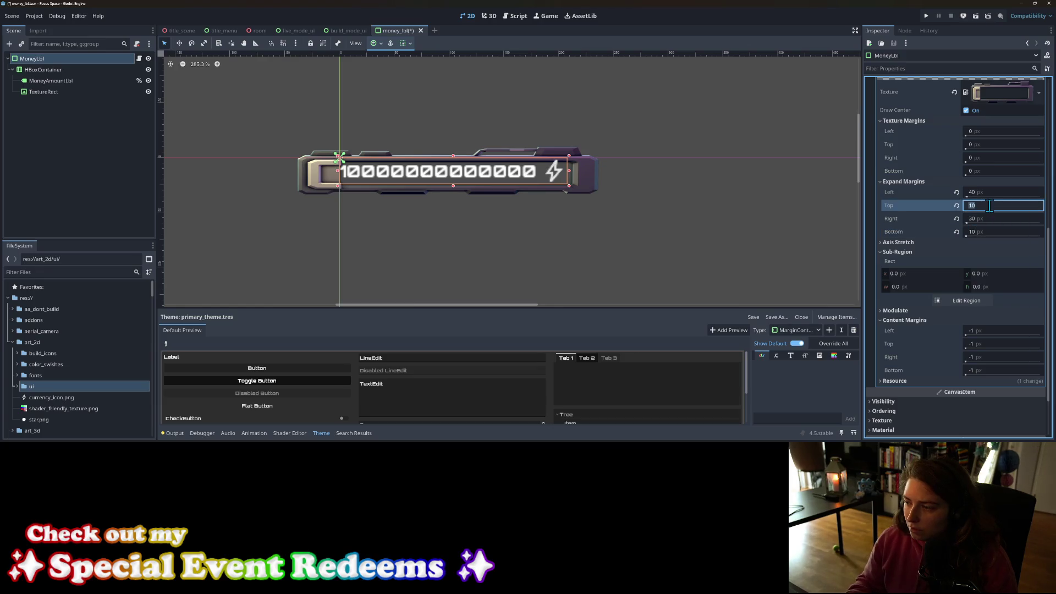
text(15)
key(Return)
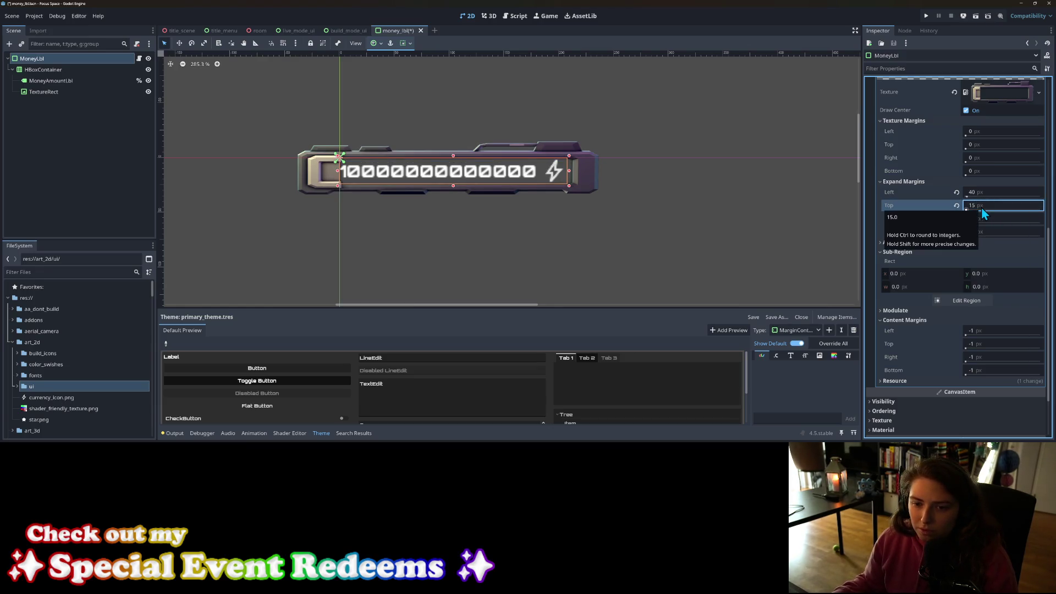
Raise the left expand margin to 50 and save the scene.
click(984, 192)
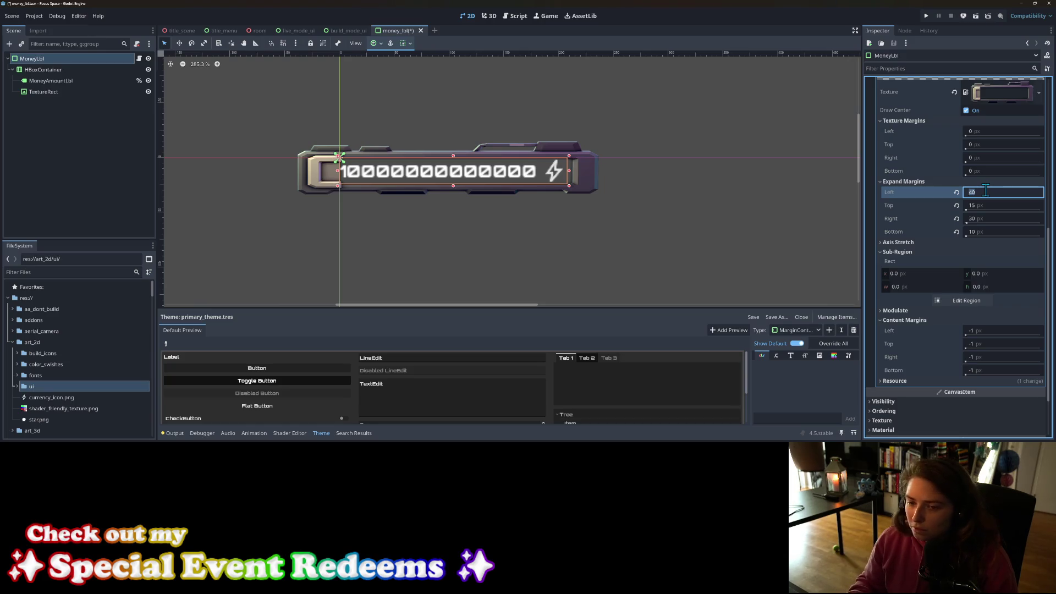
text(50)
key(Return)
click(651, 176)
key(ctrl+s)
click(60, 82)
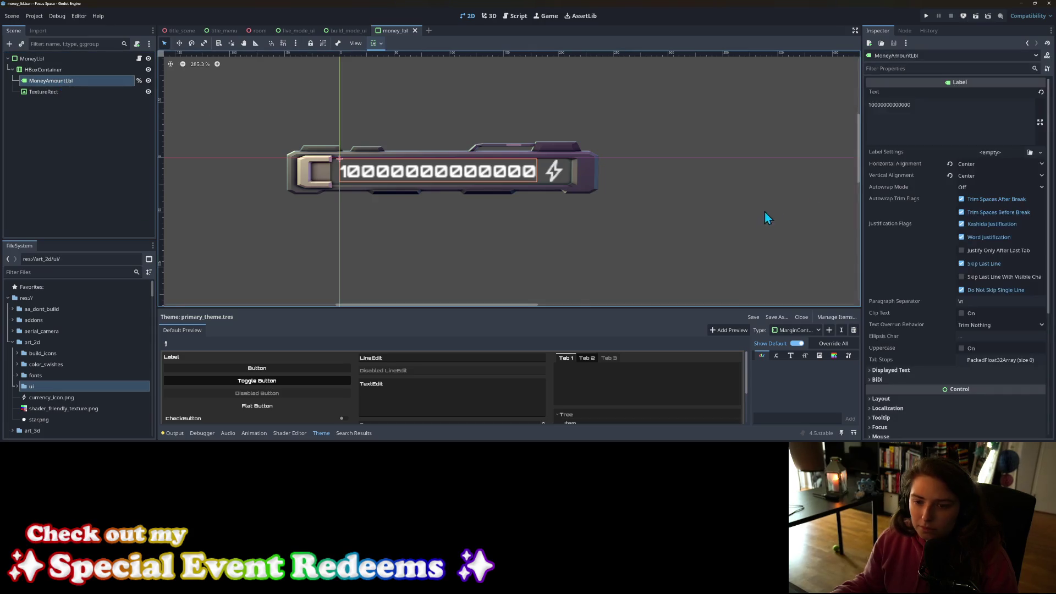
Change the money label's text to 1000 with Left horizontal alignment.
click(976, 117)
key(BackSpace)
key(BackSpace)
key(BackSpace)
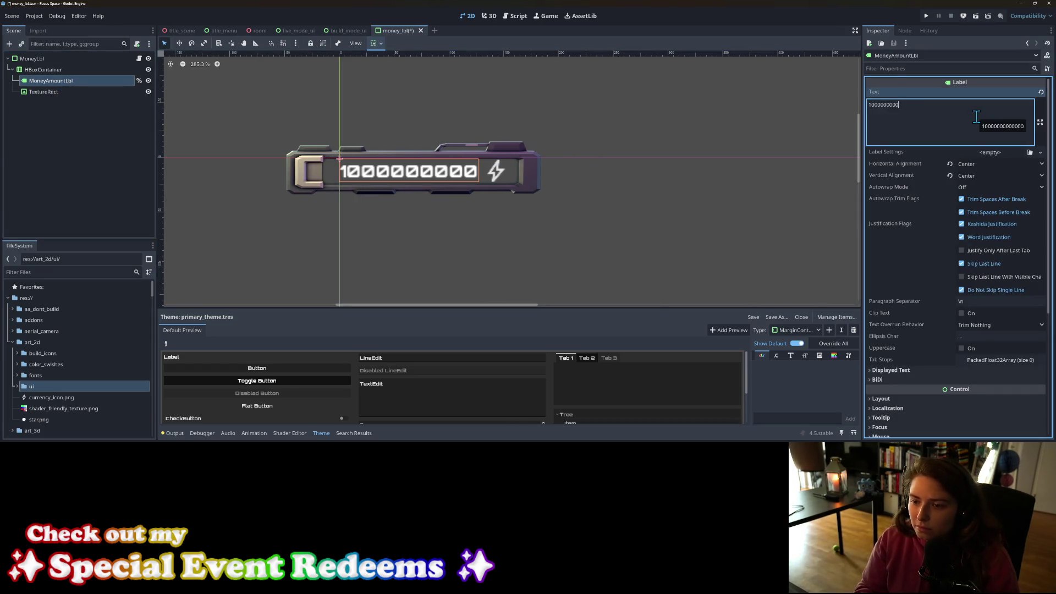
key(BackSpace)
key(BackSpace)
key(BackSpace)
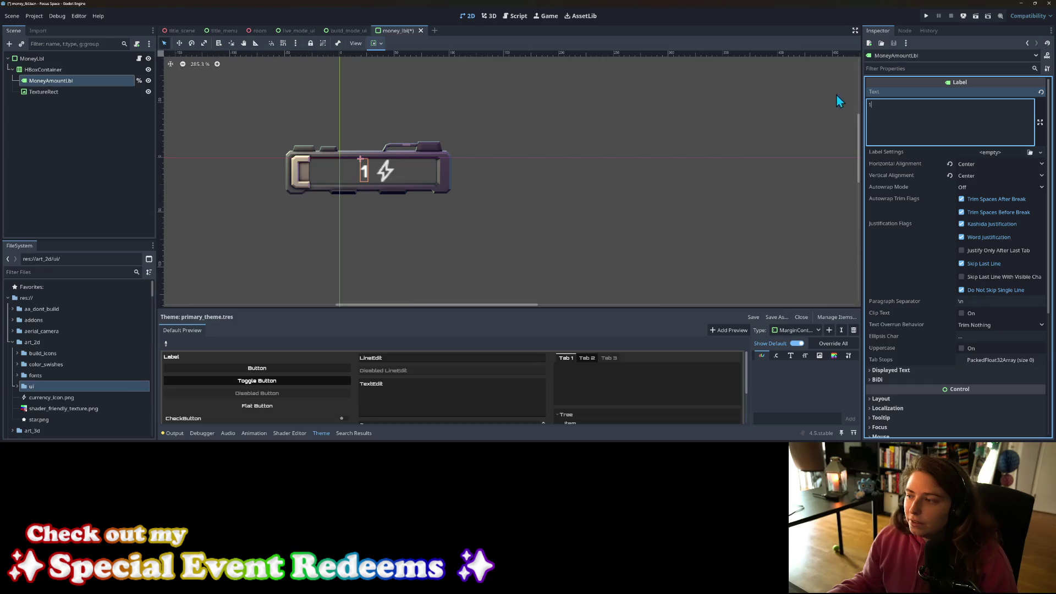
text(000)
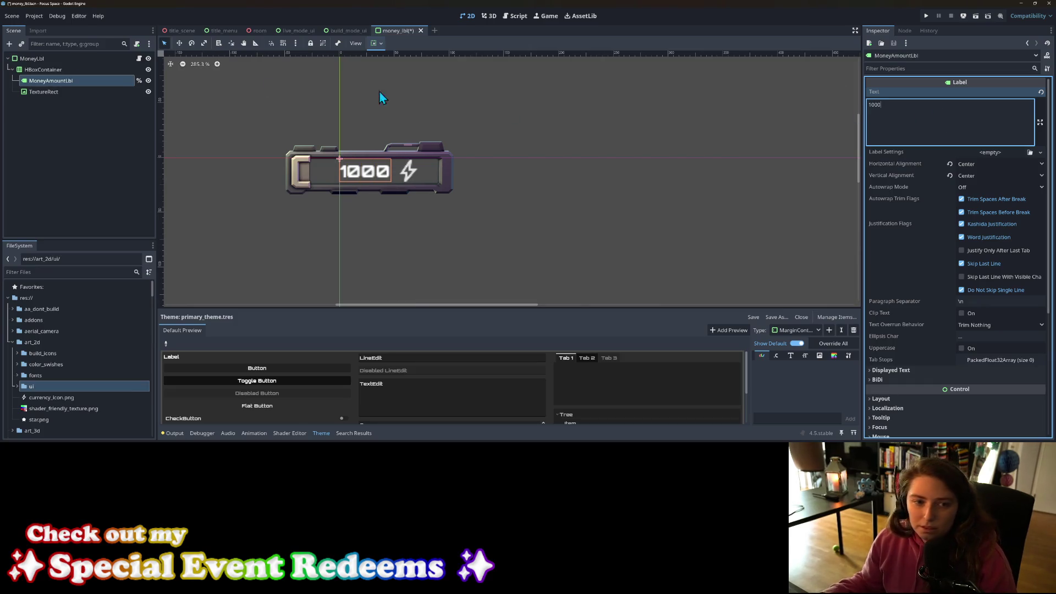
click(65, 92)
click(74, 82)
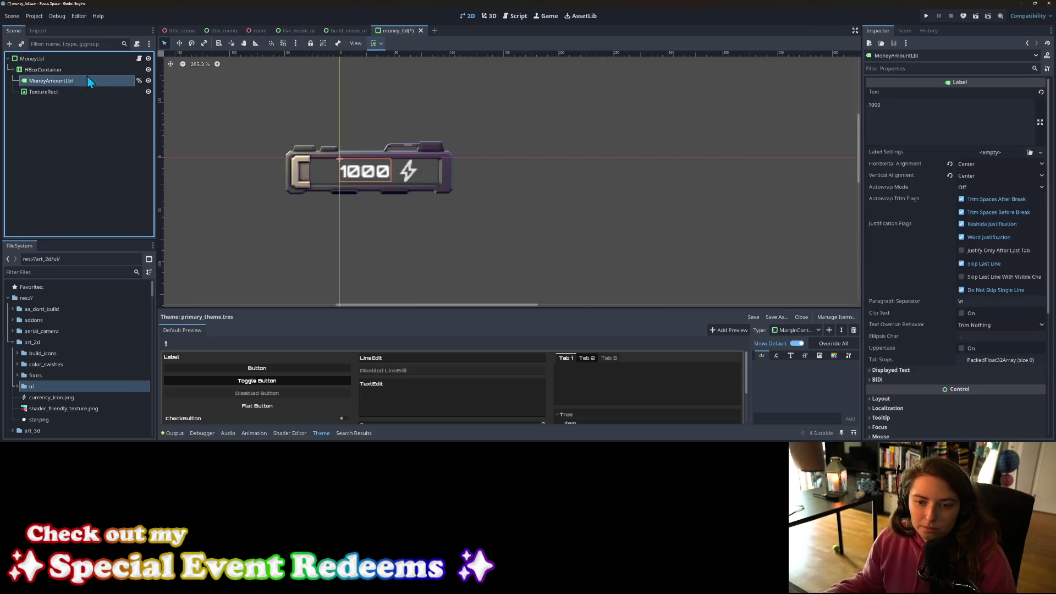
click(978, 166)
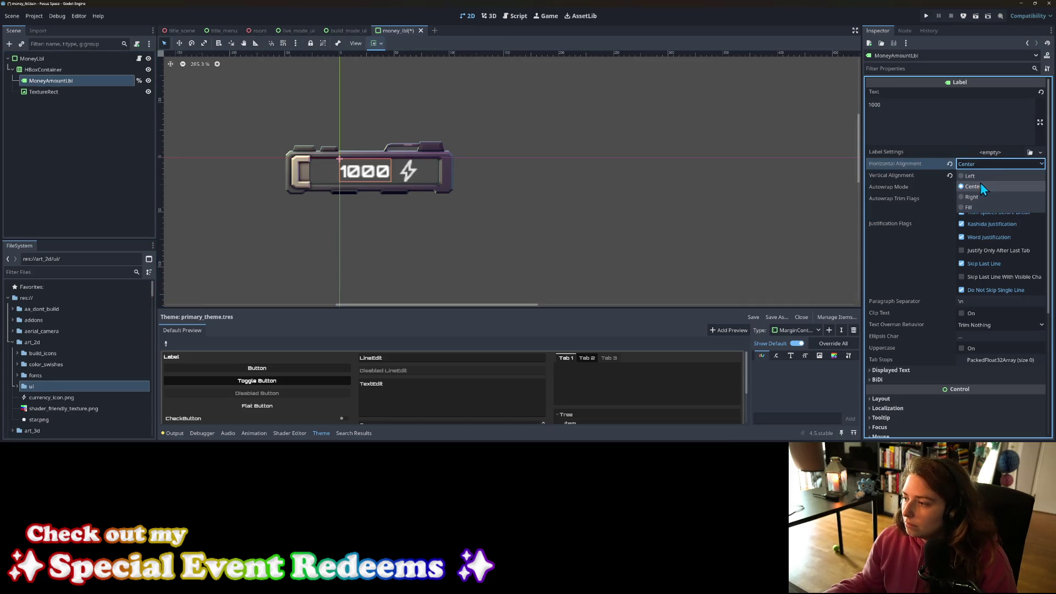
click(982, 176)
Set the HBoxContainer's Alignment to Begin.
click(44, 69)
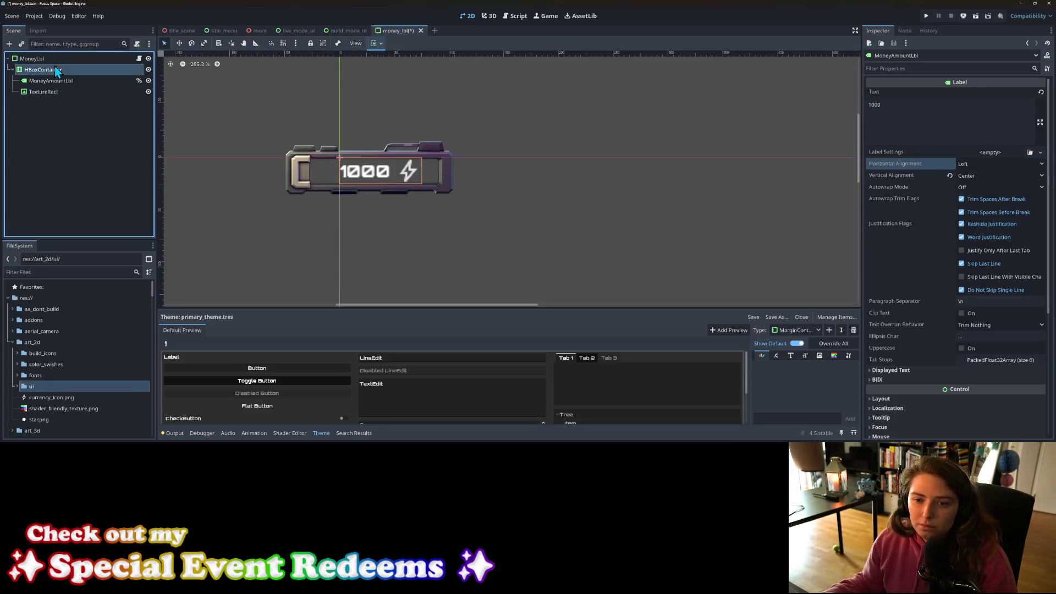
click(982, 94)
click(985, 104)
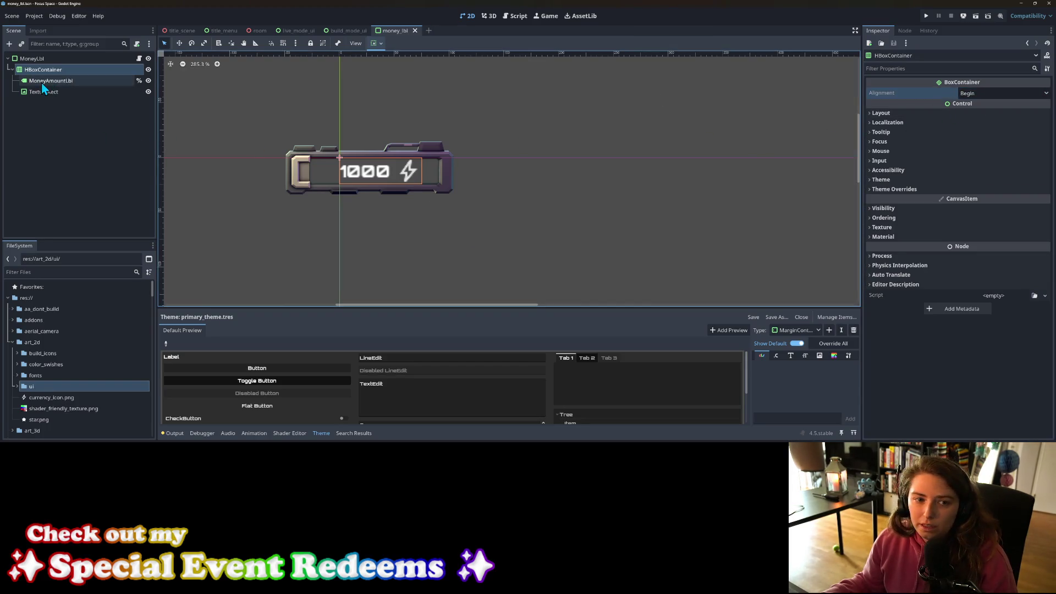
click(41, 61)
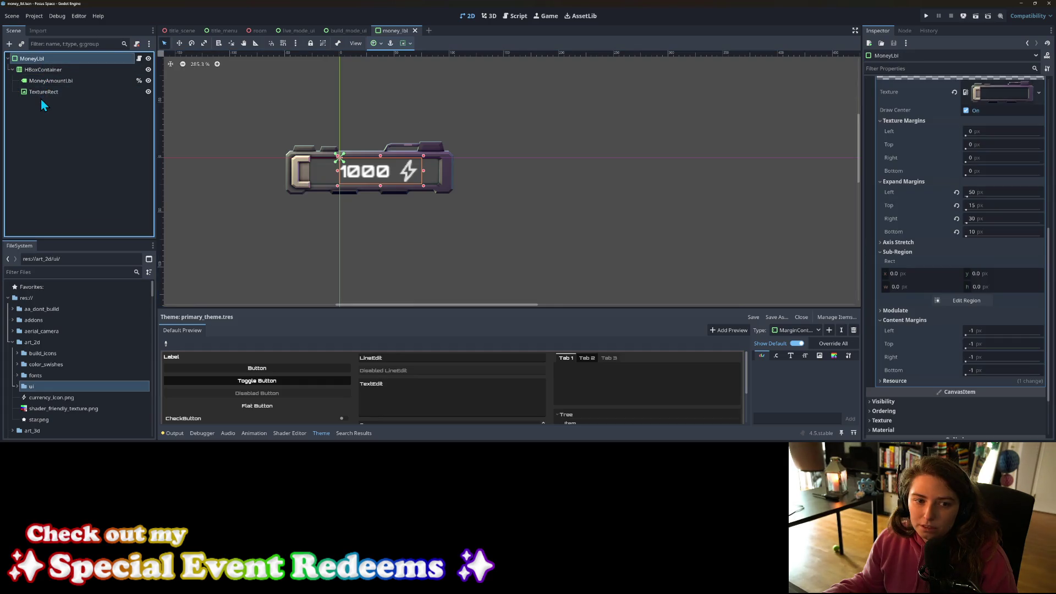
Zero all four of MoneyLbl's expand margins.
click(49, 57)
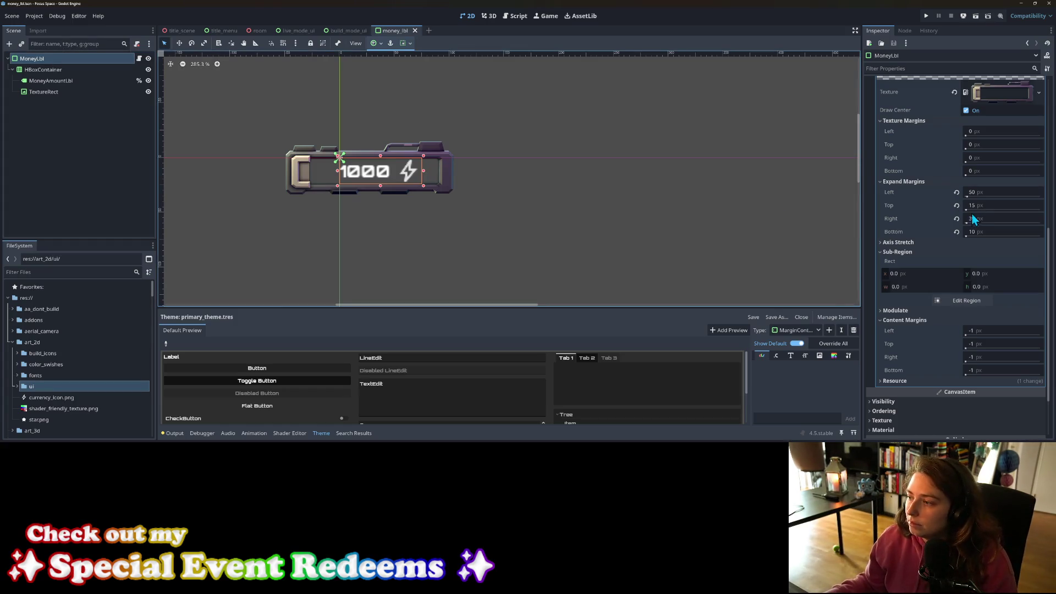
scroll(961, 250, up, 2)
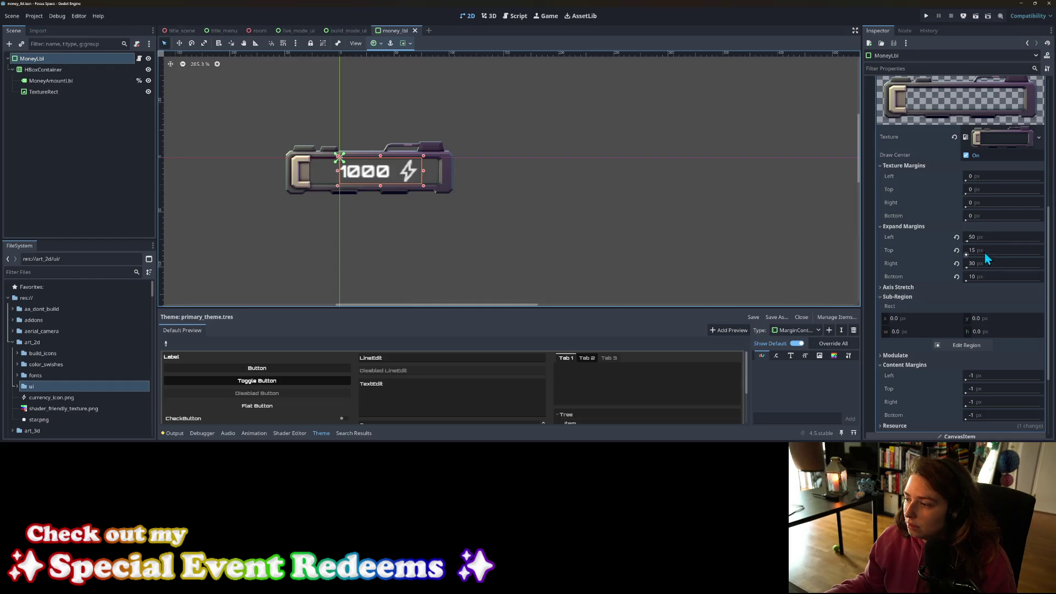
click(983, 237)
text(0)
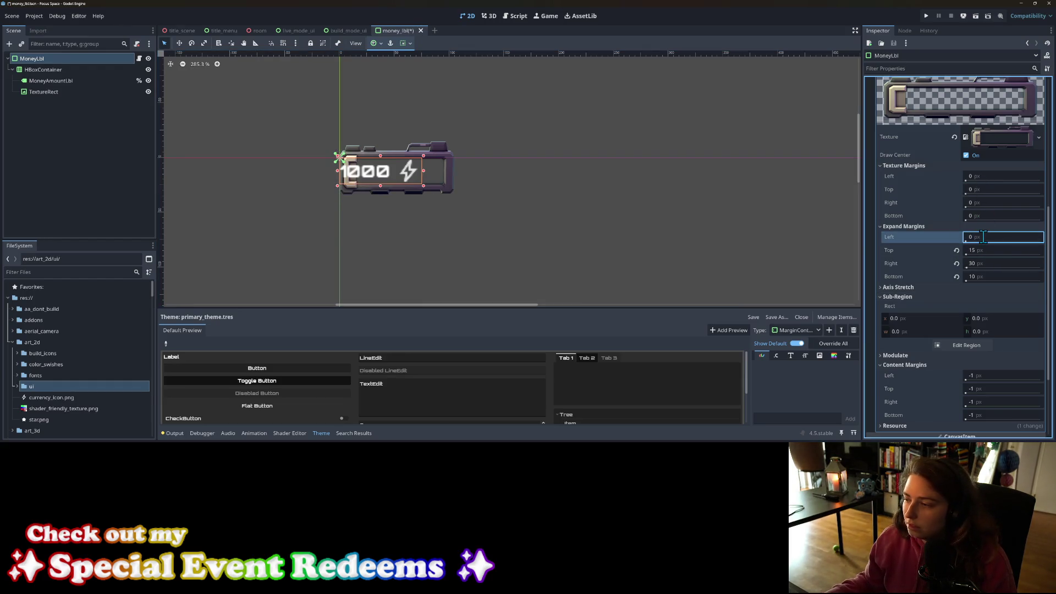
click(957, 251)
click(956, 264)
click(956, 276)
scroll(957, 281, down, 4)
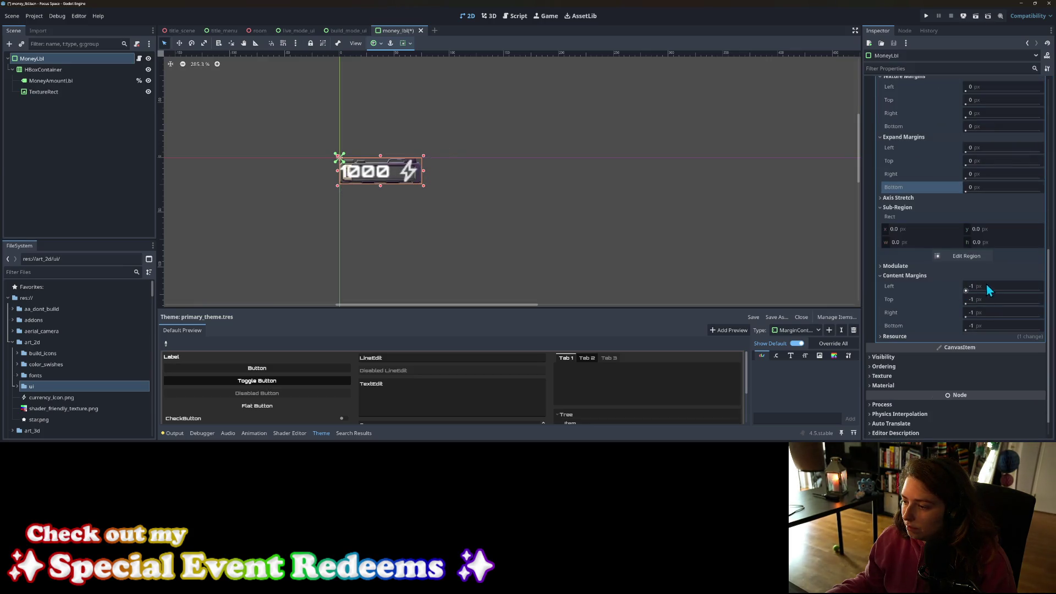
Set the frame's content margins to Left 15 and Right 10.
click(987, 285)
text(20)
key(Return)
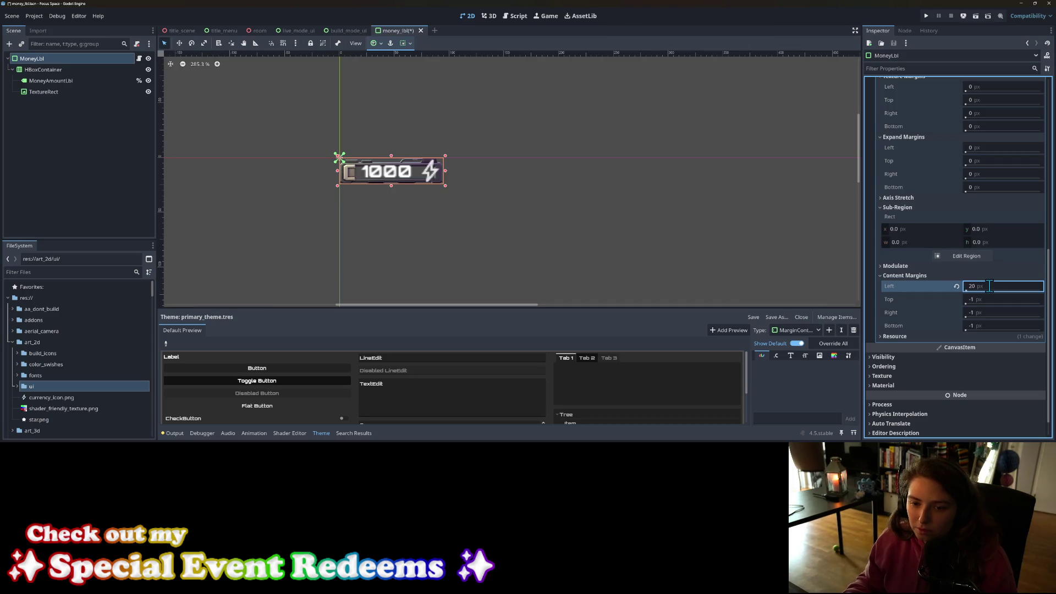
click(989, 286)
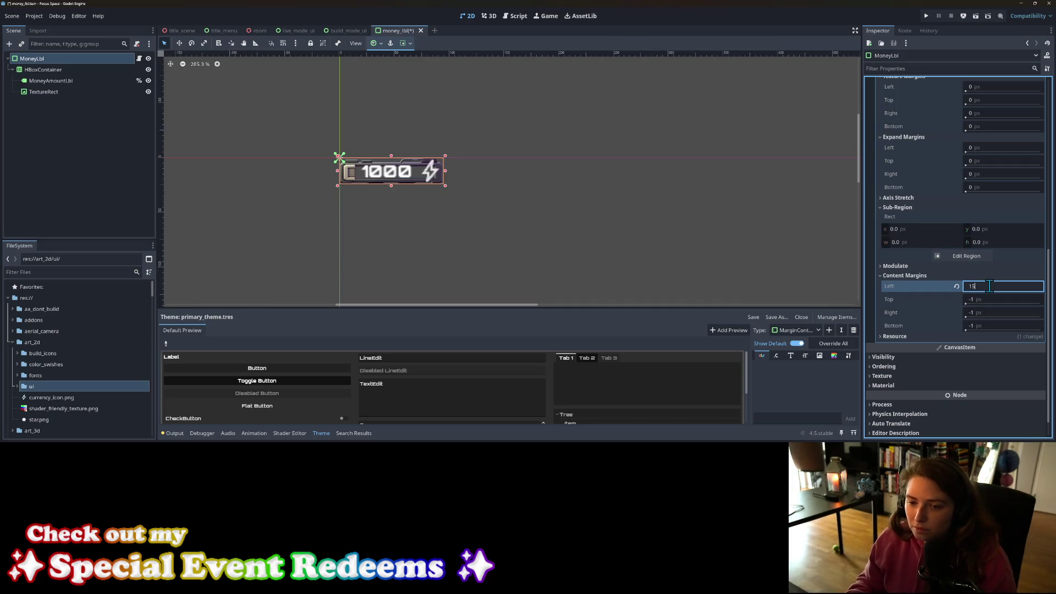
key(Return)
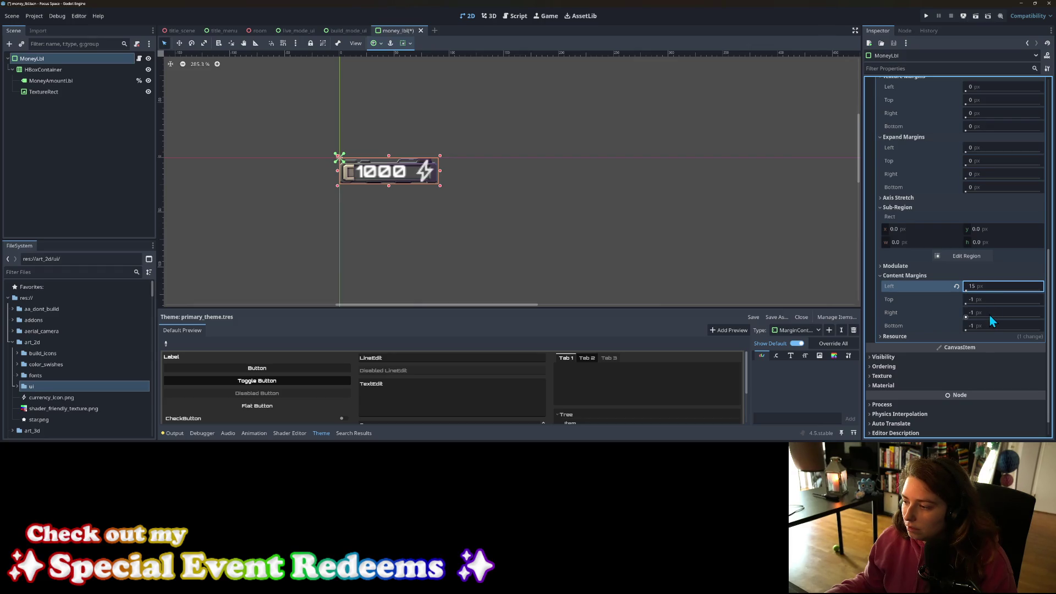
click(989, 312)
text(15)
key(Return)
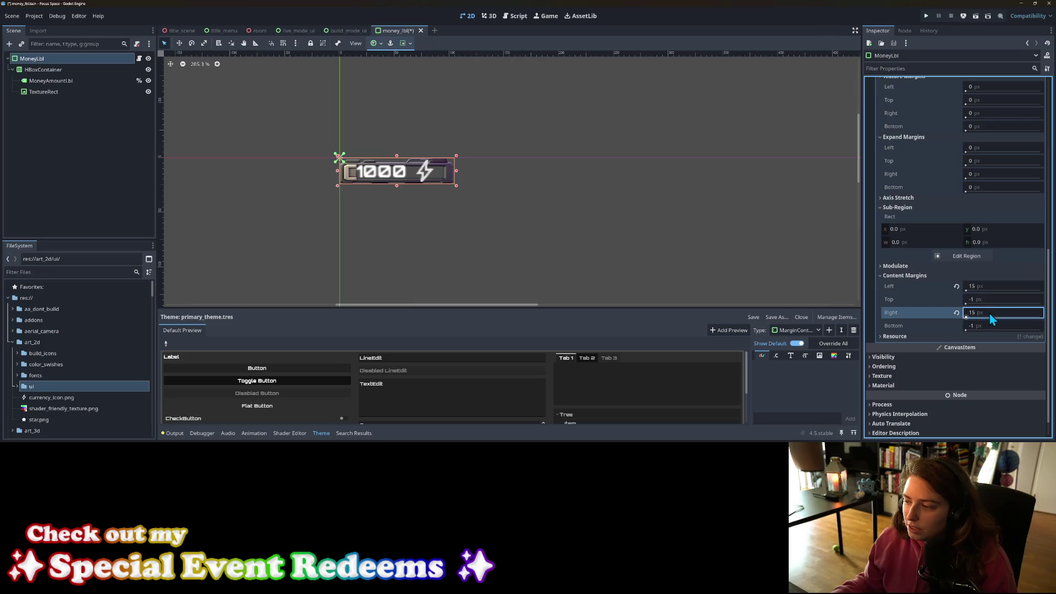
drag(989, 313, 973, 311)
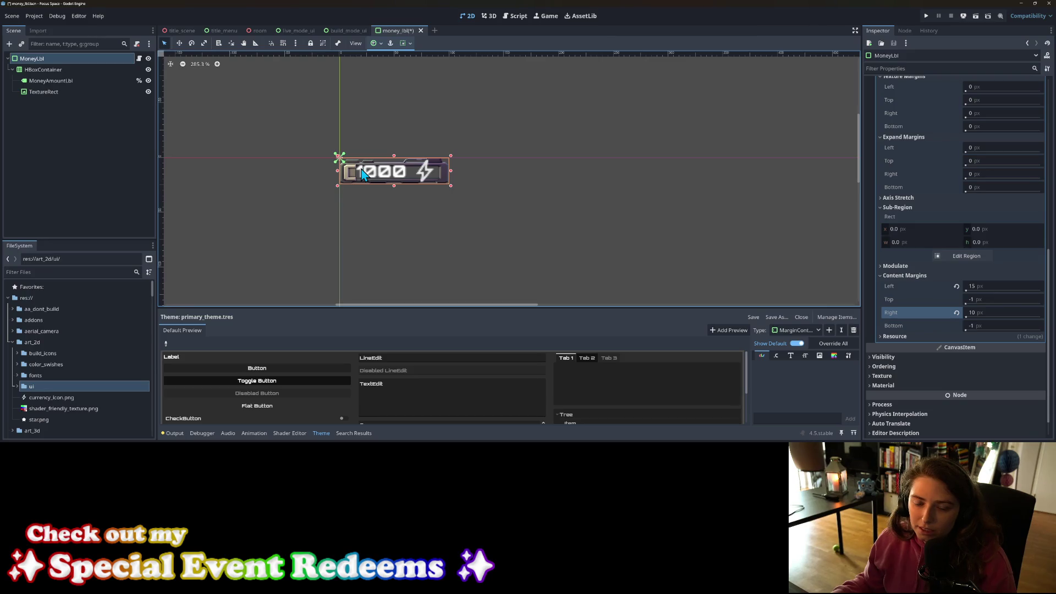
Collapse and reopen Inspector sections to reach the texture's Axis Stretch settings.
scroll(361, 170, up, 6)
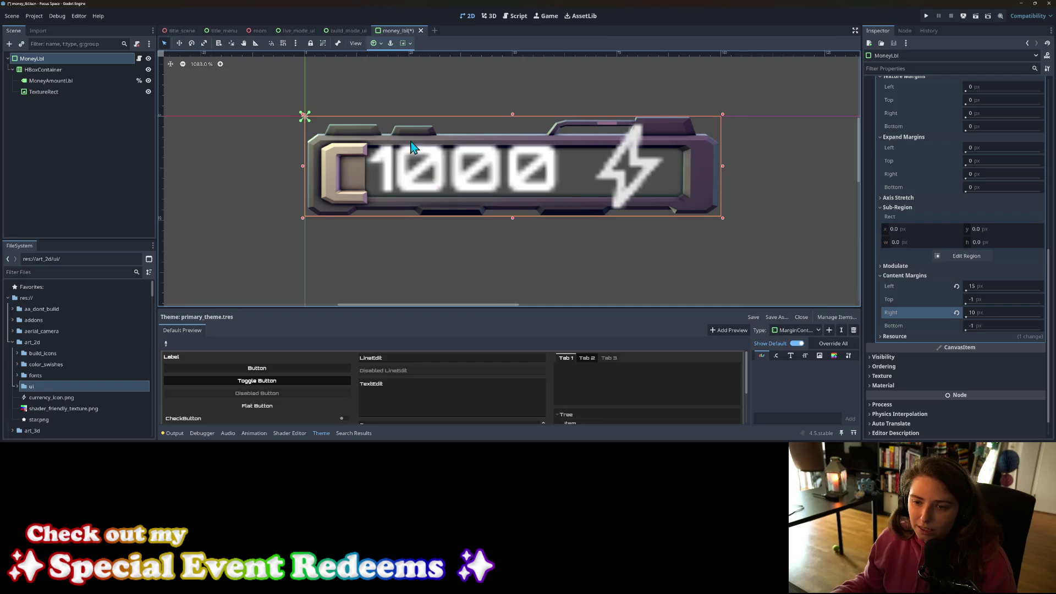
scroll(409, 165, down, 5)
click(919, 275)
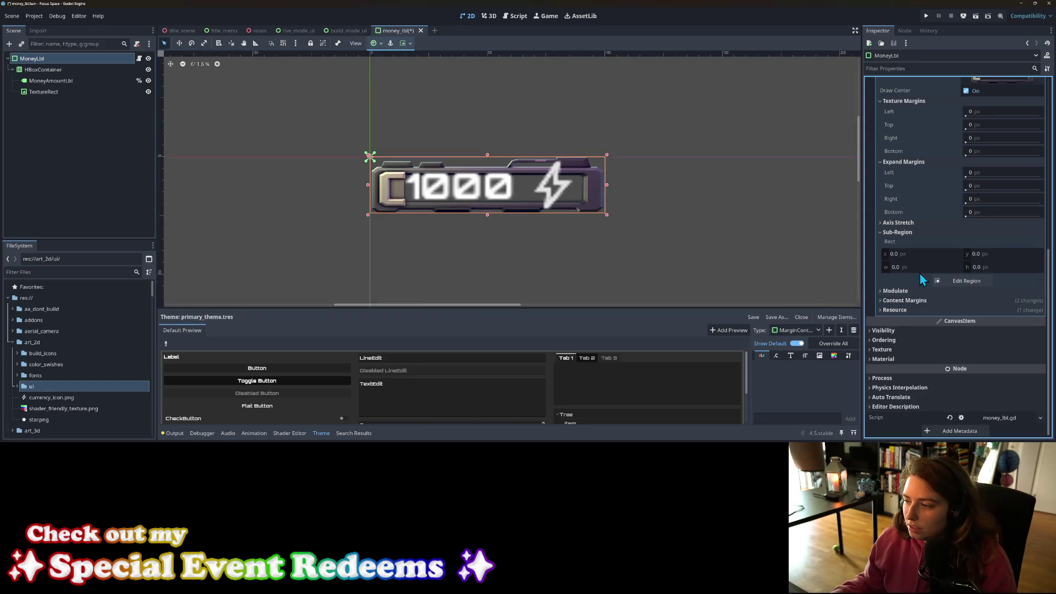
click(913, 290)
click(906, 291)
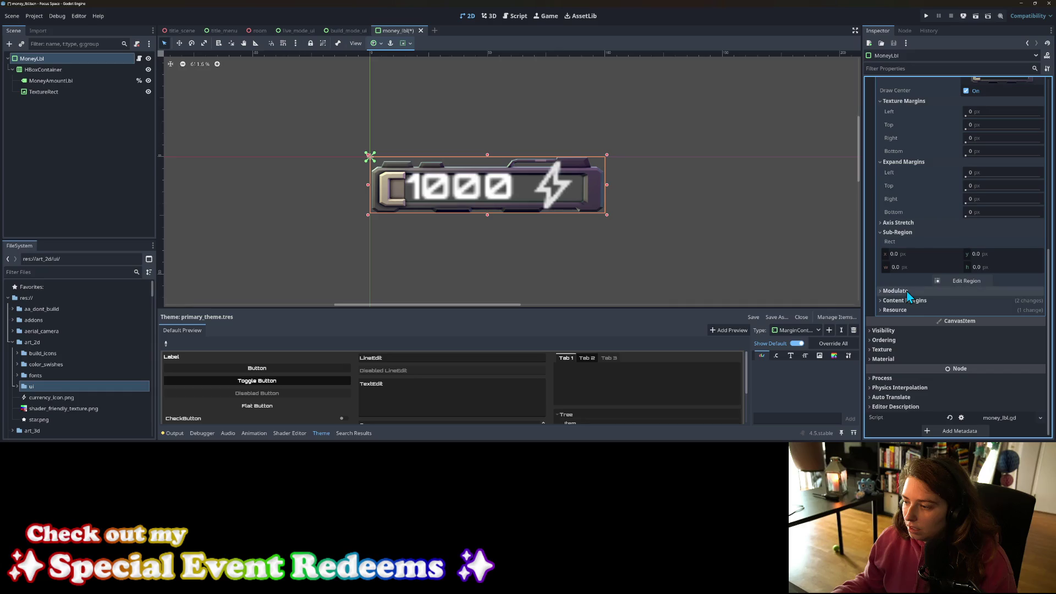
click(906, 300)
scroll(921, 270, up, 2)
click(913, 268)
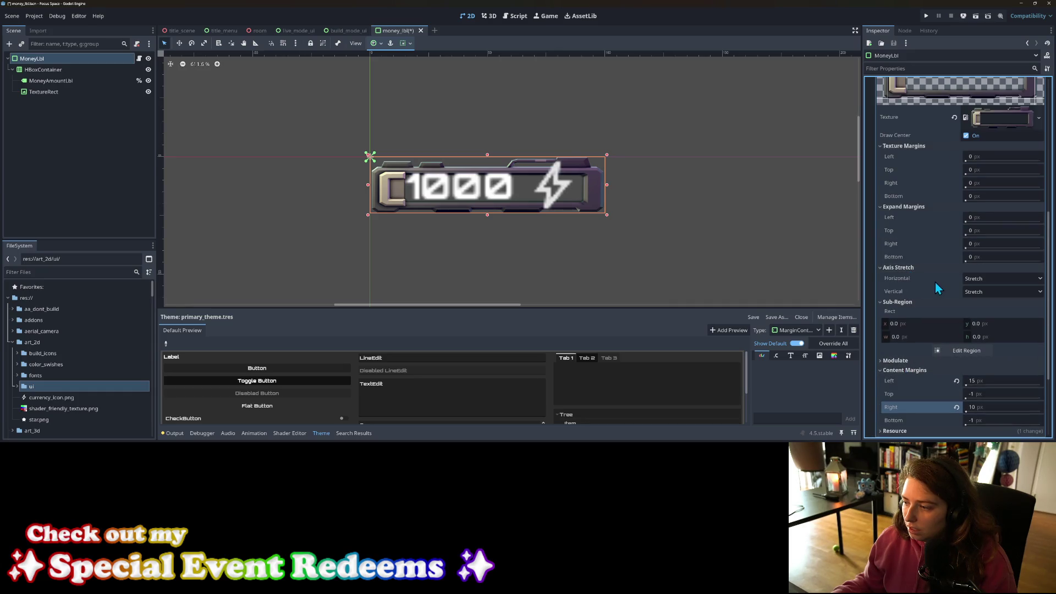
Set Axis Stretch Horizontal and Vertical to Tile Fit and open the texture's Region Editor.
click(1007, 282)
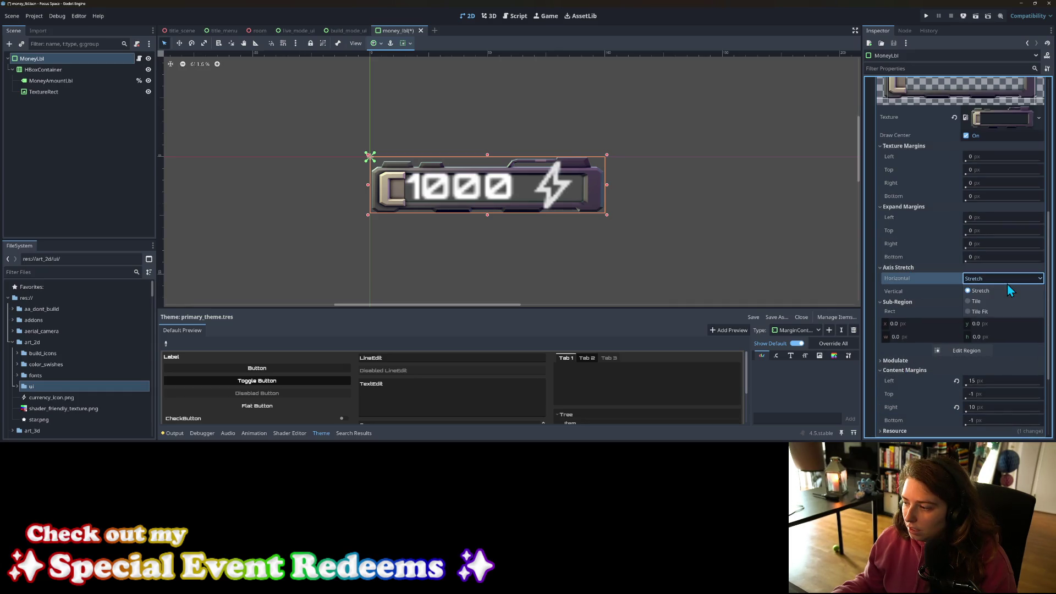
click(995, 299)
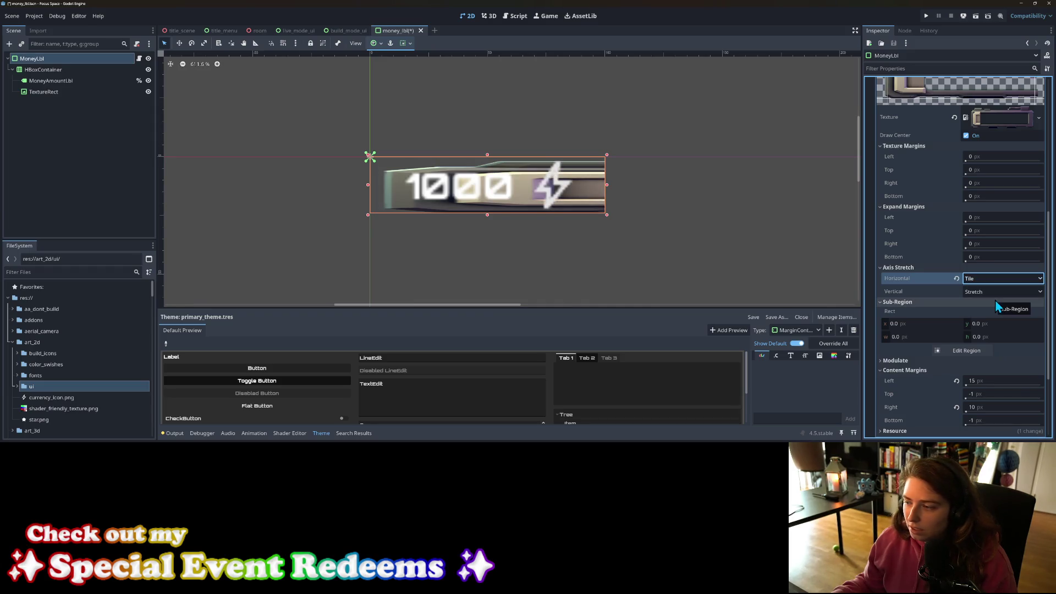
click(984, 292)
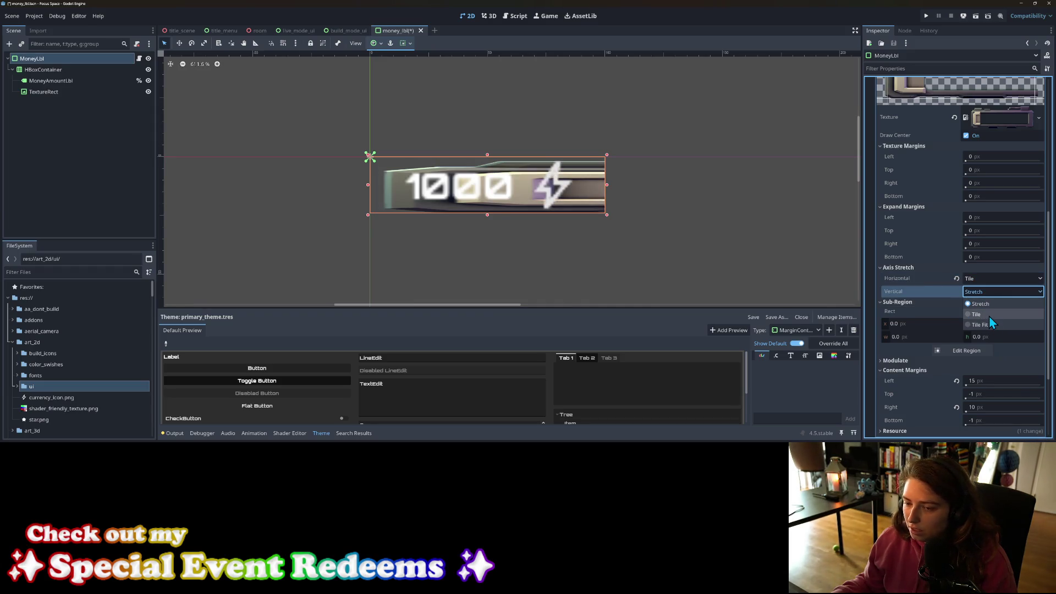
click(989, 315)
click(985, 295)
click(990, 315)
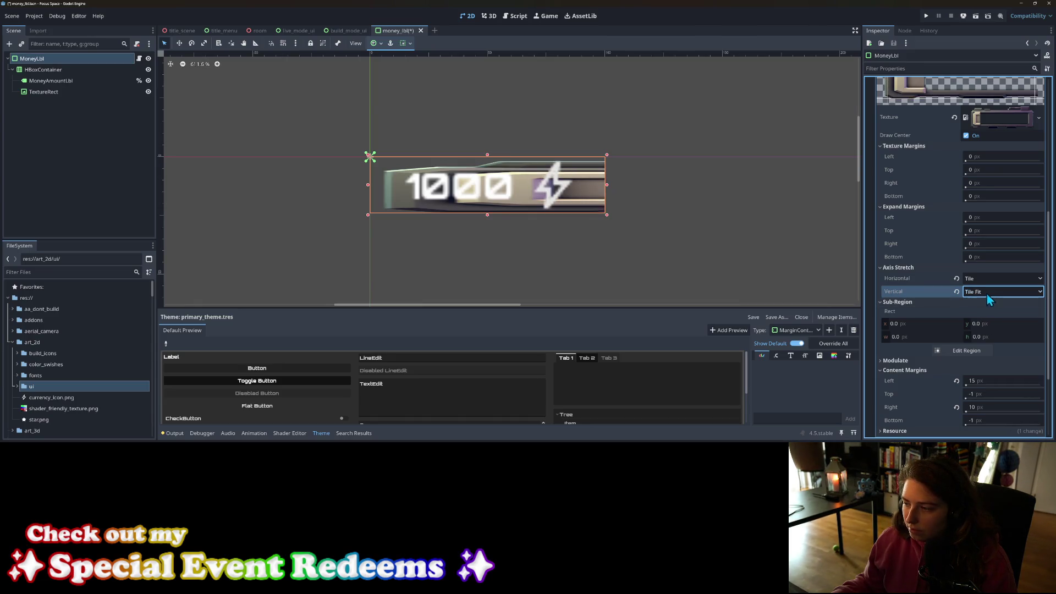
click(986, 280)
click(985, 313)
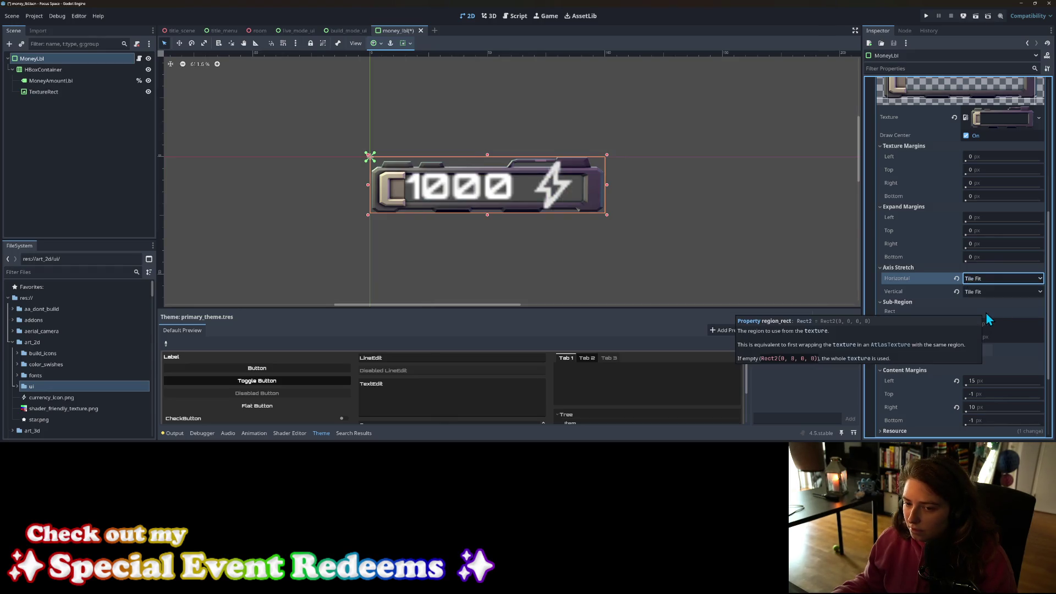
scroll(939, 250, up, 2)
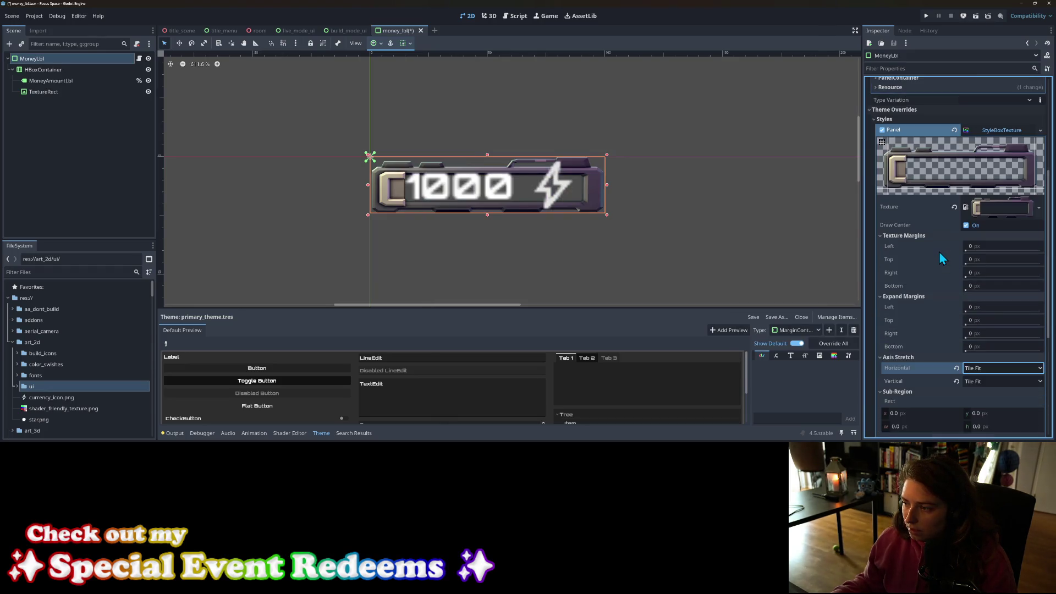
scroll(982, 284, down, 5)
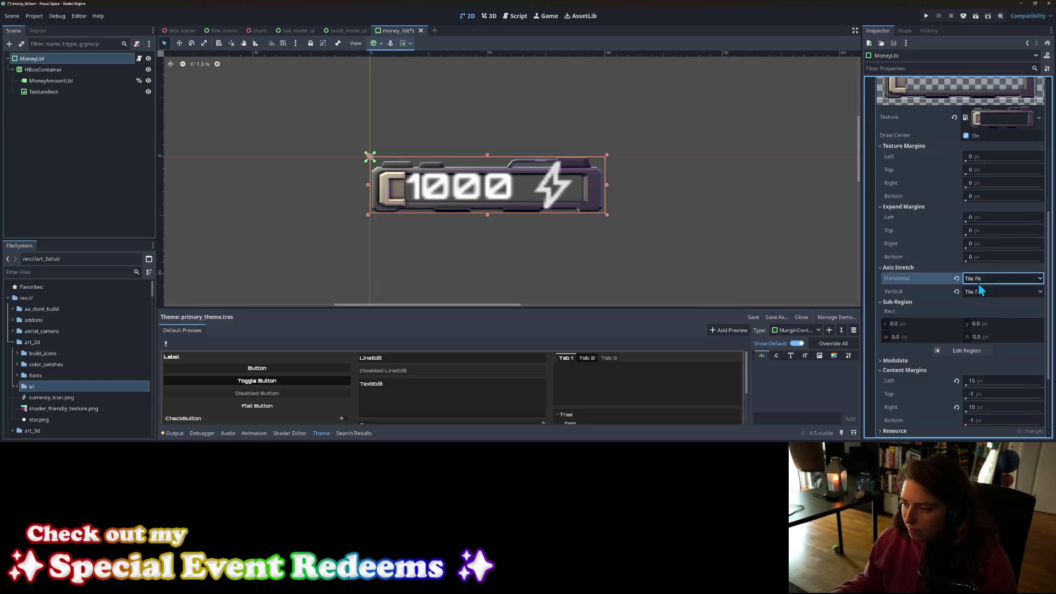
click(953, 231)
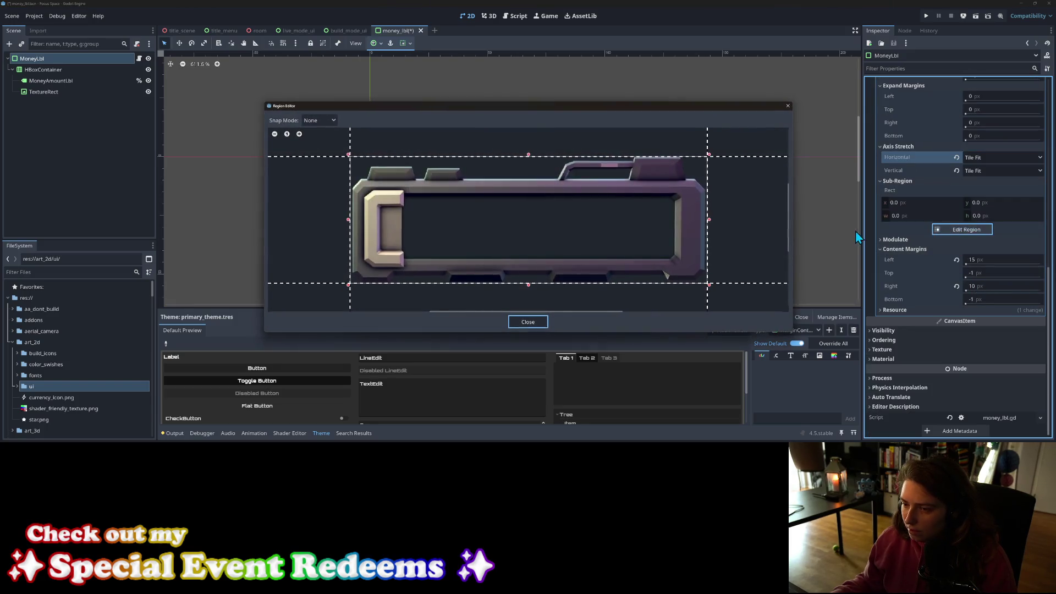
Crop the texture sub-region to 145, 110.2, 700 × 146.4 px and close the Region Editor.
drag(347, 221, 407, 223)
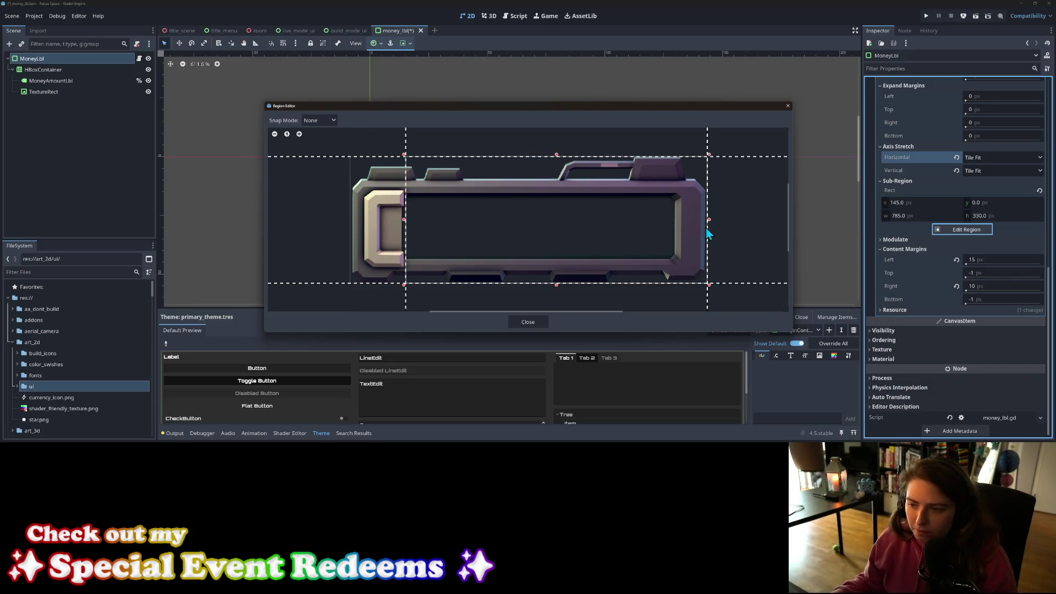
drag(672, 227, 676, 224)
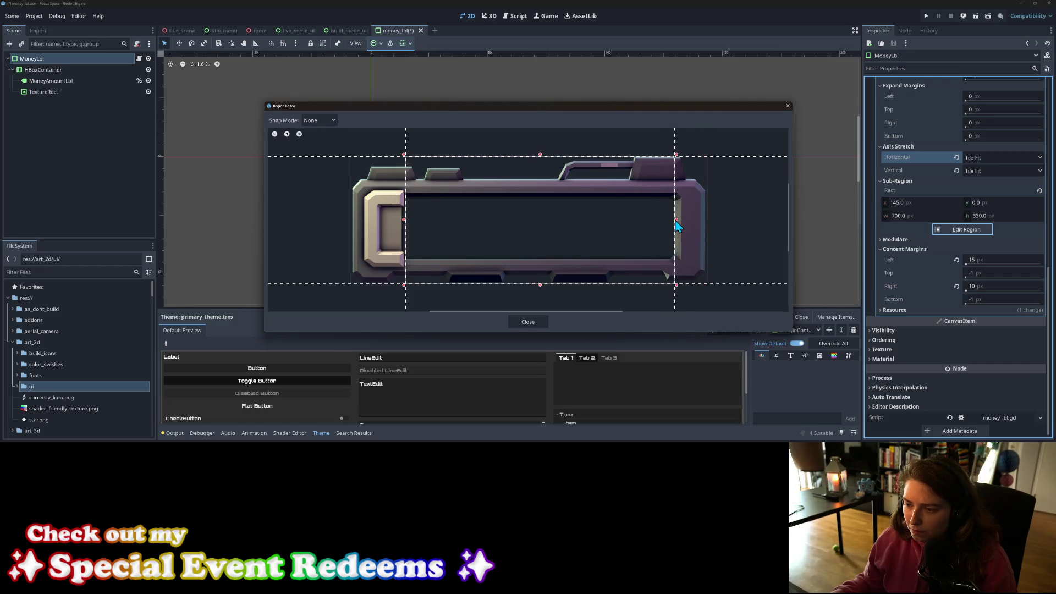
drag(539, 156, 537, 201)
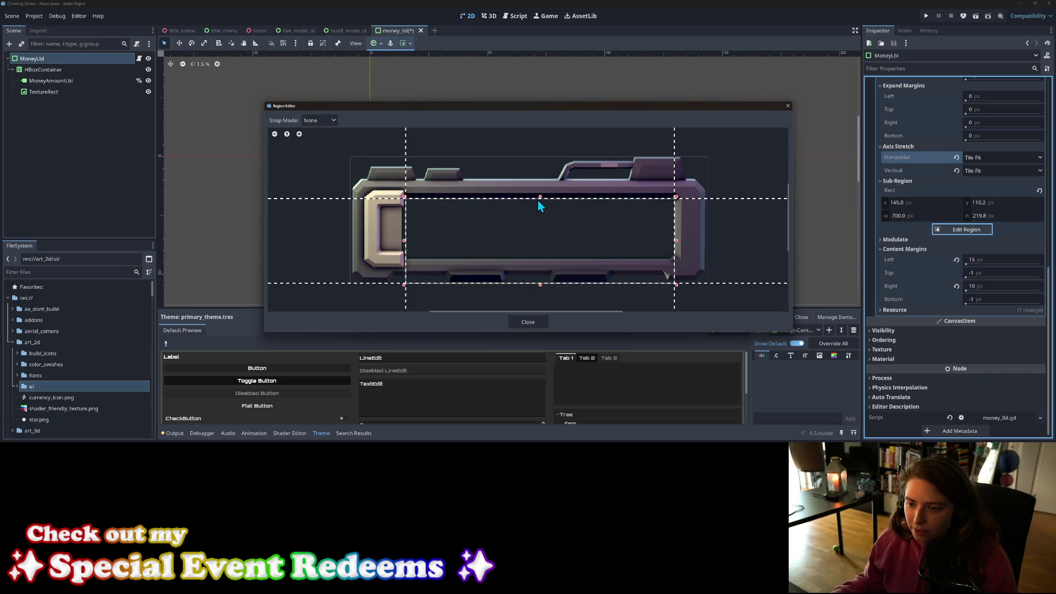
drag(542, 285, 540, 255)
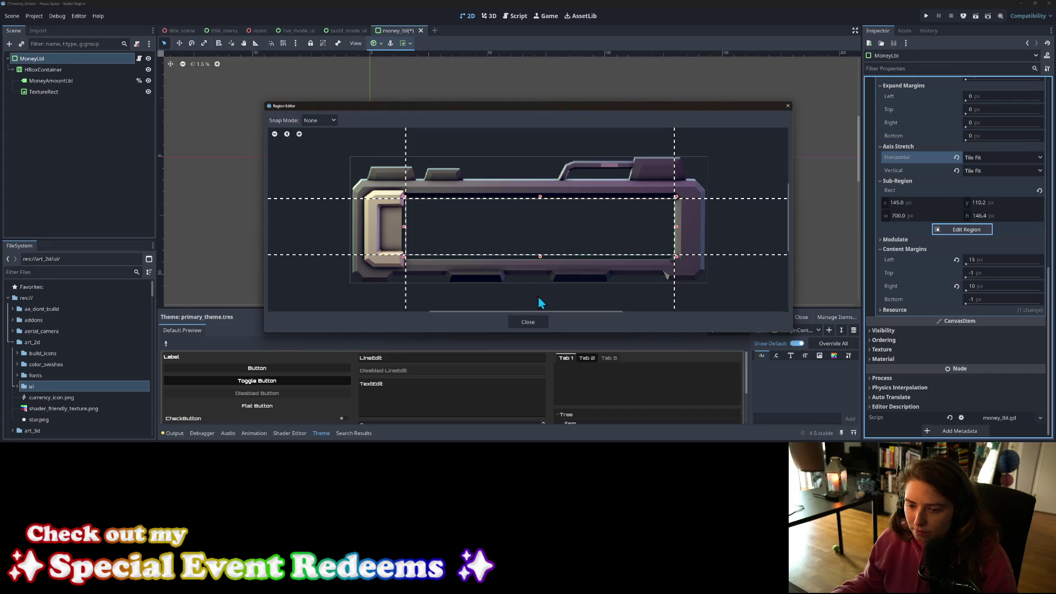
click(533, 323)
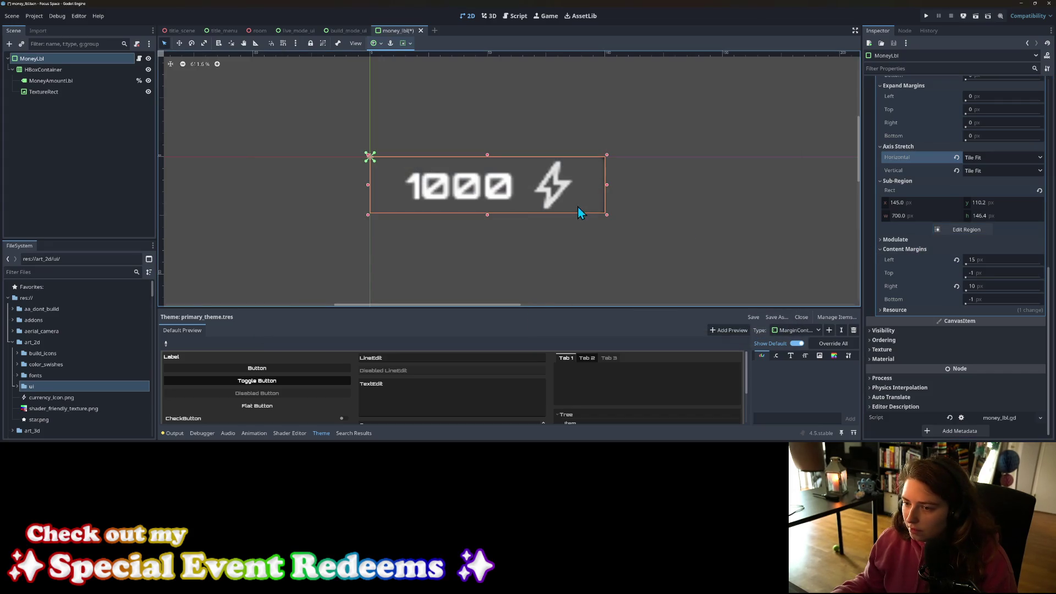
Set the left content margin to 0, trying then cancelling a 15 px left expand margin.
scroll(632, 226, down, 4)
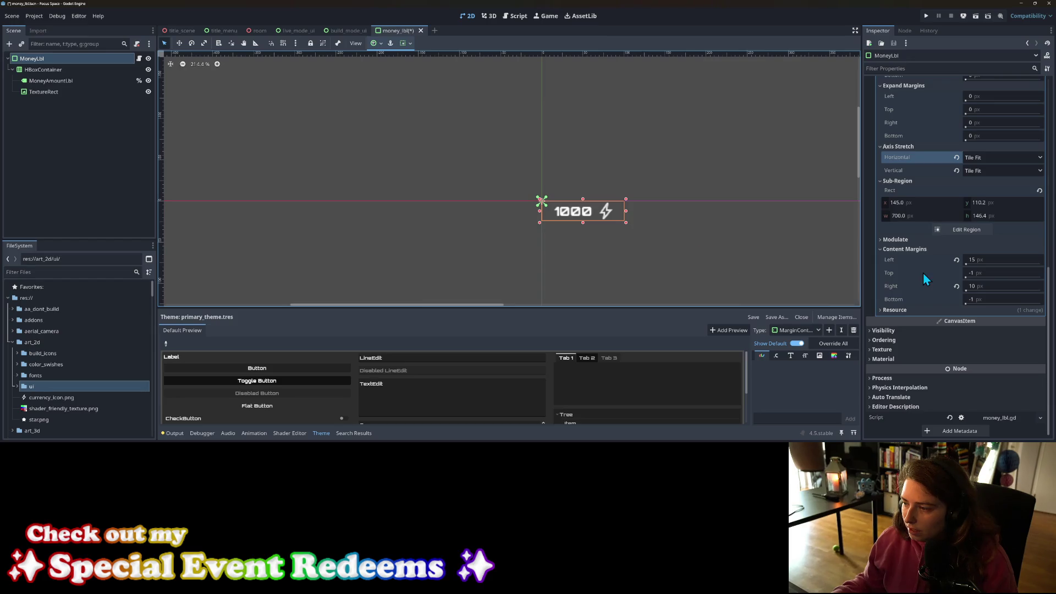
click(983, 259)
text(0)
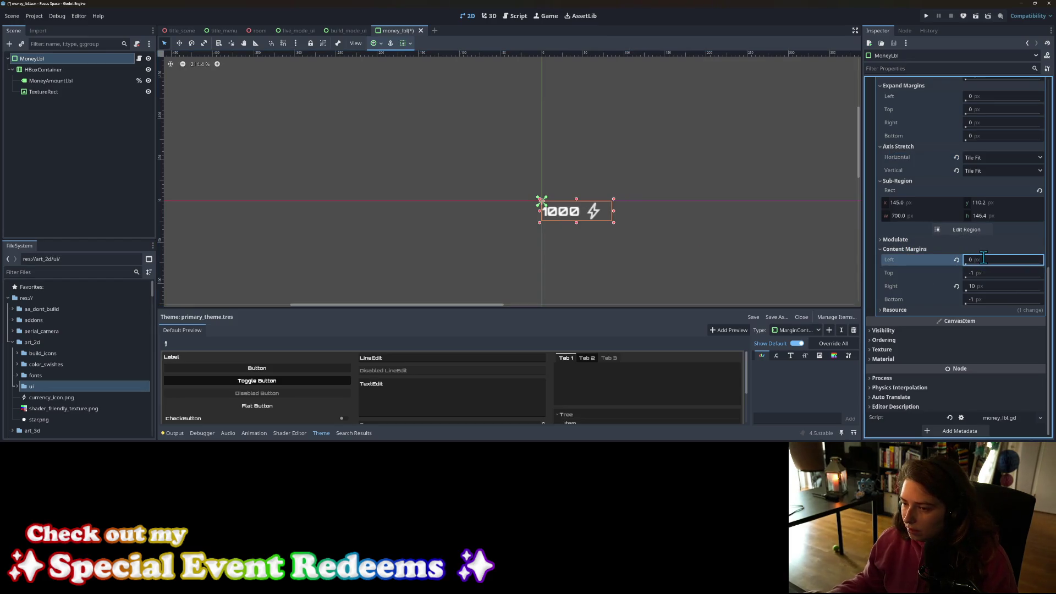
scroll(997, 285, up, 5)
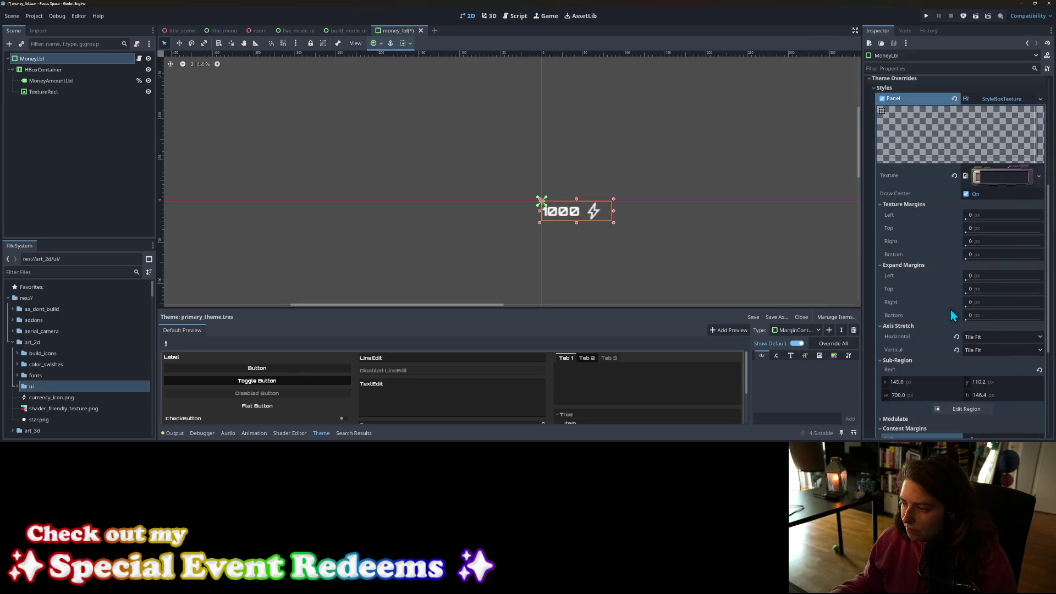
click(985, 276)
text(15)
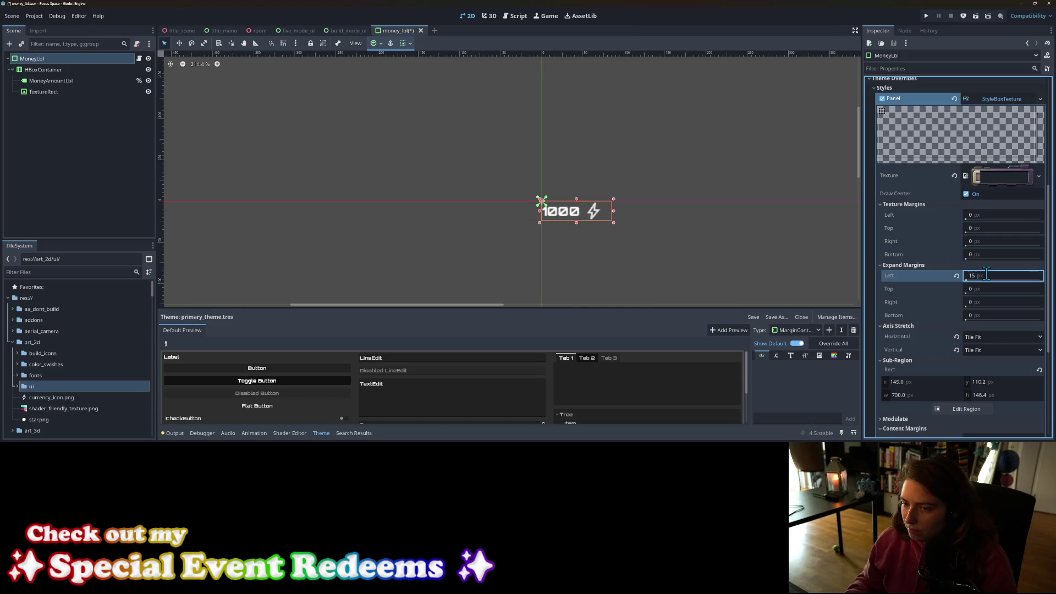
key(Escape)
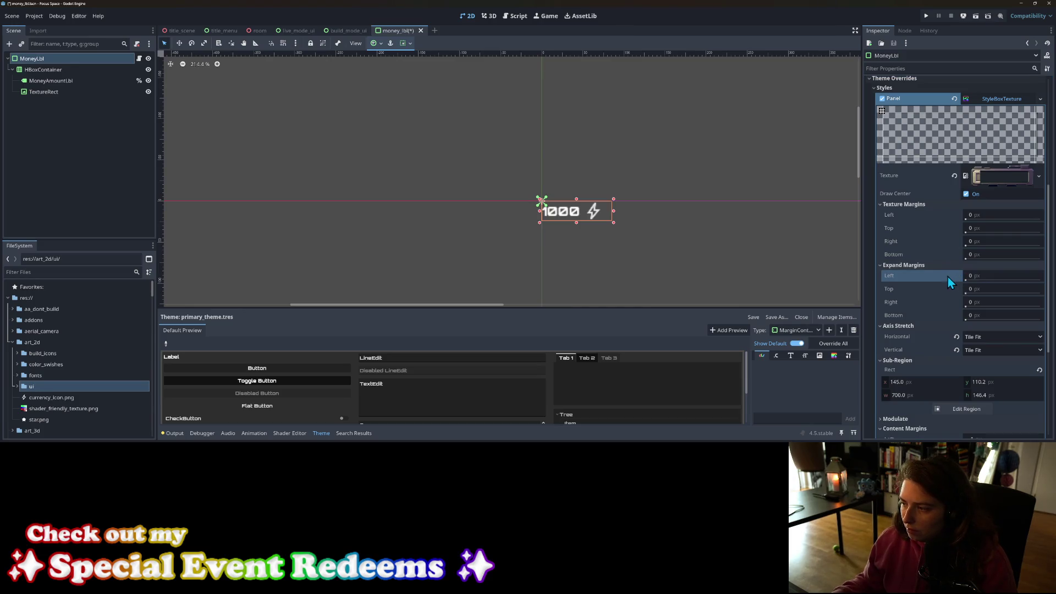
Toggle Draw Center off and back on, then reopen the texture's Region Editor.
click(966, 195)
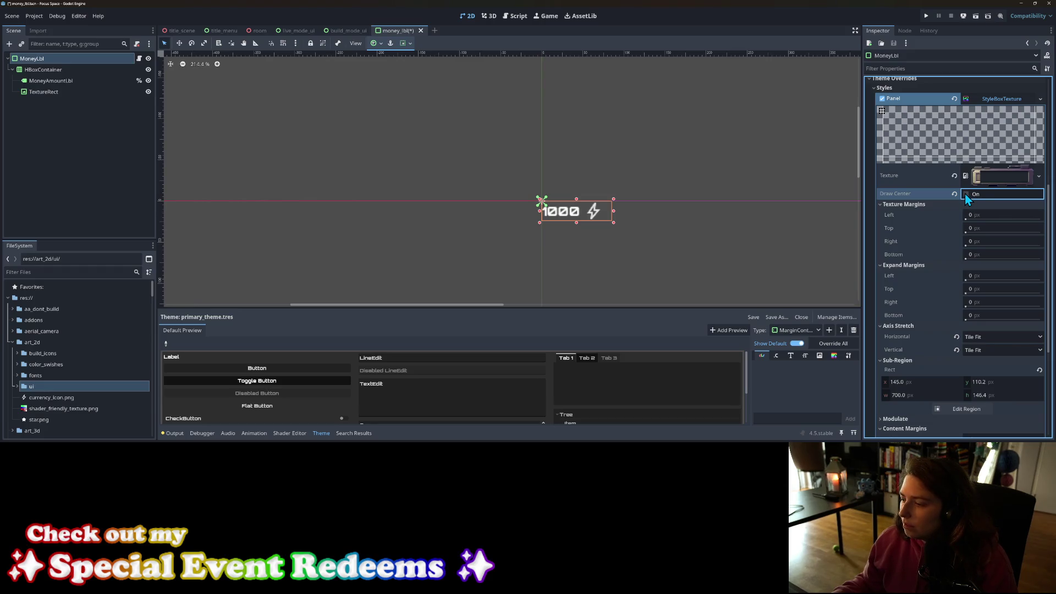
click(965, 194)
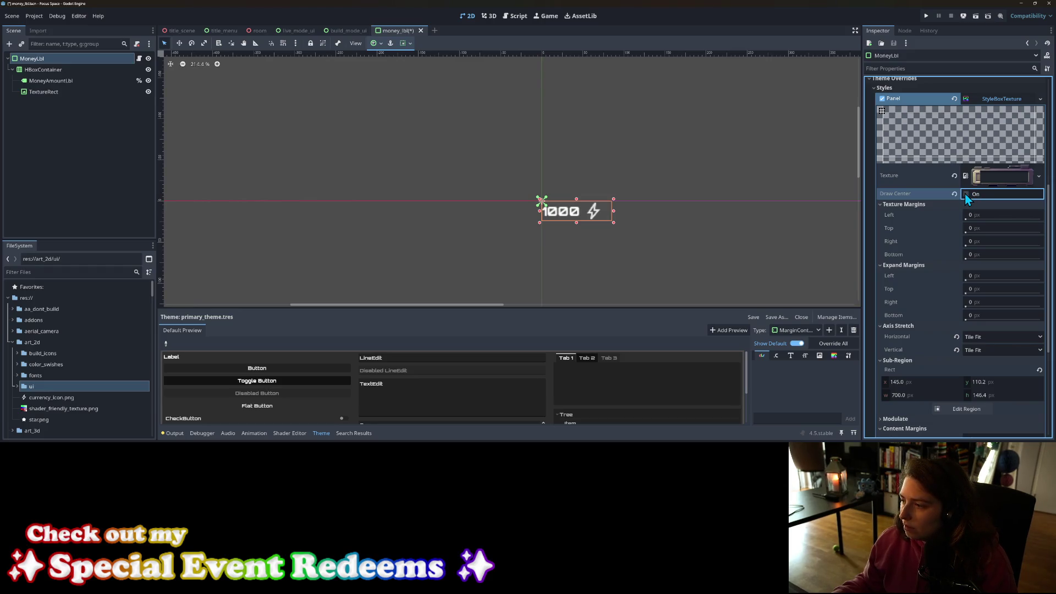
scroll(941, 297, down, 3)
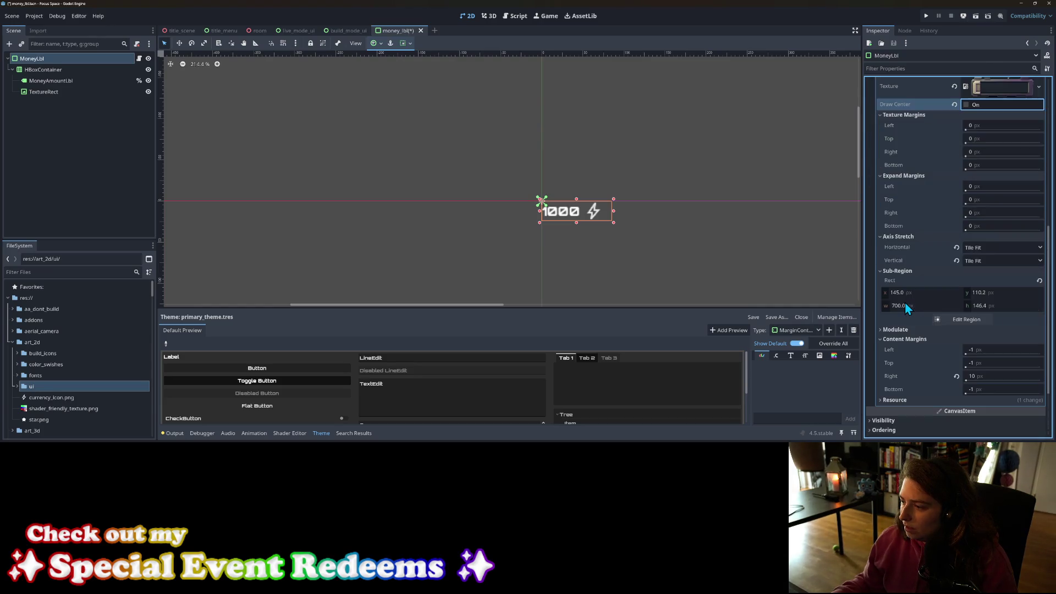
click(952, 320)
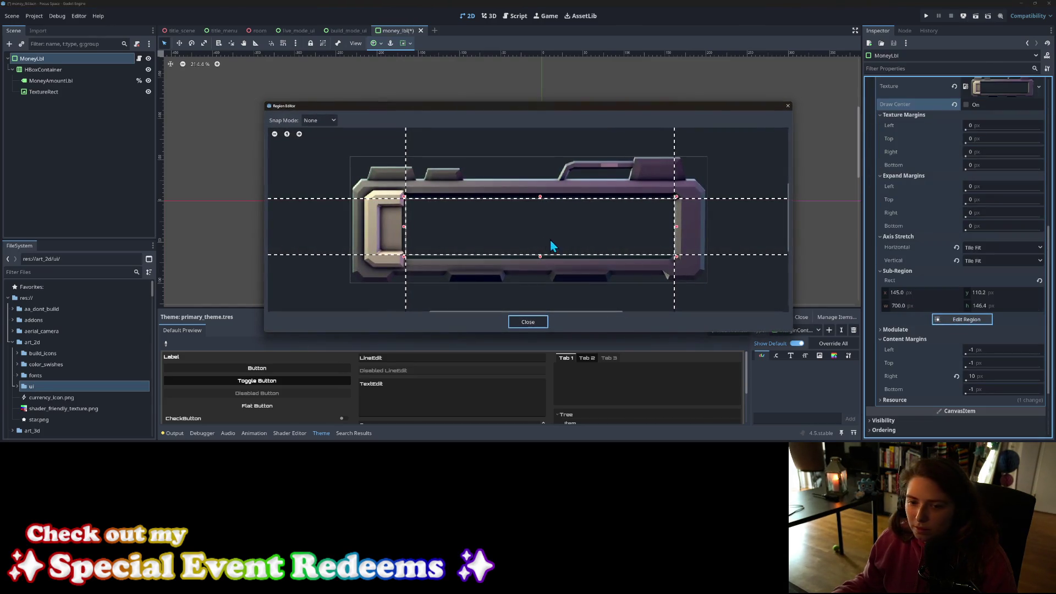
click(318, 122)
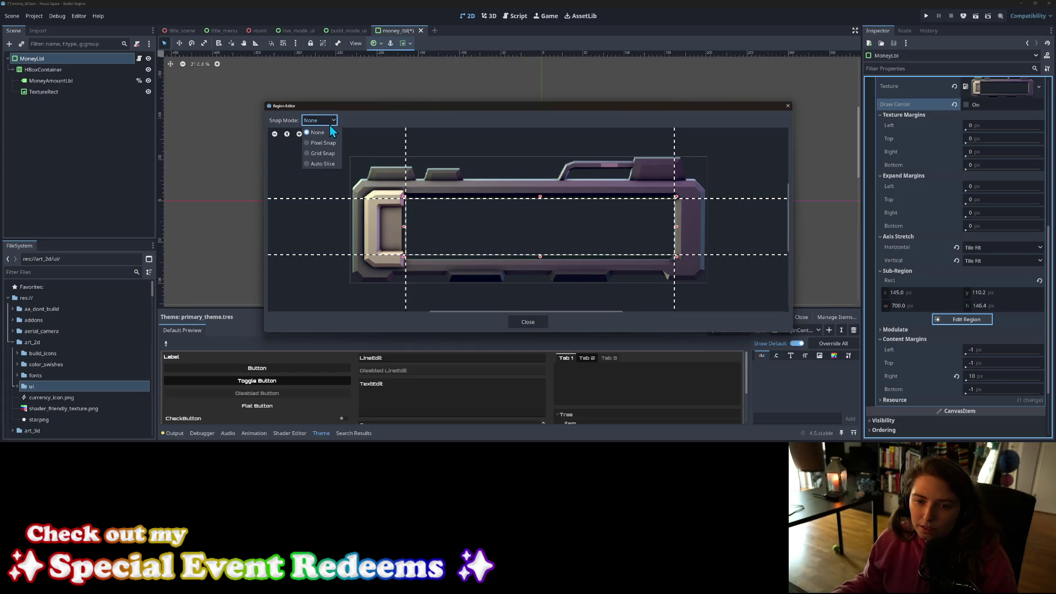
click(331, 124)
click(331, 125)
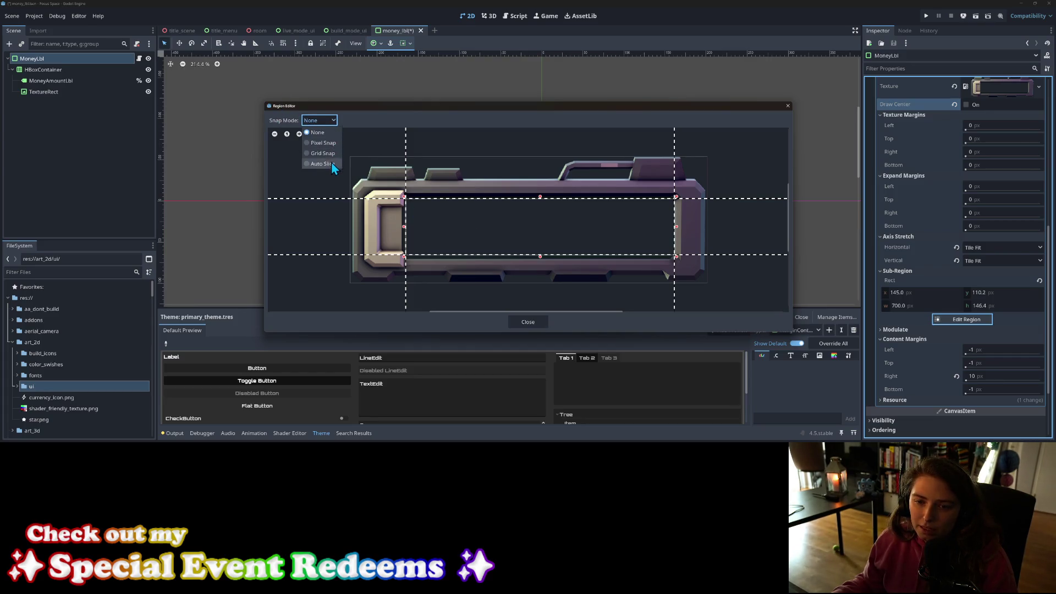
click(321, 164)
click(322, 121)
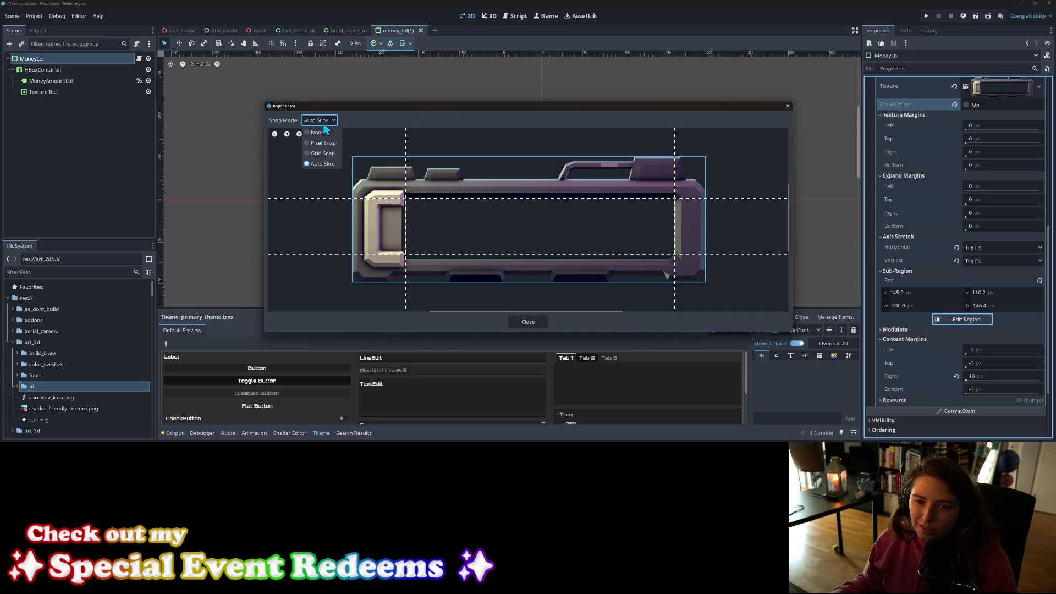
click(325, 132)
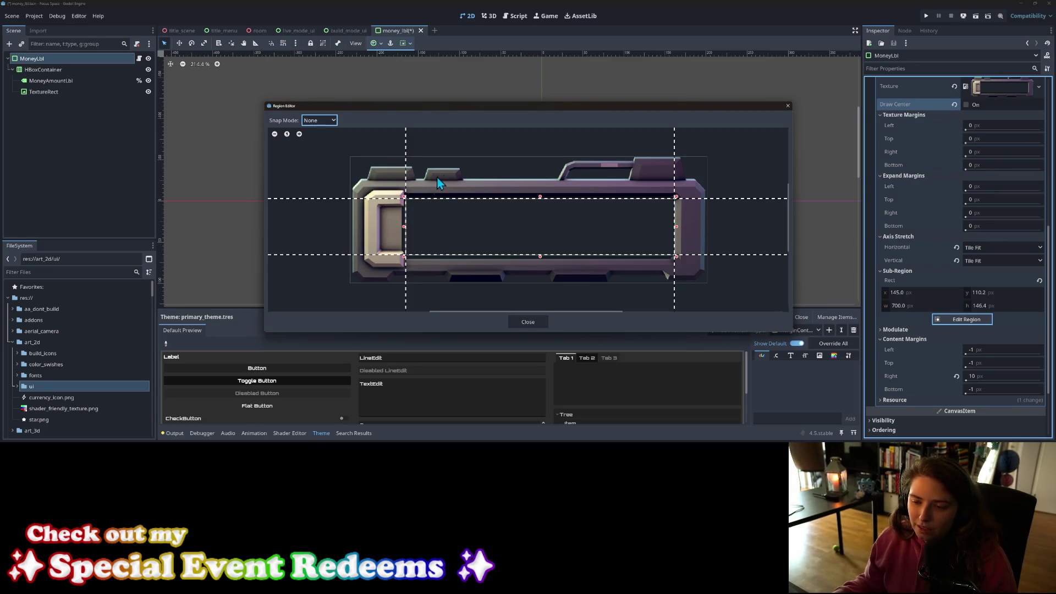
click(523, 322)
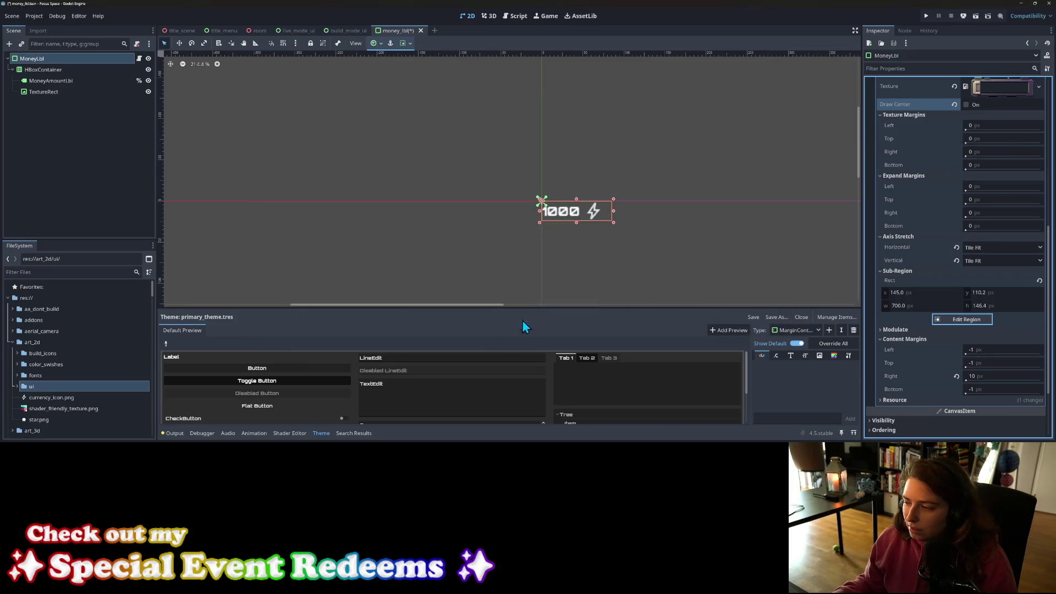
click(979, 249)
Set the panel texture's Axis Stretch to Stretch horizontally and vertically.
click(973, 259)
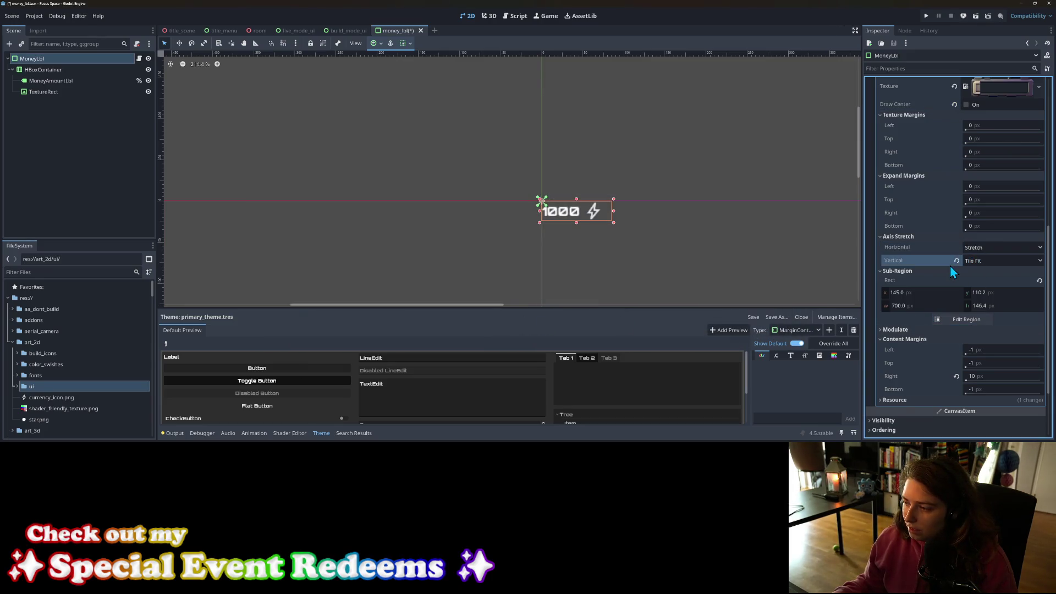
click(954, 261)
scroll(988, 265, up, 3)
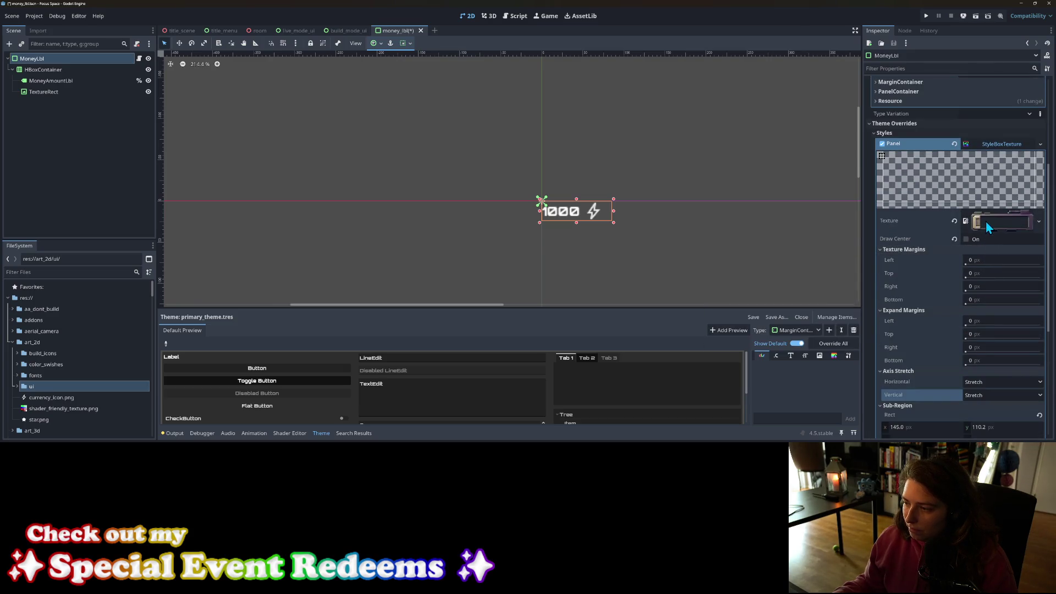
scroll(985, 376, down, 1)
scroll(971, 363, down, 1)
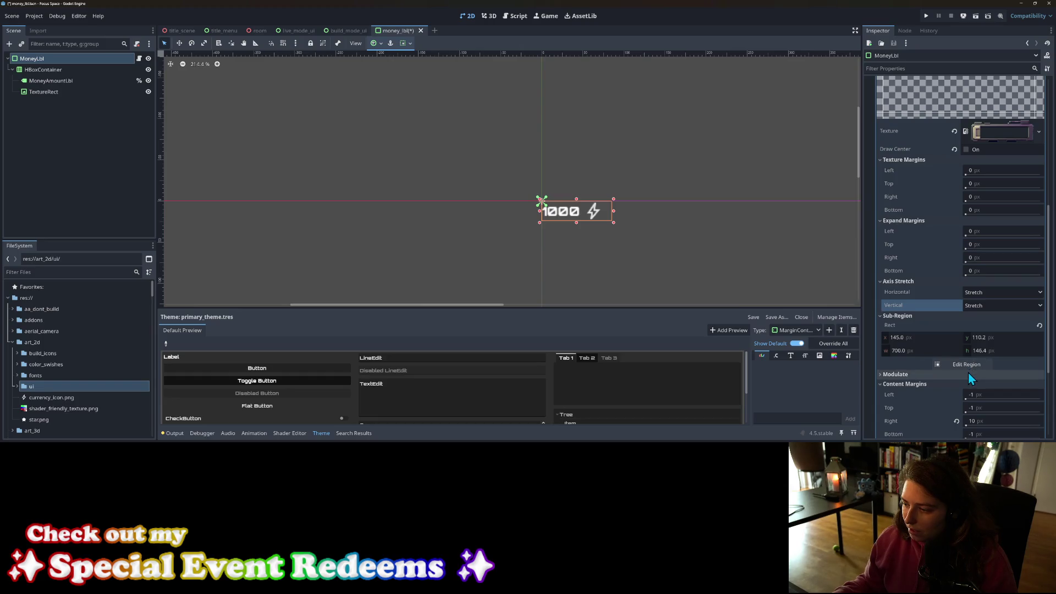
scroll(972, 365, down, 2)
Check the Region Editor with snapping None, revert the Sub-Region Rect, and save the scene.
click(970, 286)
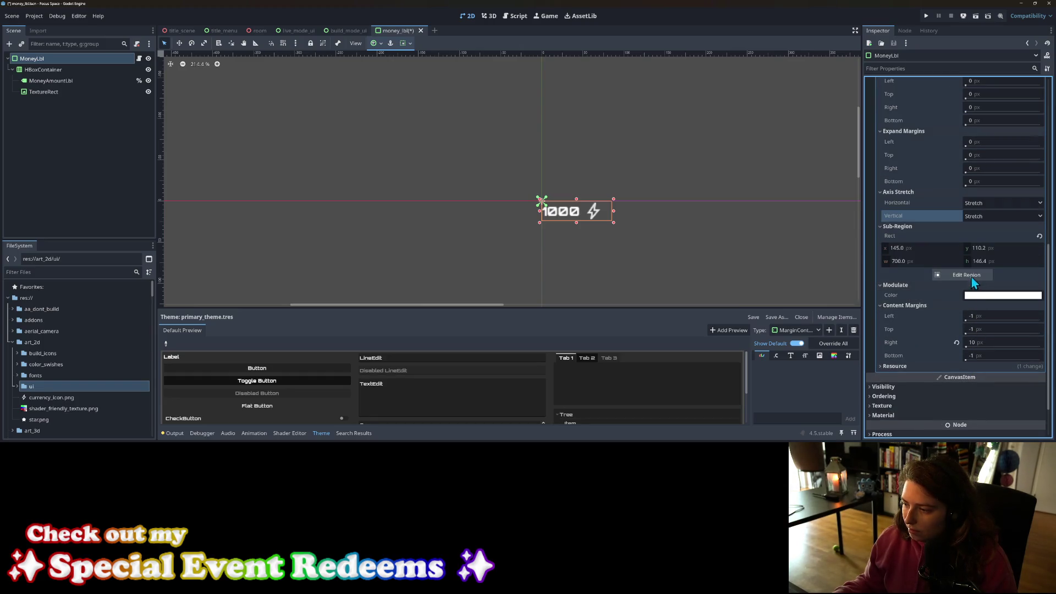
click(970, 276)
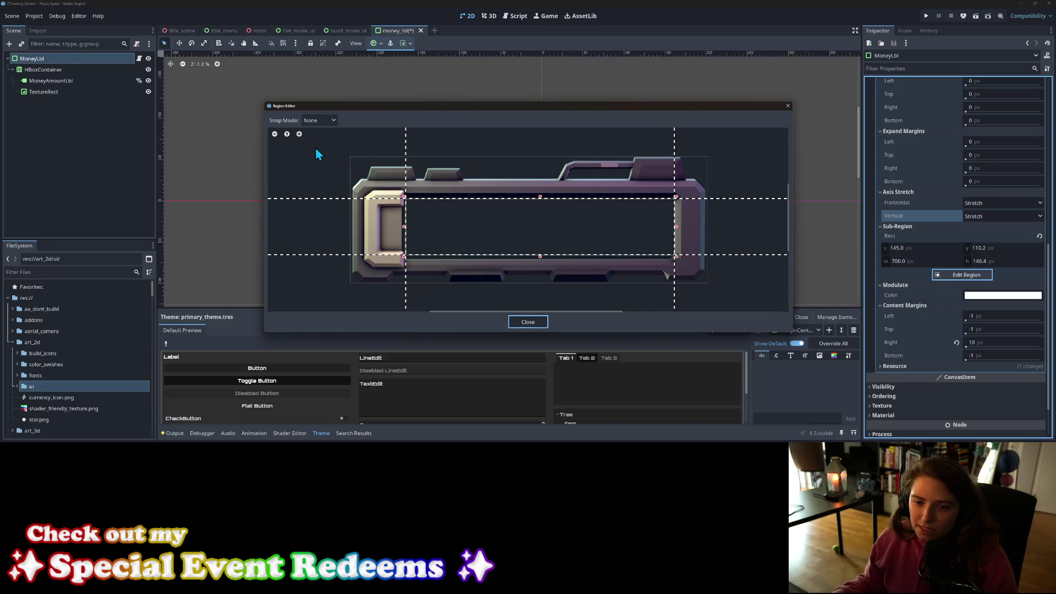
click(320, 121)
click(322, 123)
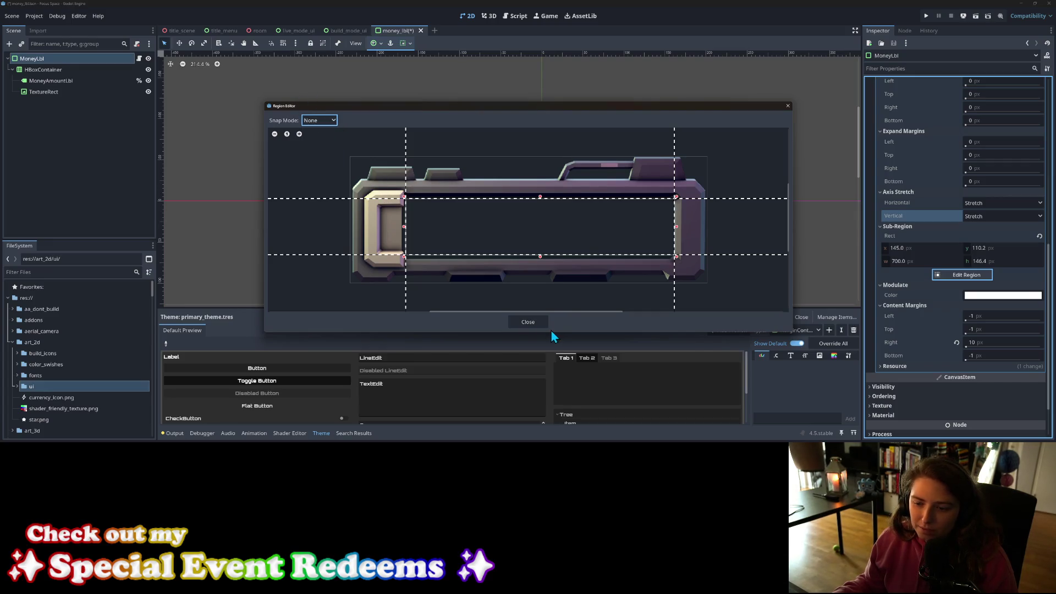
click(544, 324)
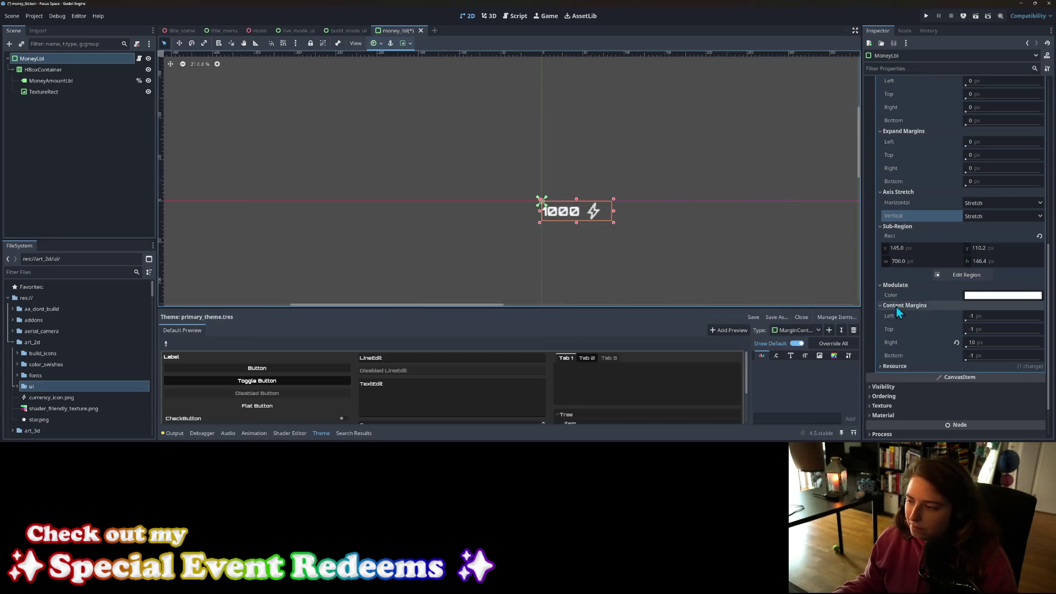
click(1040, 236)
scroll(622, 251, down, 3)
scroll(589, 245, down, 2)
key(ctrl+s)
scroll(982, 312, up, 3)
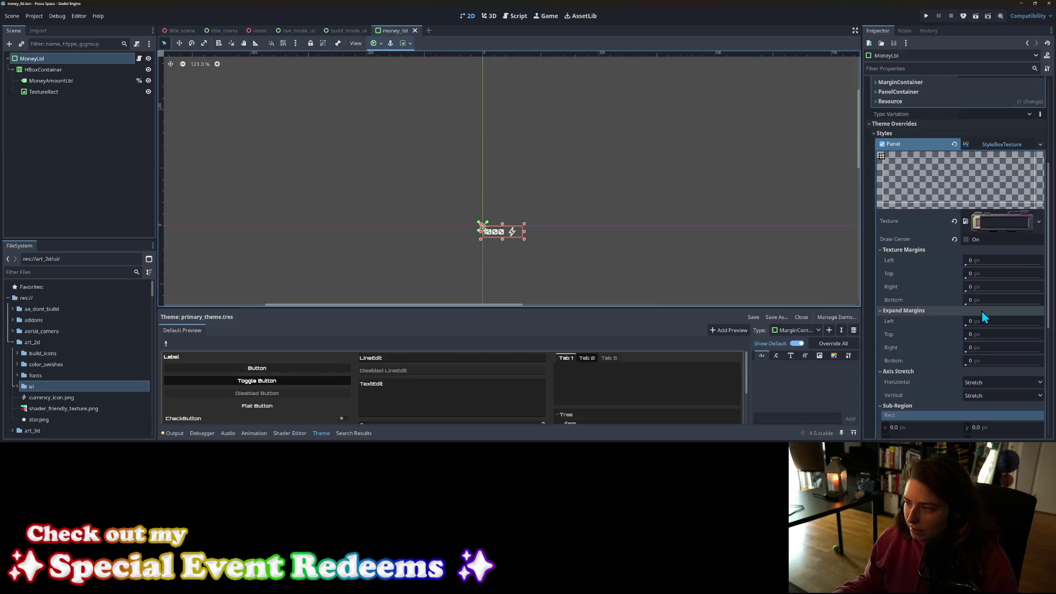
Enable Draw Center on the panel's StyleBoxTexture so the frame fills behind the readout, then save.
scroll(981, 311, up, 2)
click(991, 267)
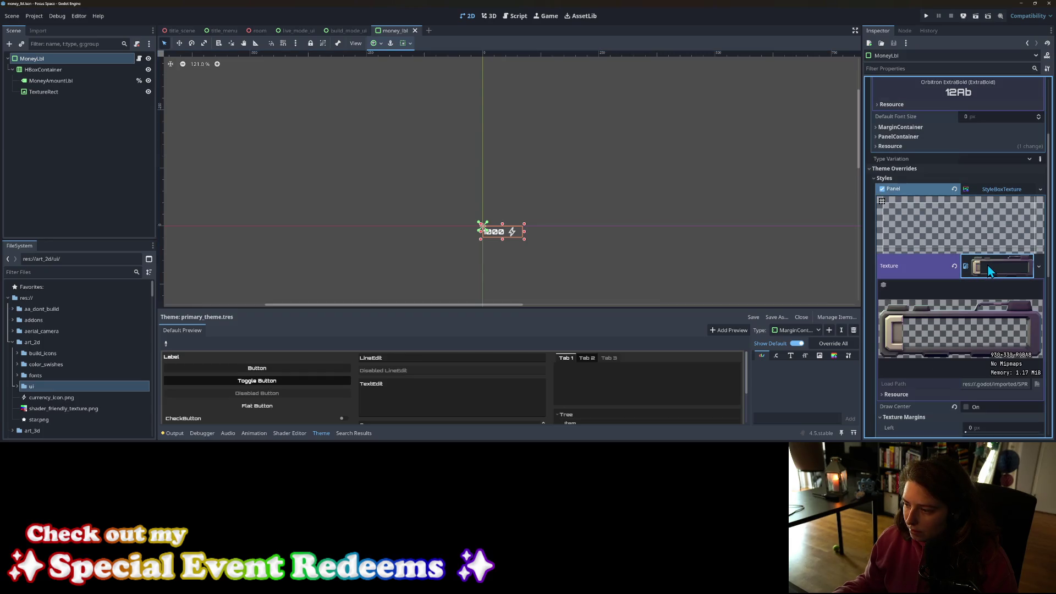
click(994, 271)
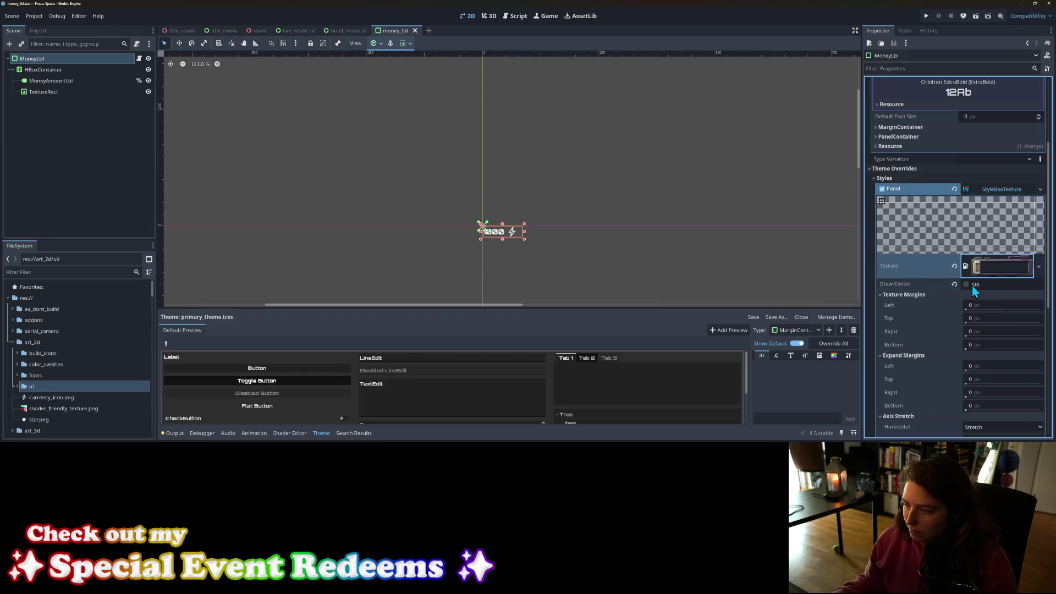
click(972, 285)
key(ctrl+s)
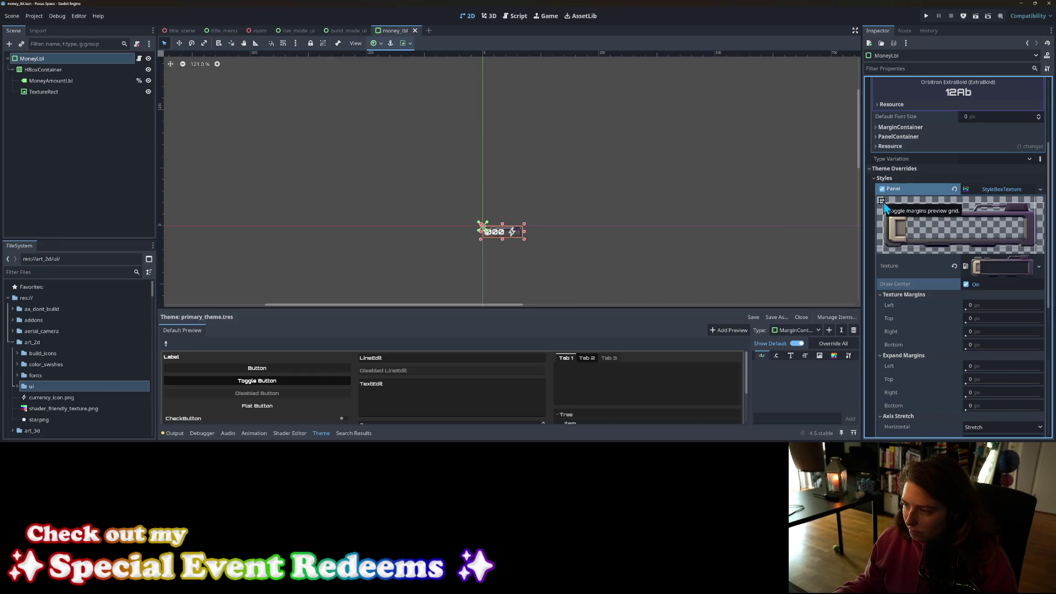
scroll(645, 282, up, 5)
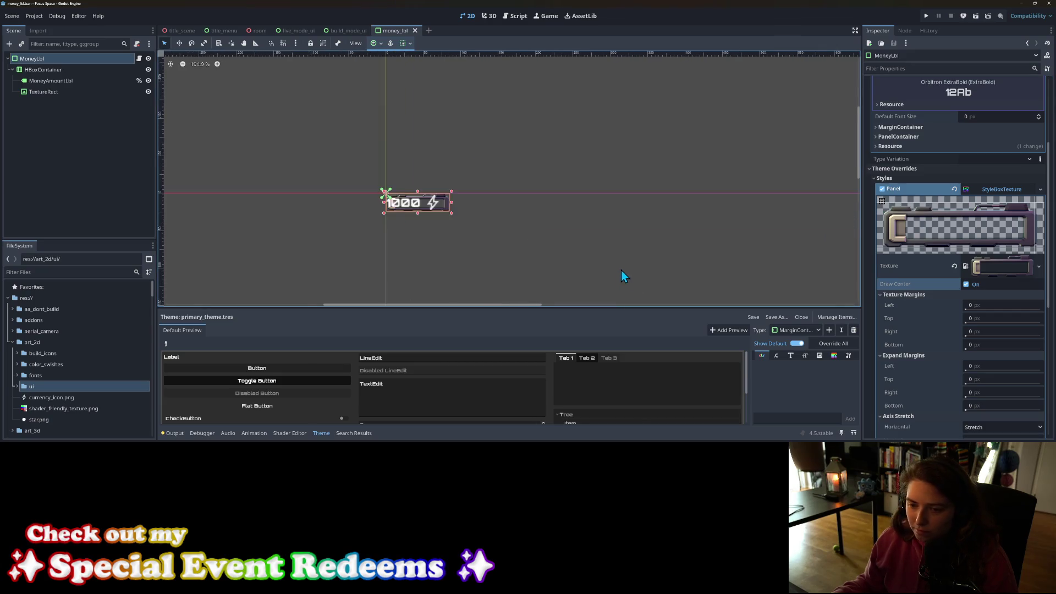
scroll(514, 214, up, 5)
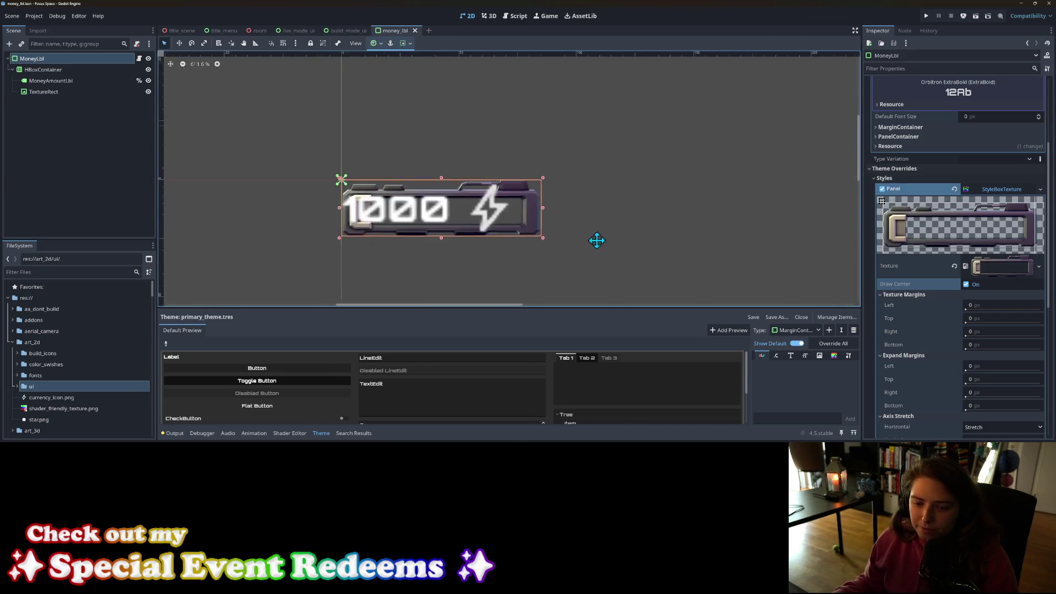
scroll(621, 218, left, 4)
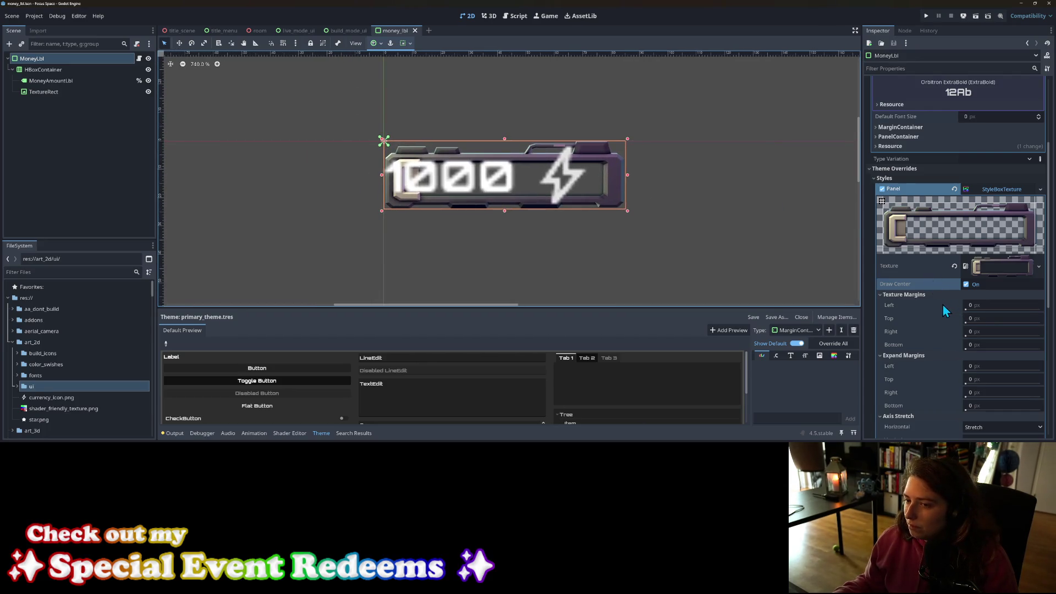
Turn on Show Behind Parent for the HBoxContainer and save the scene.
click(64, 70)
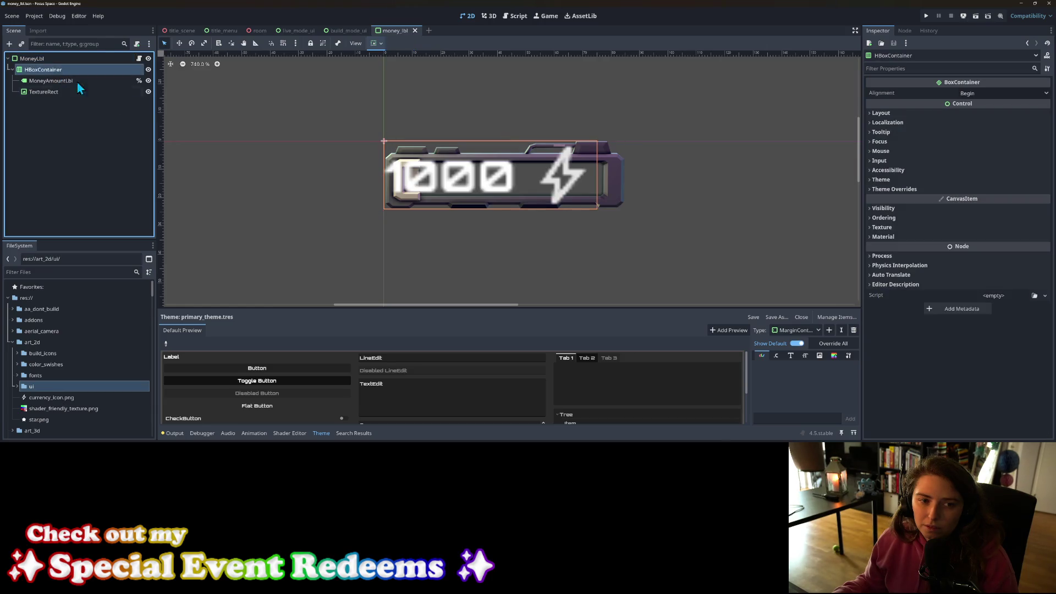
click(884, 208)
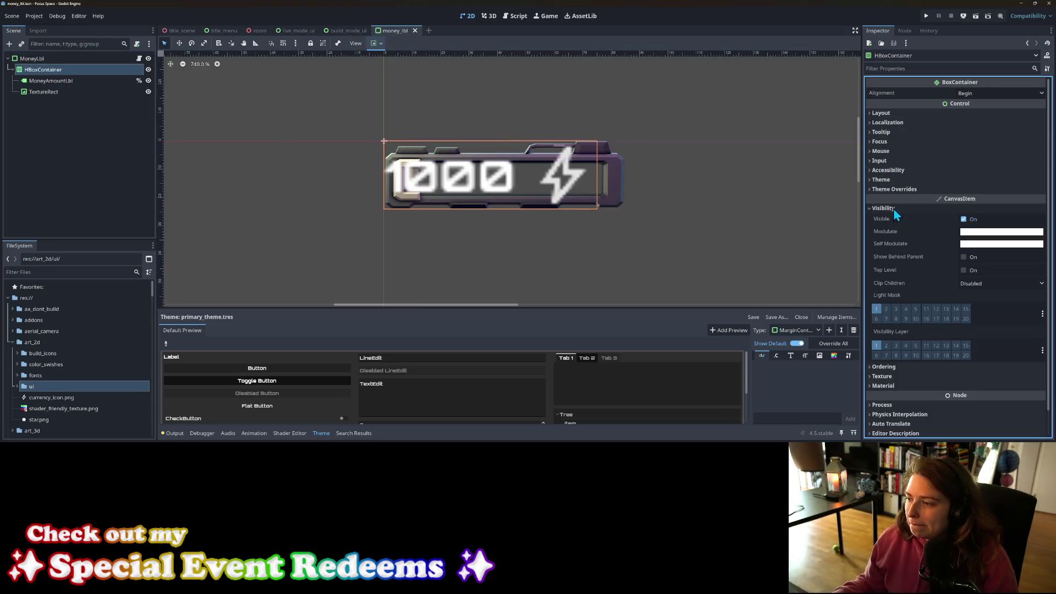
click(963, 257)
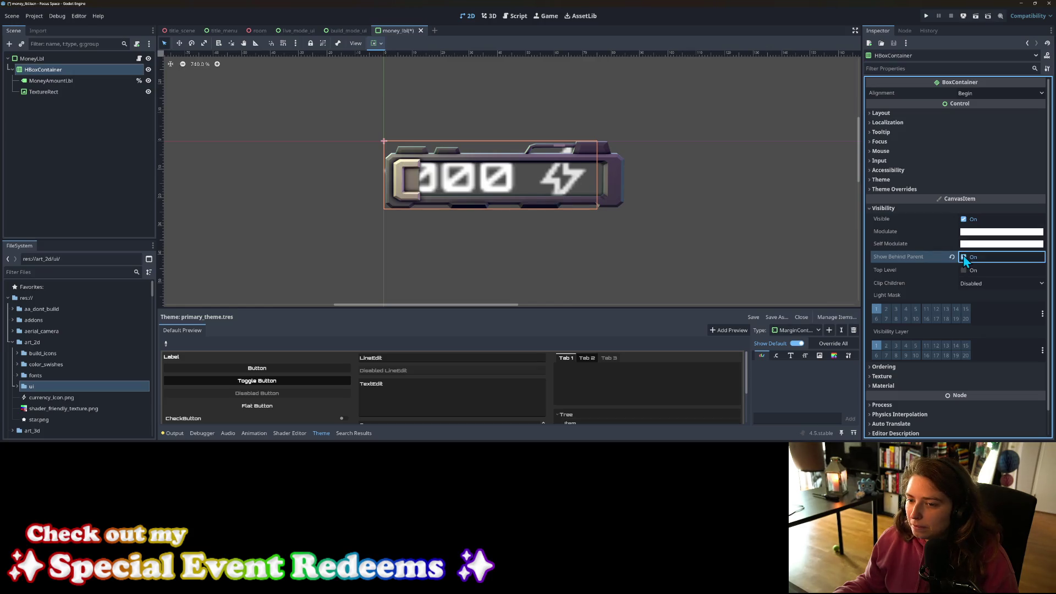
key(ctrl+s)
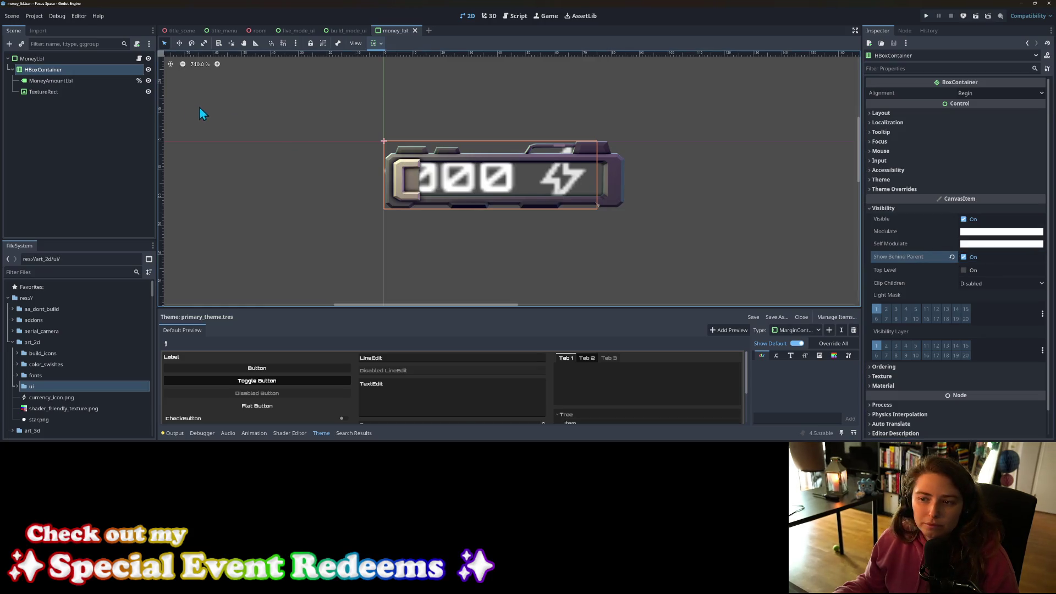
Swap MoneyLbl's textured panel override for a flat StyleBox, turn Show Behind Parent off, and save.
click(58, 61)
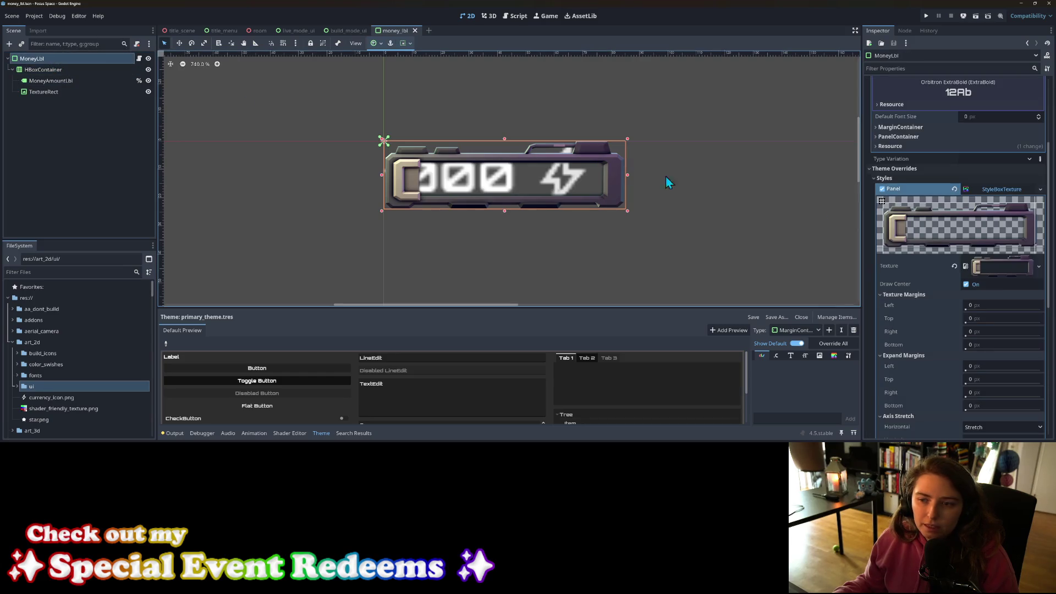
click(883, 190)
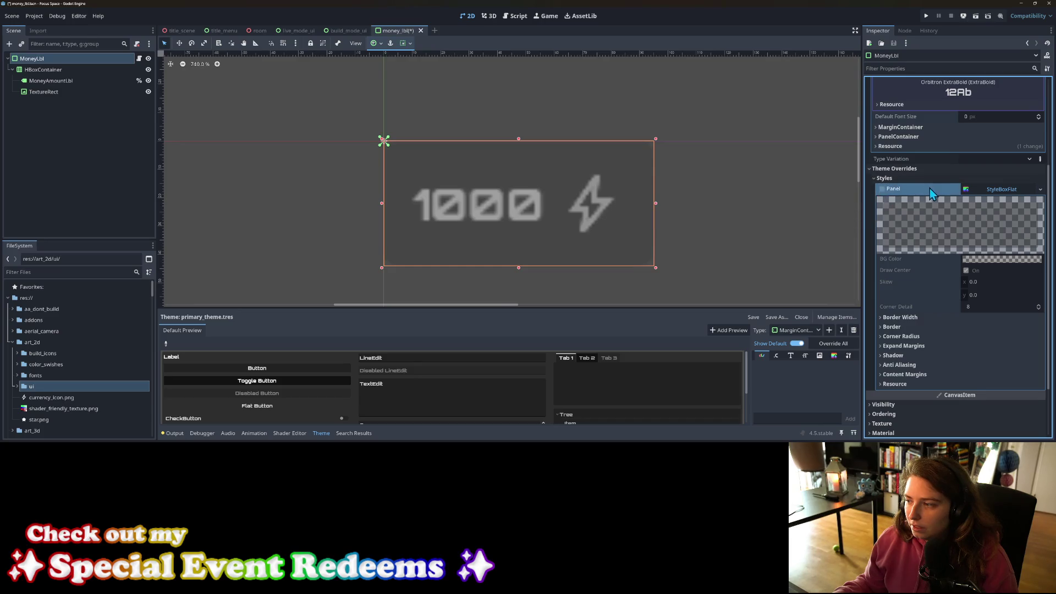
click(1002, 193)
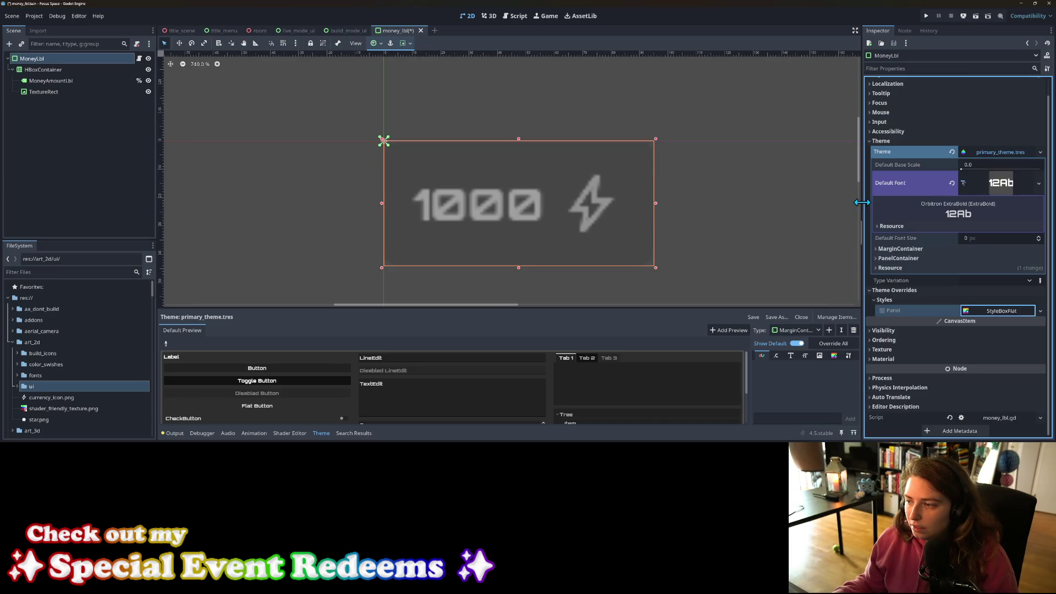
click(72, 73)
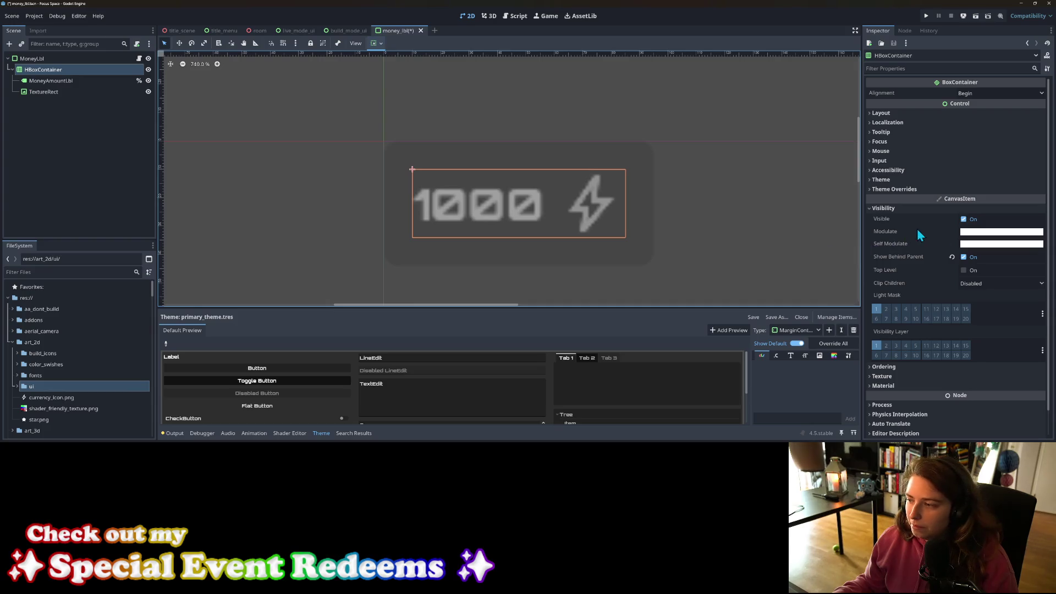
click(963, 258)
key(ctrl+s)
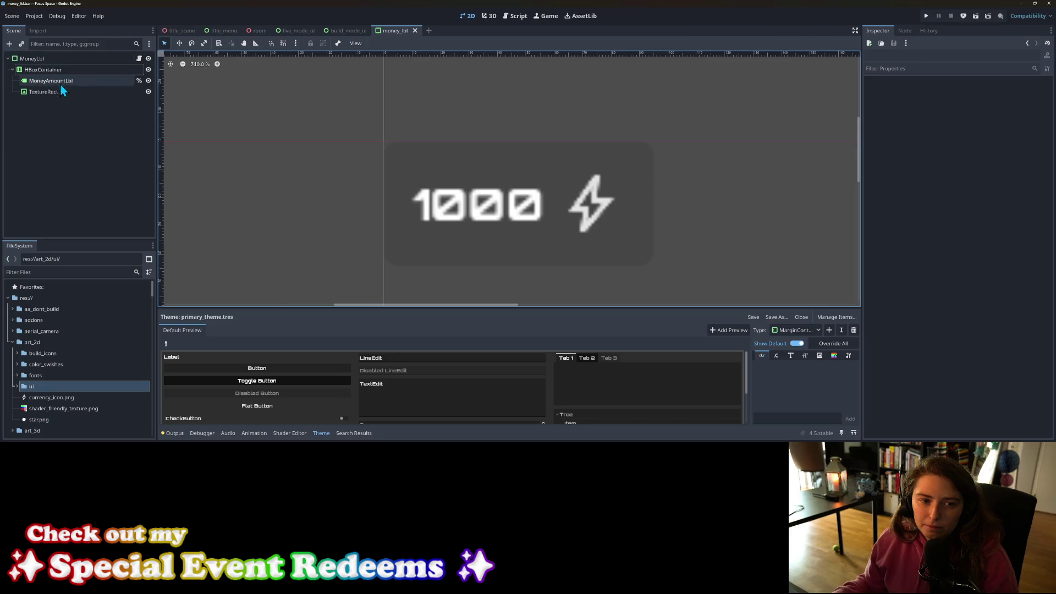
click(54, 60)
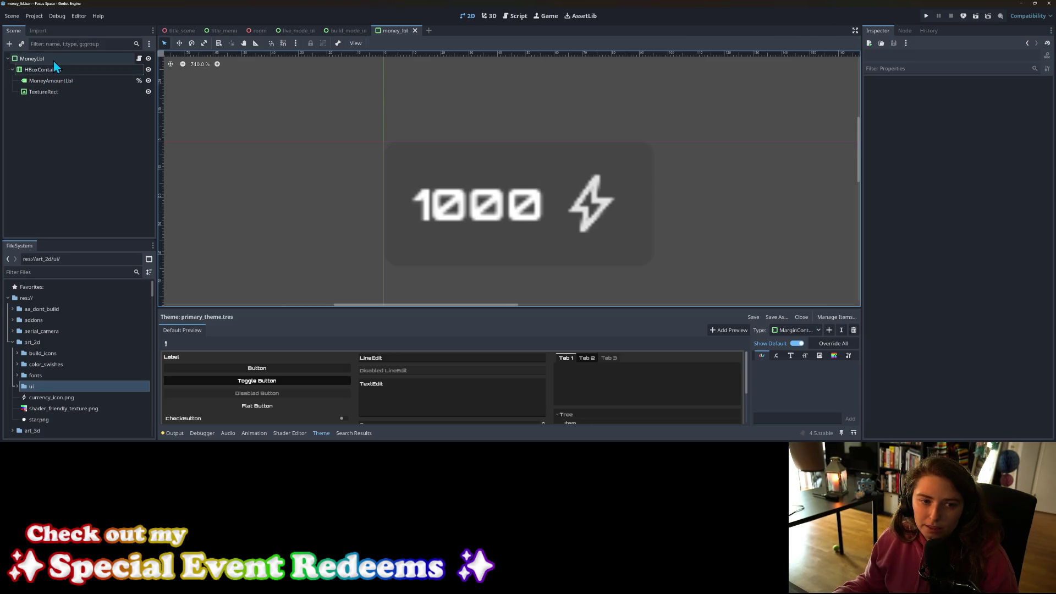
Add a NinePatchRect child under MoneyLbl, found by searching 'rec'.
right_click(58, 63)
click(112, 69)
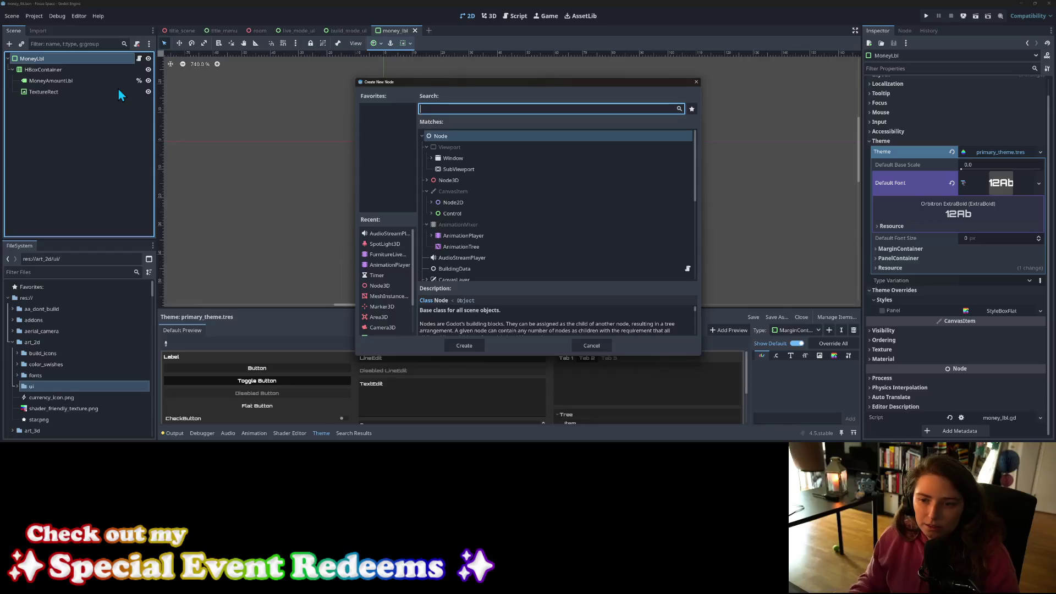
text(rec)
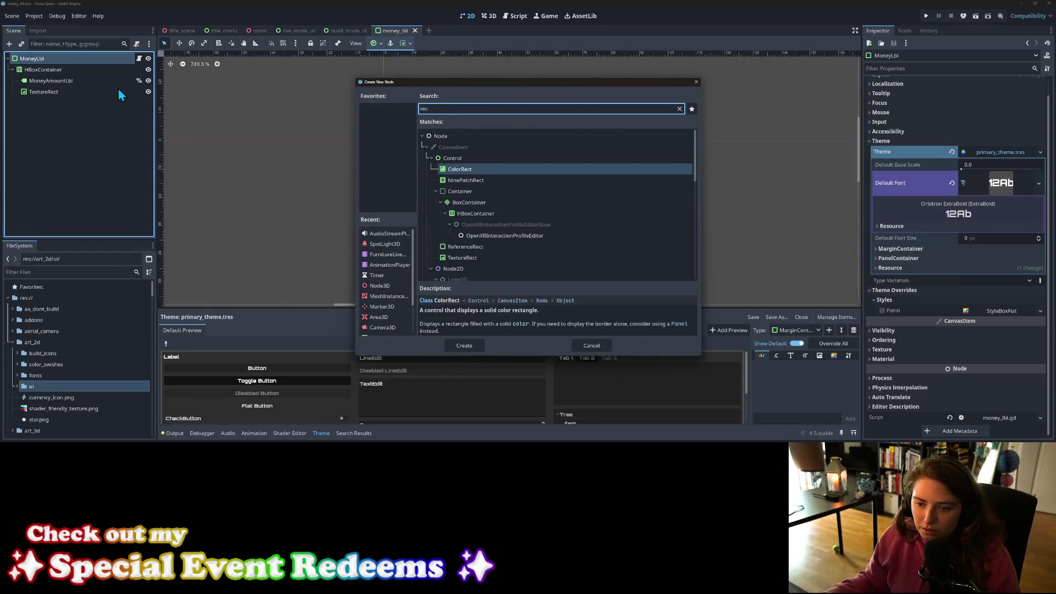
click(493, 259)
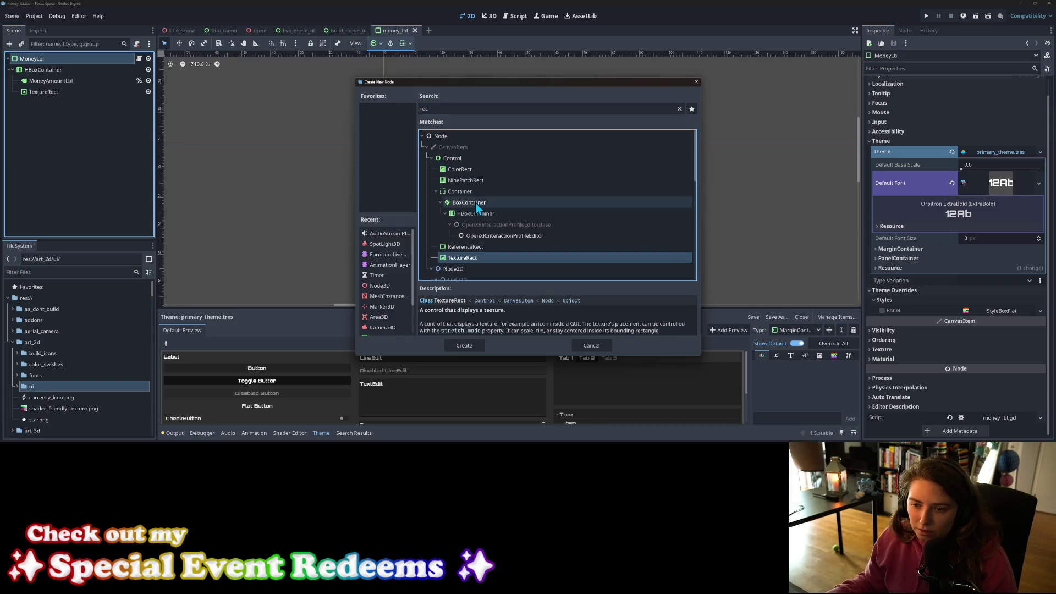
click(482, 181)
click(473, 346)
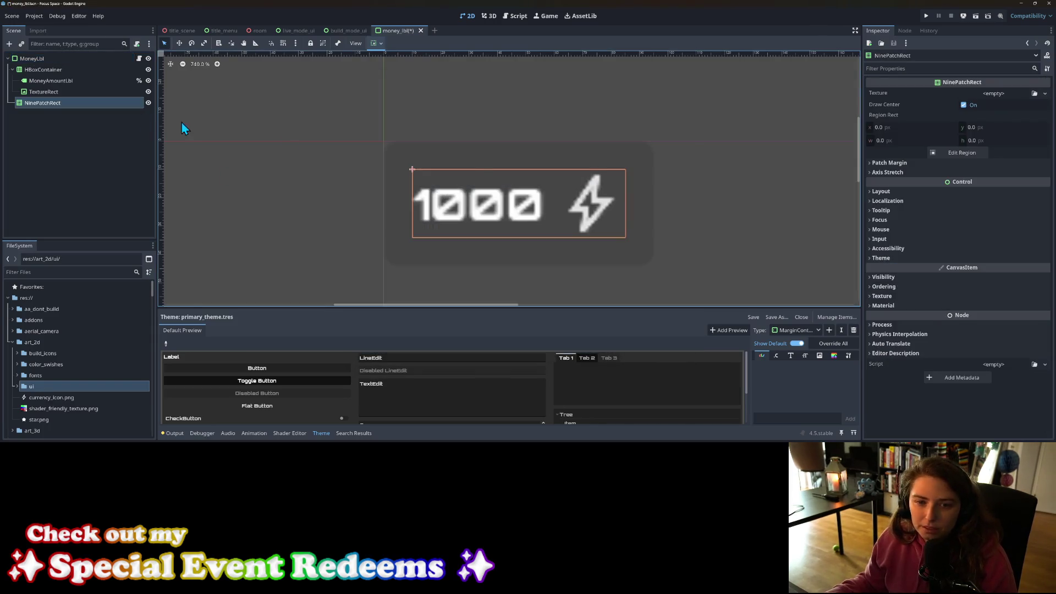
Assign the metal frame image as the NinePatchRect texture with Draw Center turned off.
click(1034, 93)
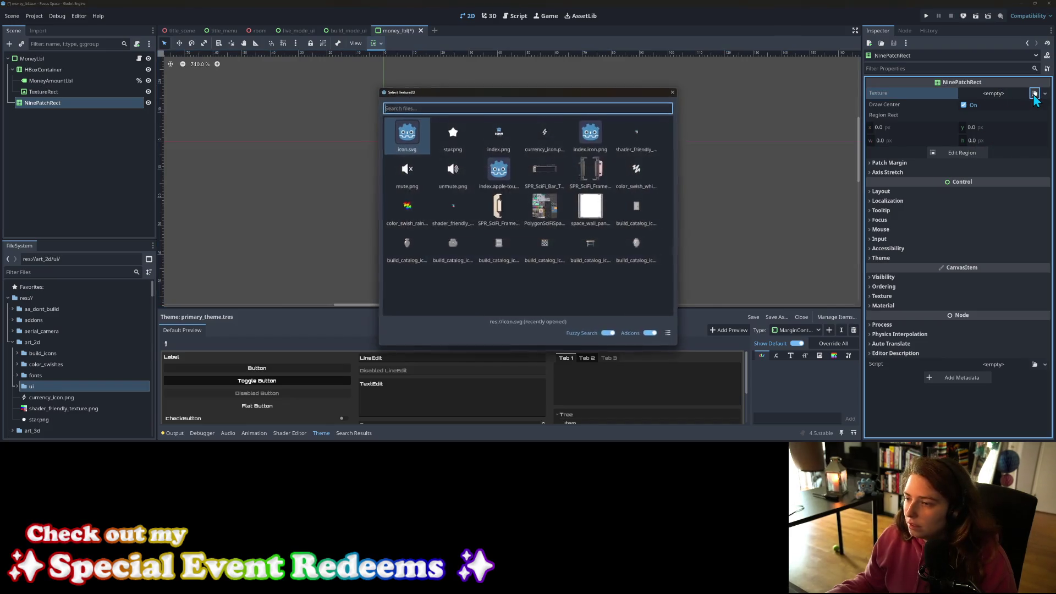
double_click(545, 177)
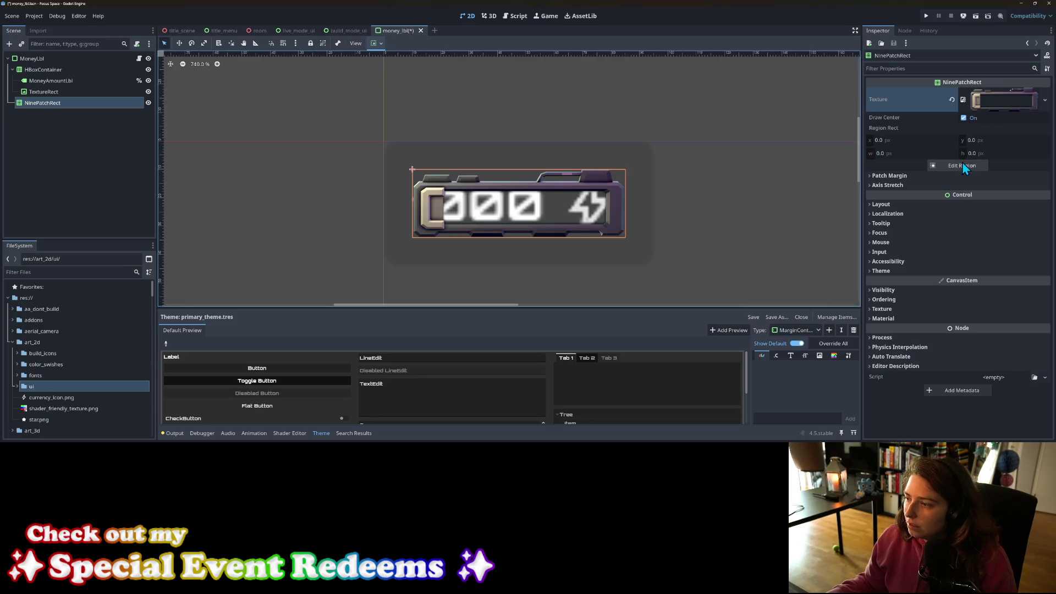
click(965, 118)
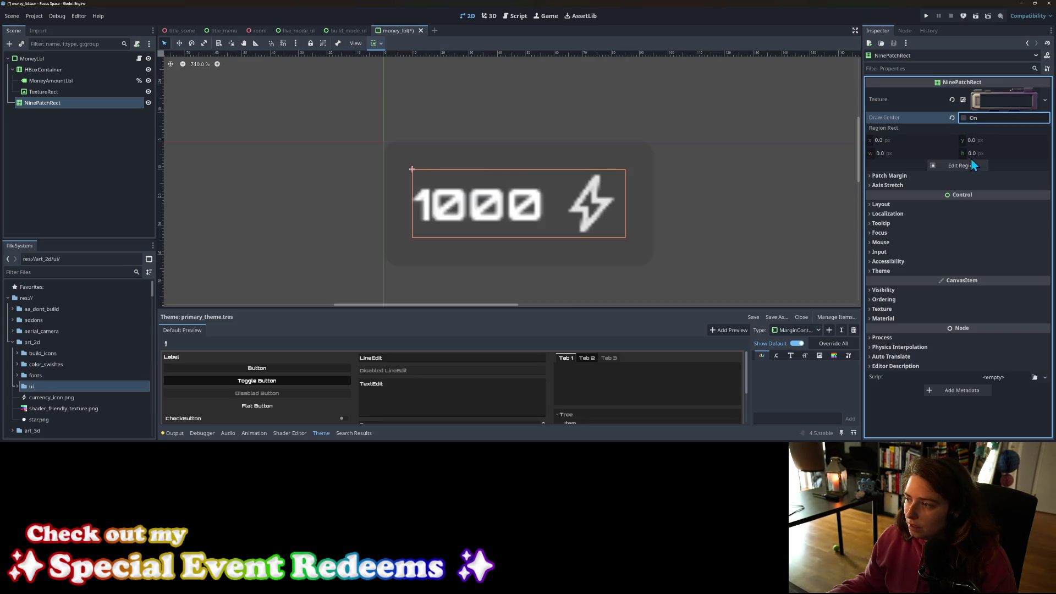
click(965, 164)
Crop the texture region to the frame's inner strip, 143.4, 138.2, 694.4 × 98.4 px.
drag(354, 225, 408, 228)
drag(712, 226, 675, 226)
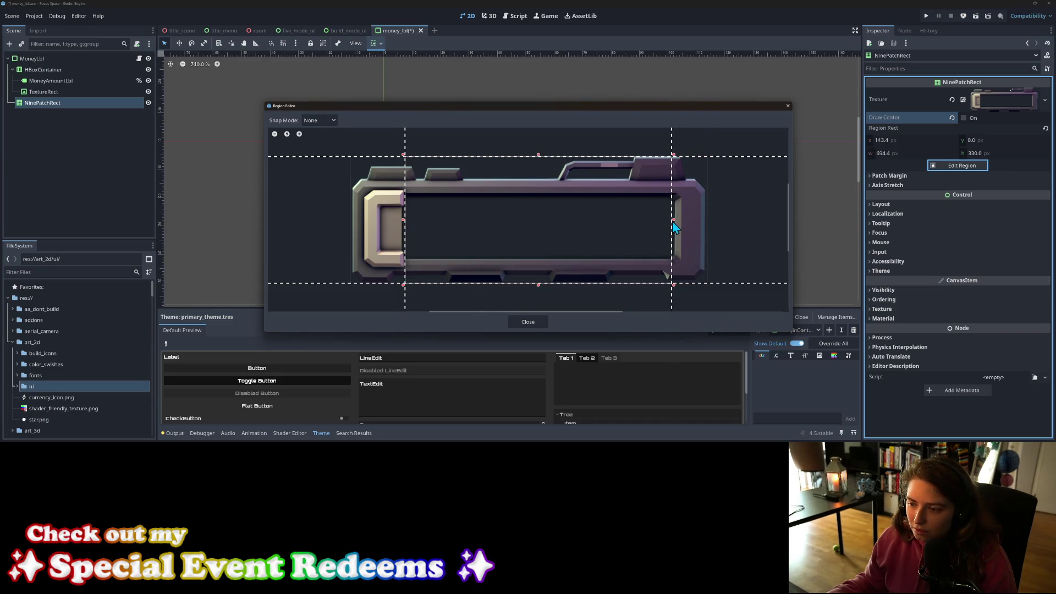
drag(538, 155, 537, 204)
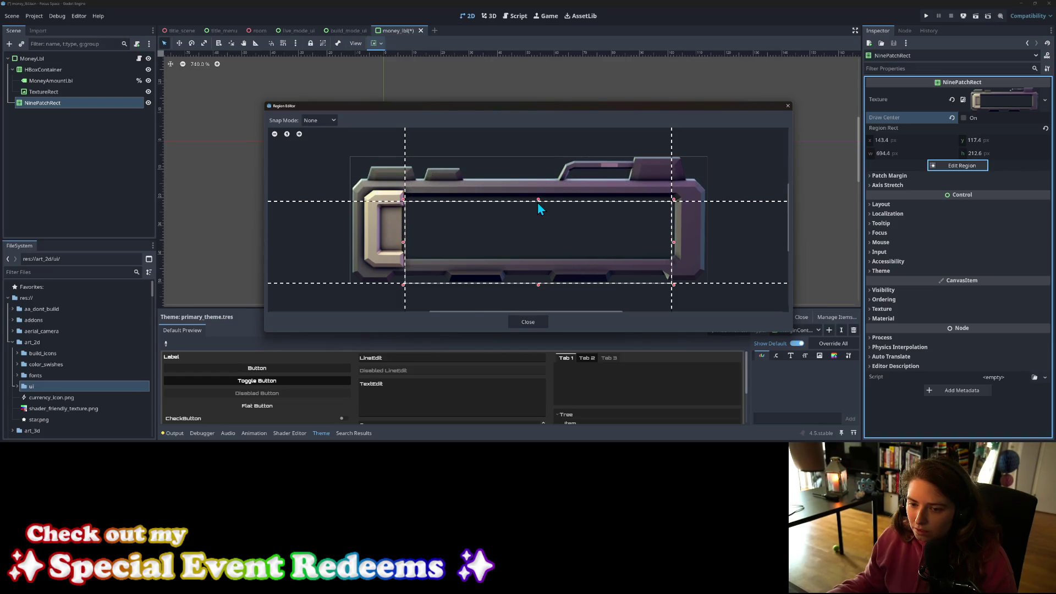
drag(539, 285, 543, 248)
drag(539, 200, 537, 210)
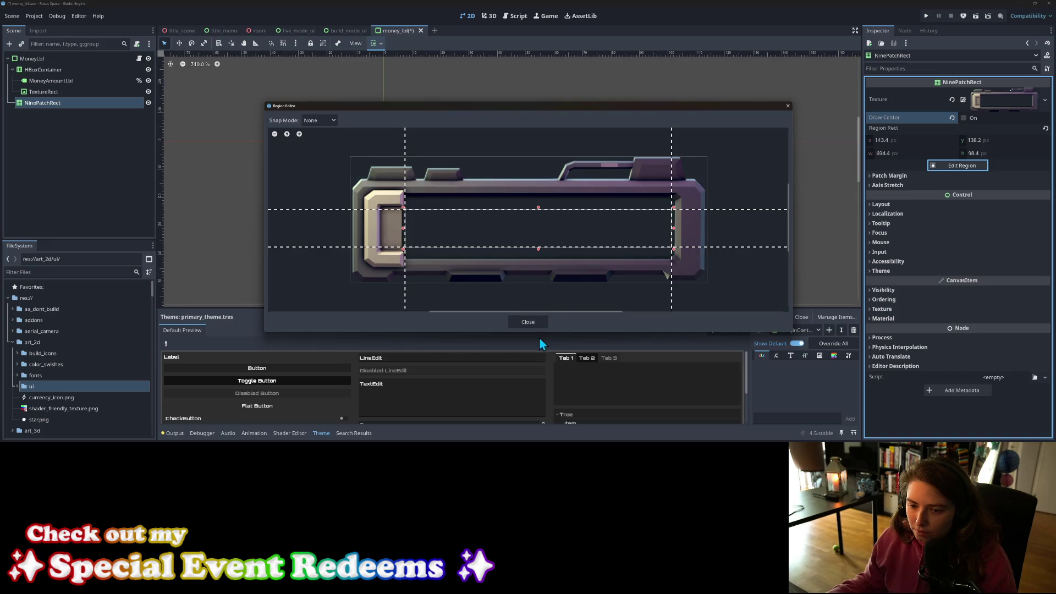
click(527, 325)
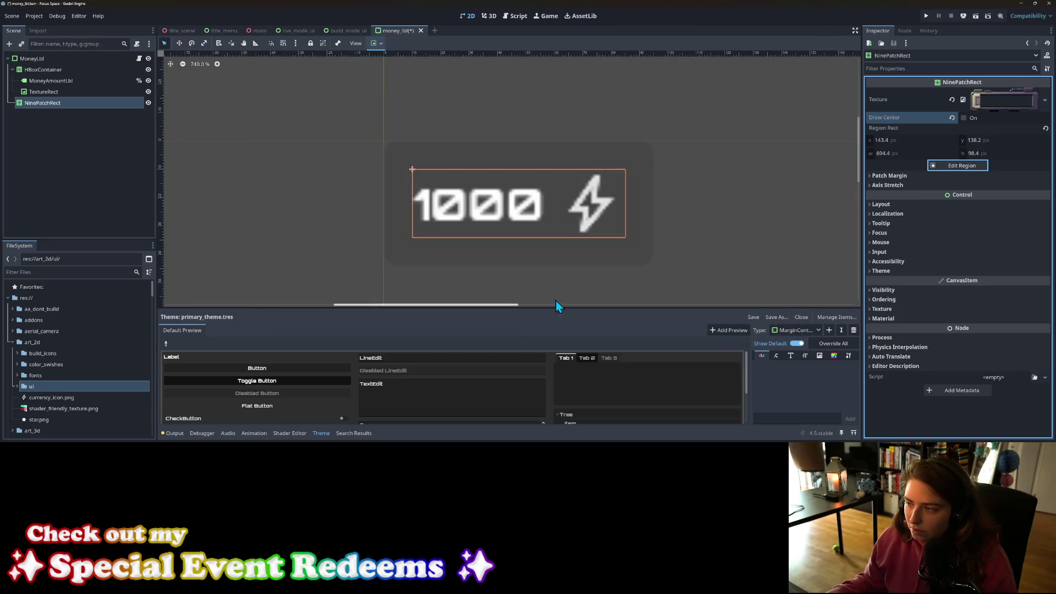
click(934, 176)
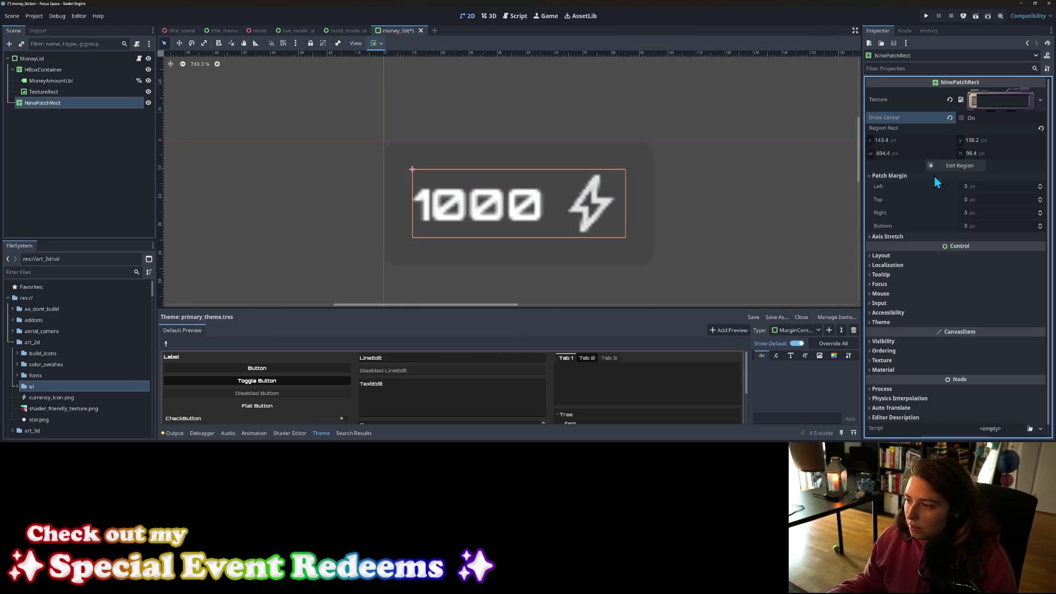
Set all four NinePatchRect patch margins to 50.
click(989, 187)
text(10)
key(Return)
text(50)
key(Tab)
key(Tab)
text(5)
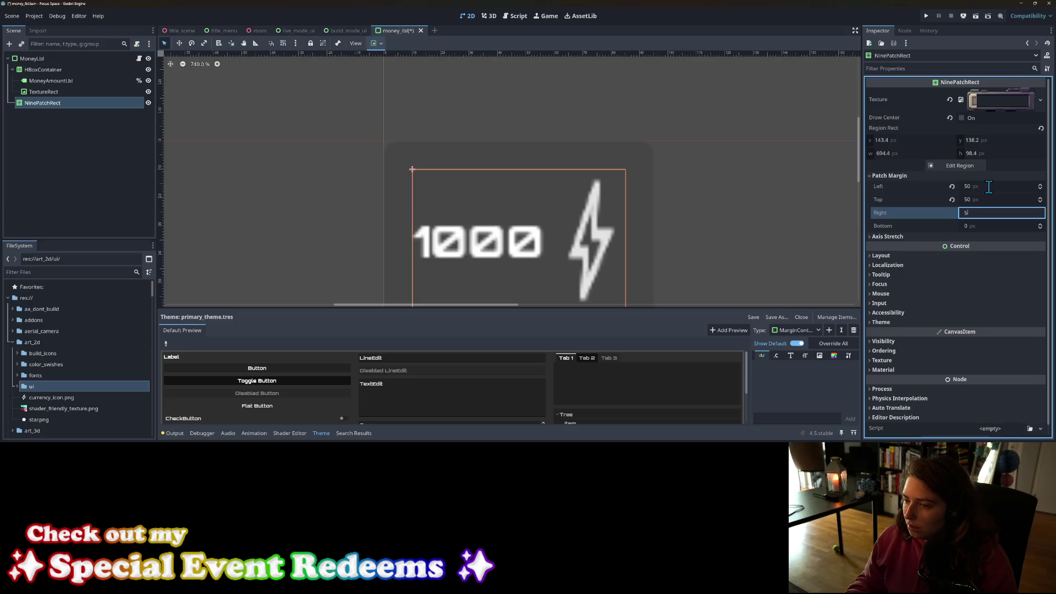
key(Tab)
text(50)
key(Return)
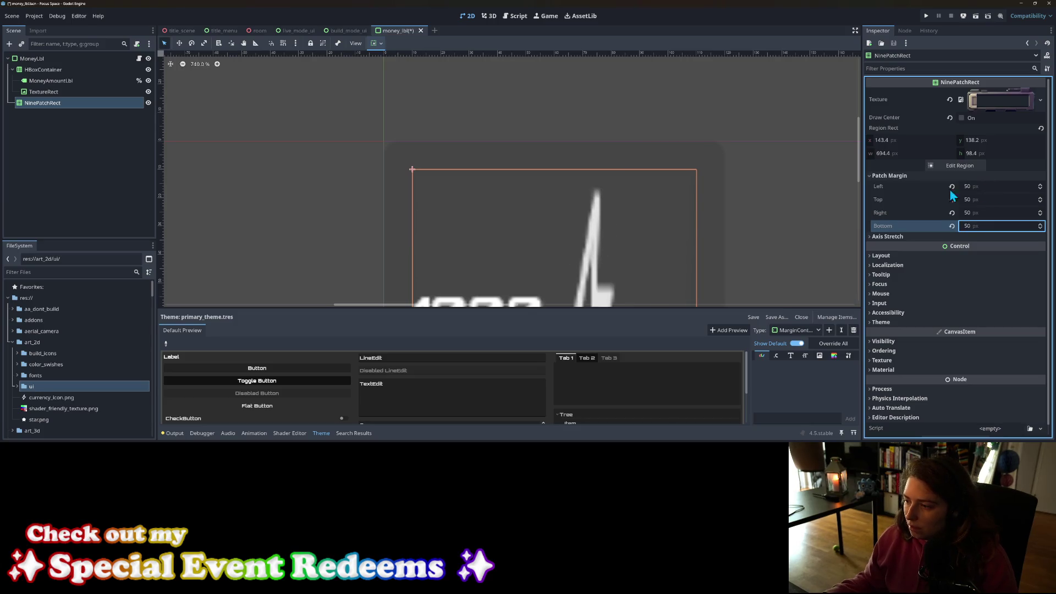
Set horizontal and vertical axis stretch to Tile and turn Draw Center back on.
scroll(669, 269, down, 3)
scroll(715, 275, down, 3)
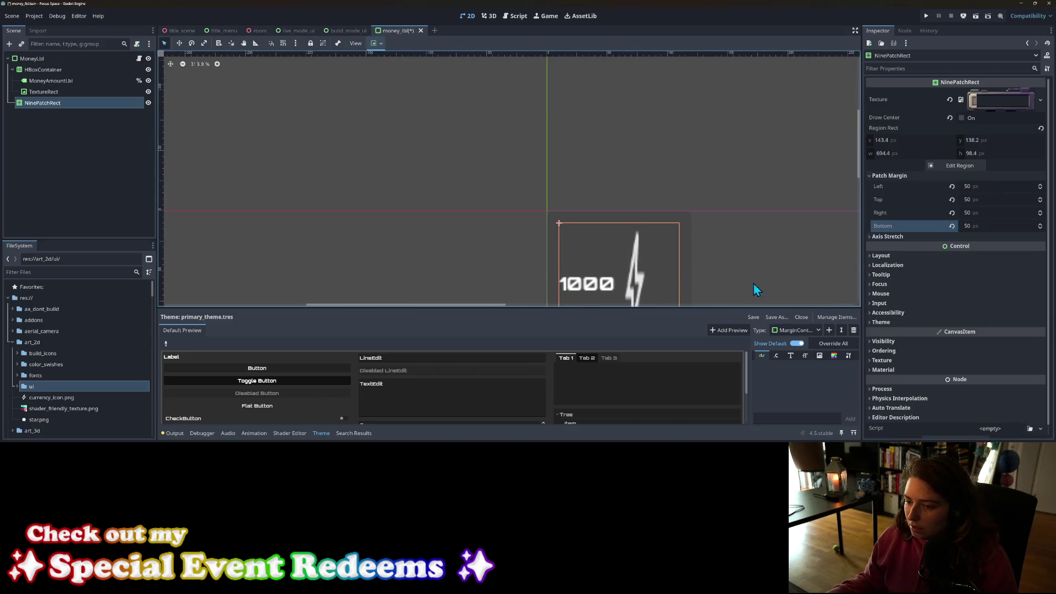
click(971, 237)
click(970, 245)
click(988, 270)
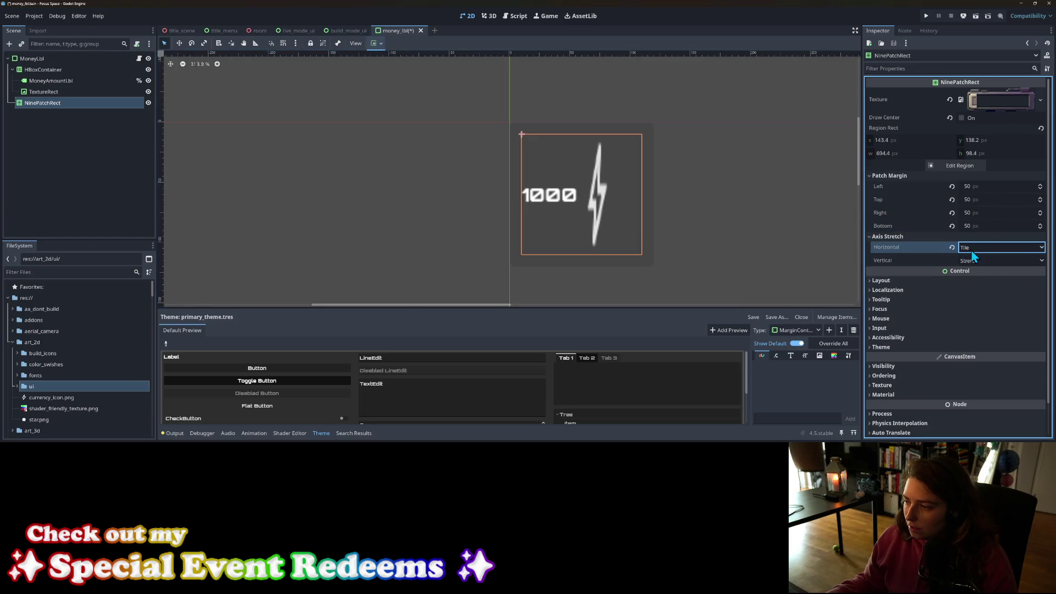
click(983, 261)
click(980, 283)
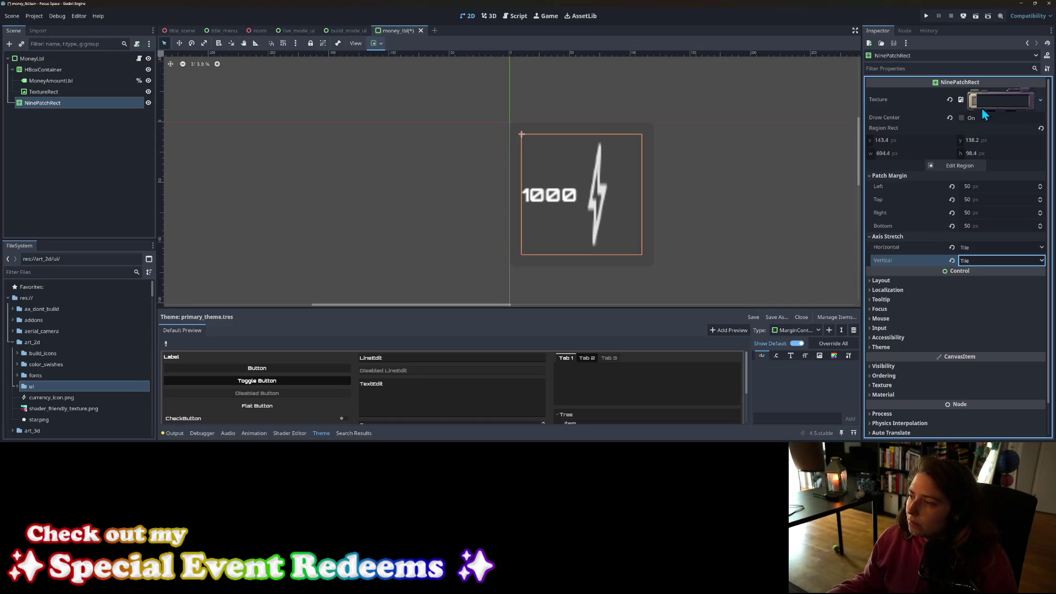
click(961, 118)
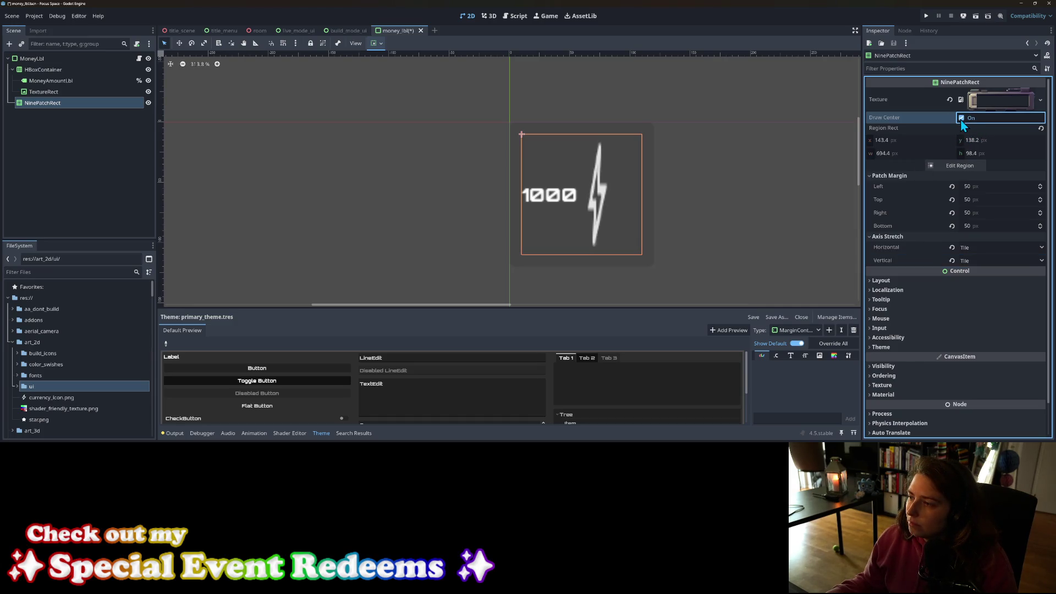
Revert the region rect, both axis stretch modes and all four patch margins to defaults.
click(1041, 128)
click(952, 248)
click(952, 260)
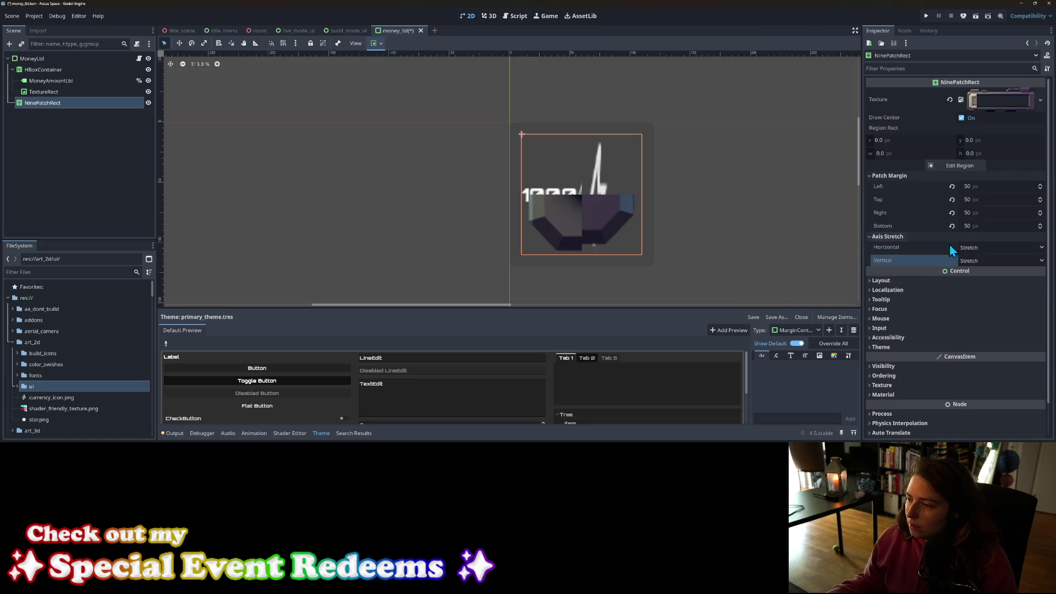
click(952, 187)
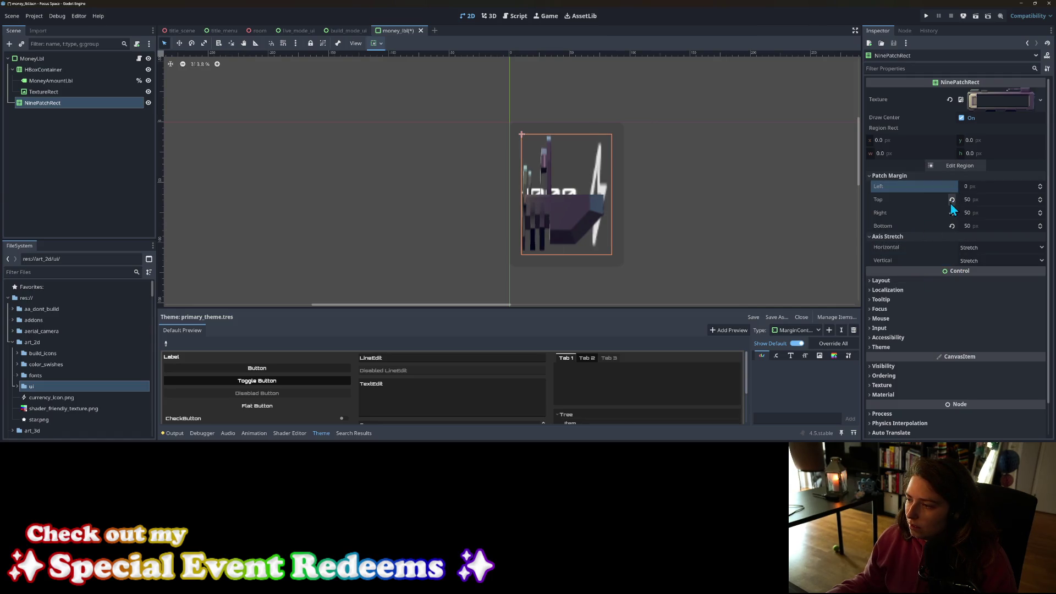
click(952, 201)
click(952, 213)
click(952, 226)
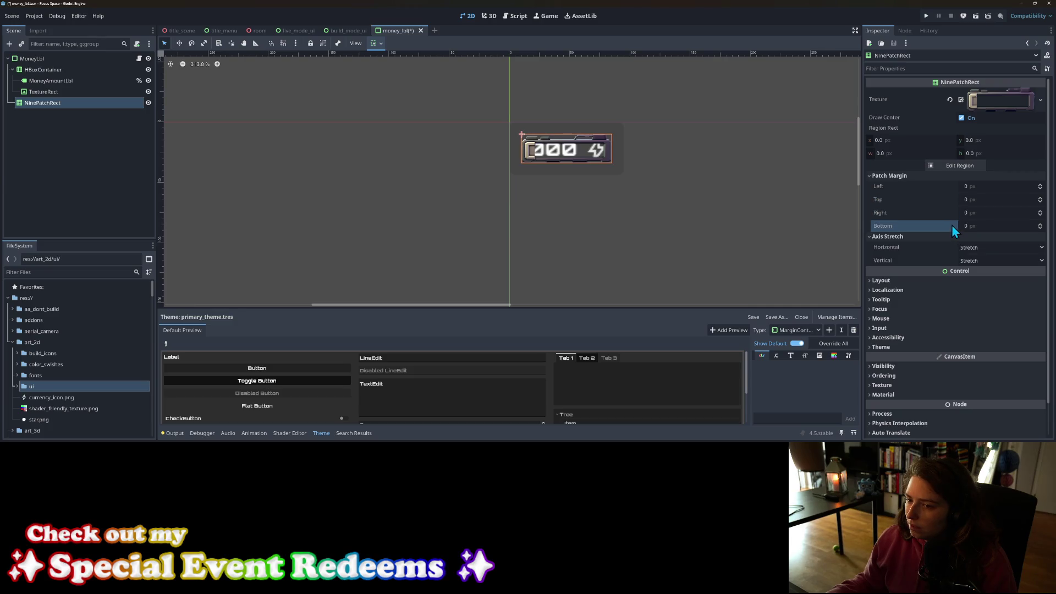
Save the scene with the reset NinePatchRect.
scroll(605, 166, up, 4)
scroll(605, 166, up, 3)
key(ctrl+s)
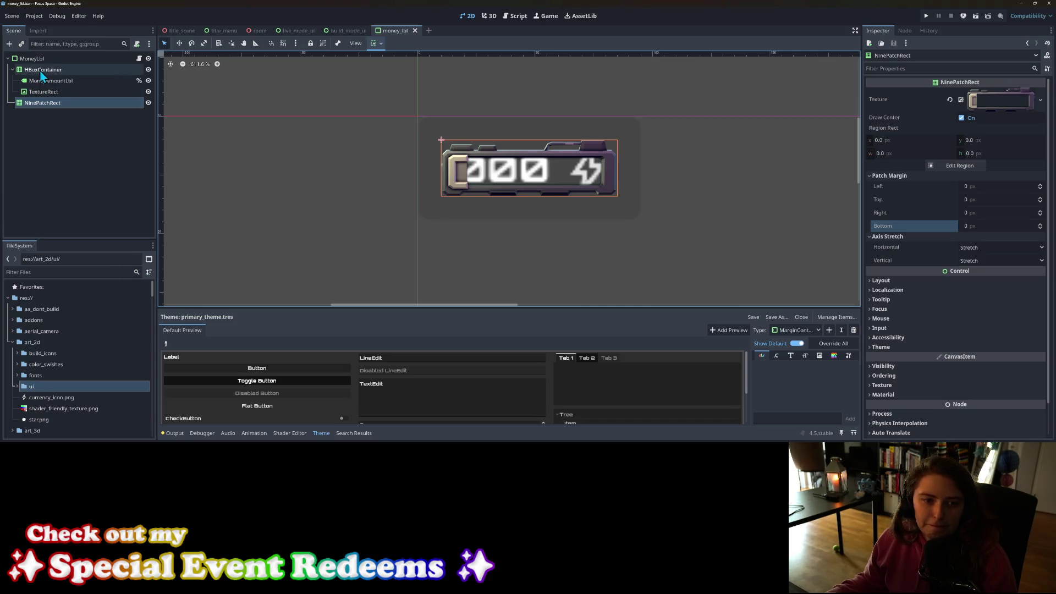
click(45, 61)
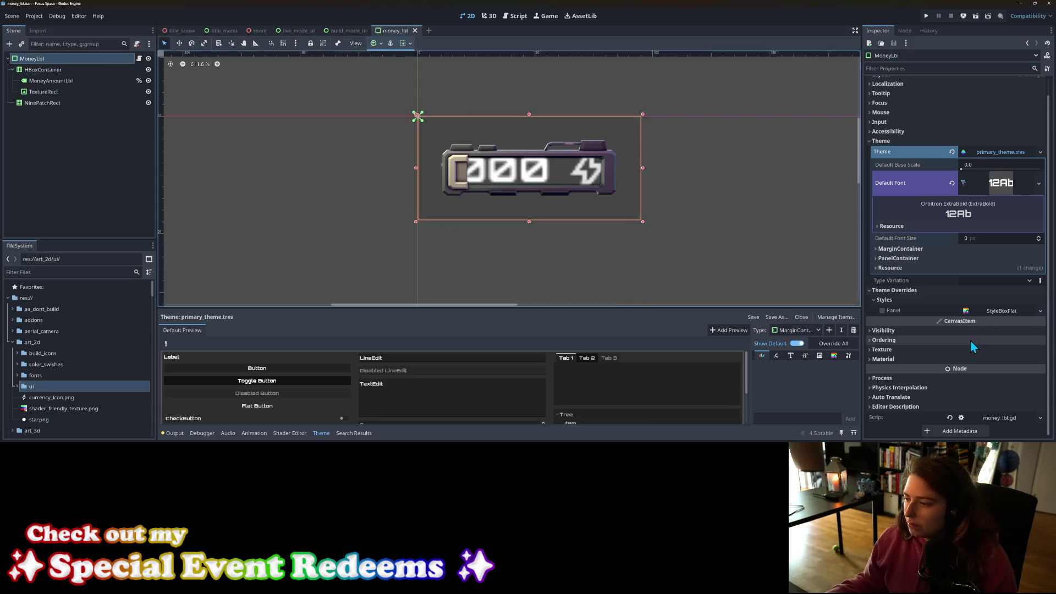
Replace MoneyLbl's Panel style override with a StyleBoxEmpty.
click(992, 309)
scroll(1001, 349, down, 5)
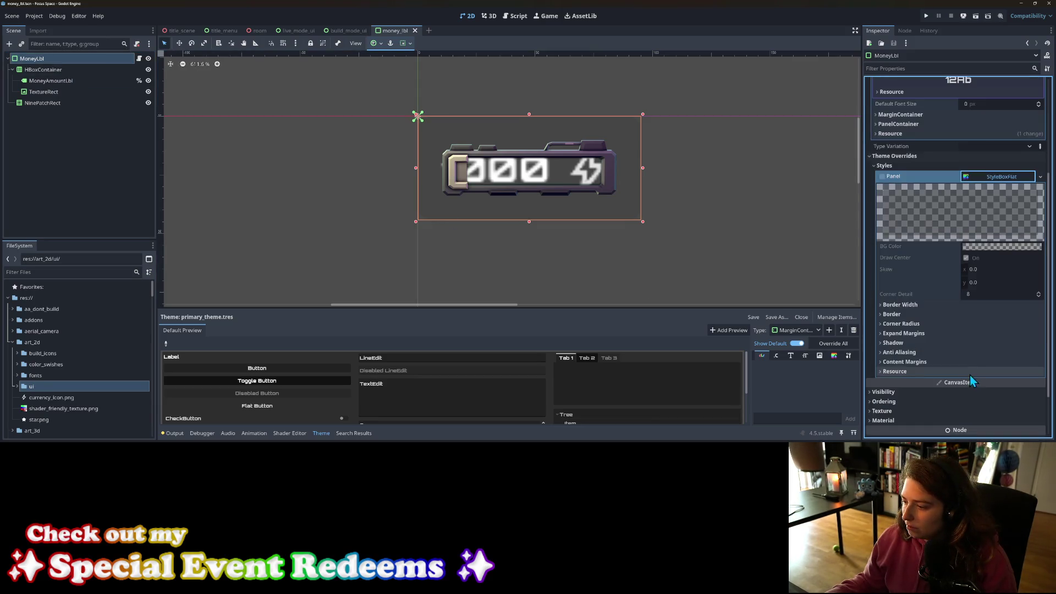
click(1040, 177)
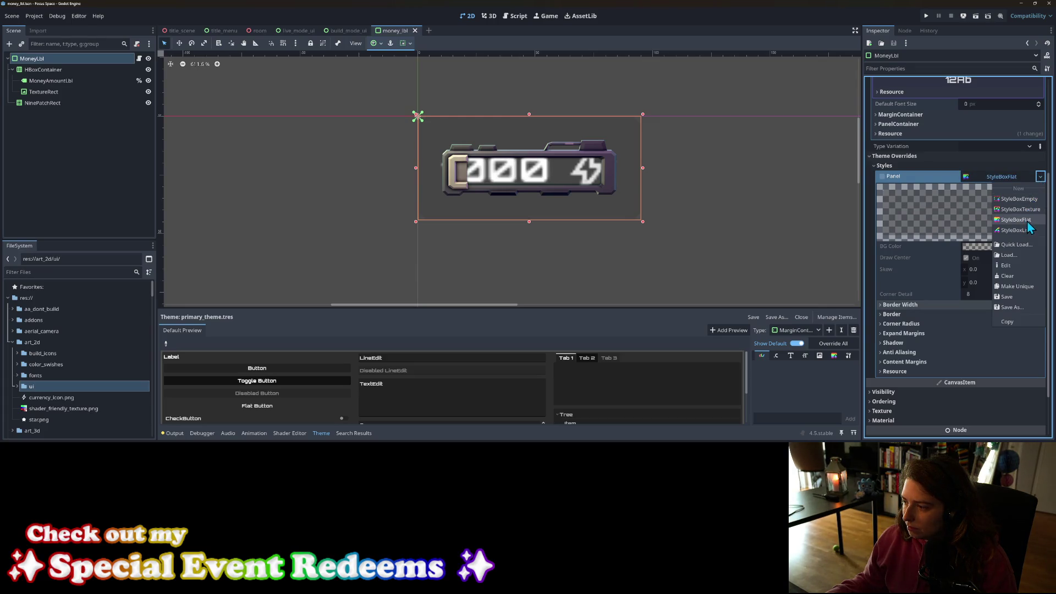
click(1027, 220)
scroll(923, 299, down, 2)
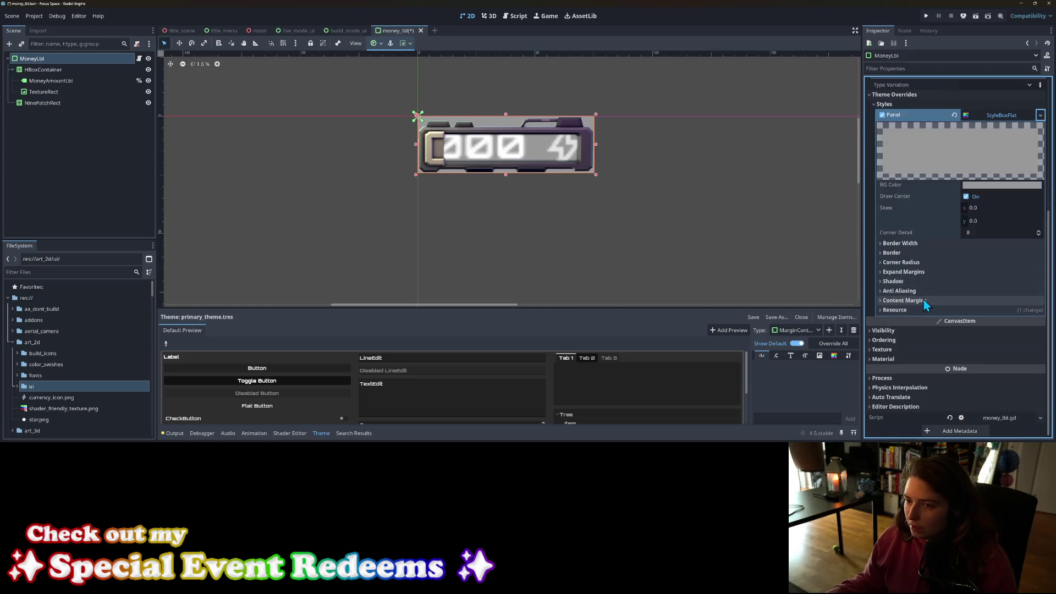
scroll(923, 299, up, 4)
click(1044, 241)
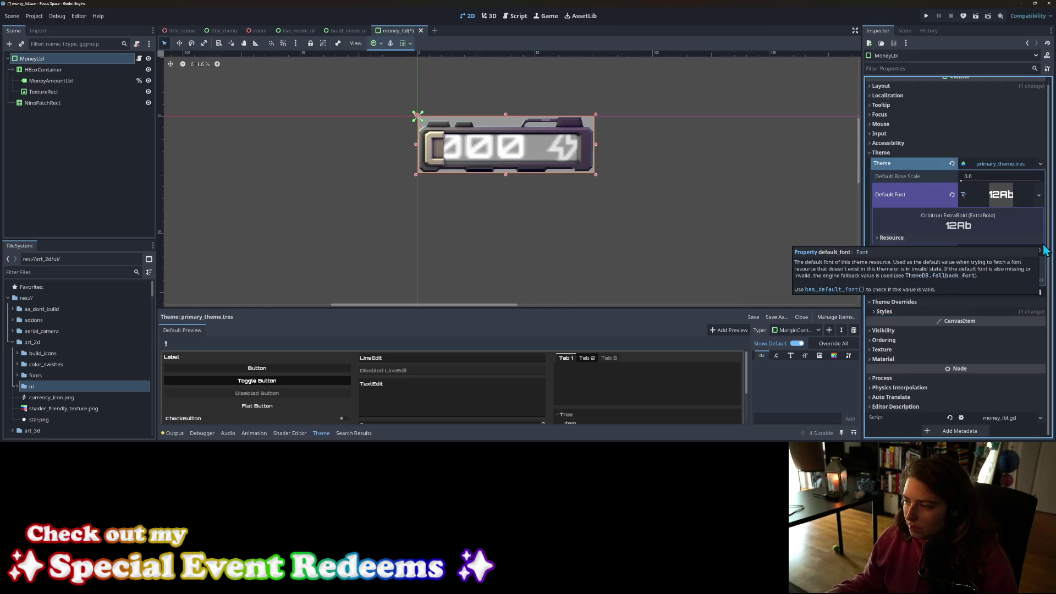
click(1002, 312)
click(1039, 329)
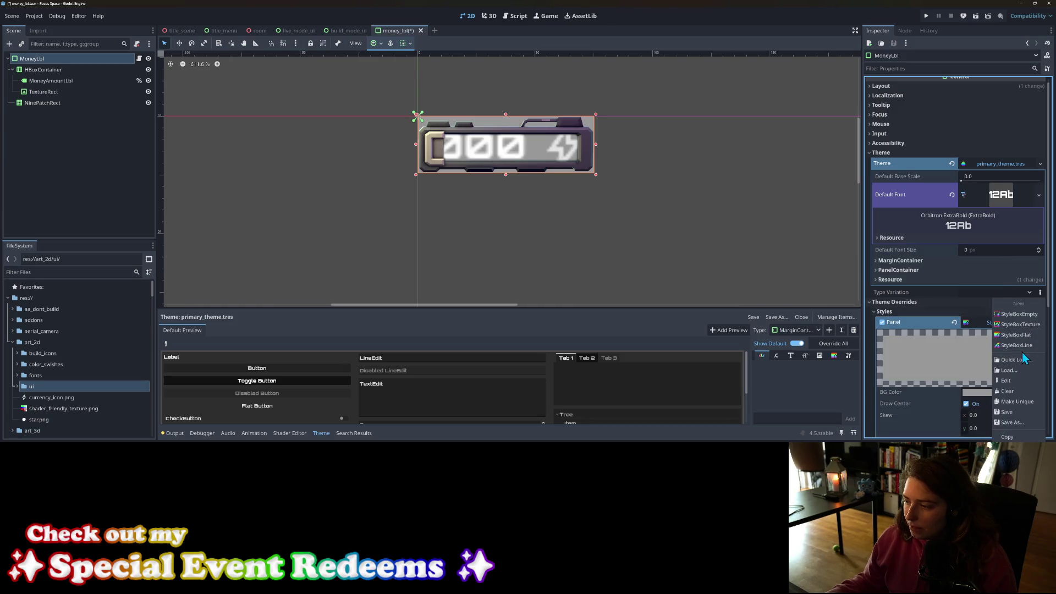
click(1022, 321)
Set the empty style's left and top content margins to 10 px.
scroll(605, 264, down, 3)
drag(606, 264, 571, 226)
scroll(972, 355, down, 3)
click(915, 304)
click(990, 313)
text(10)
key(Return)
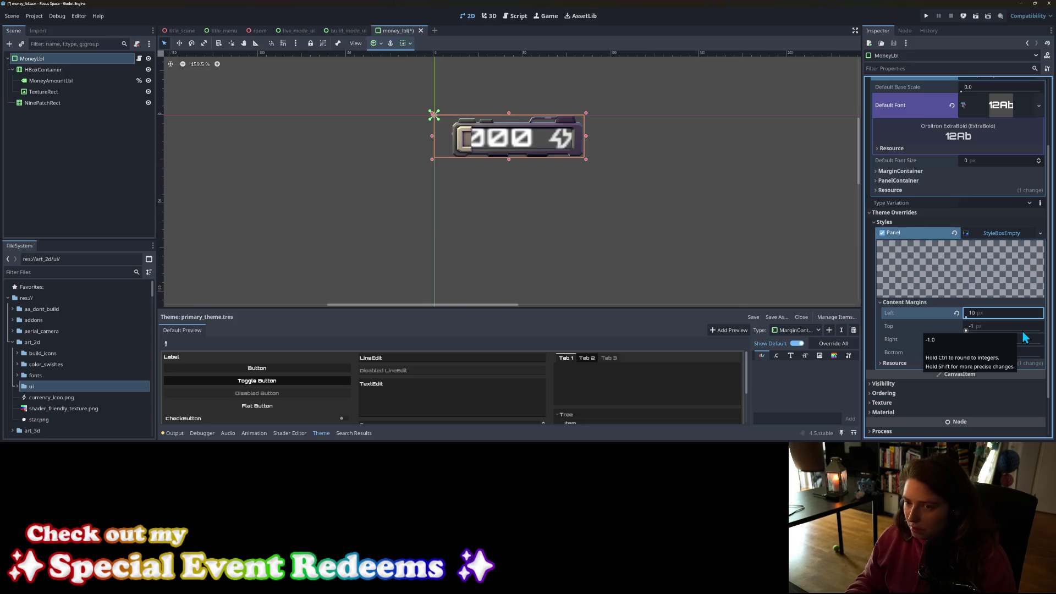
click(1001, 326)
text(10)
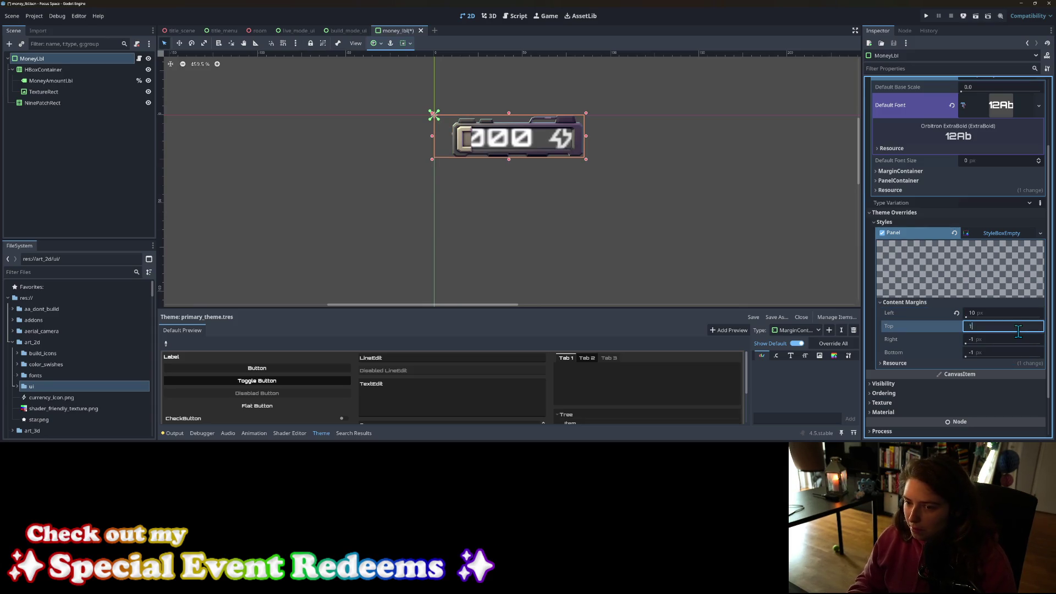
key(Return)
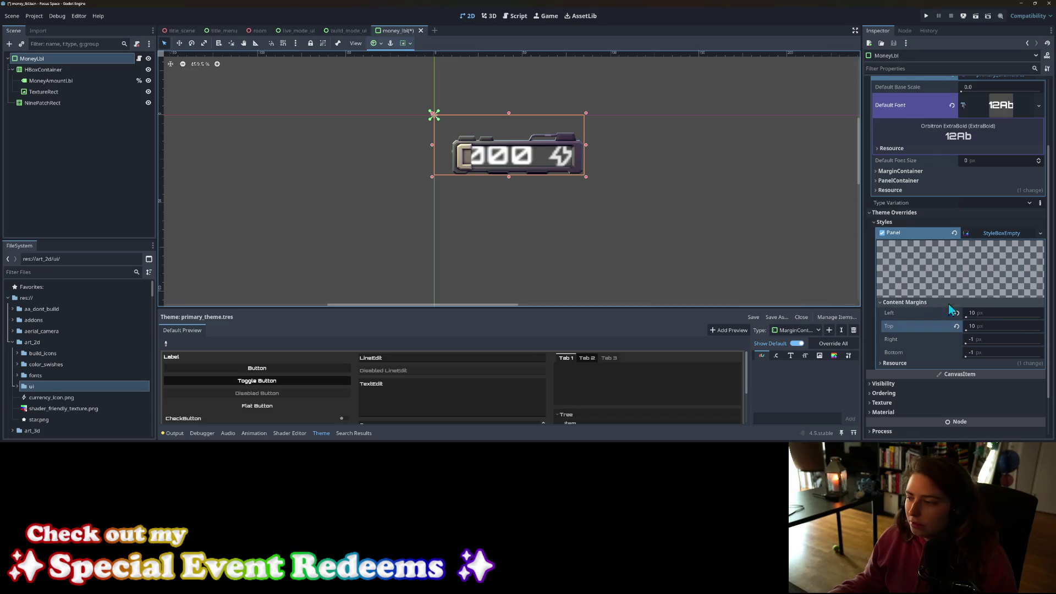
Reduce the left and top content margins to 5 px.
click(993, 314)
text(5)
key(Return)
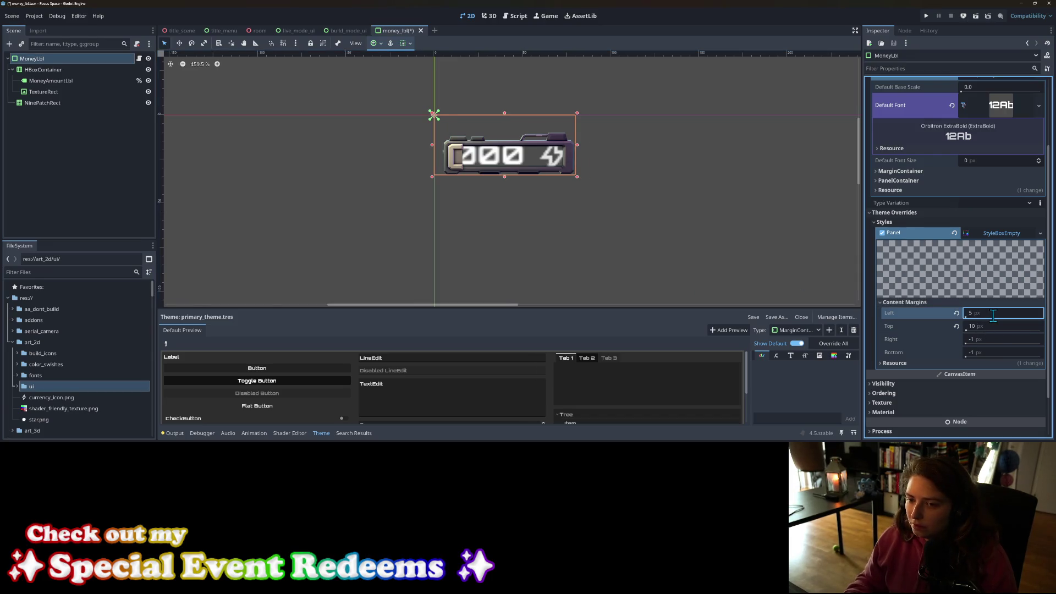
click(993, 324)
text(5)
key(Return)
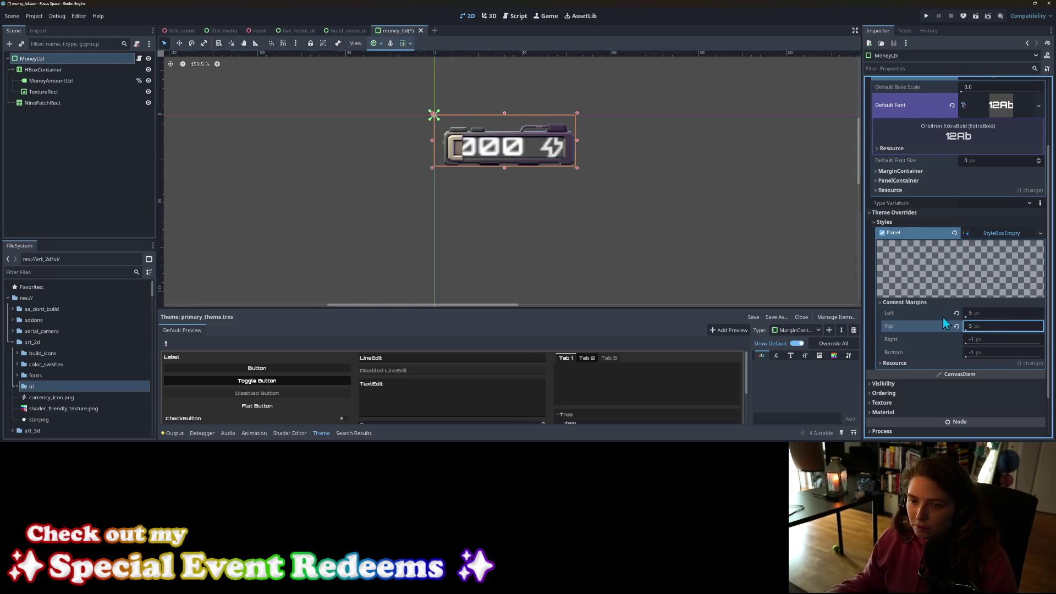
click(38, 103)
click(30, 71)
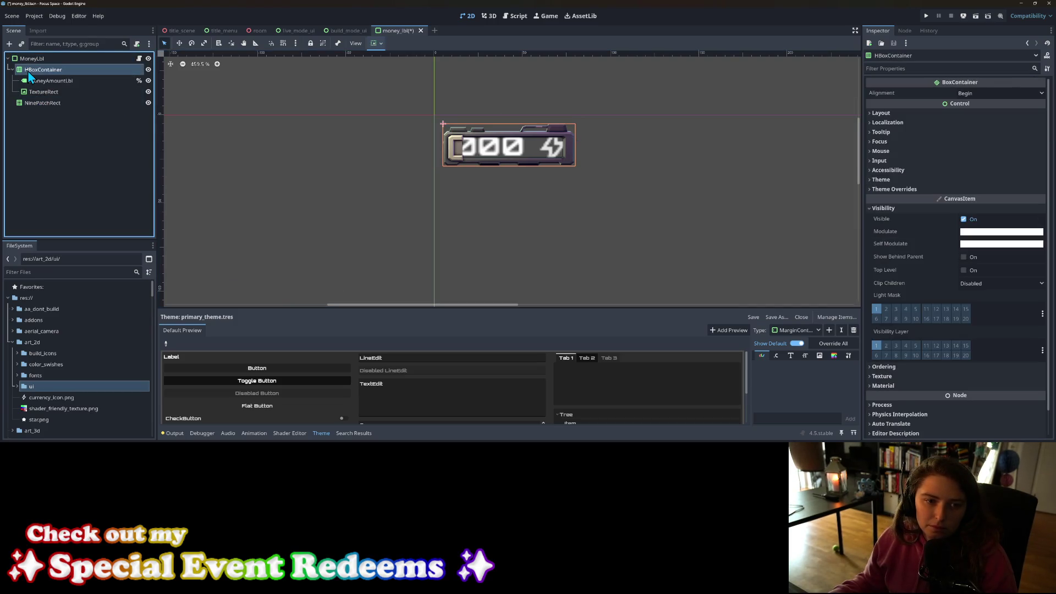
Change the MoneyAmountLbl text to 100000000.
click(66, 83)
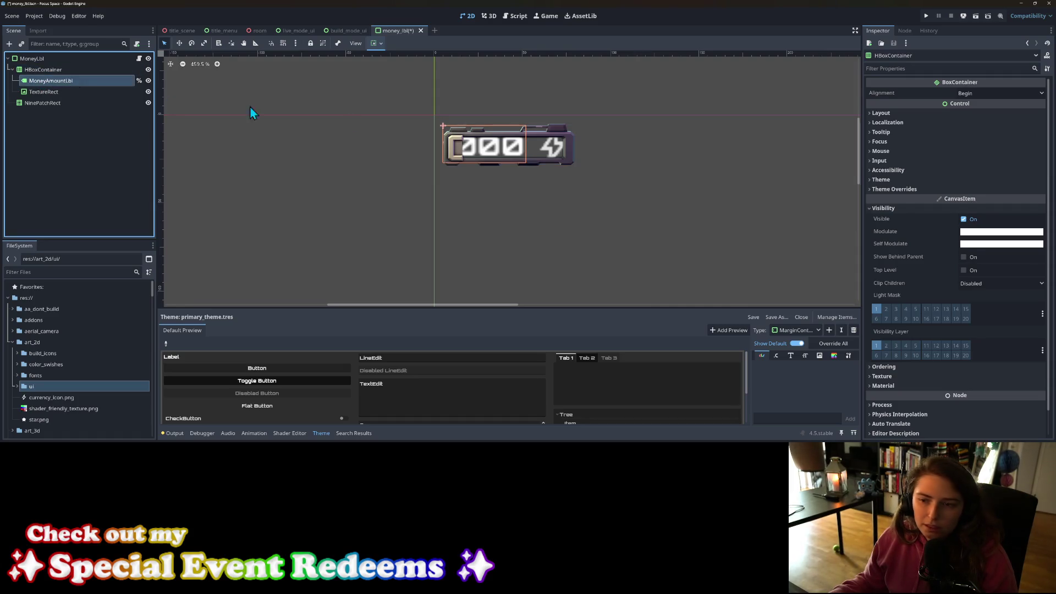
click(958, 102)
text(00000000)
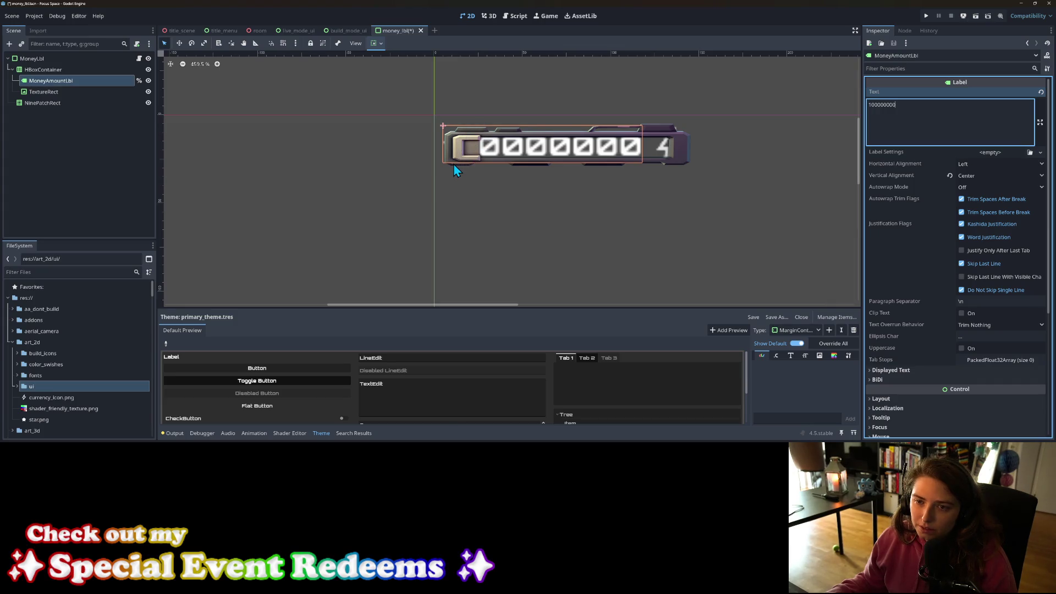
Set the NinePatchRect's horizontal axis stretch to Tile.
click(38, 104)
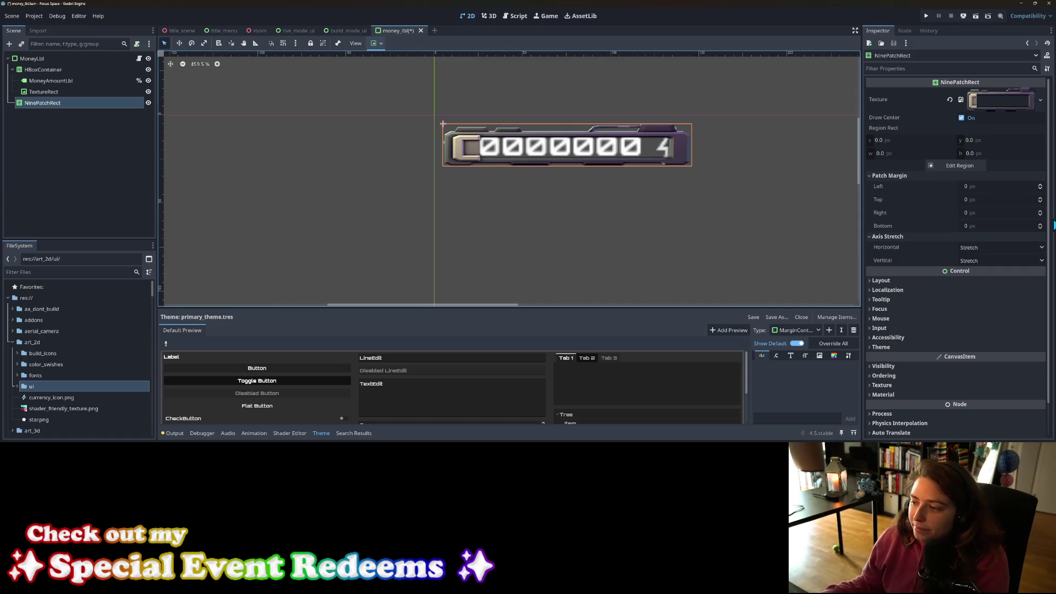
click(983, 250)
click(985, 267)
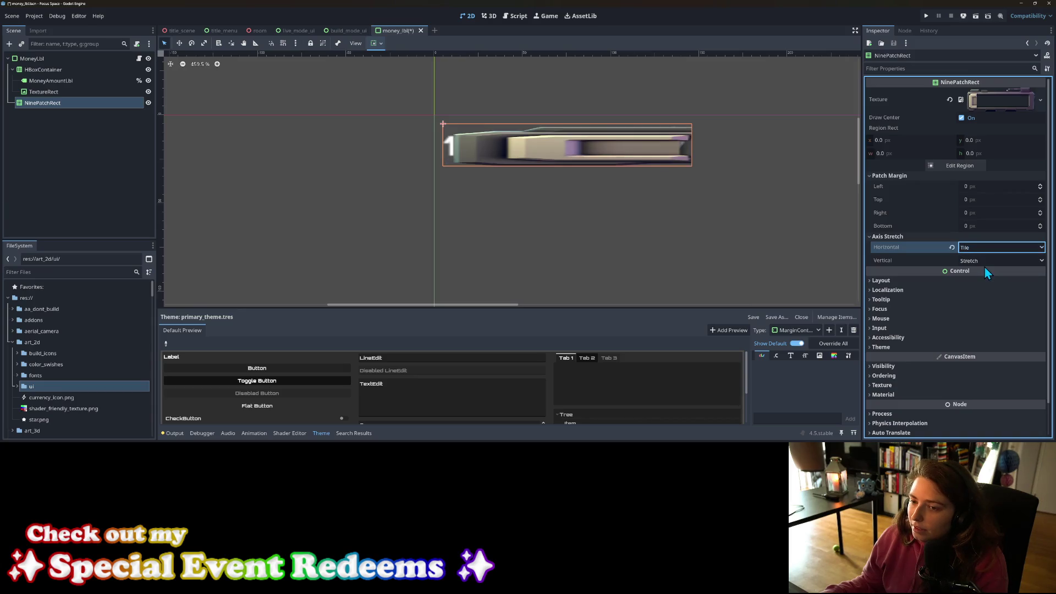
click(993, 248)
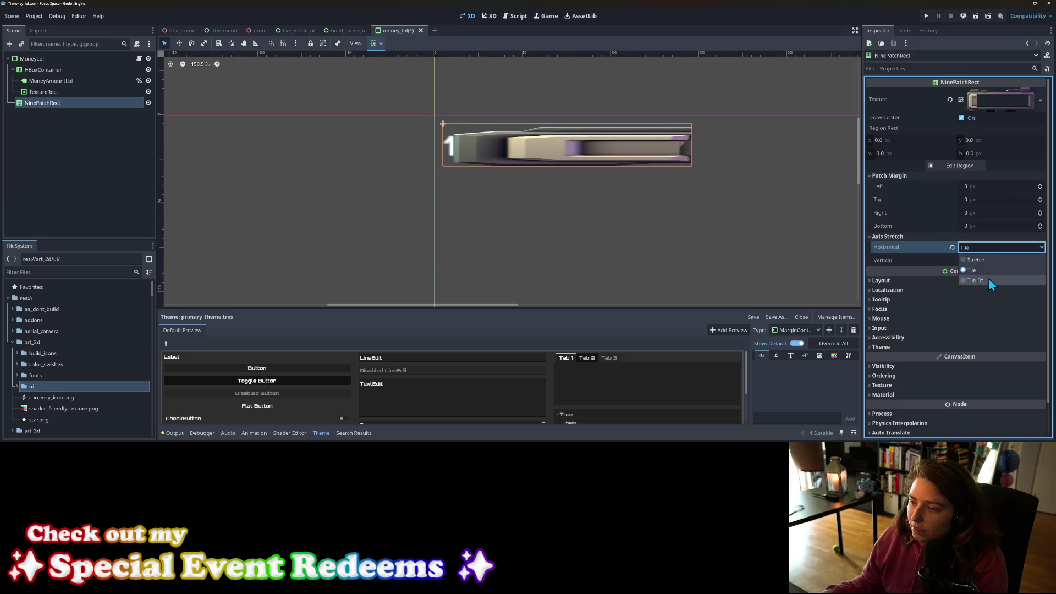
click(988, 278)
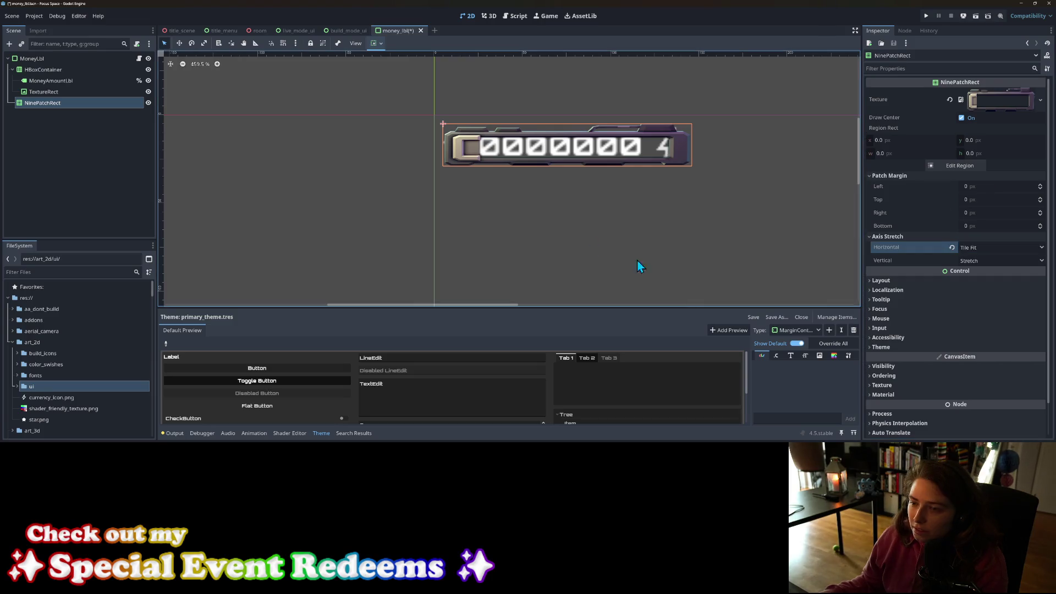
click(50, 81)
click(939, 103)
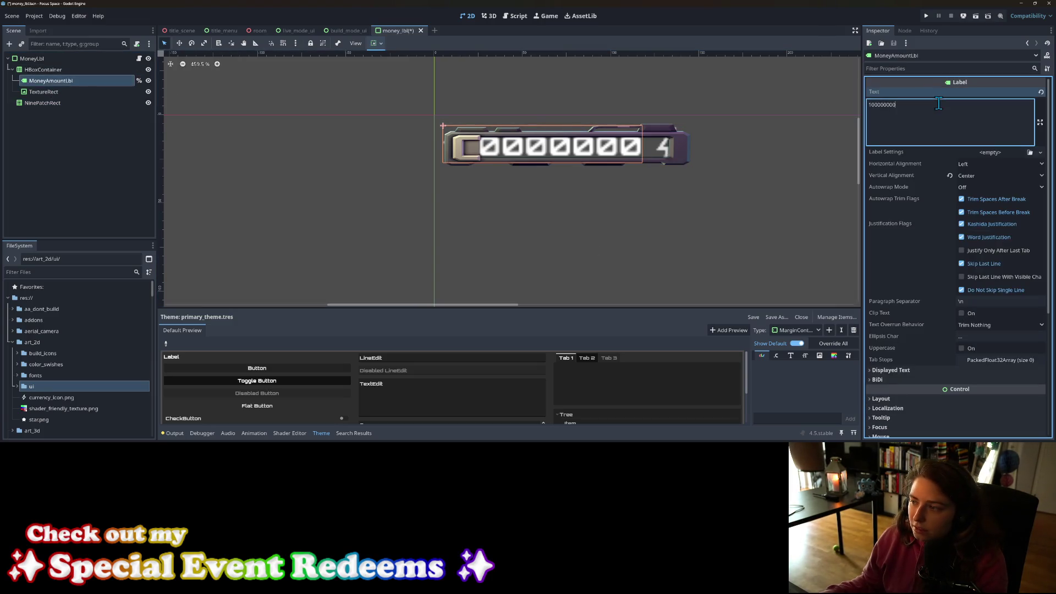
text(0000)
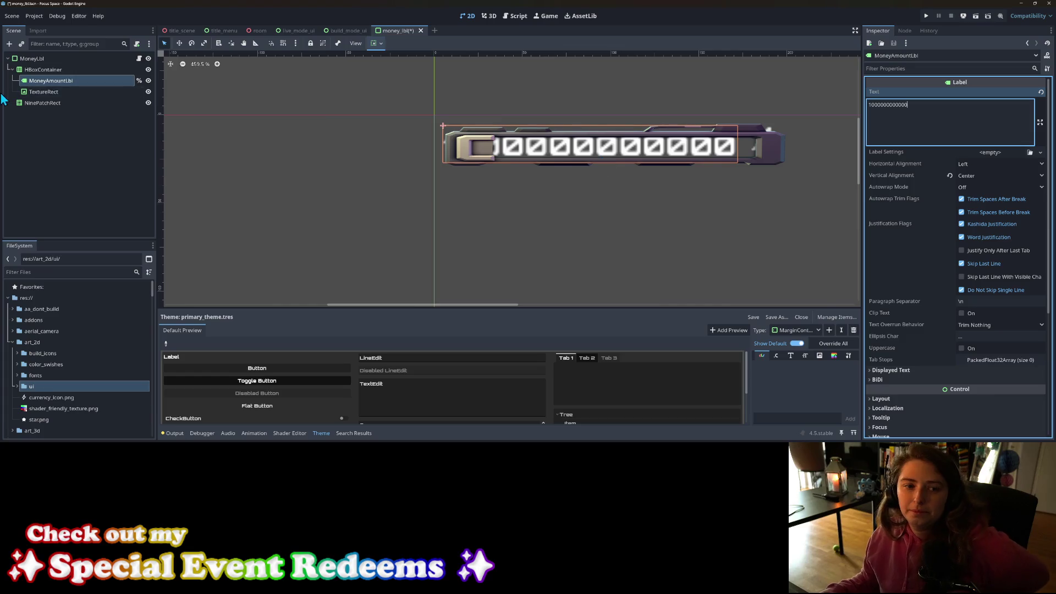
Collapse the HBoxContainer and recentre the view on the lengthened frame.
click(69, 108)
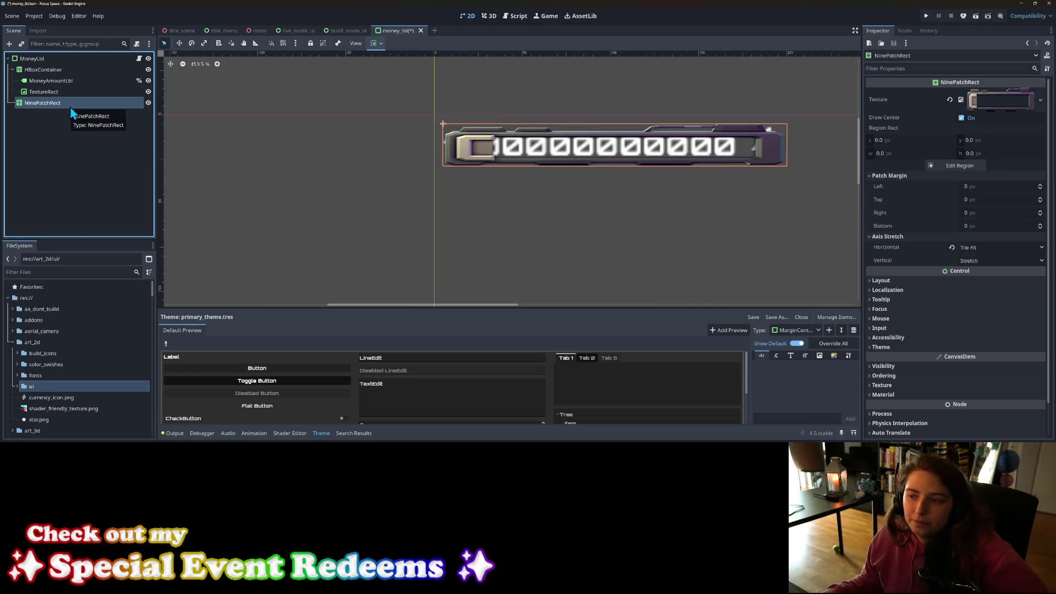
click(12, 70)
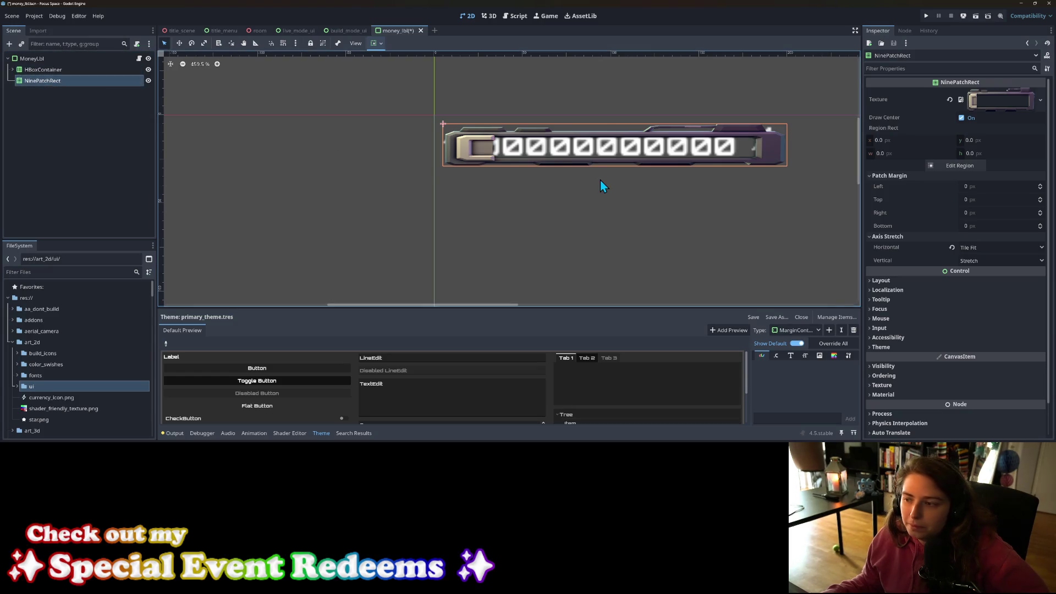
scroll(562, 213, down, 5)
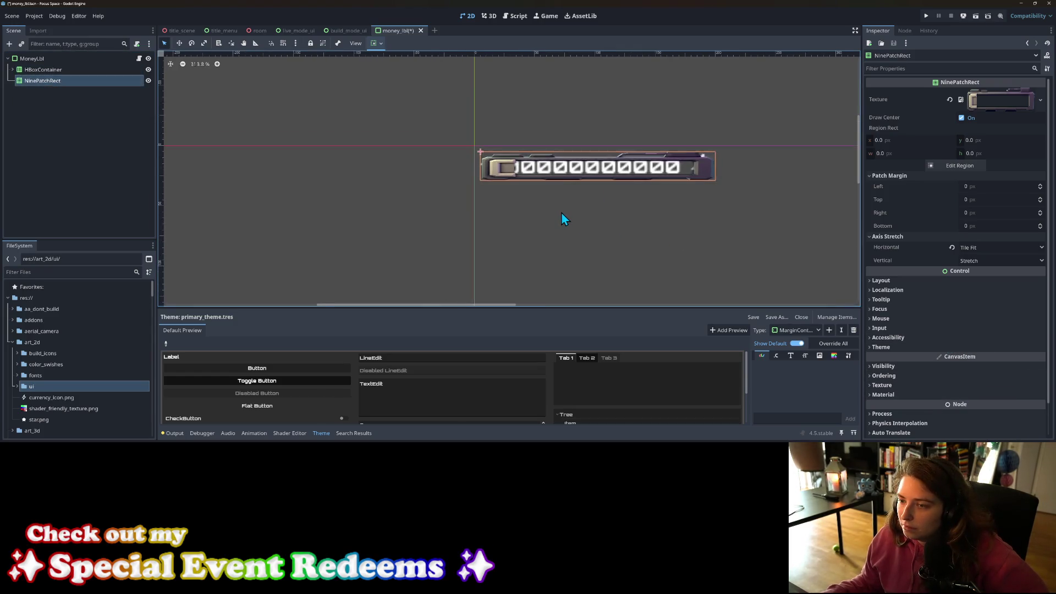
scroll(568, 205, up, 5)
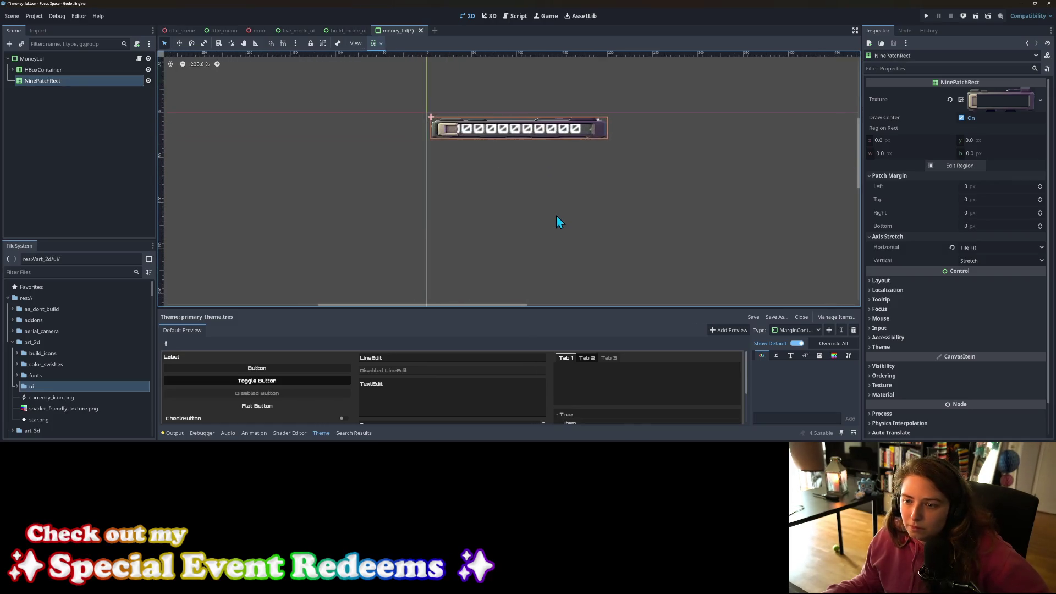
drag(510, 205, 509, 230)
click(32, 58)
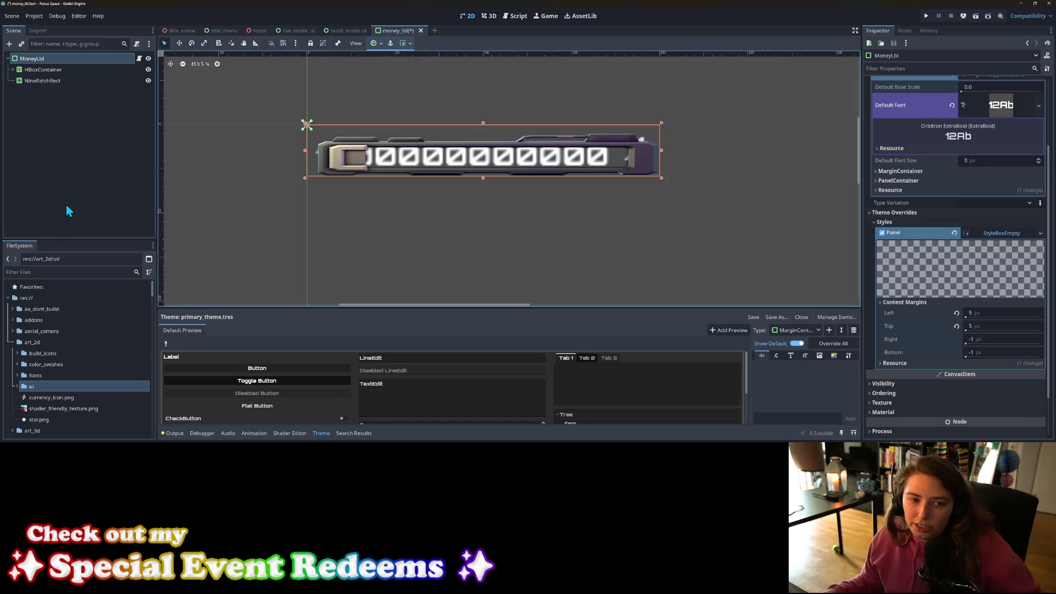
Change MoneyLbl's node type from PanelContainer to Control and save the scene.
key(ctrl+t)
key(Up)
key(Up)
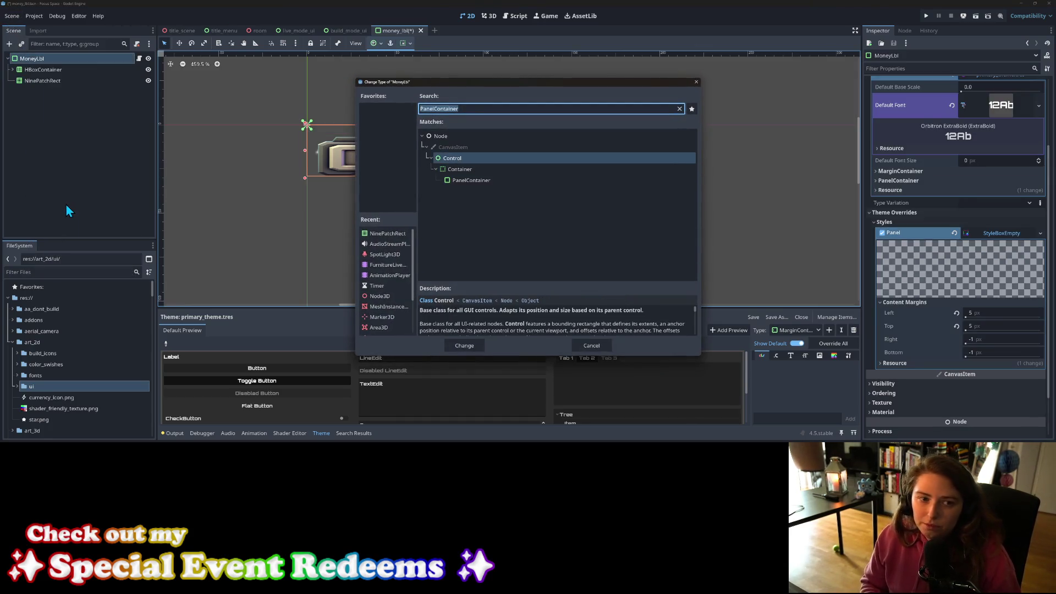
key(Return)
click(141, 59)
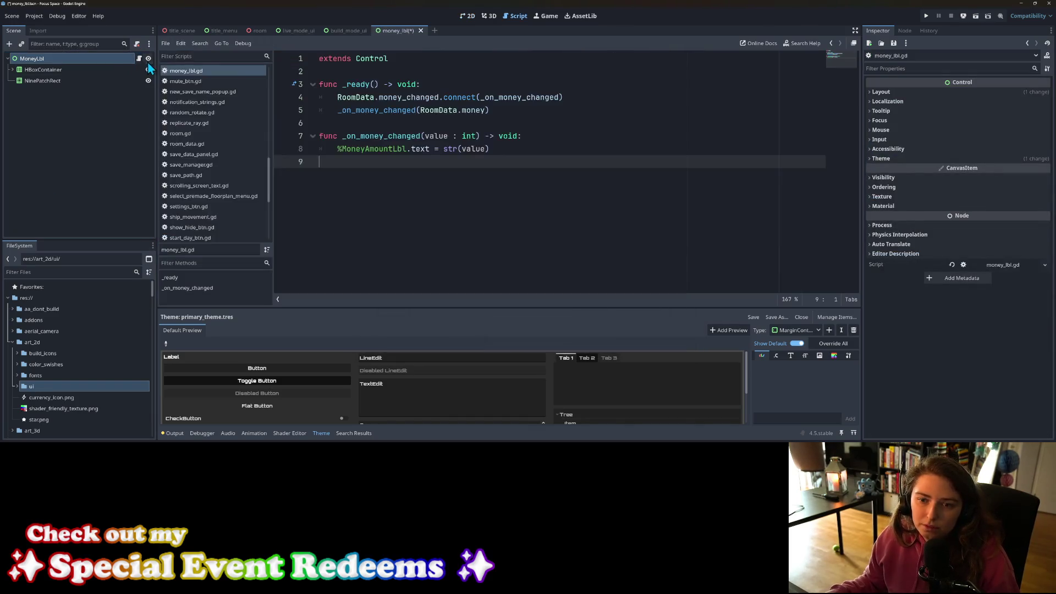
click(478, 14)
key(ctrl+s)
Select the NinePatchRect and expand its Layout properties.
click(45, 103)
click(45, 81)
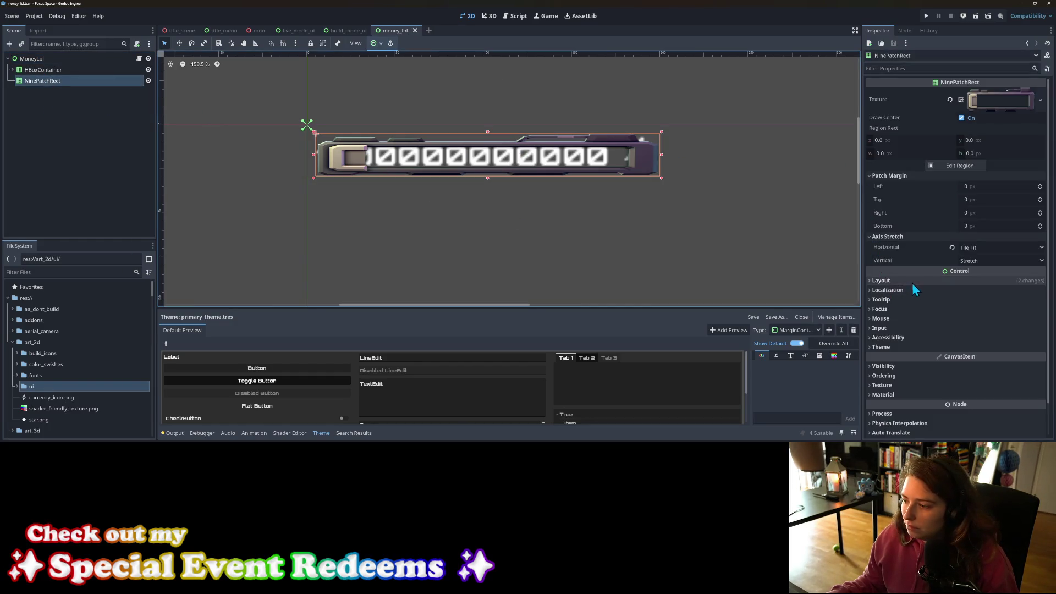
click(912, 281)
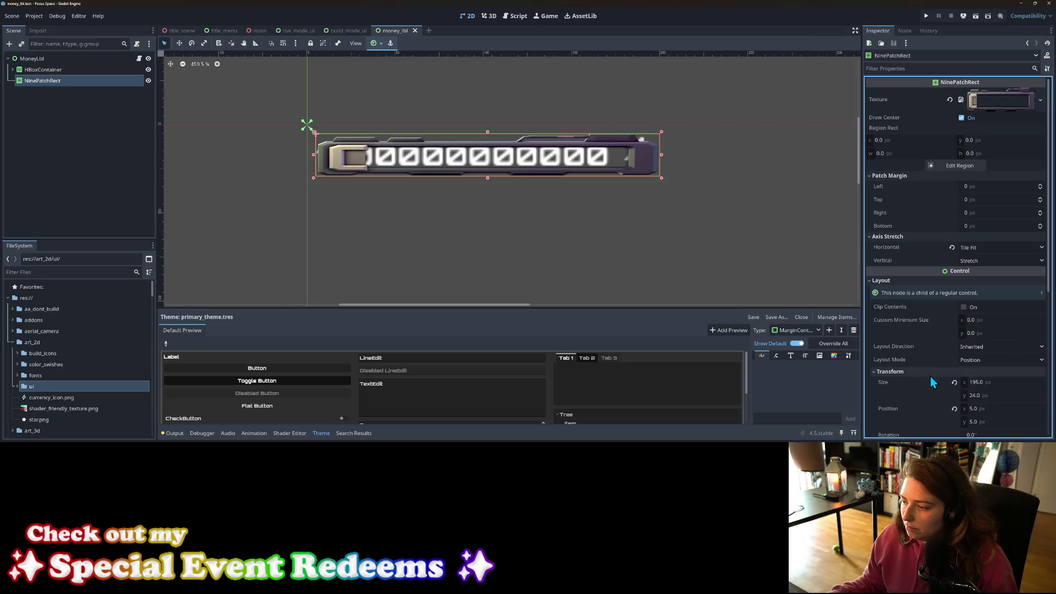
Reset the NinePatchRect's size and set its horizontal axis stretch back to Stretch.
click(954, 382)
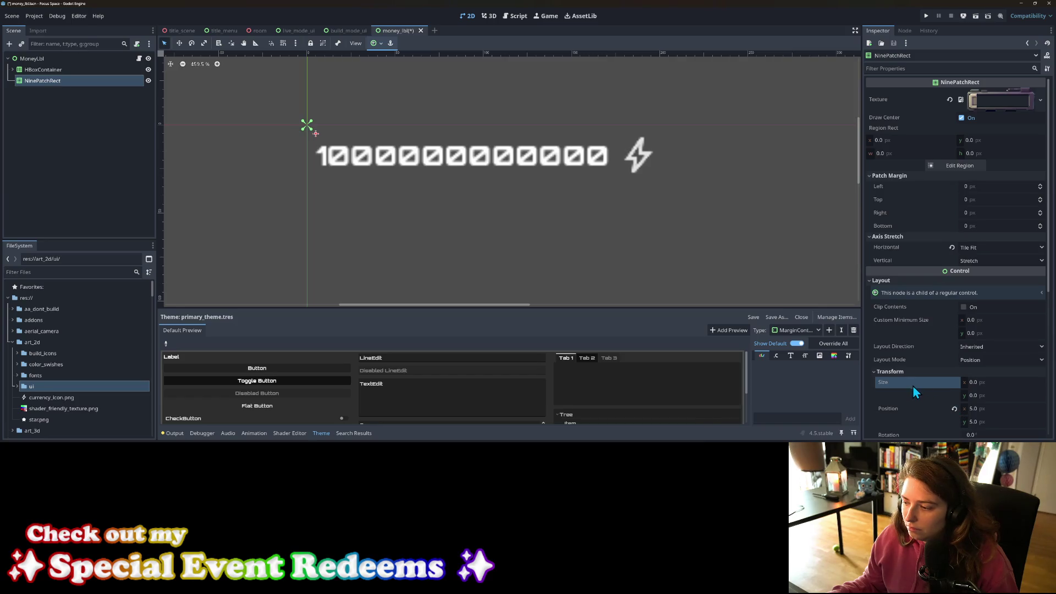
scroll(622, 262, down, 3)
mouse_move(626, 258)
mouse_down()
mouse_move(598, 217)
mouse_move(571, 220)
mouse_move(576, 227)
mouse_up()
scroll(555, 214, up, 1)
scroll(546, 197, down, 1)
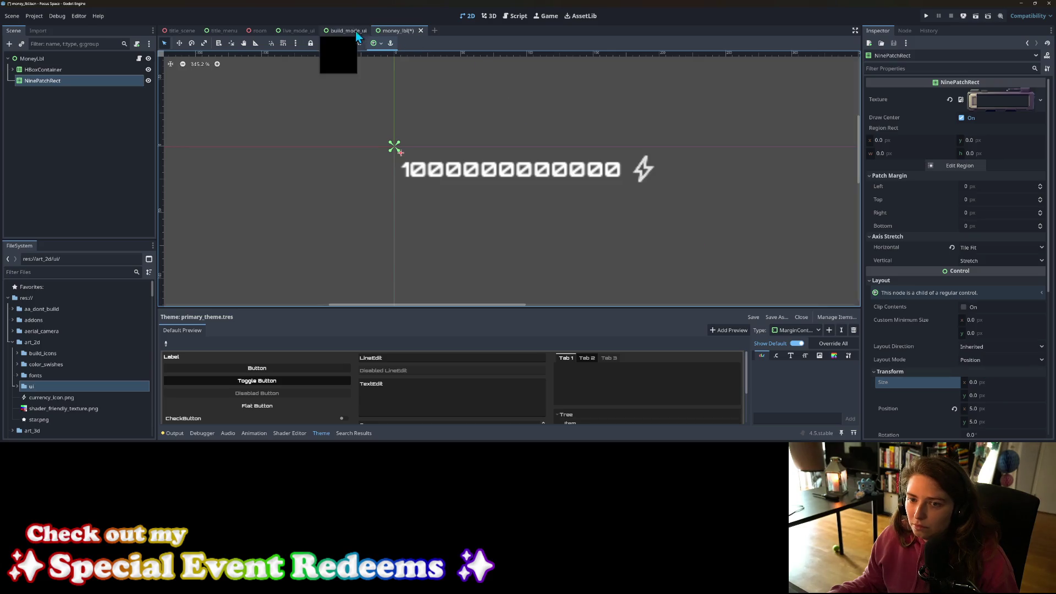
click(380, 44)
click(380, 44)
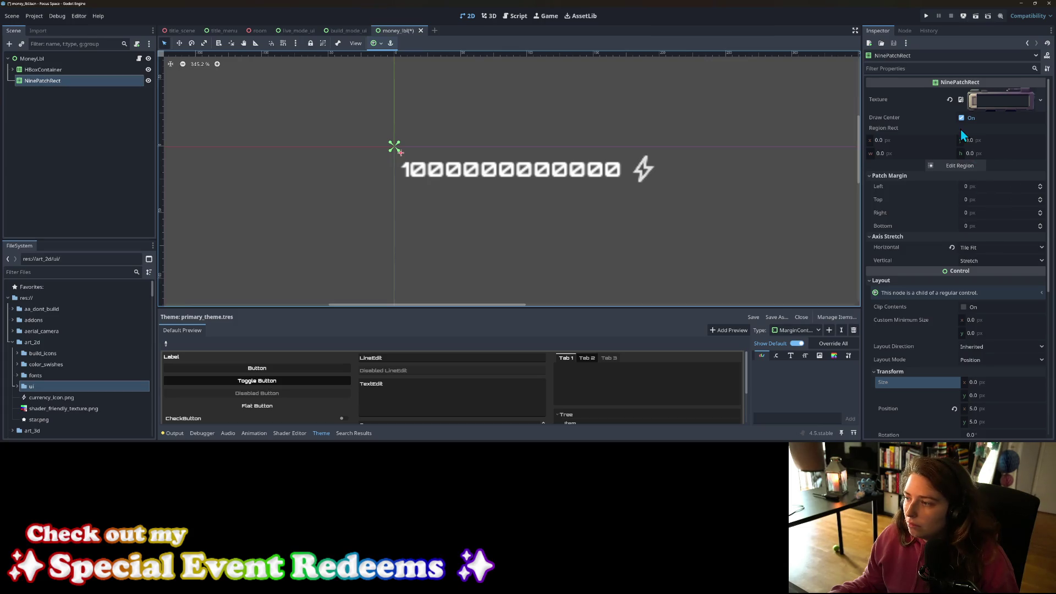
scroll(991, 218, down, 1)
scroll(991, 219, up, 1)
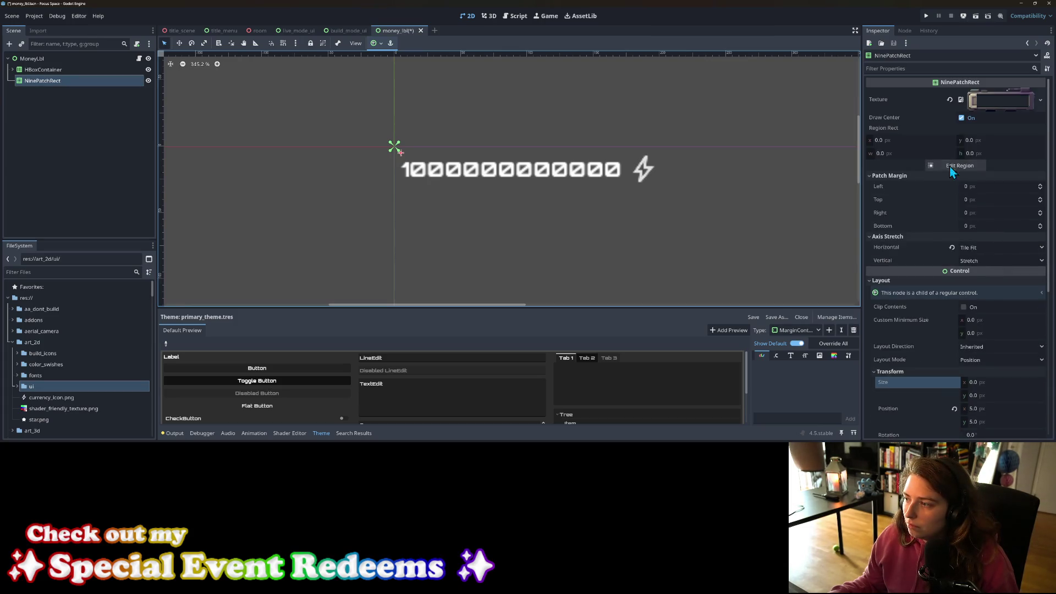
click(979, 248)
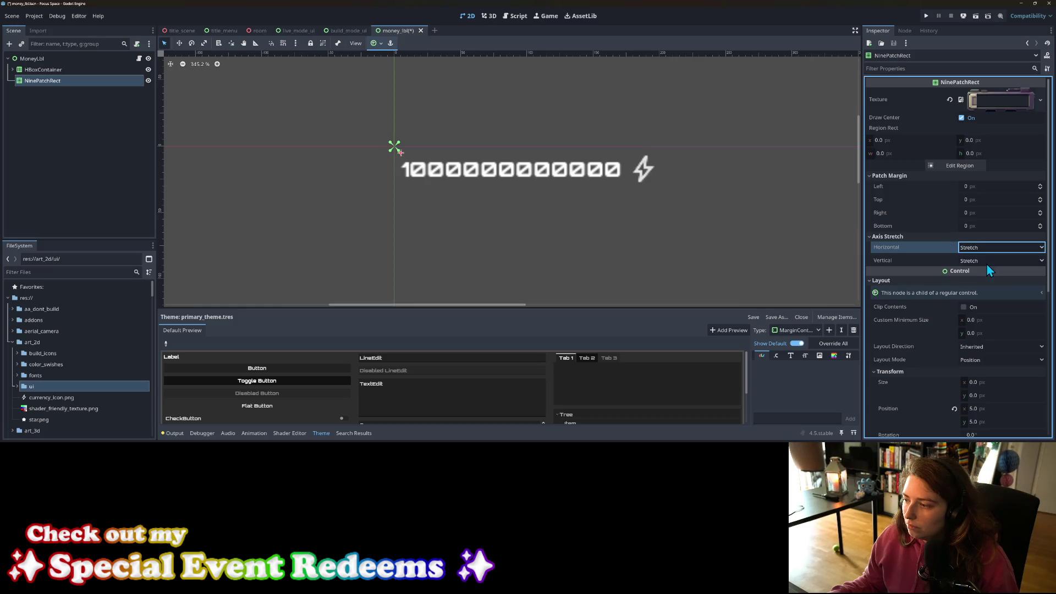
click(983, 258)
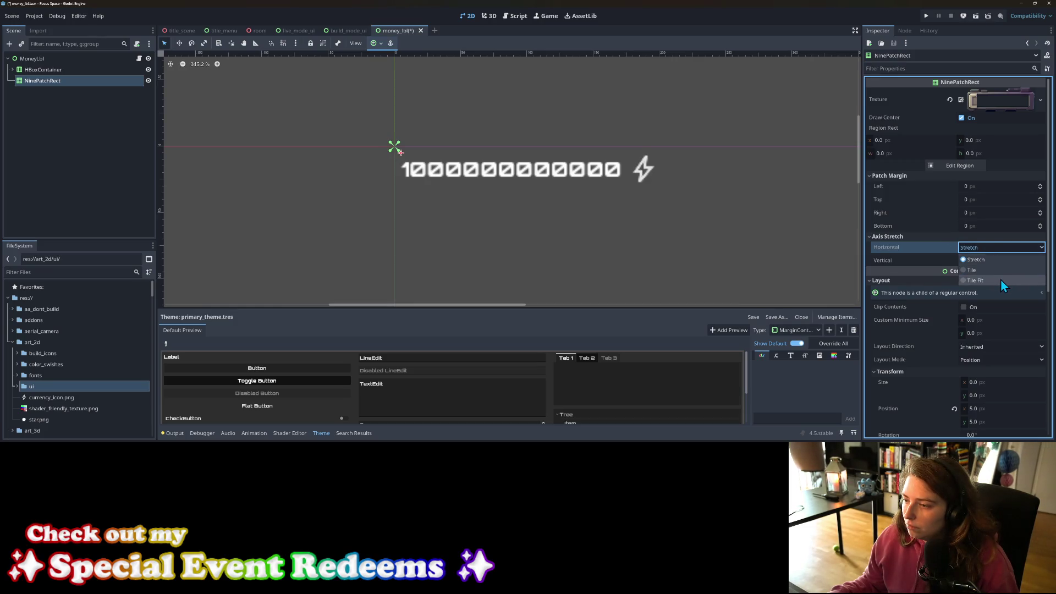
click(979, 246)
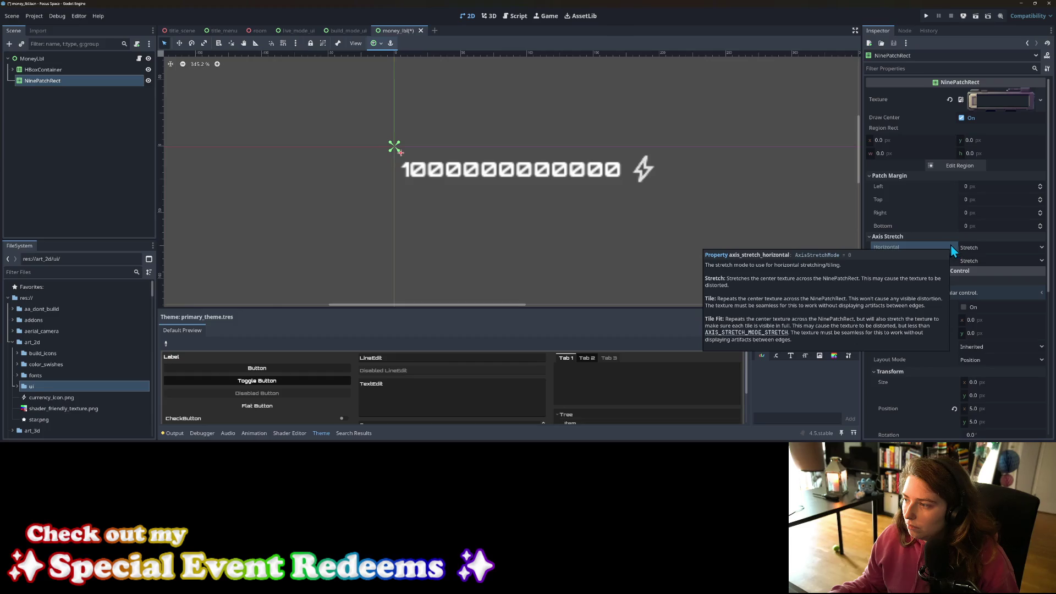
Give the frame a 50 × 50 minimum size and widen it to about 213.5 px.
scroll(939, 248, down, 2)
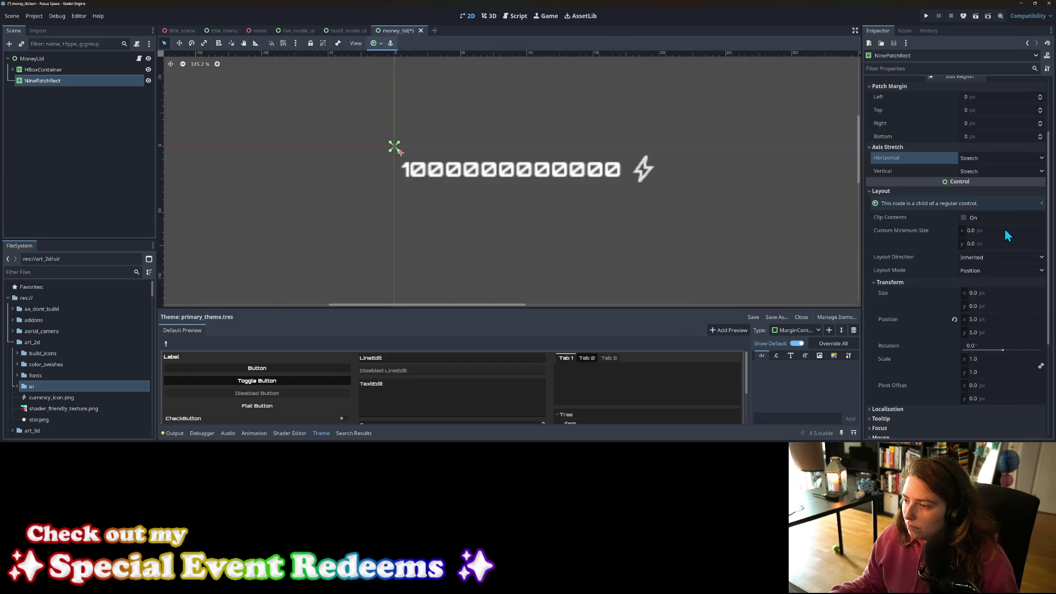
click(988, 230)
key(Return)
click(988, 243)
text(50)
key(Return)
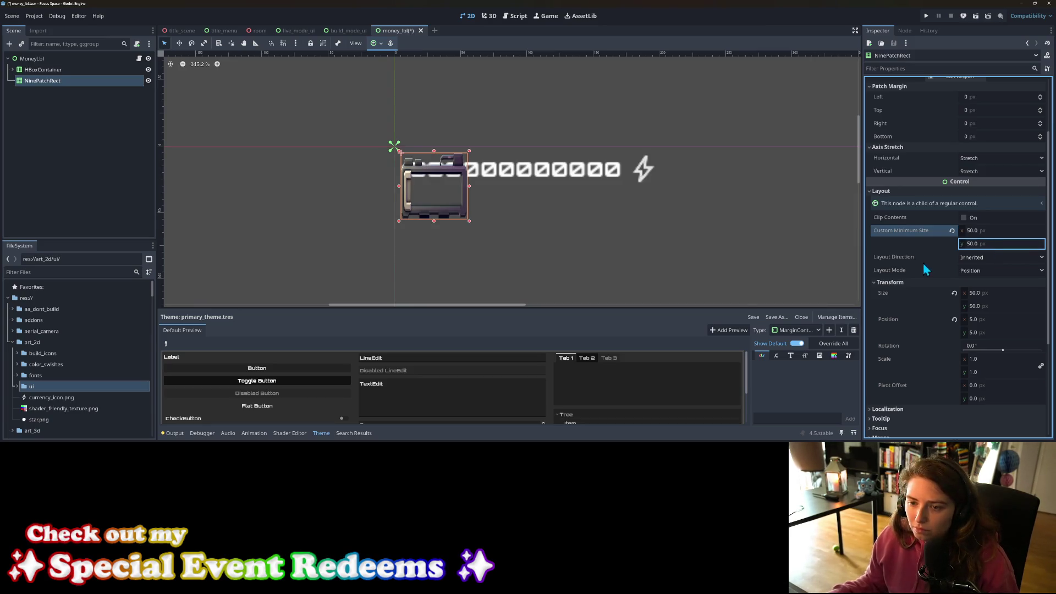
drag(470, 186, 684, 197)
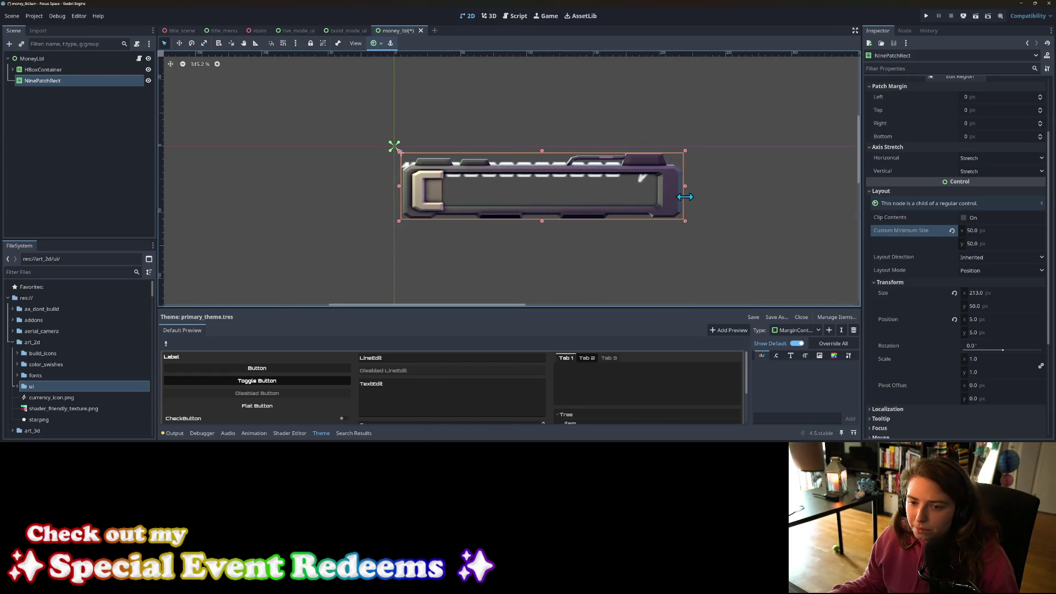
click(45, 71)
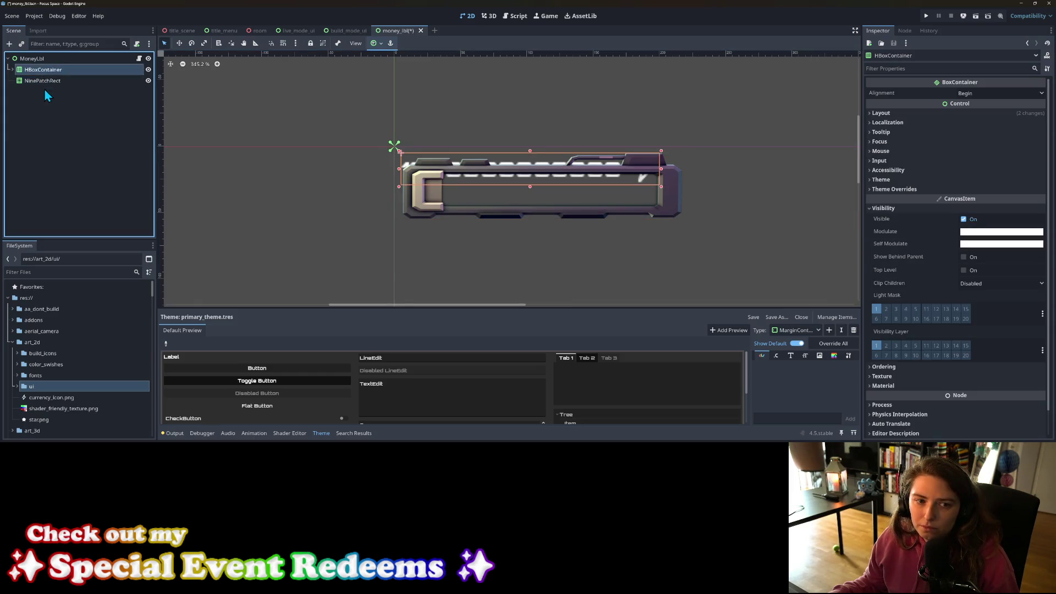
Reparent HBoxContainer under NinePatchRect and drag it down-right into the frame.
drag(25, 72, 38, 81)
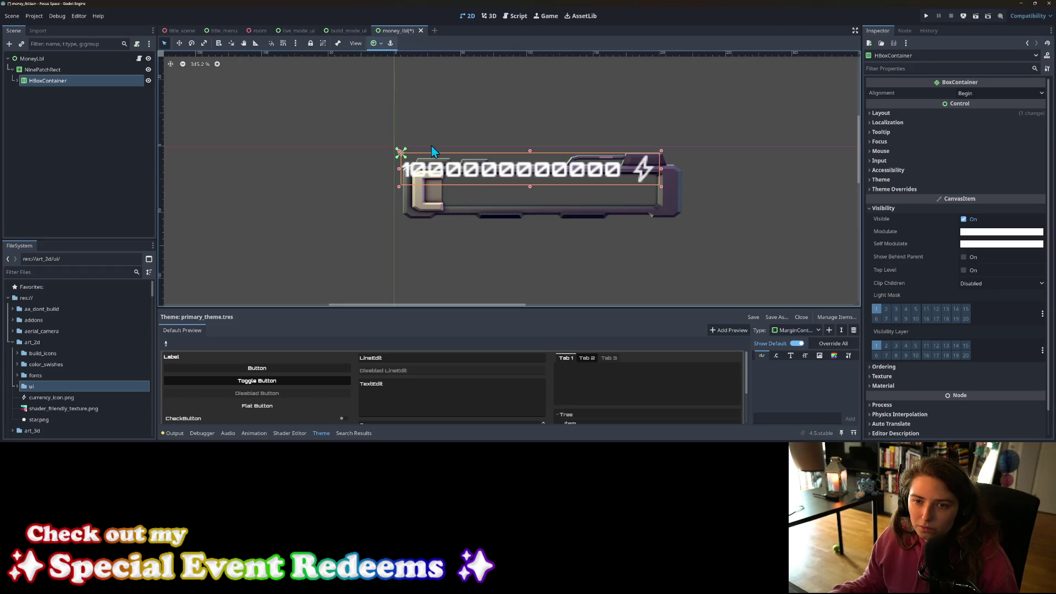
click(179, 43)
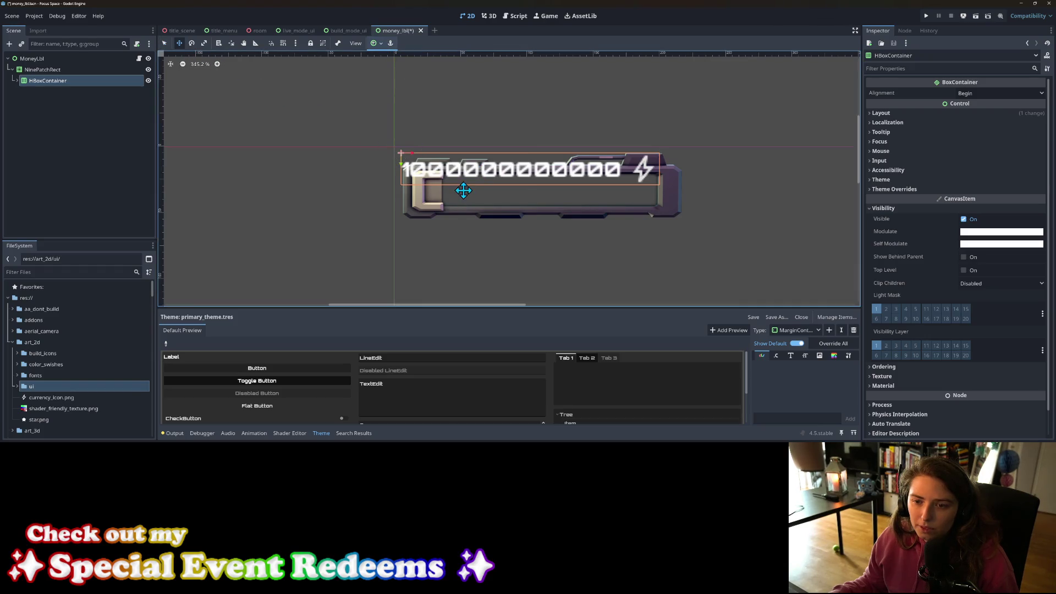
mouse_move(467, 168)
mouse_down()
mouse_move(483, 196)
mouse_move(514, 195)
mouse_up()
Check the NinePatchRect, HBoxContainer and MoneyAmountLbl nodes in the Scene dock.
click(68, 70)
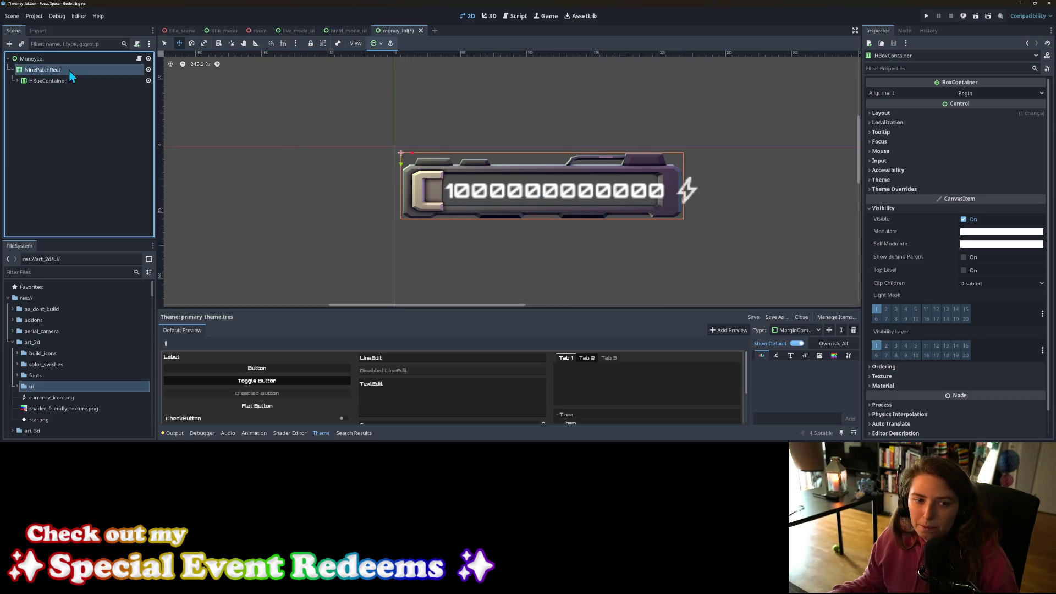
click(17, 80)
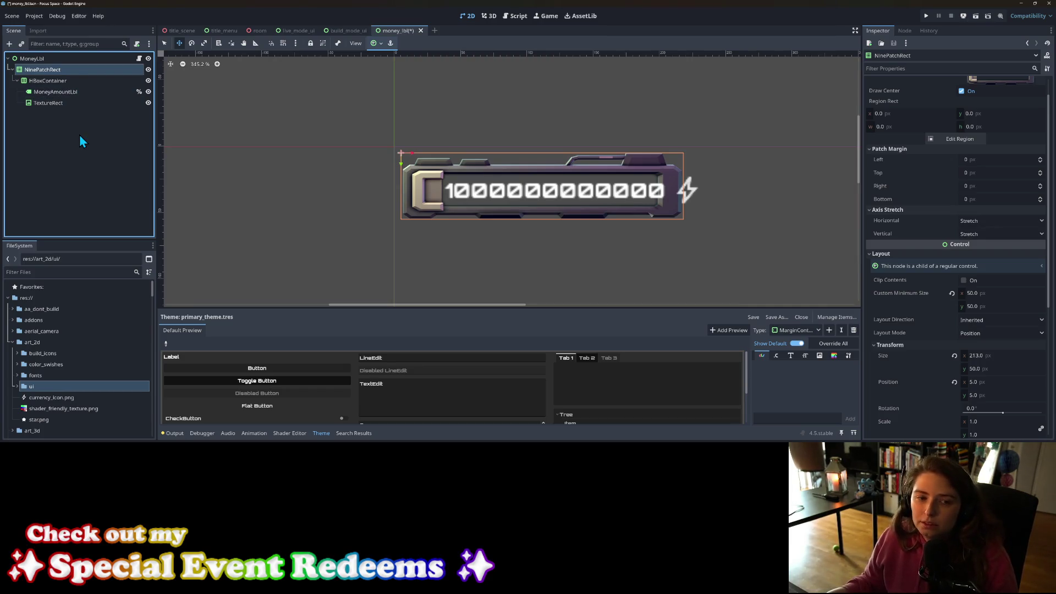
click(78, 134)
click(61, 91)
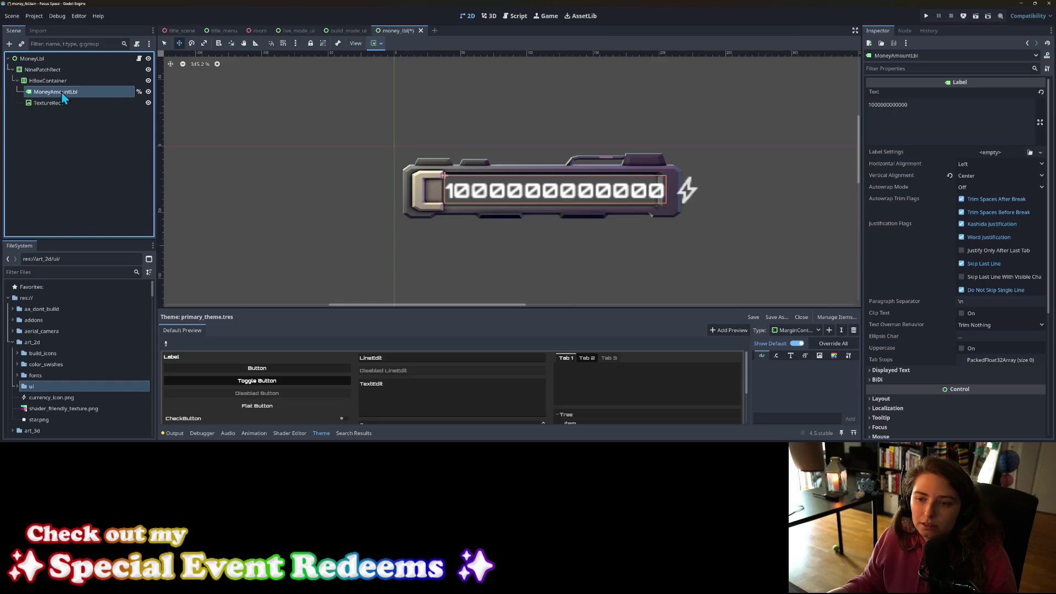
click(55, 80)
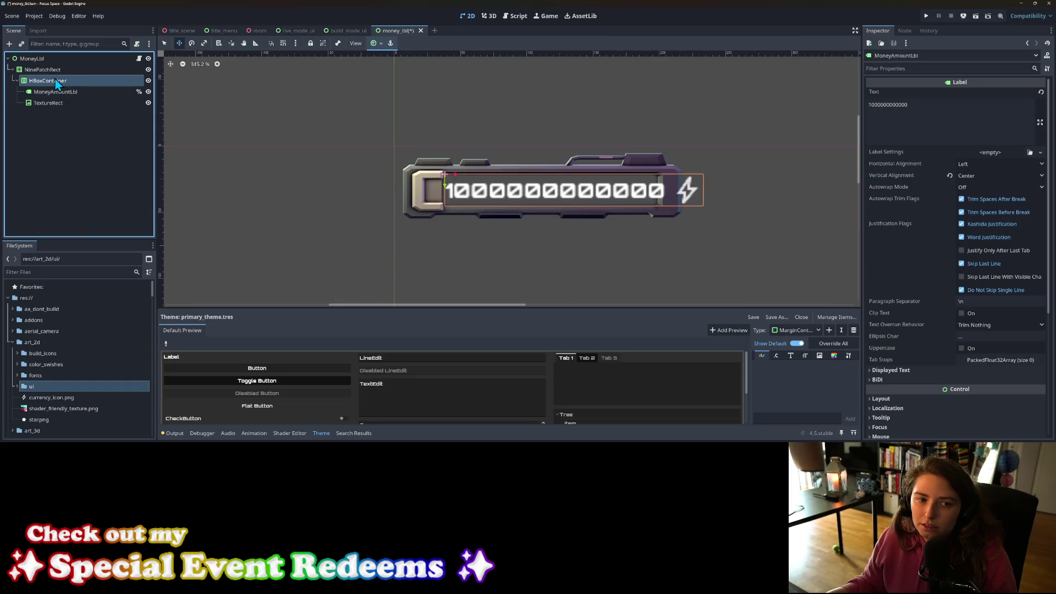
click(55, 71)
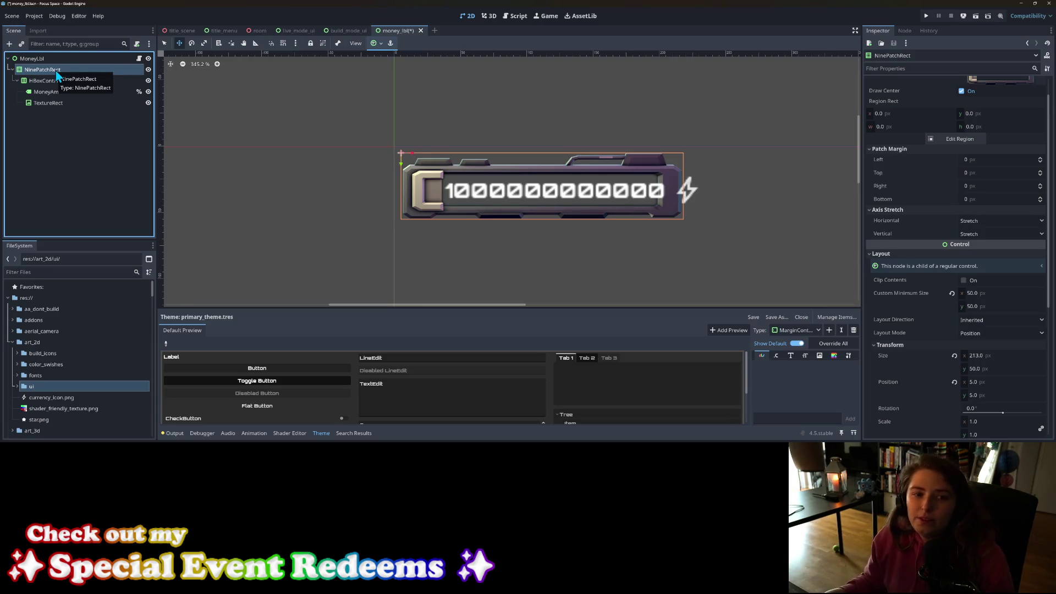
Add a ScrollContainer under NinePatchRect and move HBoxContainer into it.
right_click(51, 70)
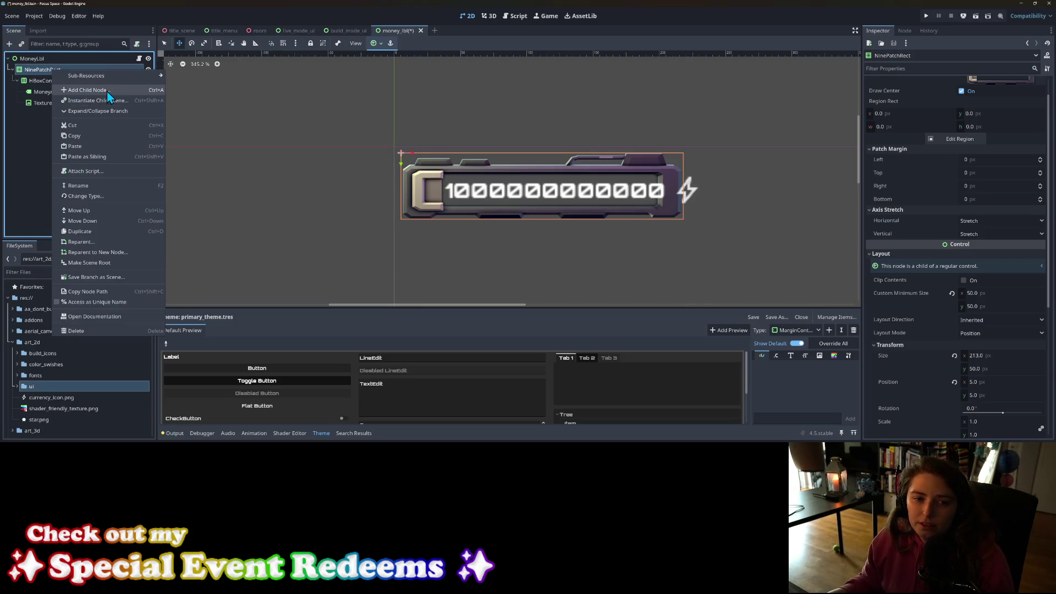
click(106, 92)
text(scr)
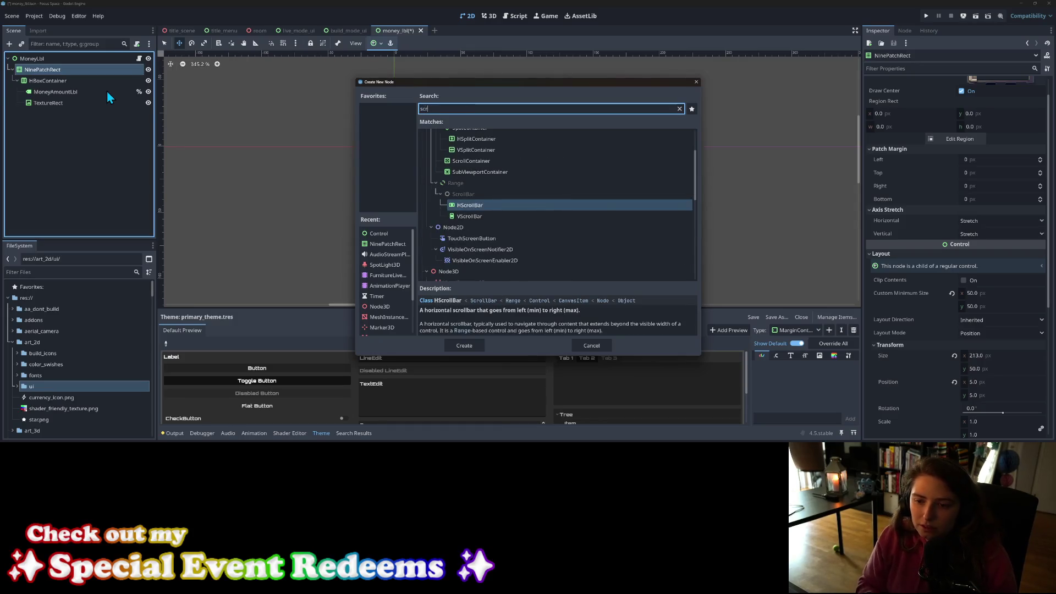
key(Up)
key(Up)
key(Return)
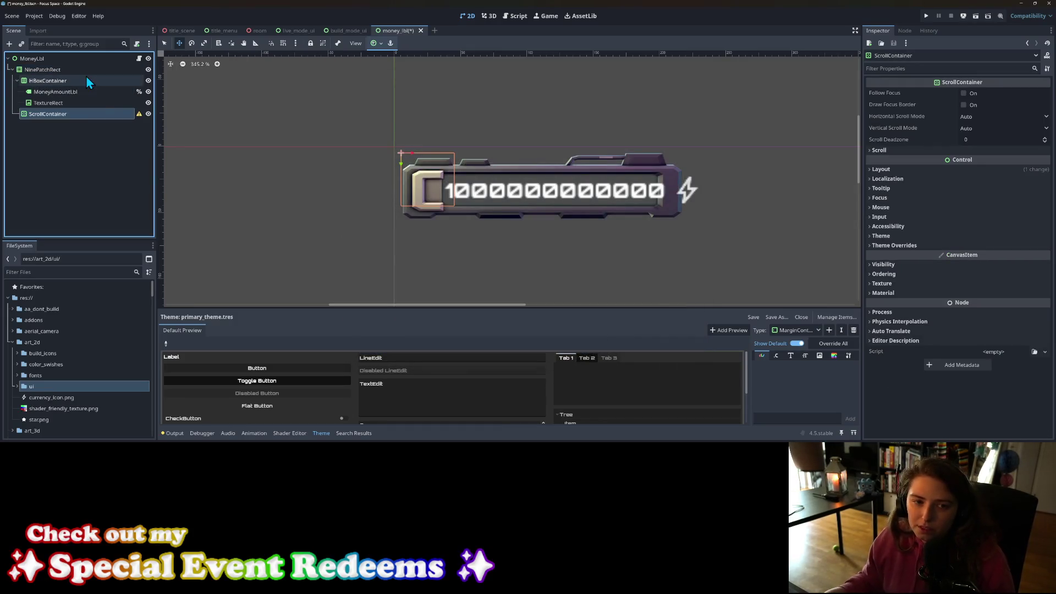
drag(46, 81, 45, 112)
Set the ScrollContainer's horizontal scroll to Never Show and vertical scroll to Disabled.
click(38, 71)
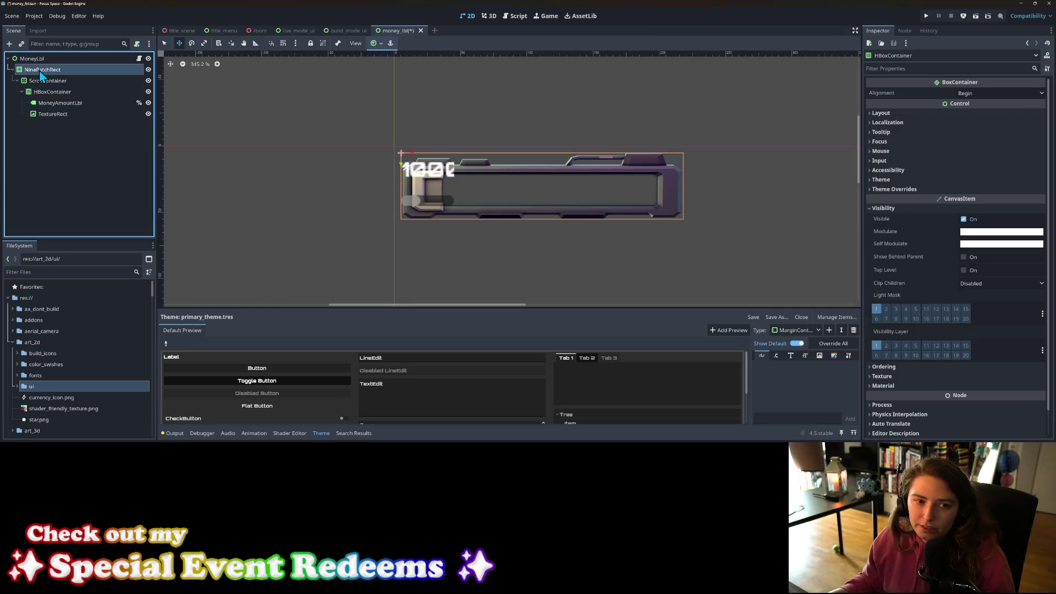
click(39, 81)
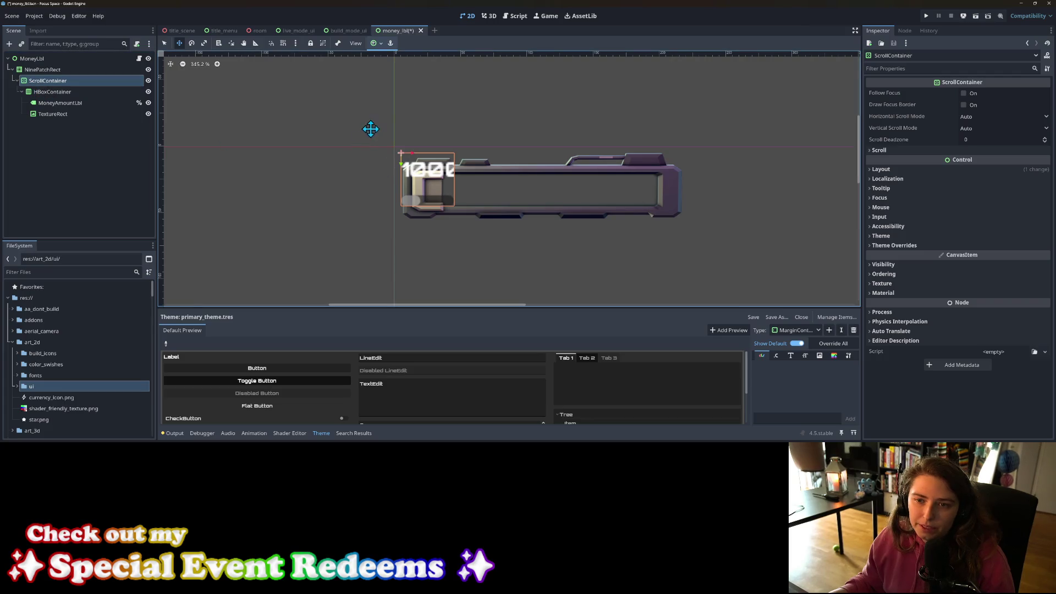
click(165, 44)
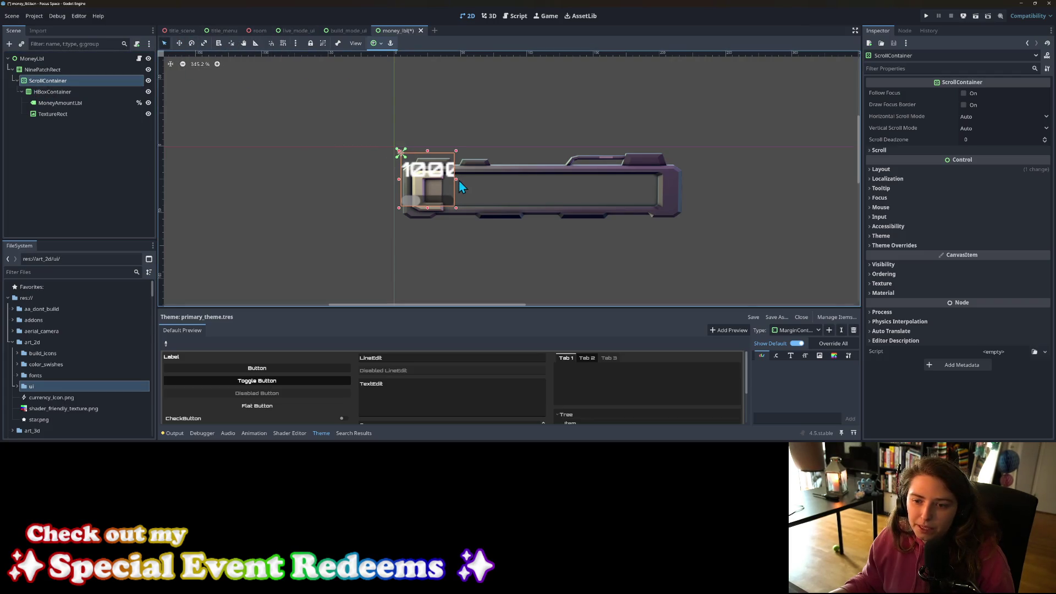
click(993, 121)
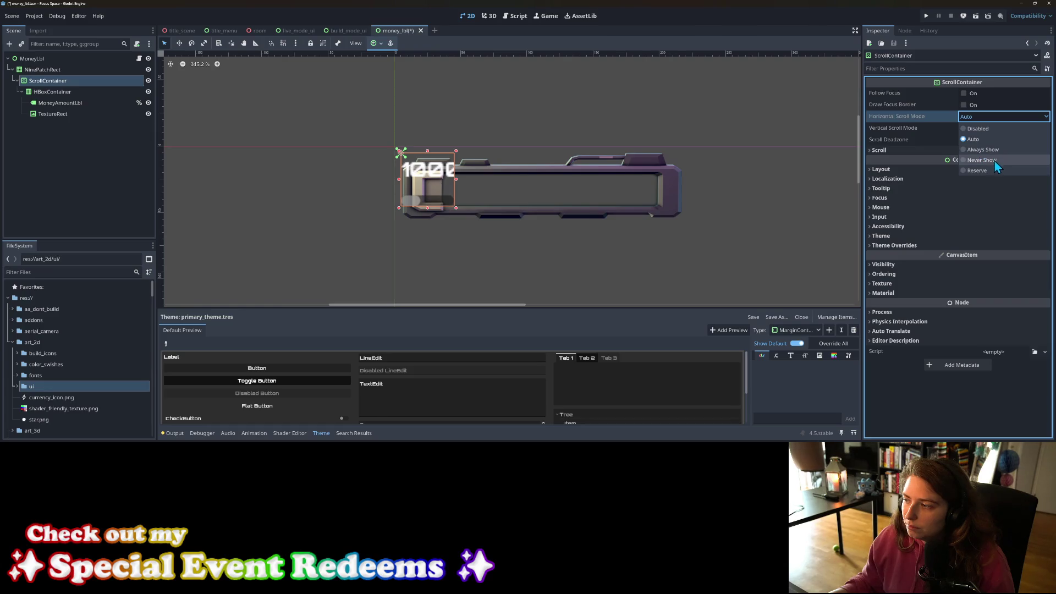
click(990, 160)
click(982, 129)
click(985, 142)
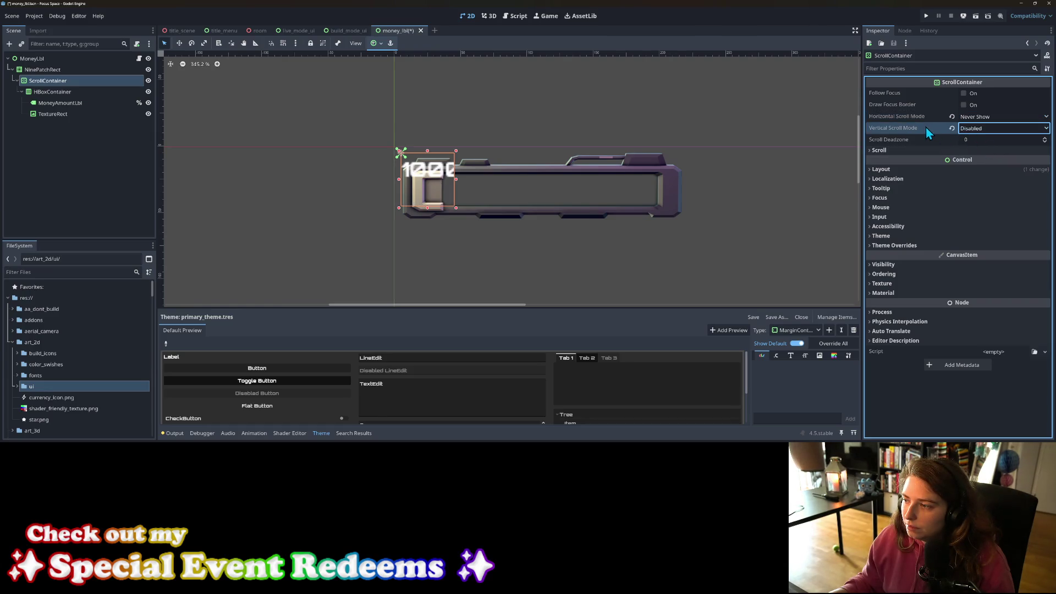
click(927, 152)
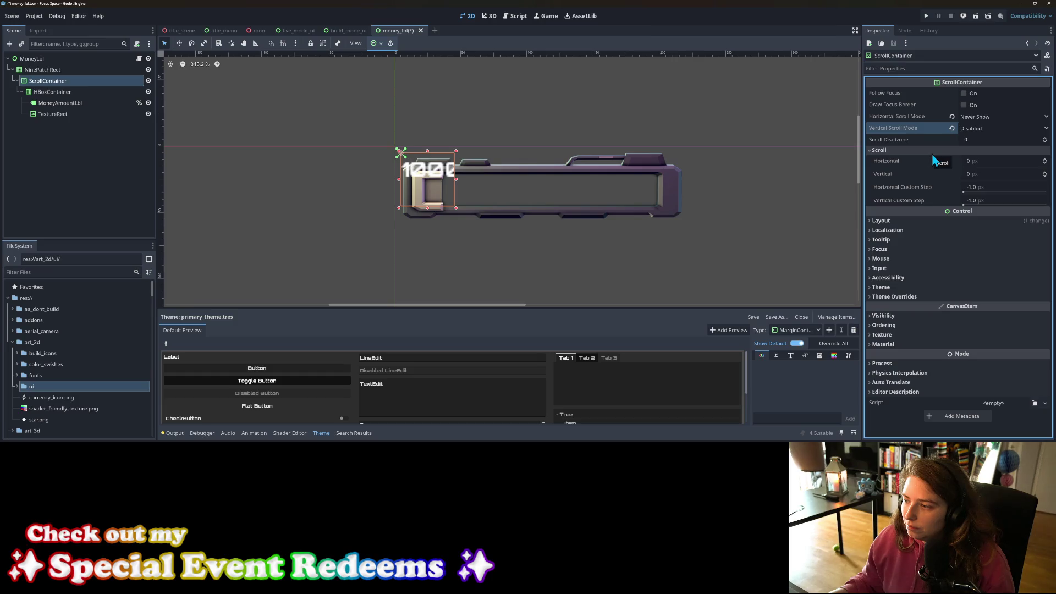
click(932, 153)
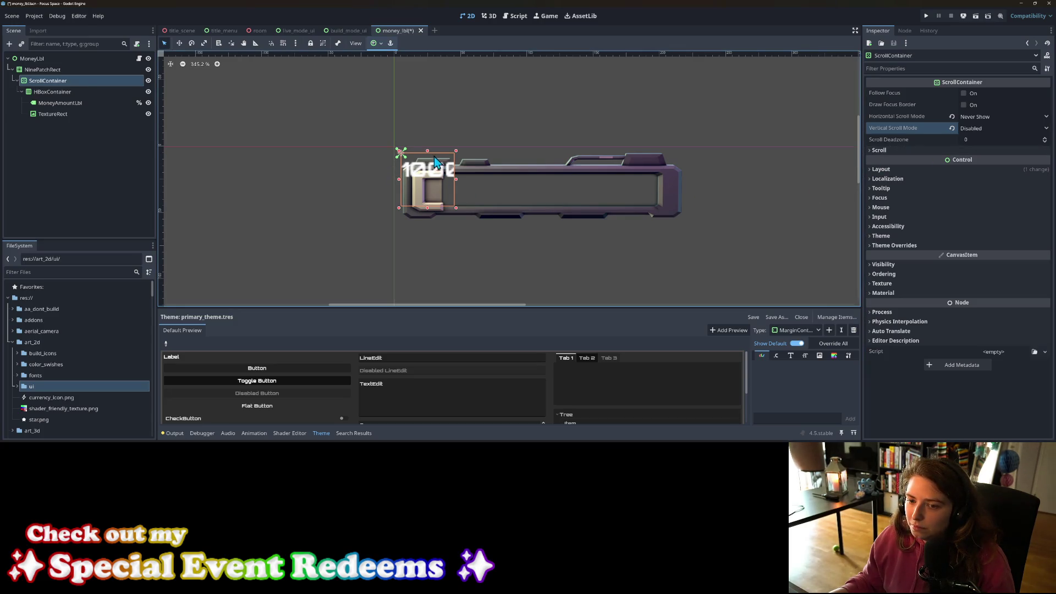
Lower the ScrollContainer's top edge and keep horizontal scrolling at Never Show.
mouse_move(428, 151)
mouse_down()
mouse_move(429, 184)
mouse_move(428, 173)
mouse_up()
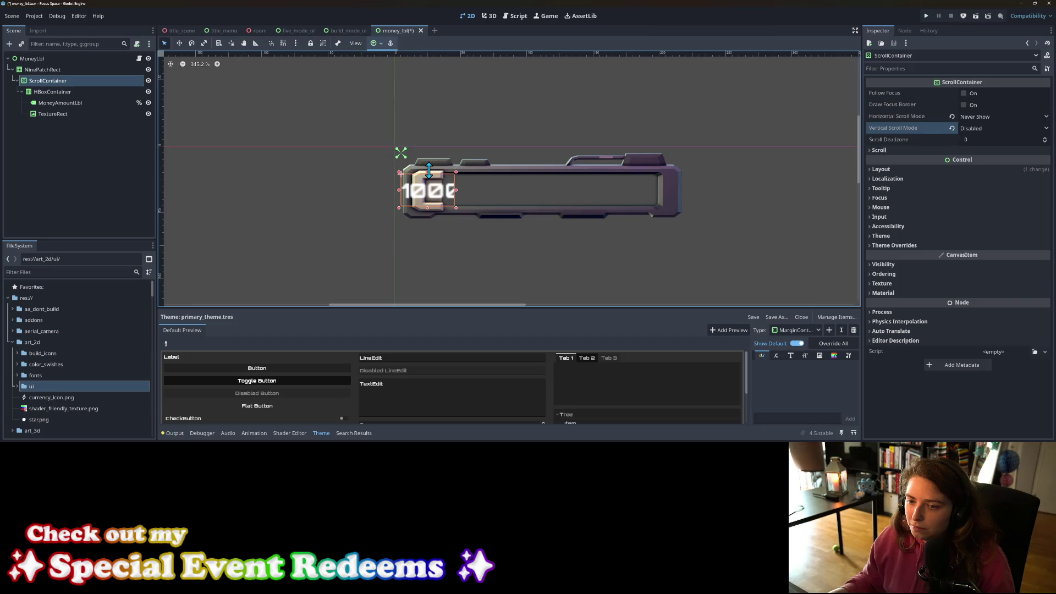
click(998, 116)
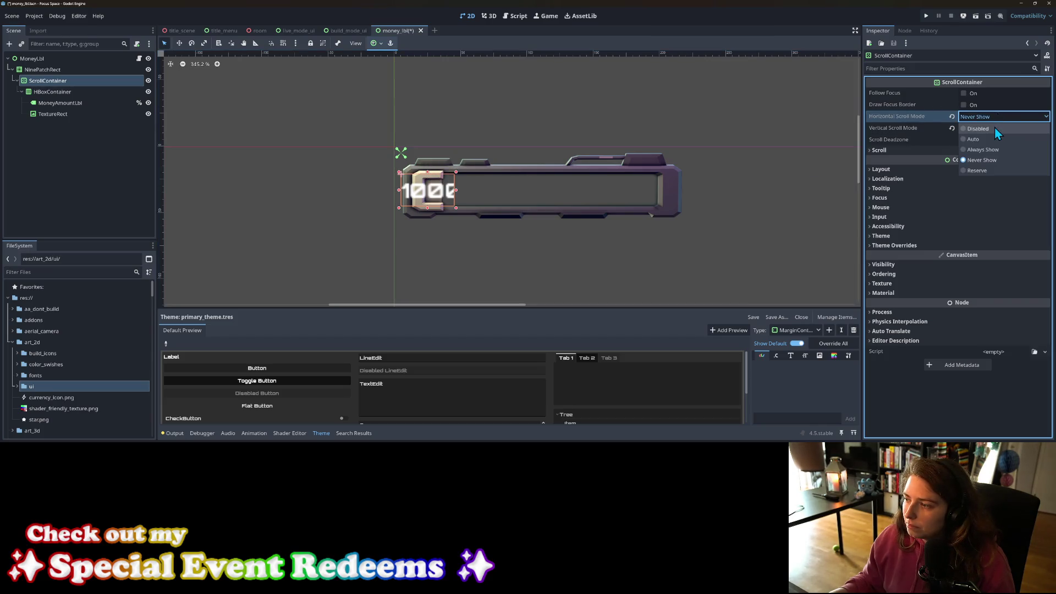
click(995, 128)
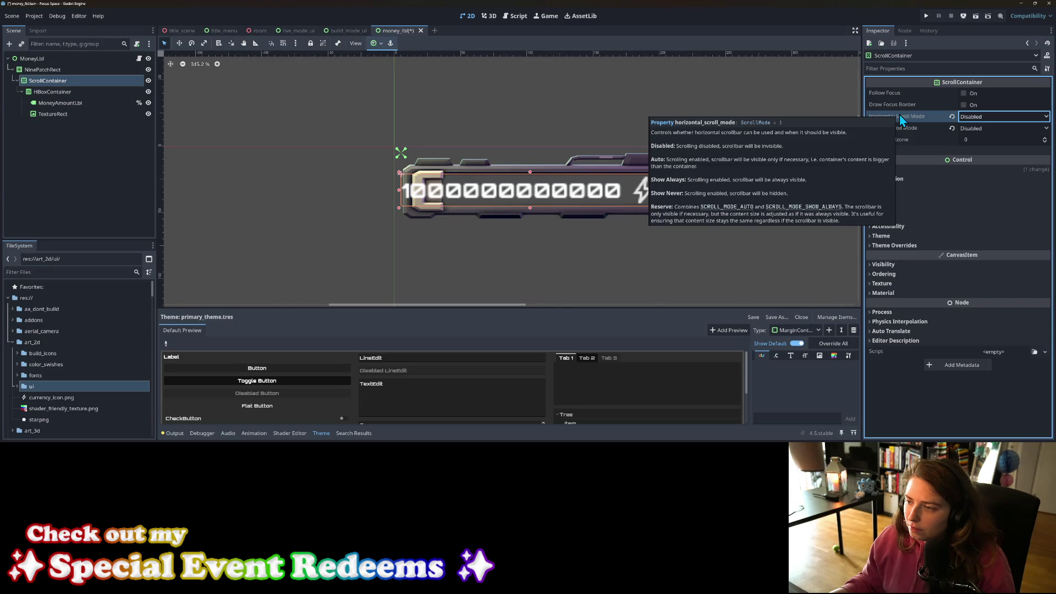
click(1001, 117)
click(997, 161)
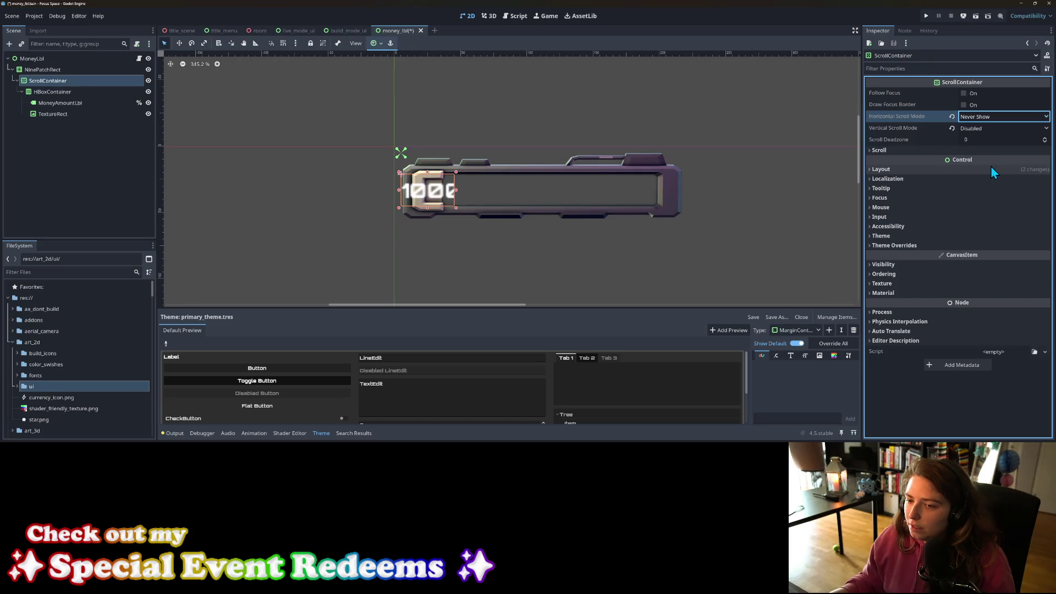
Recentre the money bar in view and lock the HBoxContainer against canvas edits.
click(434, 191)
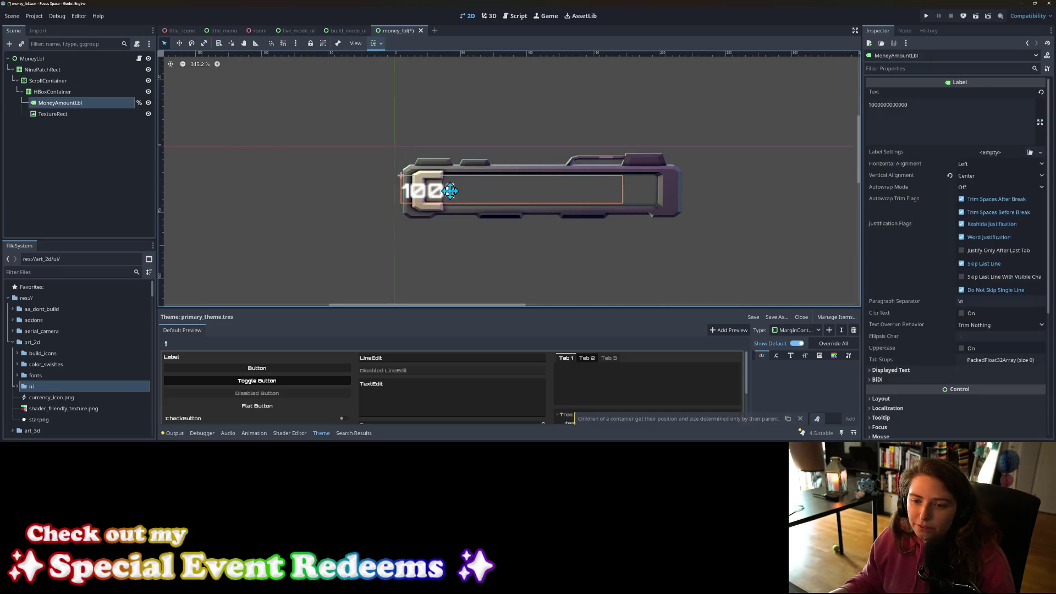
click(54, 82)
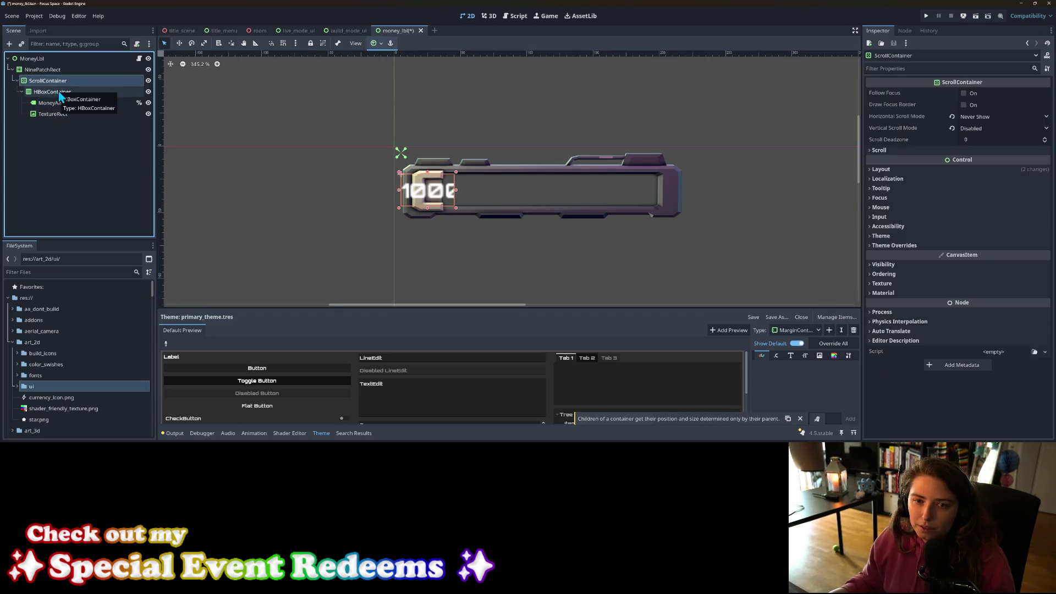
click(243, 45)
drag(493, 187, 417, 187)
scroll(416, 187, up, 3)
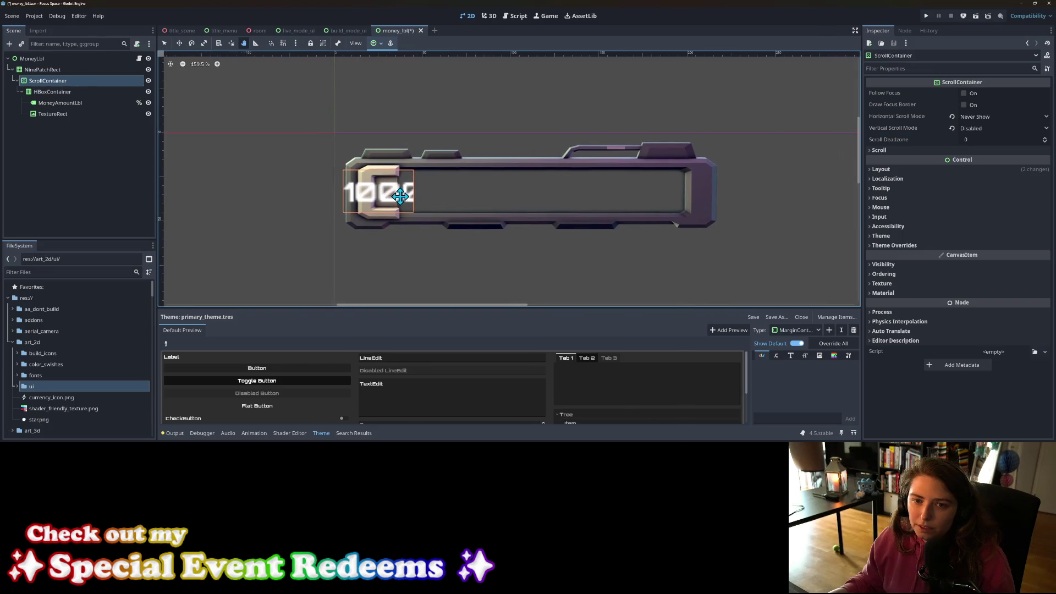
click(37, 91)
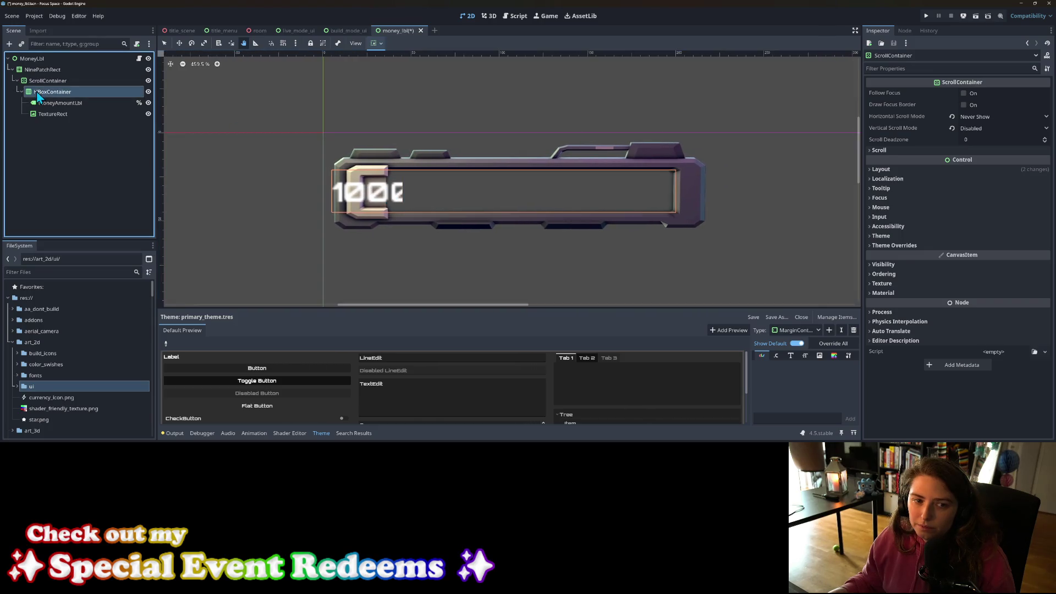
shift+click(74, 114)
click(312, 44)
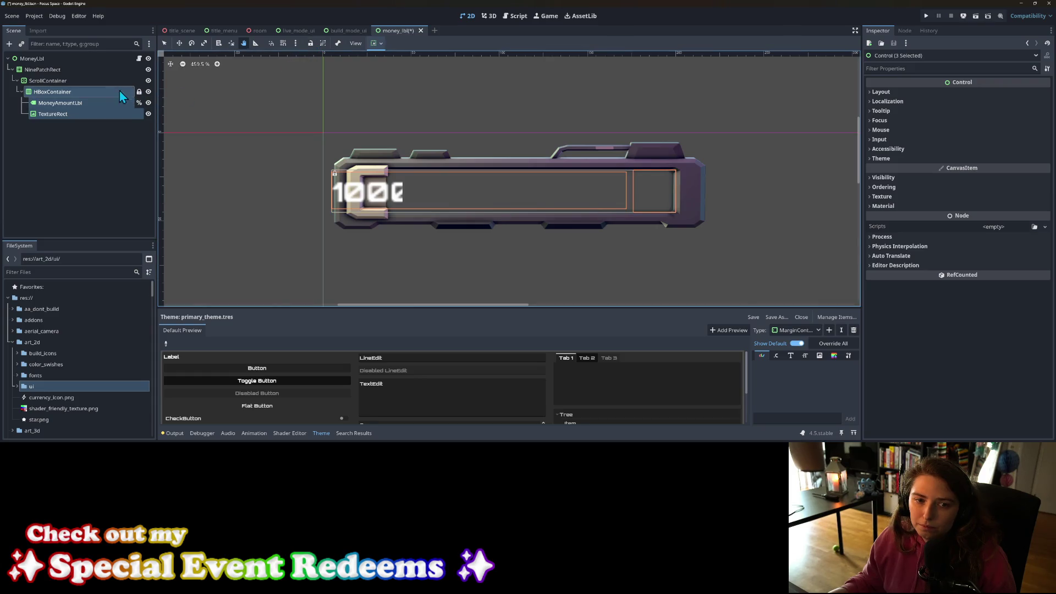
Lock the MoneyAmountLbl label and the TextureRect lightning icon in place.
click(79, 80)
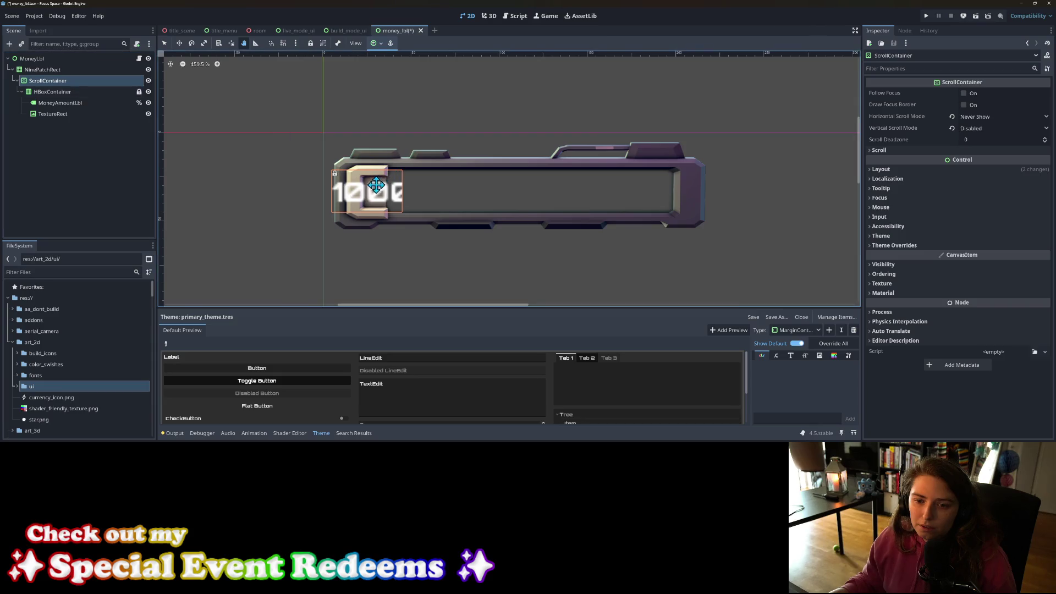
click(163, 44)
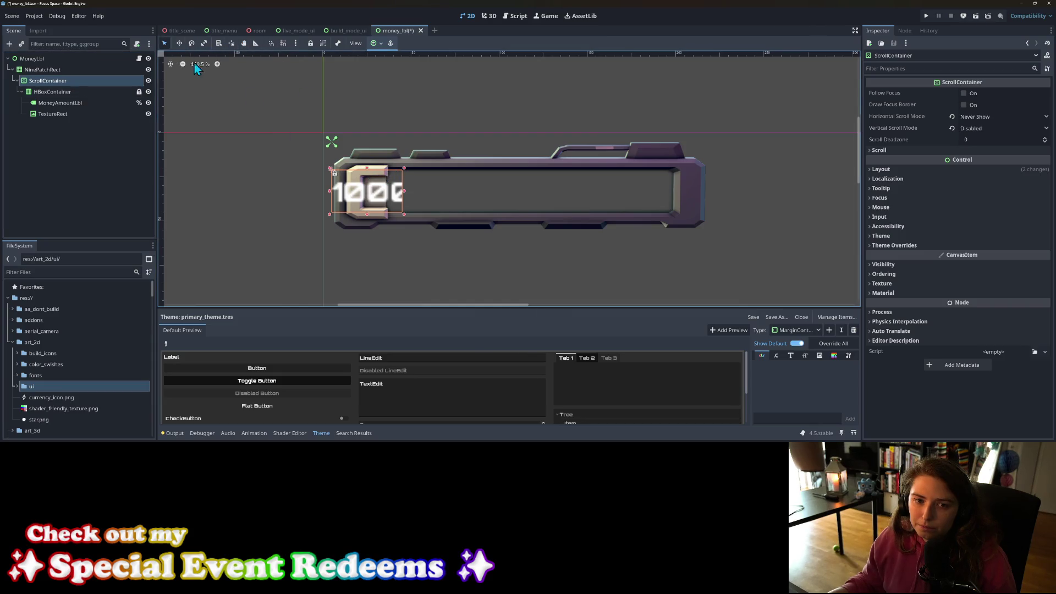
click(370, 198)
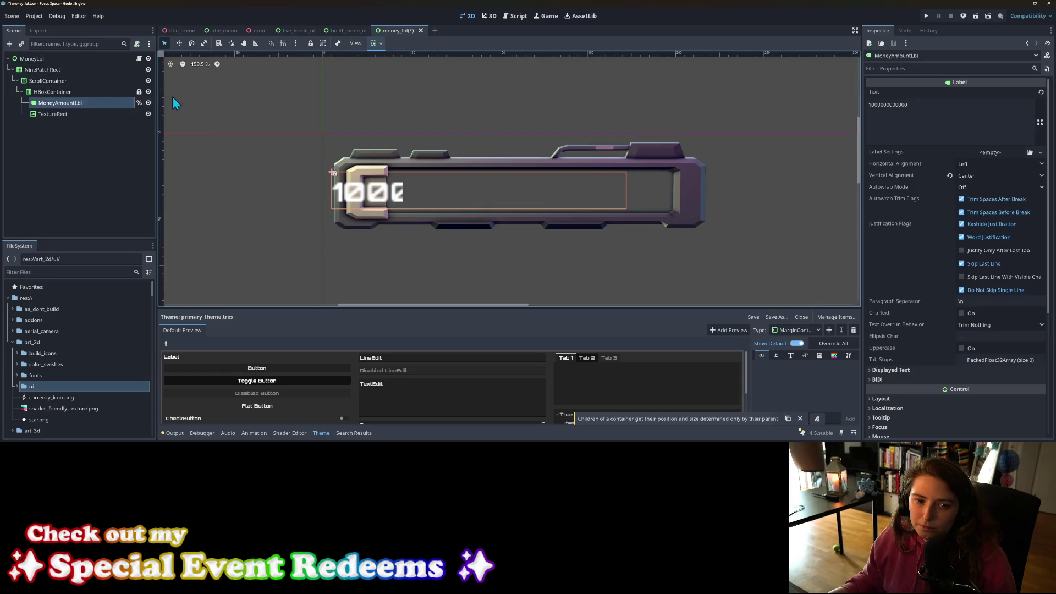
click(311, 44)
click(114, 114)
click(311, 44)
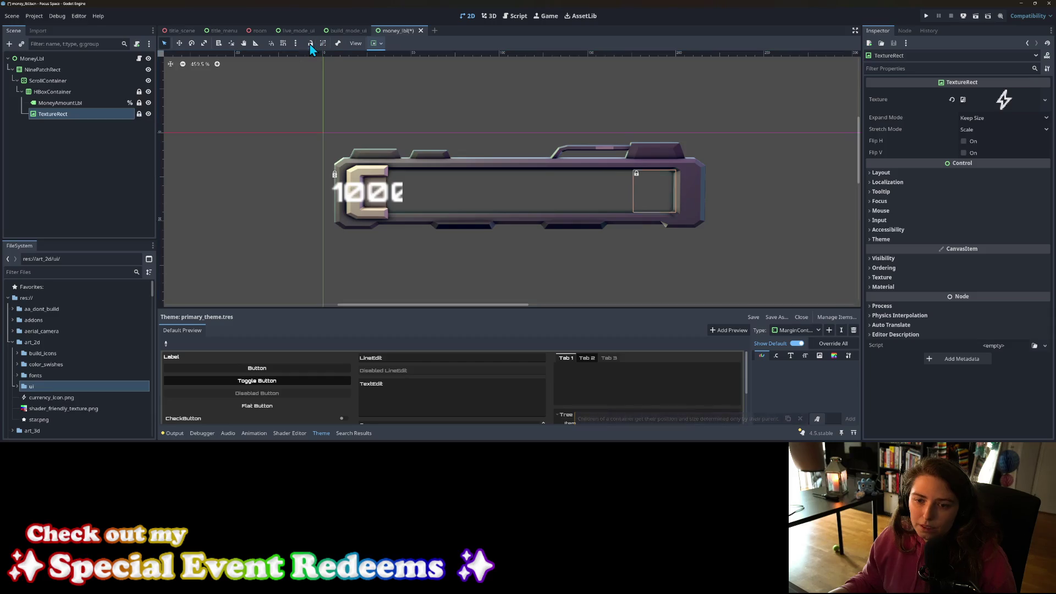
Shift the ScrollContainer 29 px to the right in the viewport.
click(49, 82)
drag(355, 196, 671, 194)
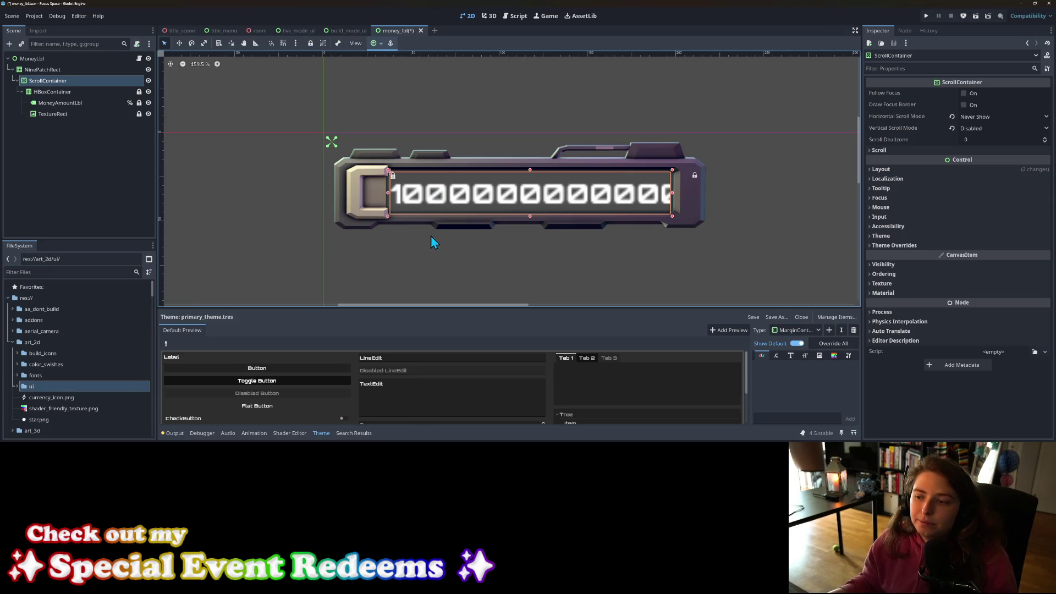
click(60, 103)
Trim the money label's text back to 1000.
click(970, 104)
key(shift+Left)
key(shift+Left)
key(shift+Left)
key(BackSpace)
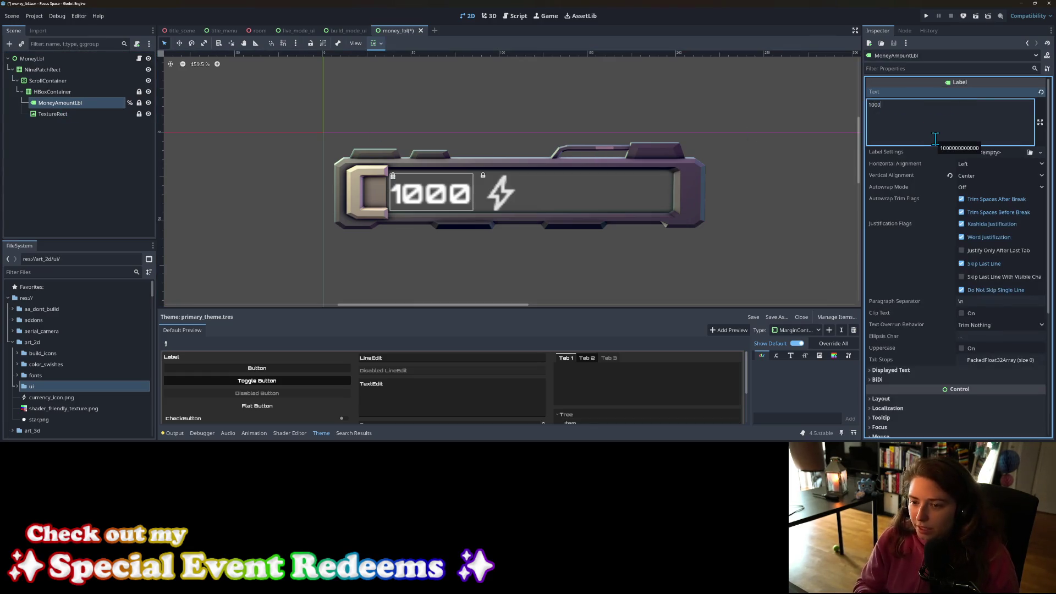
click(775, 261)
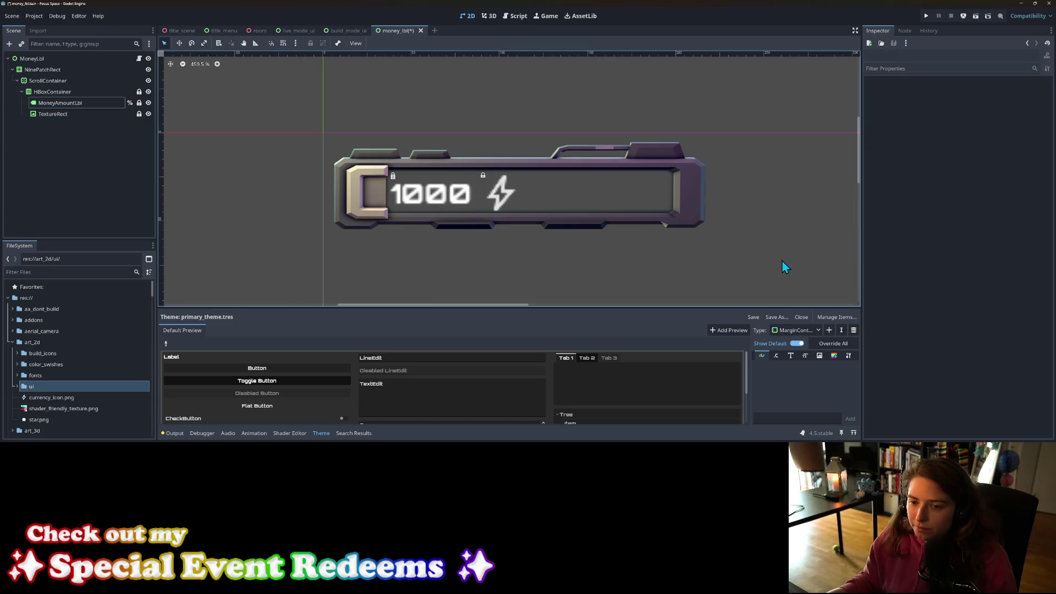
click(440, 201)
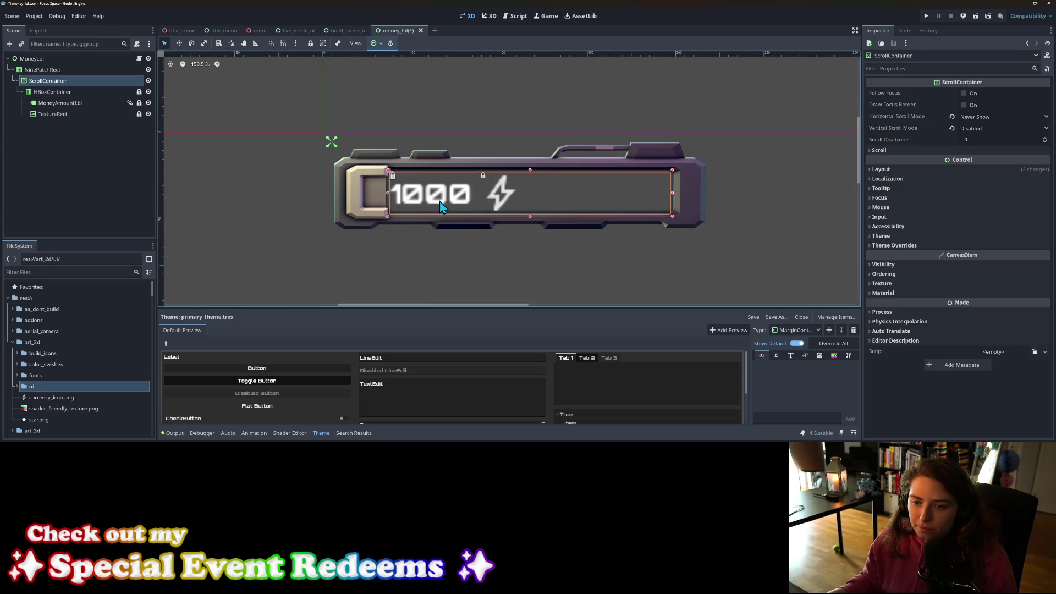
click(60, 105)
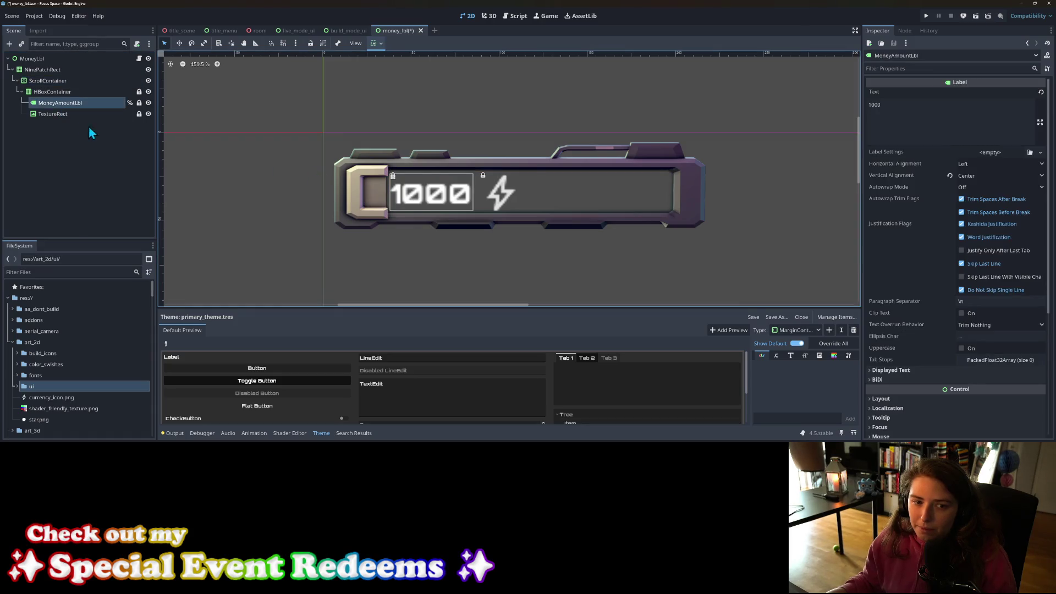
click(77, 115)
Enable horizontal Expand on both MoneyAmountLbl and the HBoxContainer.
click(80, 101)
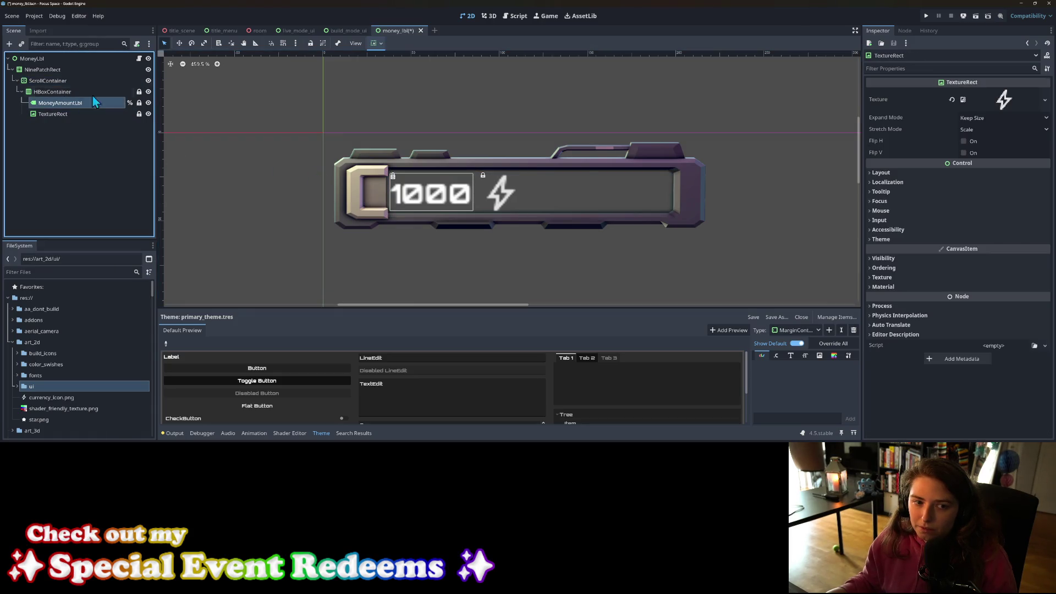
click(375, 48)
click(420, 86)
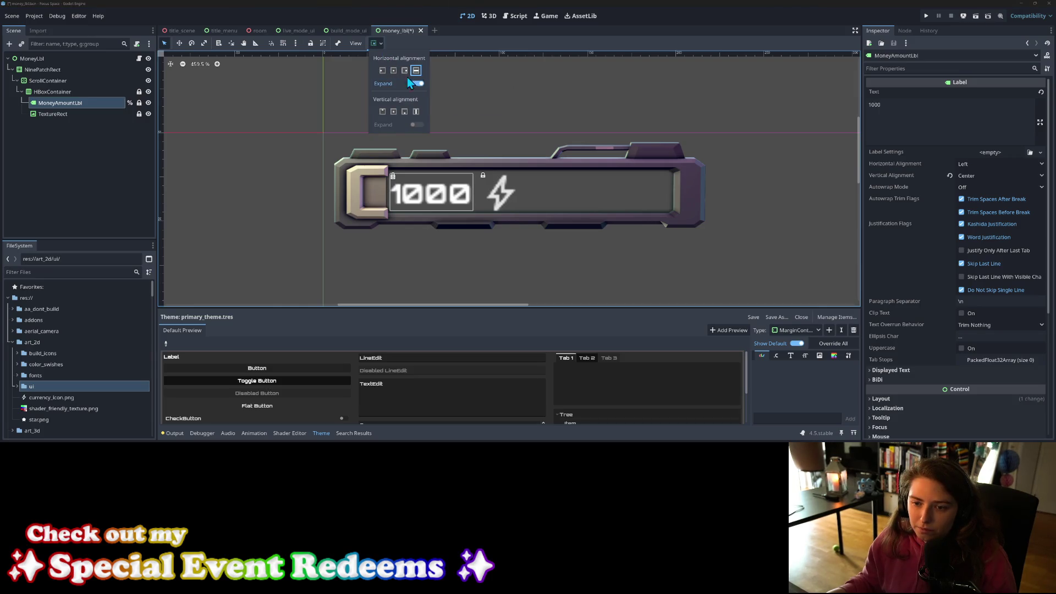
click(66, 92)
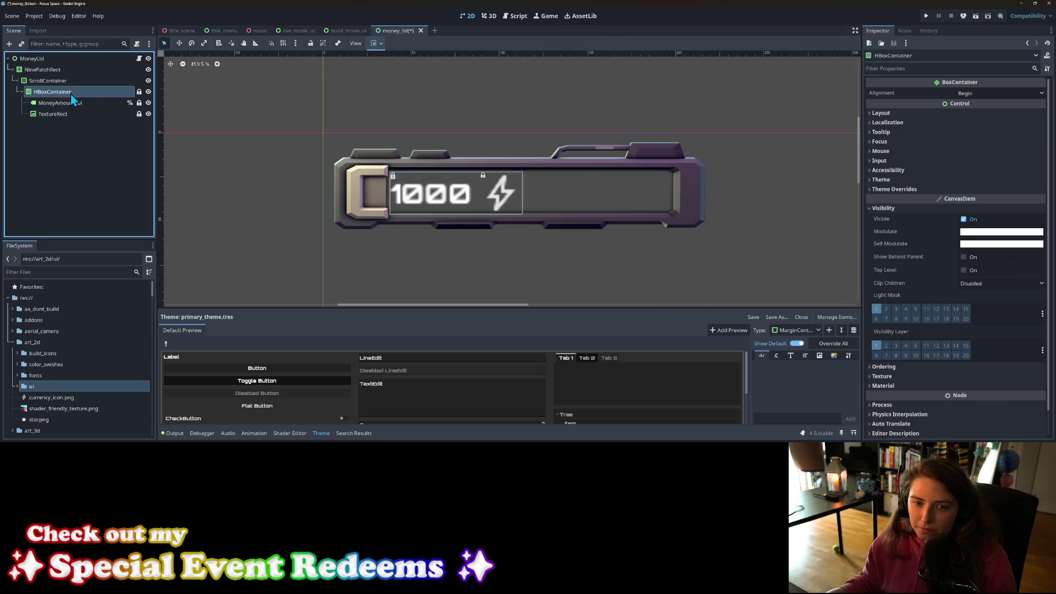
click(378, 43)
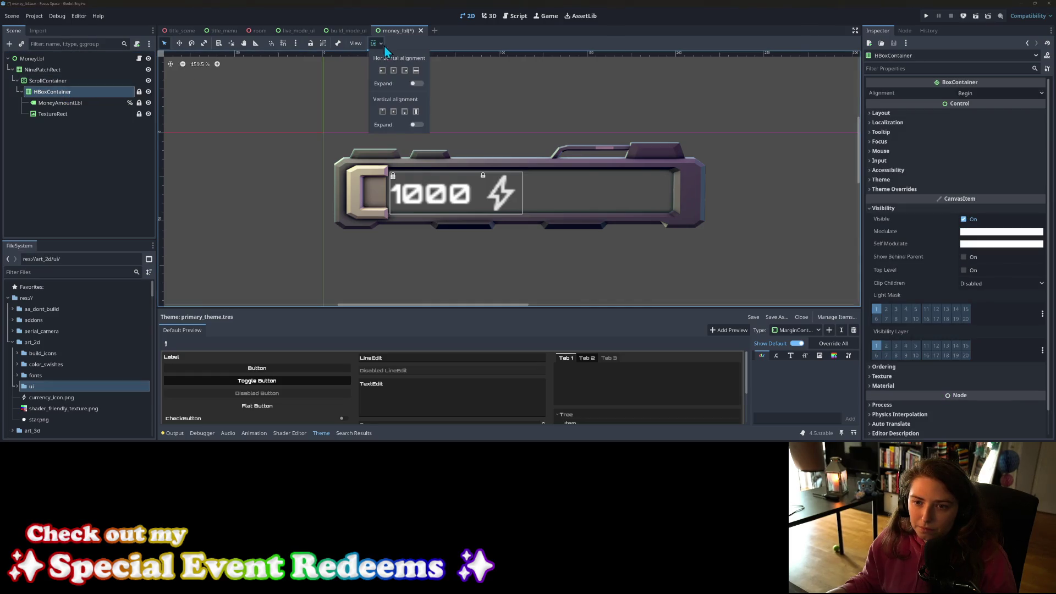
click(416, 85)
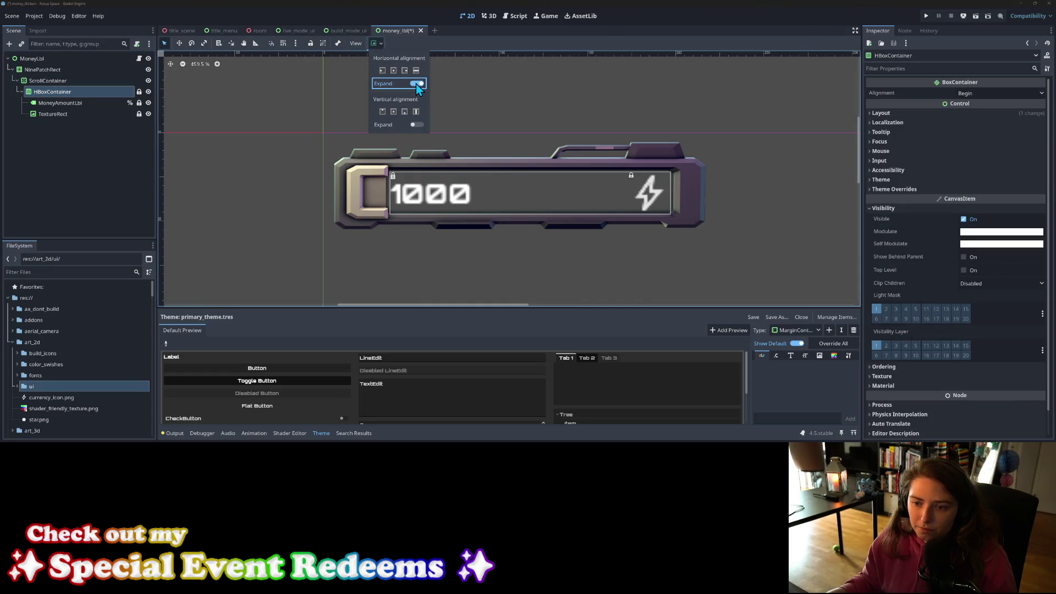
click(62, 105)
click(955, 116)
text(00000000000)
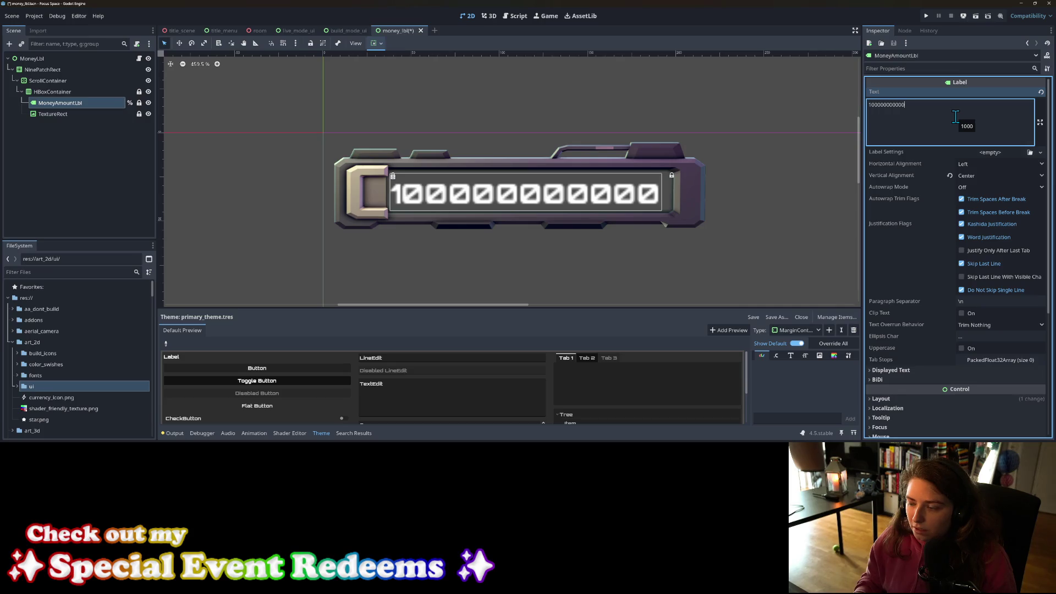
key(BackSpace)
key(BackSpace)
key(BackSpace)
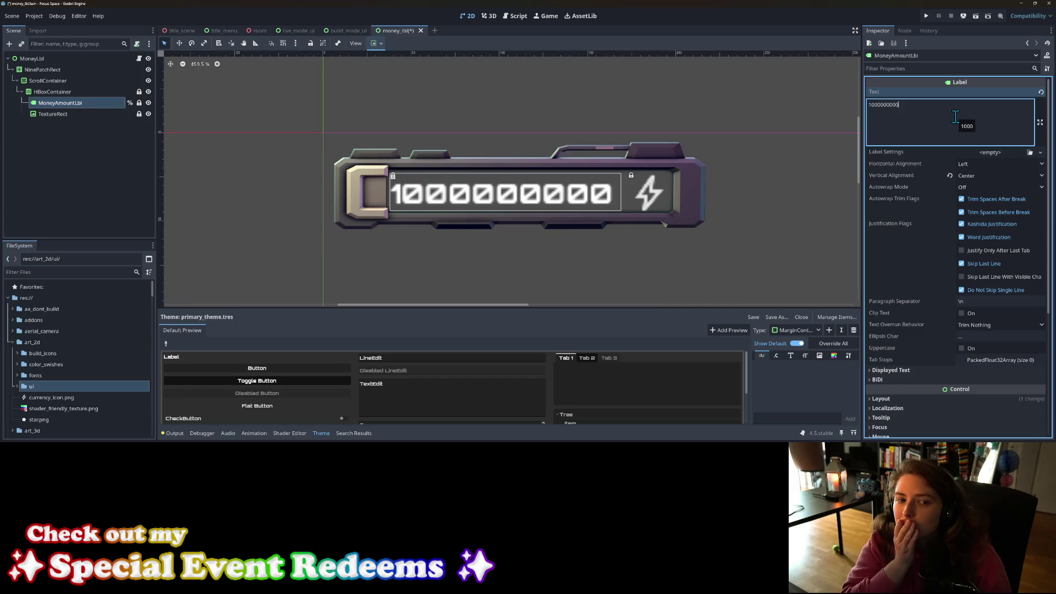
drag(37, 91, 43, 75)
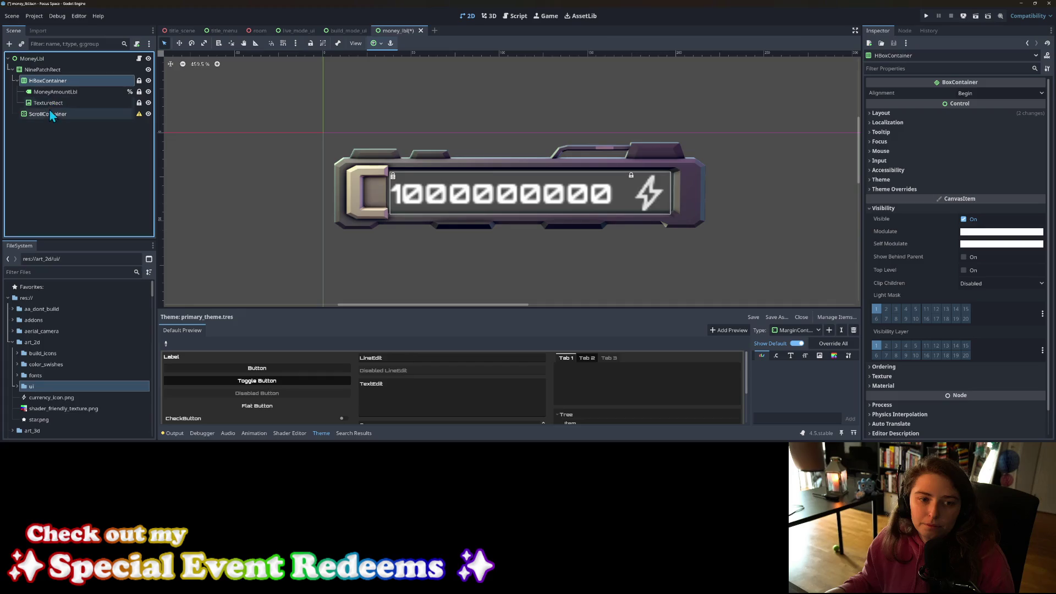
key(ctrl+z)
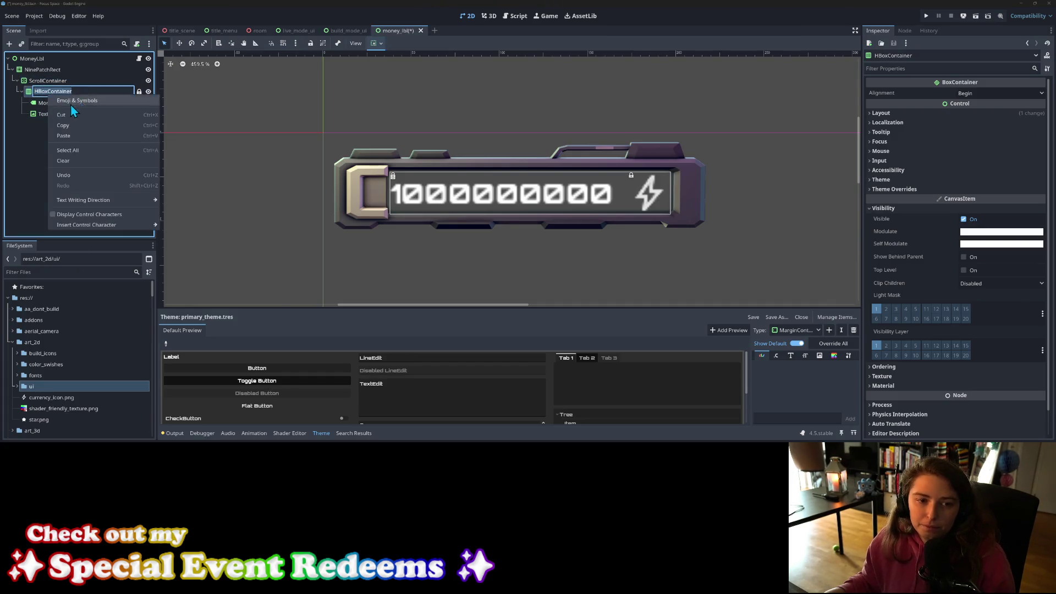
Add a ScrollContainer child to HBoxContainer and place it above MoneyAmountLbl.
right_click(53, 93)
click(86, 101)
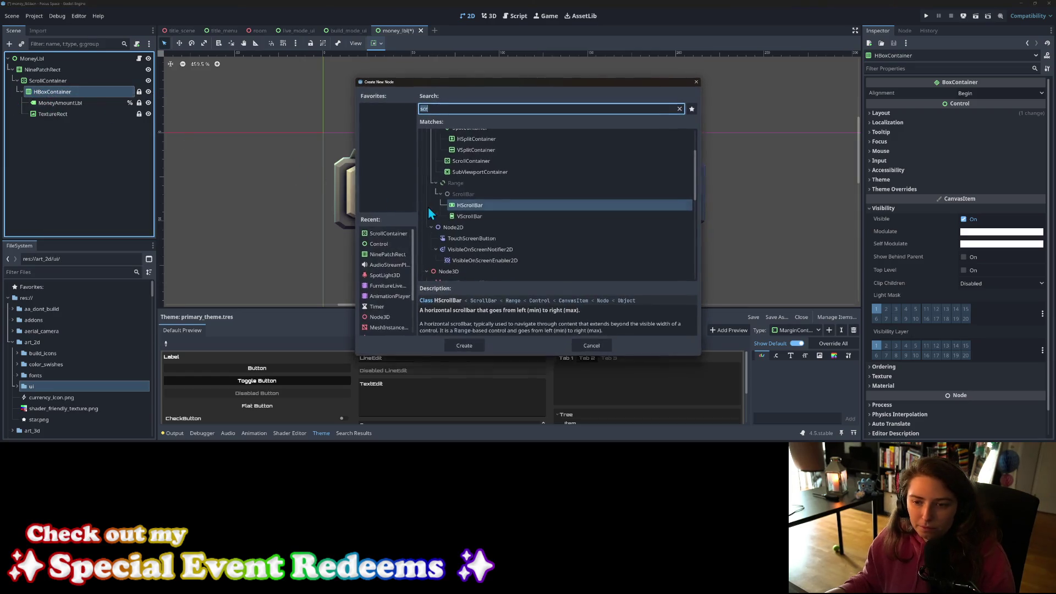
click(398, 235)
click(464, 346)
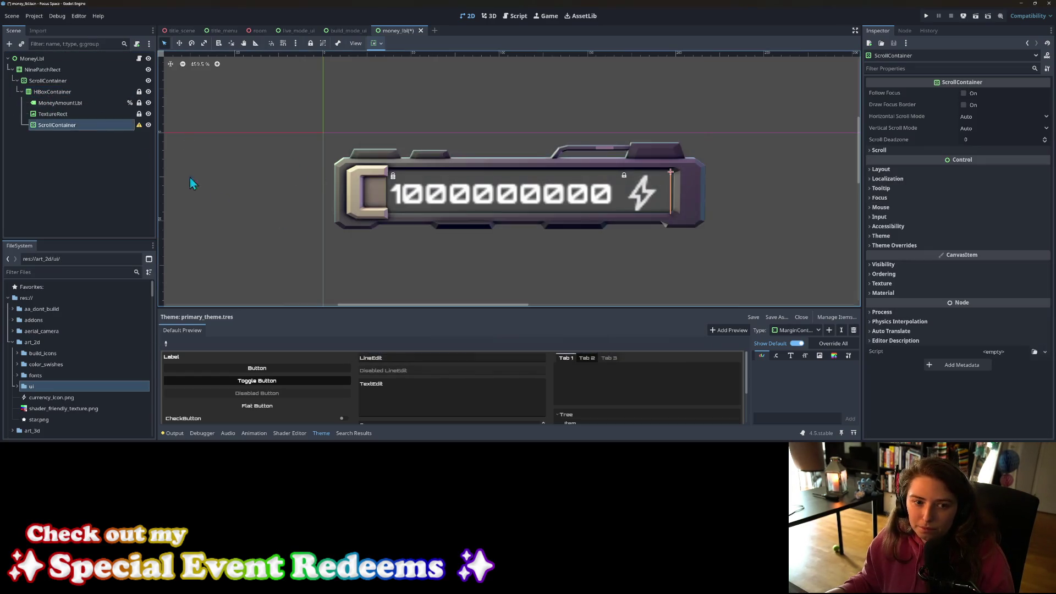
drag(54, 126, 45, 99)
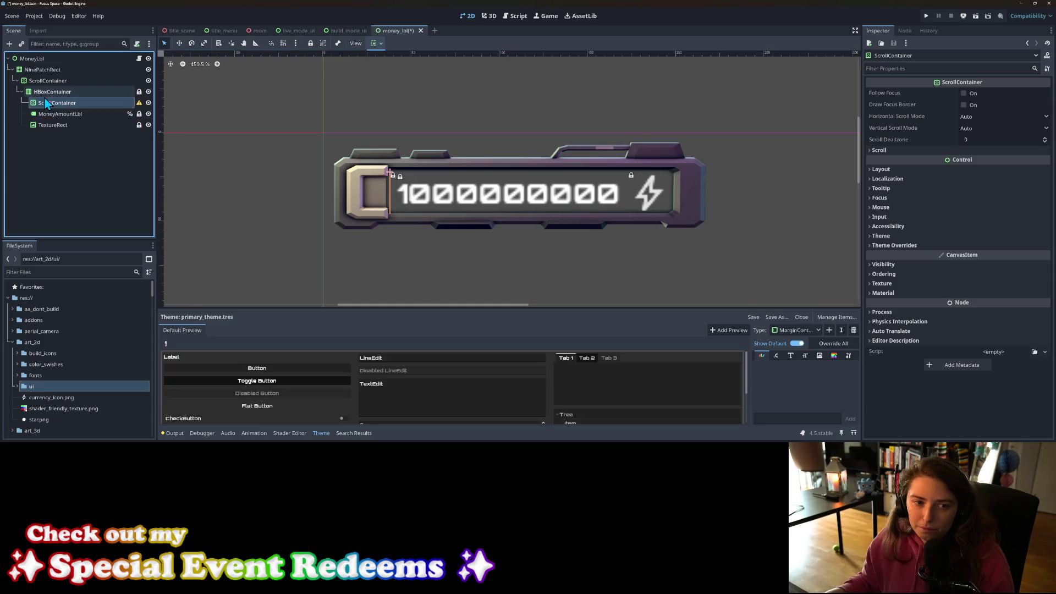
Change the outer ScrollContainer's type to PanelContainer.
right_click(45, 83)
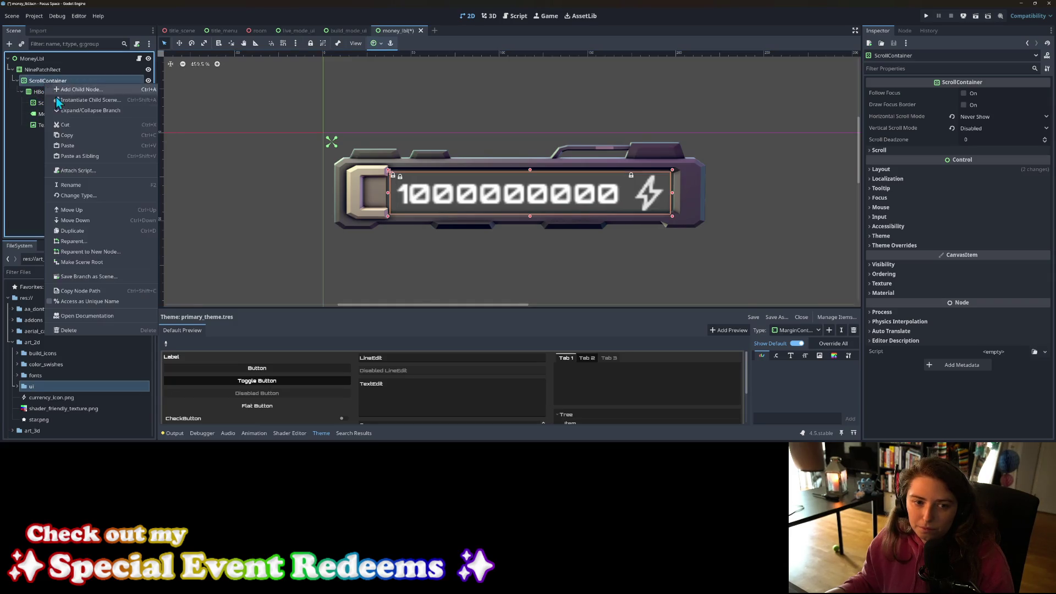
click(91, 196)
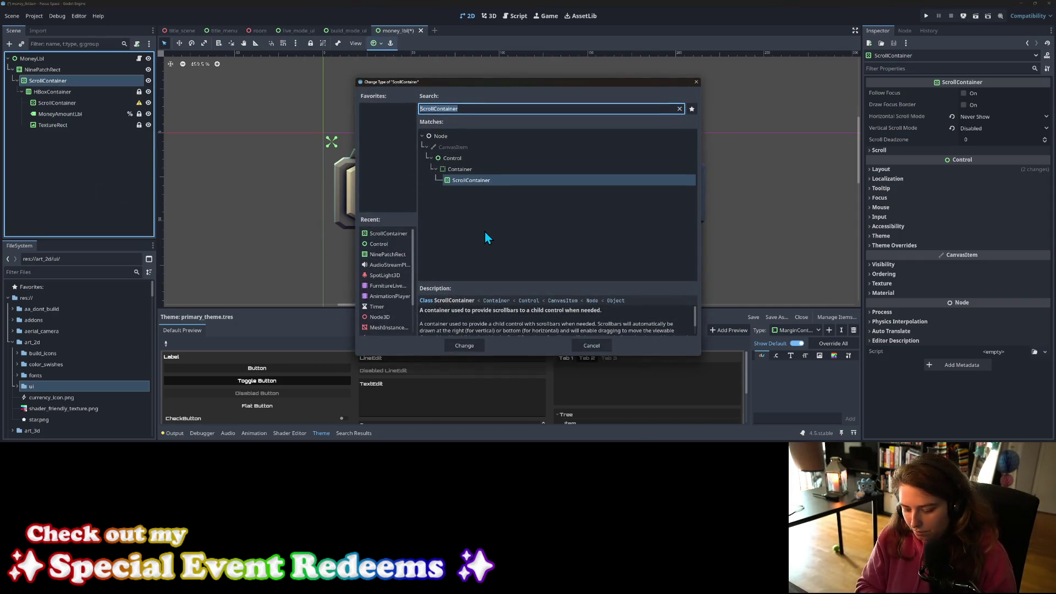
text(mar)
key(BackSpace)
key(BackSpace)
key(BackSpace)
text(pane)
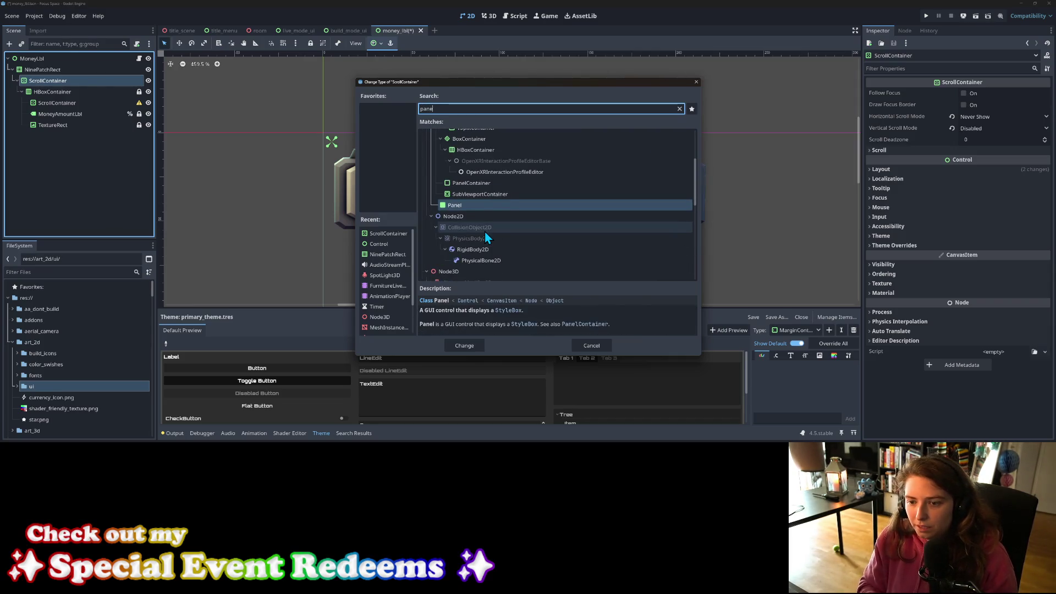
key(Up)
key(Up)
key(Return)
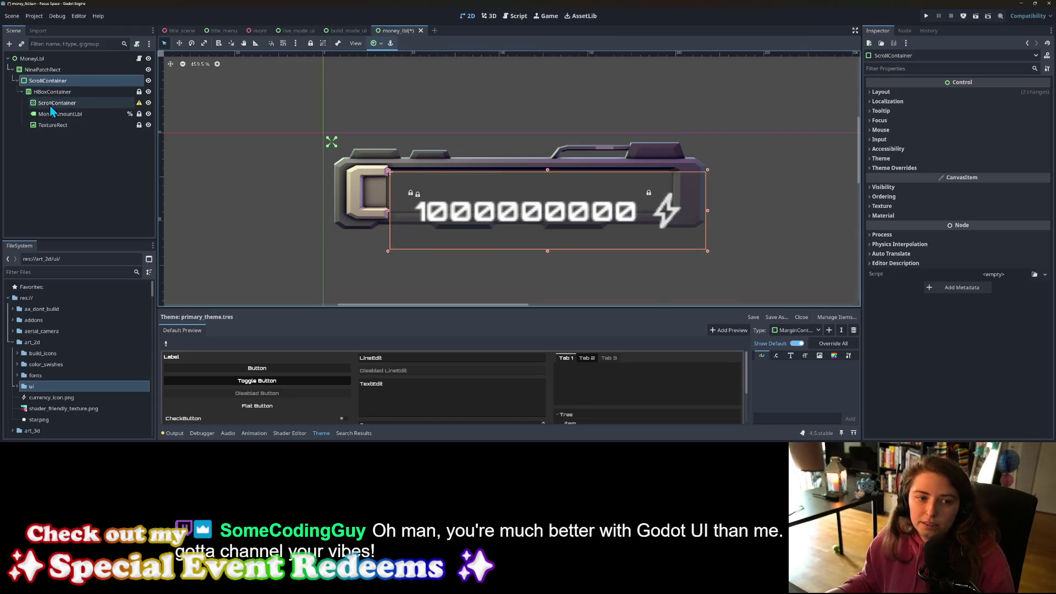
Put MoneyAmountLbl in the inner ScrollContainer, horizontal scroll Never Show, vertical Disabled.
click(53, 103)
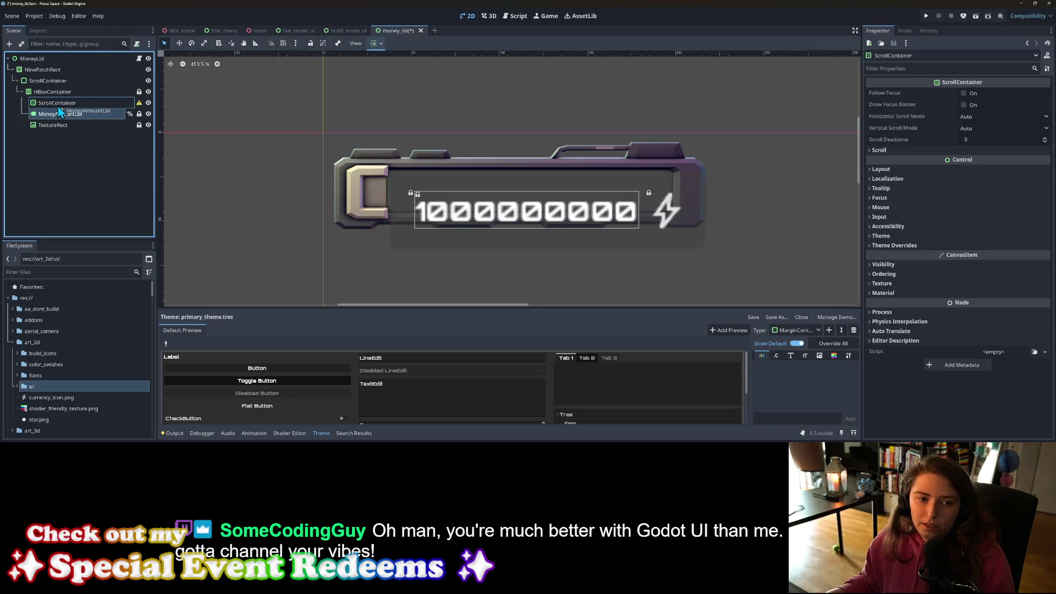
drag(58, 108, 66, 106)
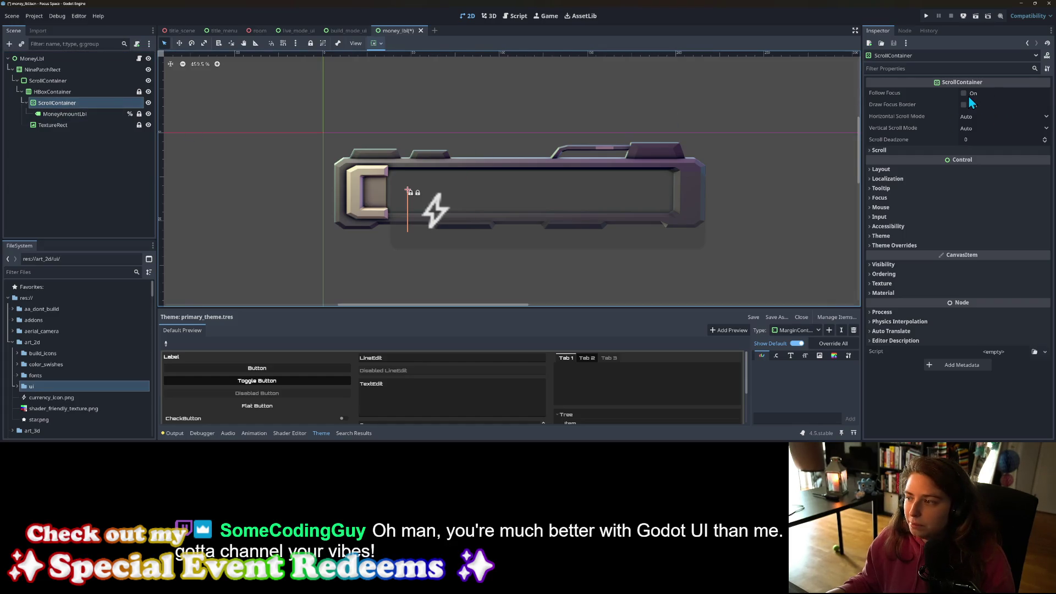
click(978, 118)
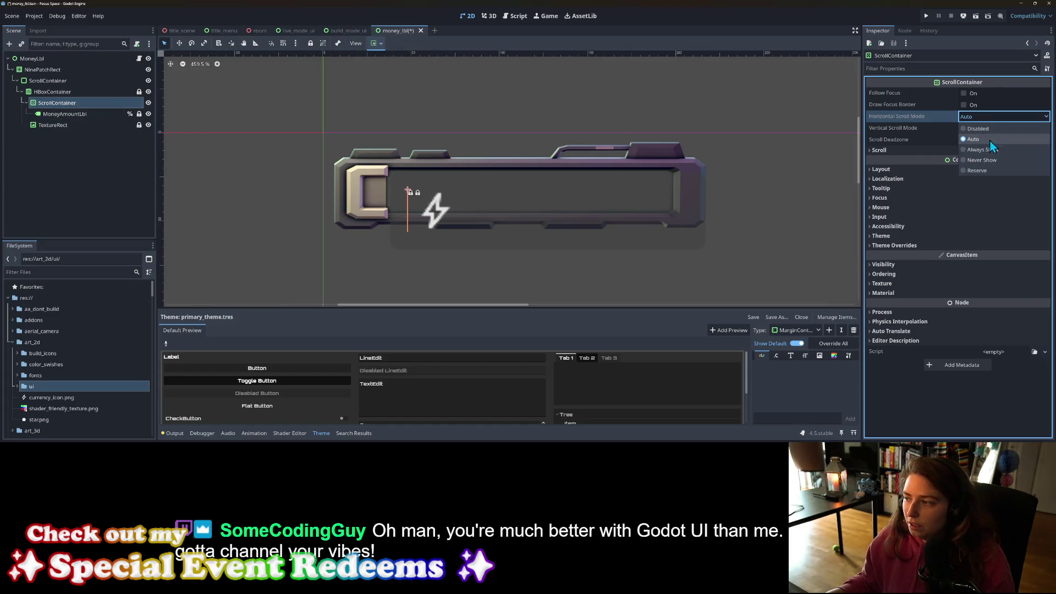
click(992, 160)
click(974, 127)
click(978, 140)
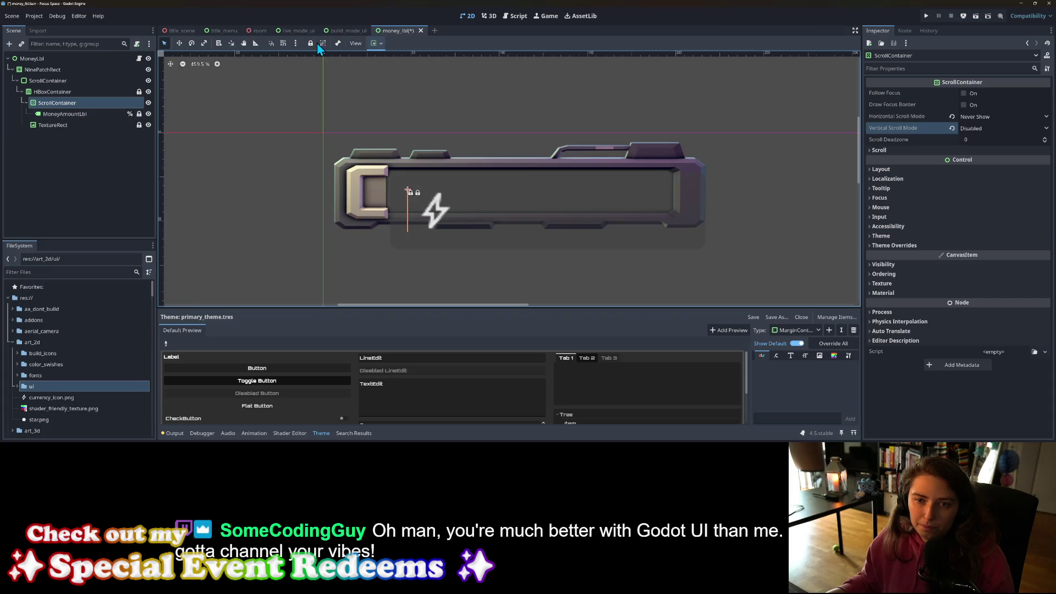
Unlock the money label and the HBoxContainer.
click(139, 114)
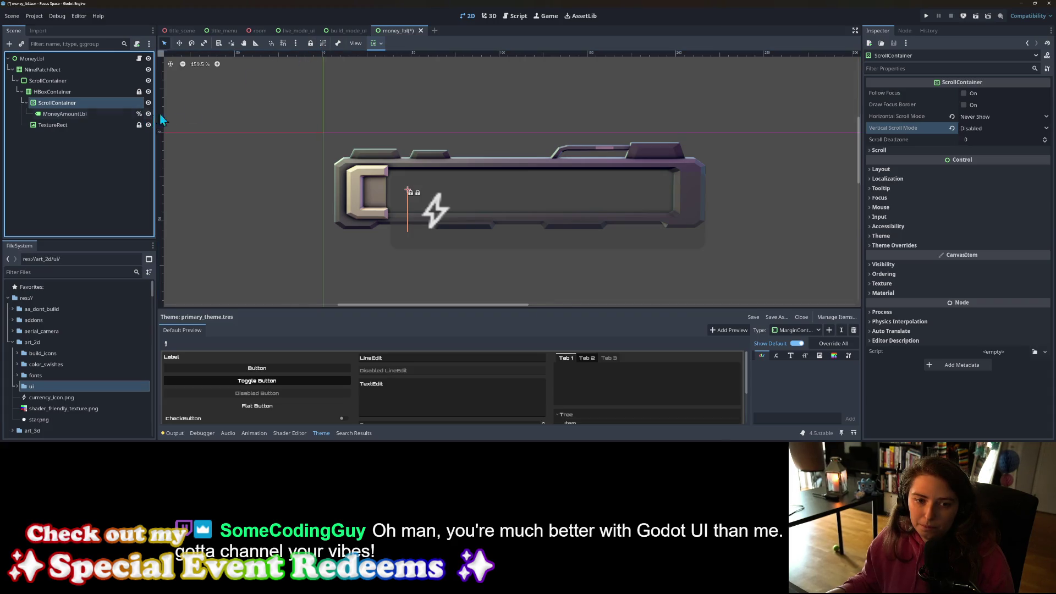
click(139, 92)
click(52, 91)
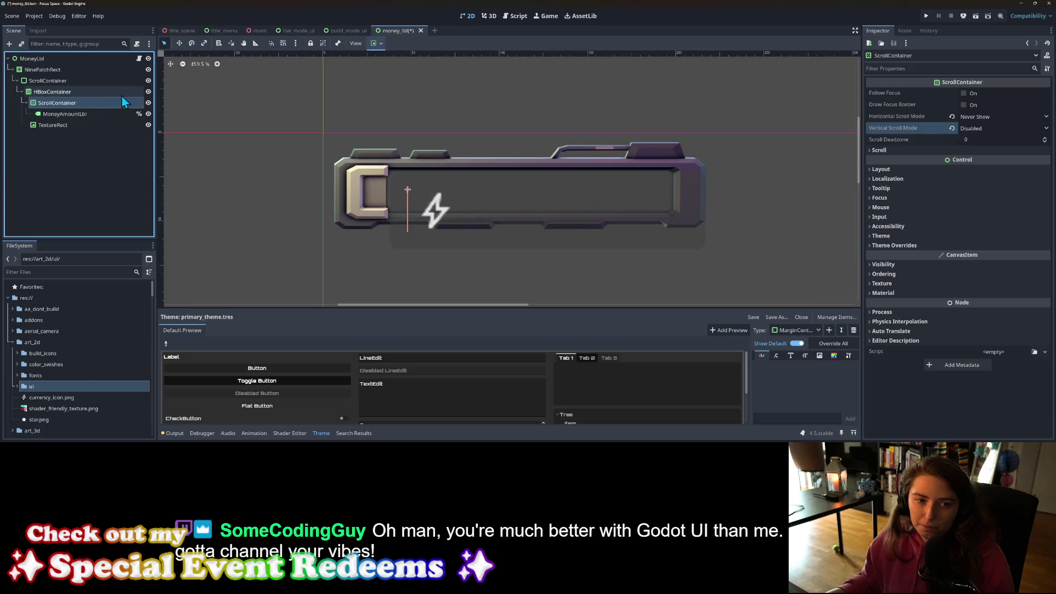
click(65, 81)
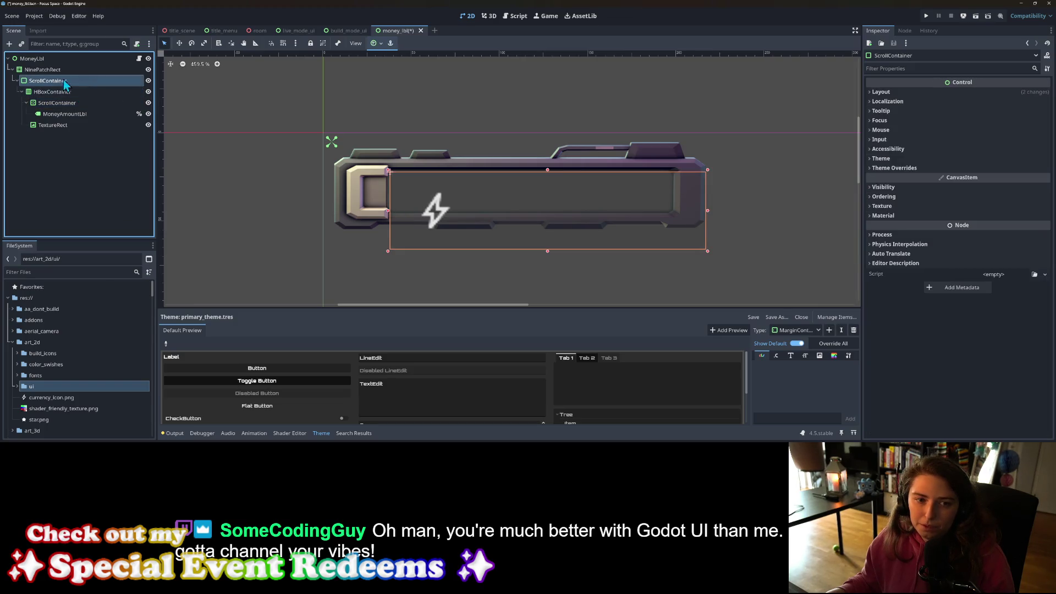
Rename the panel node under NinePatchRect to PanelContainer.
click(35, 72)
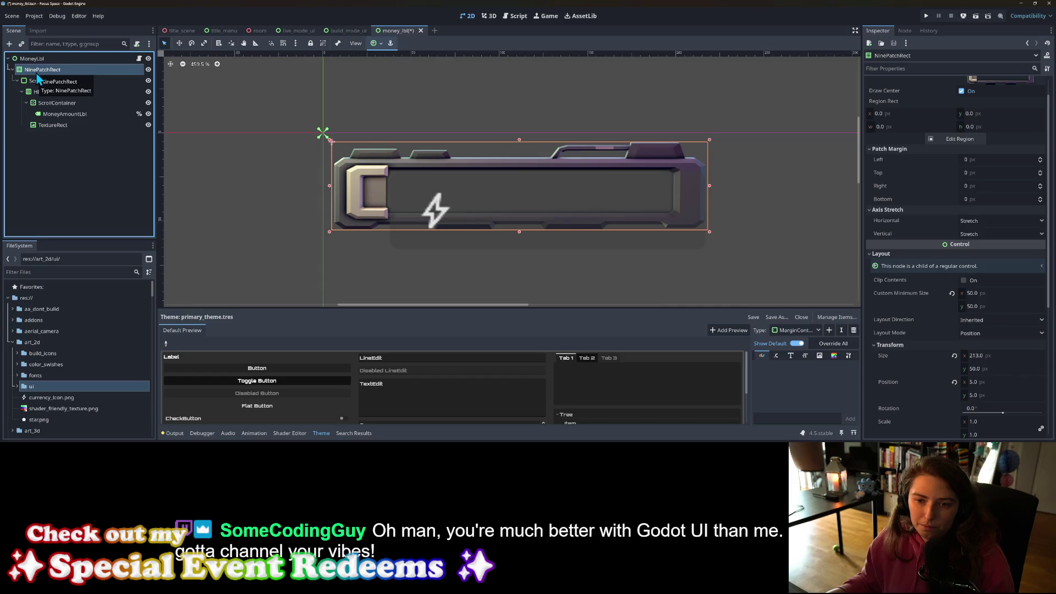
click(39, 83)
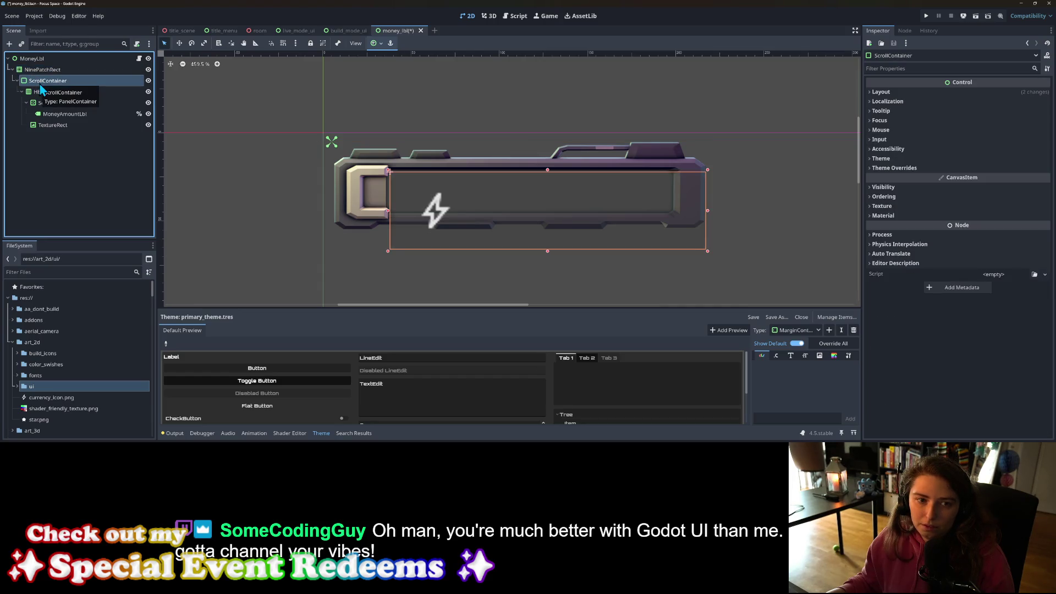
right_click(45, 82)
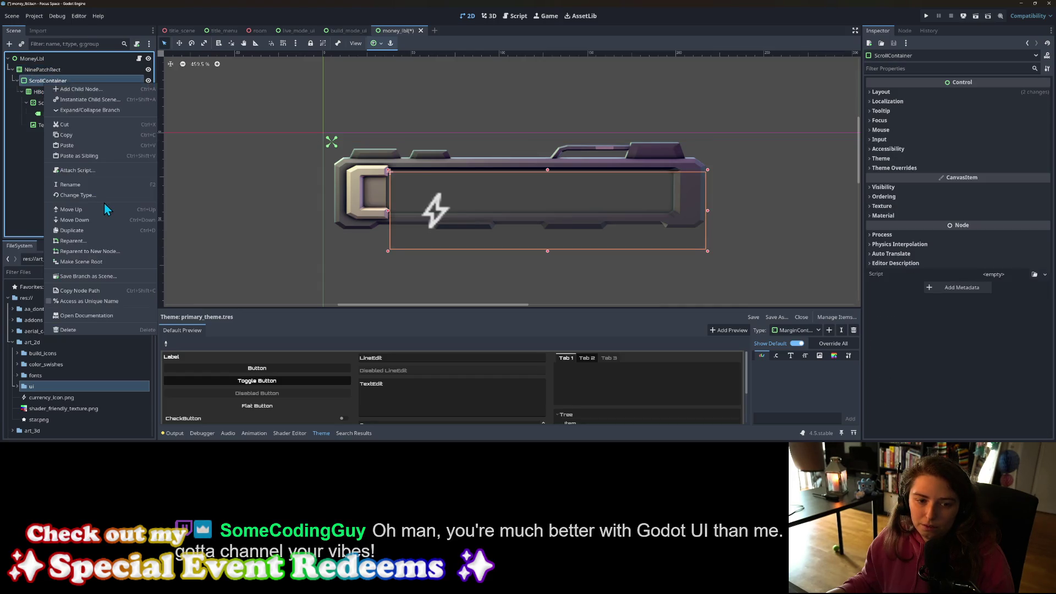
click(74, 187)
text(PanelC)
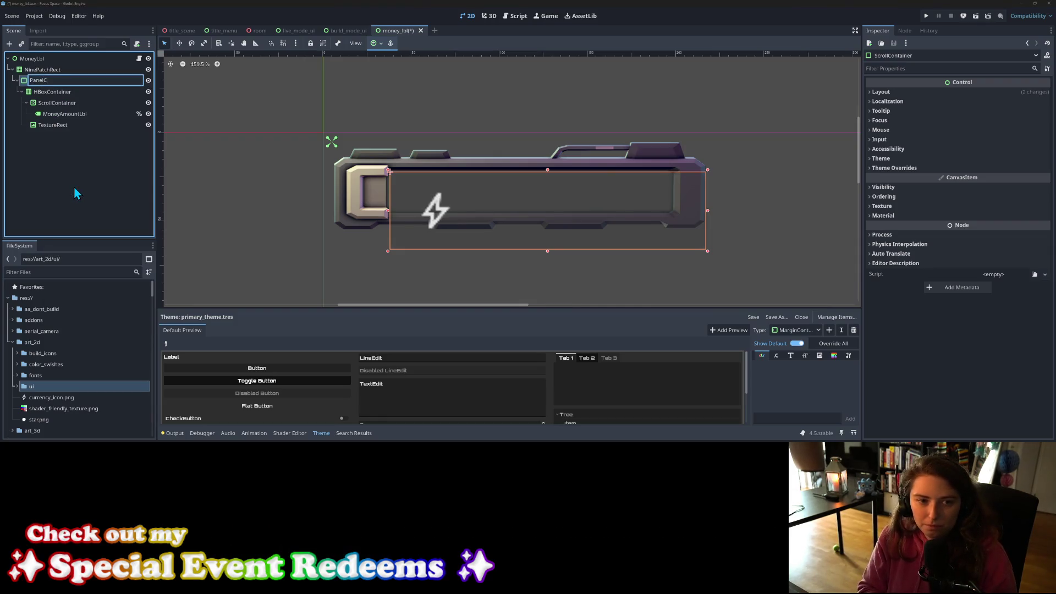
text(ontainer)
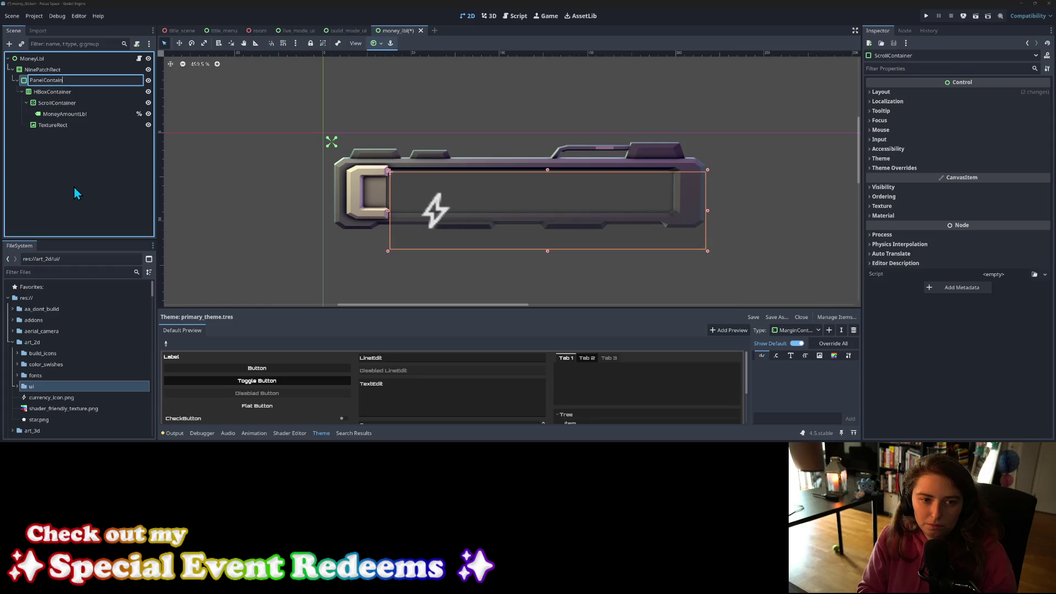
key(Return)
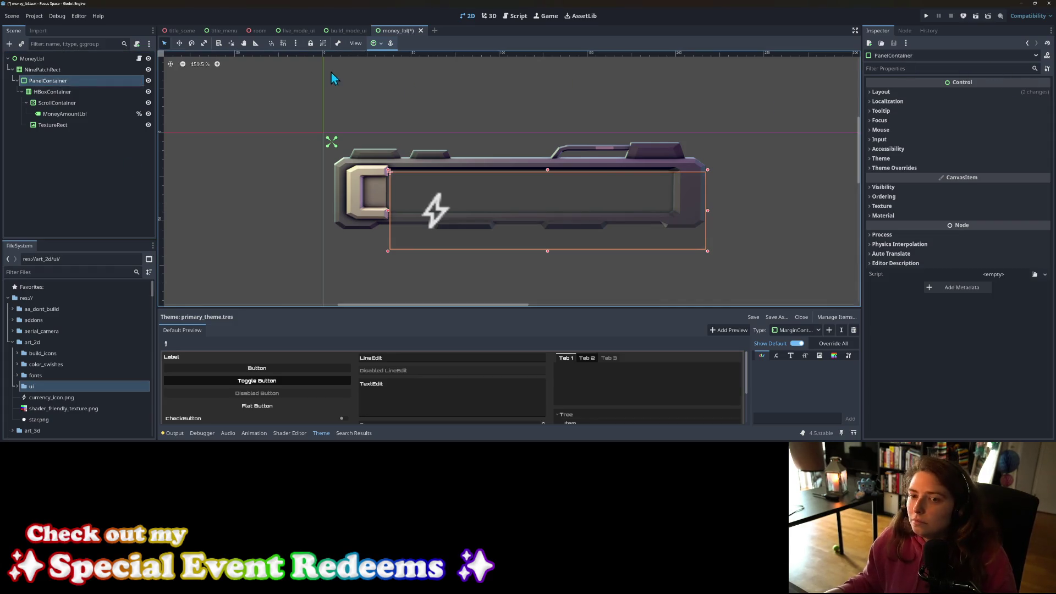
Apply the Full Rect anchor preset to PanelContainer and lower its top edge slightly.
click(376, 44)
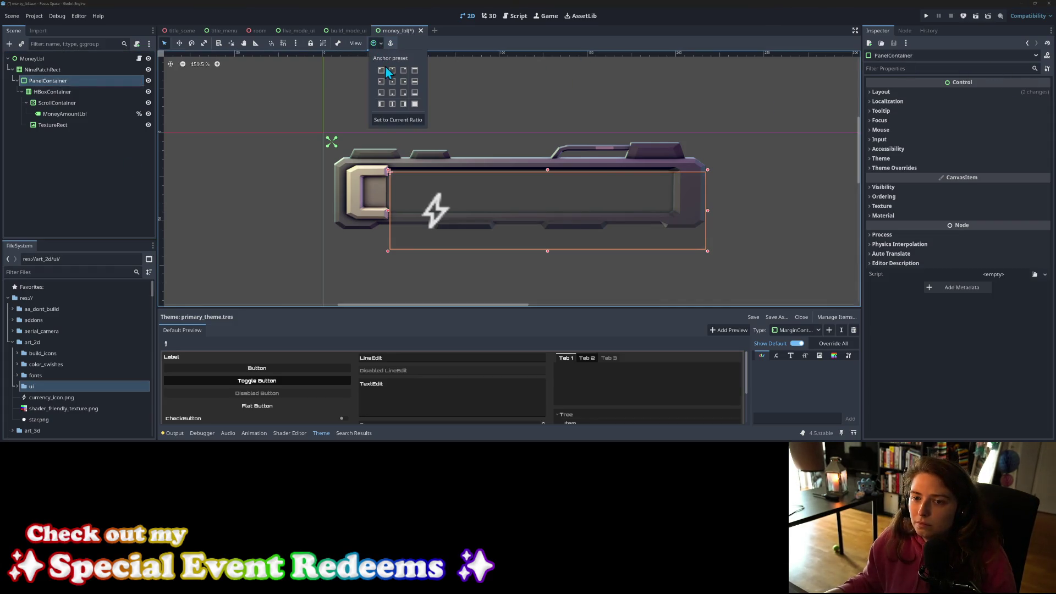
click(414, 104)
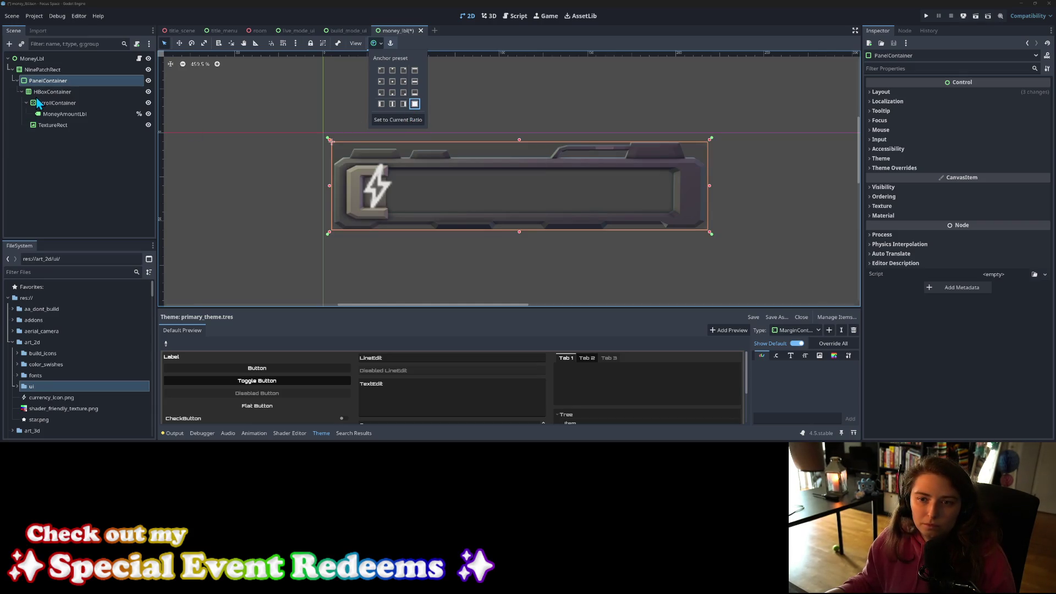
click(55, 168)
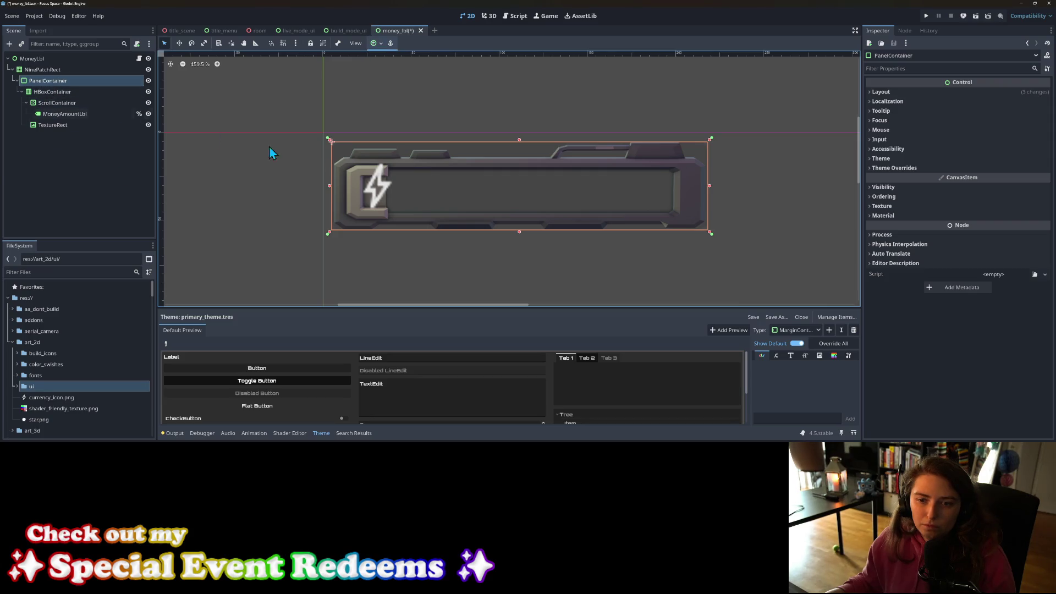
drag(519, 141, 521, 159)
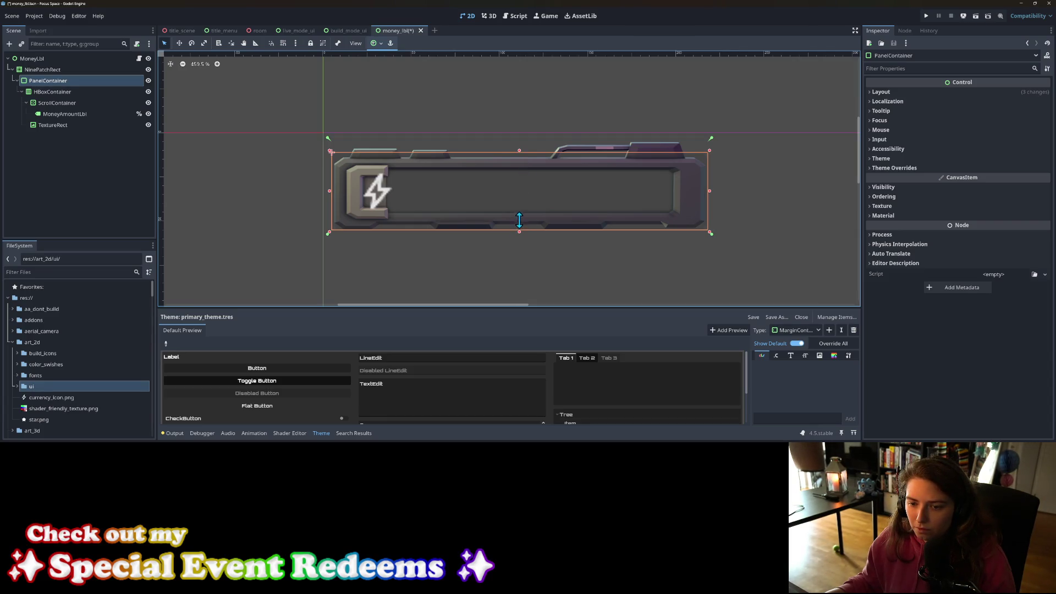
Inspect the PanelContainer, HBoxContainer, ScrollContainer, label and TextureRect nodes.
click(49, 137)
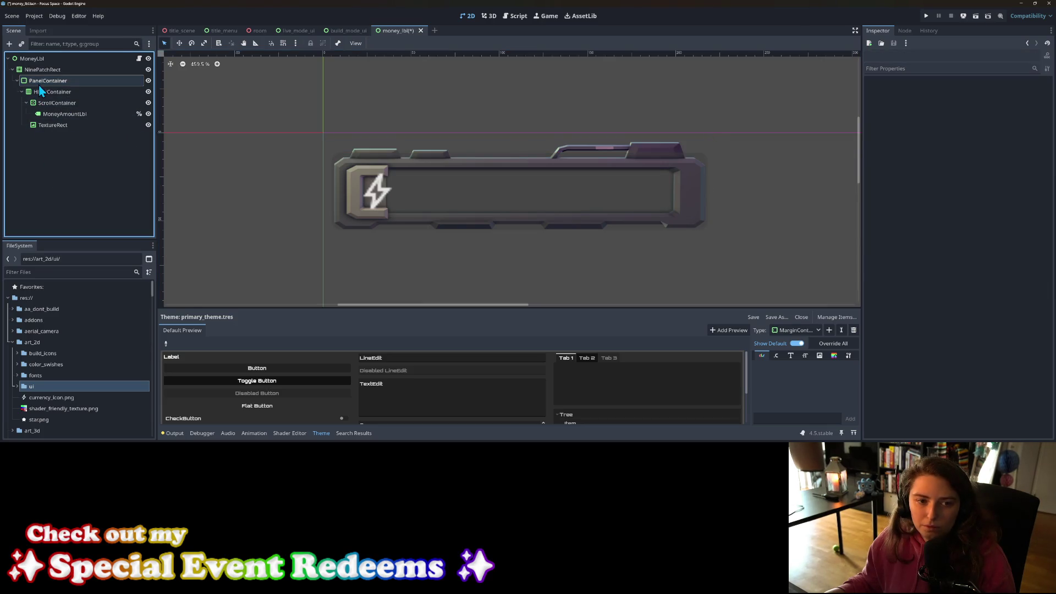
click(39, 81)
click(40, 93)
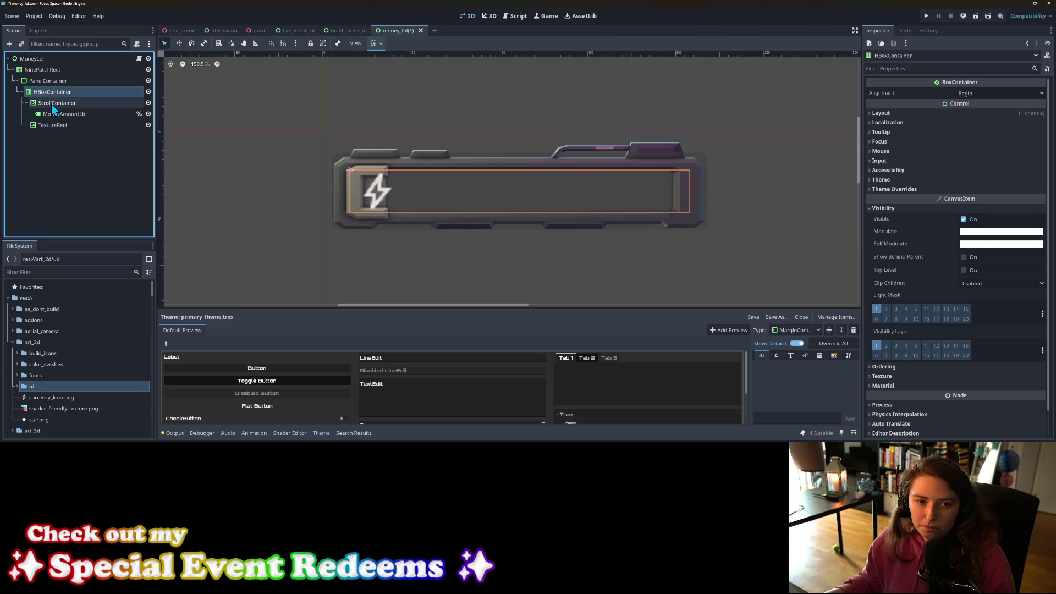
click(51, 104)
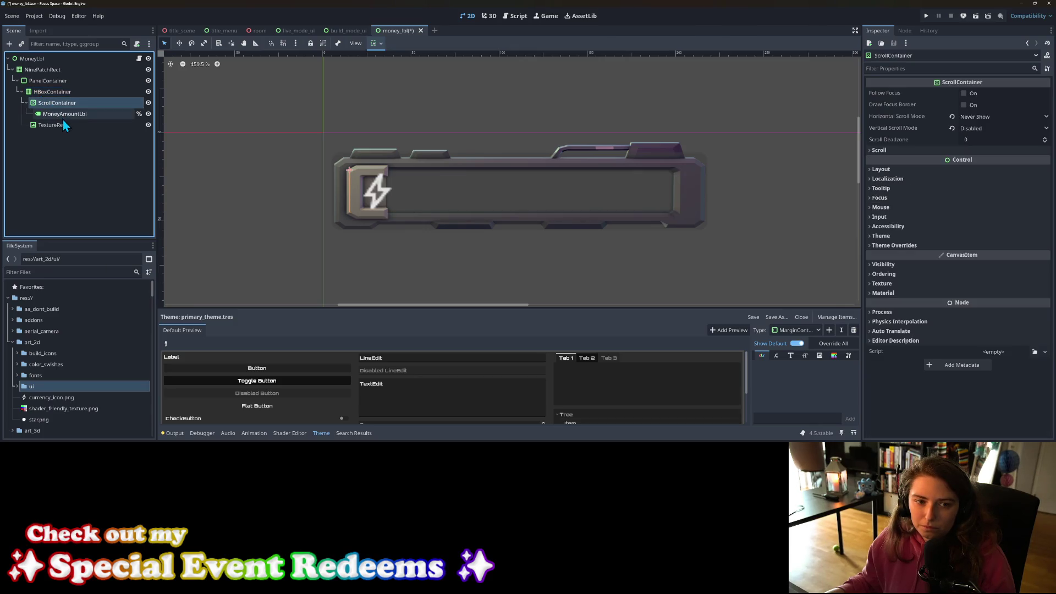
click(65, 114)
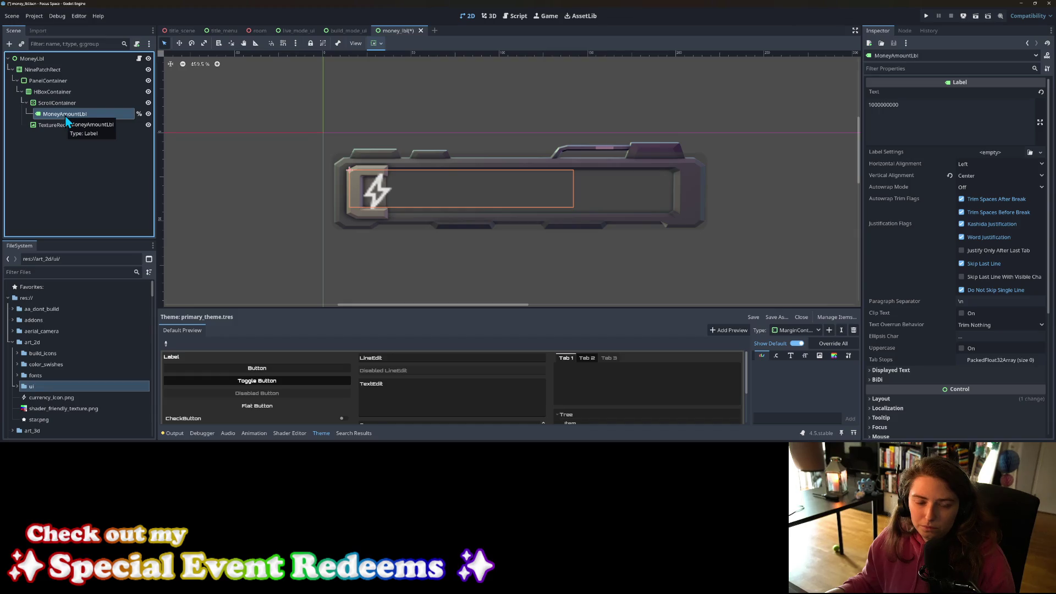
click(68, 128)
click(68, 117)
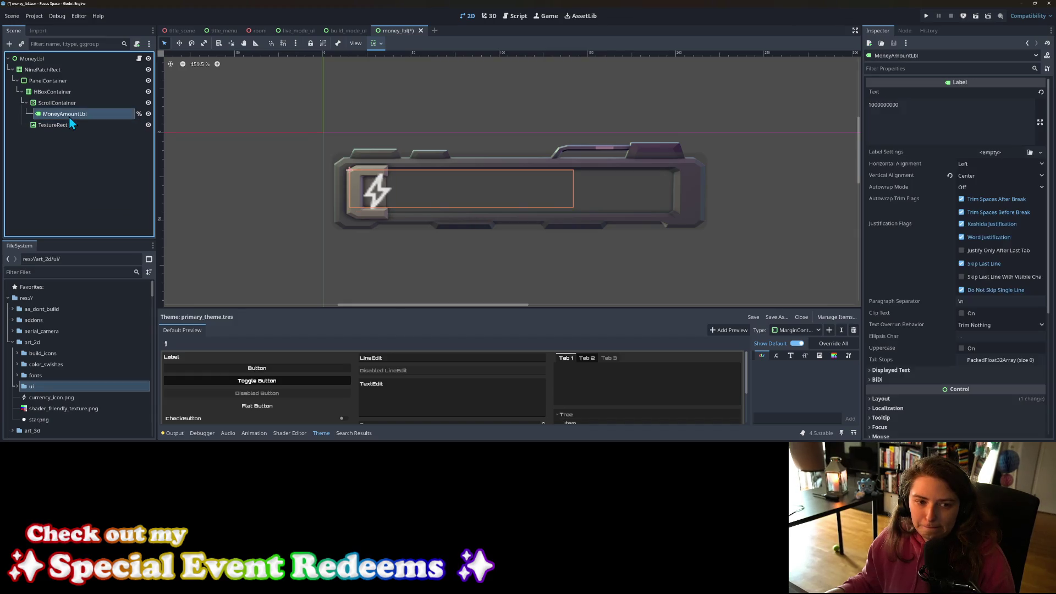
click(69, 104)
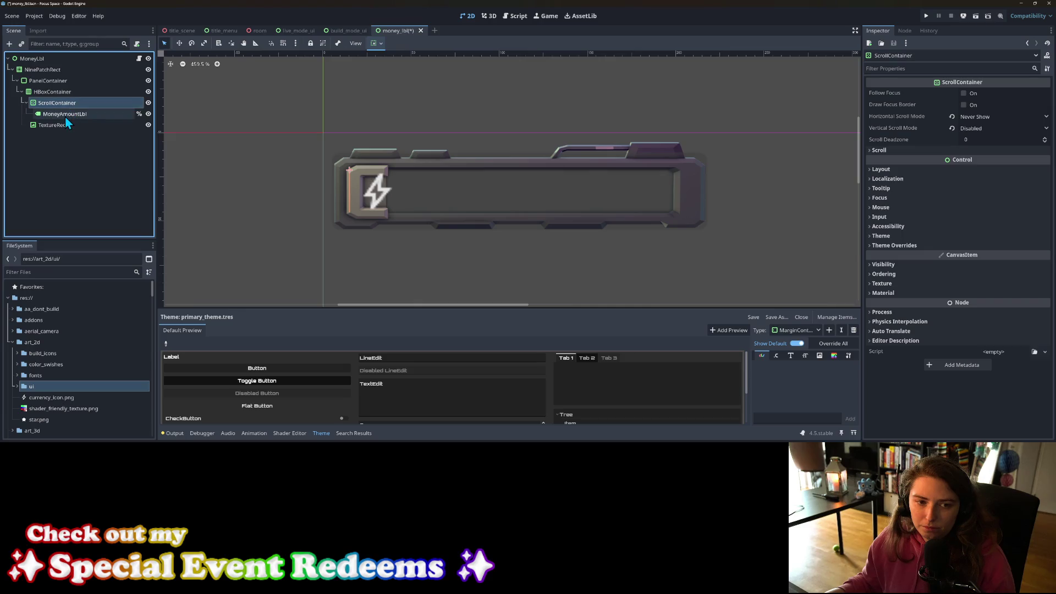
click(65, 117)
click(61, 126)
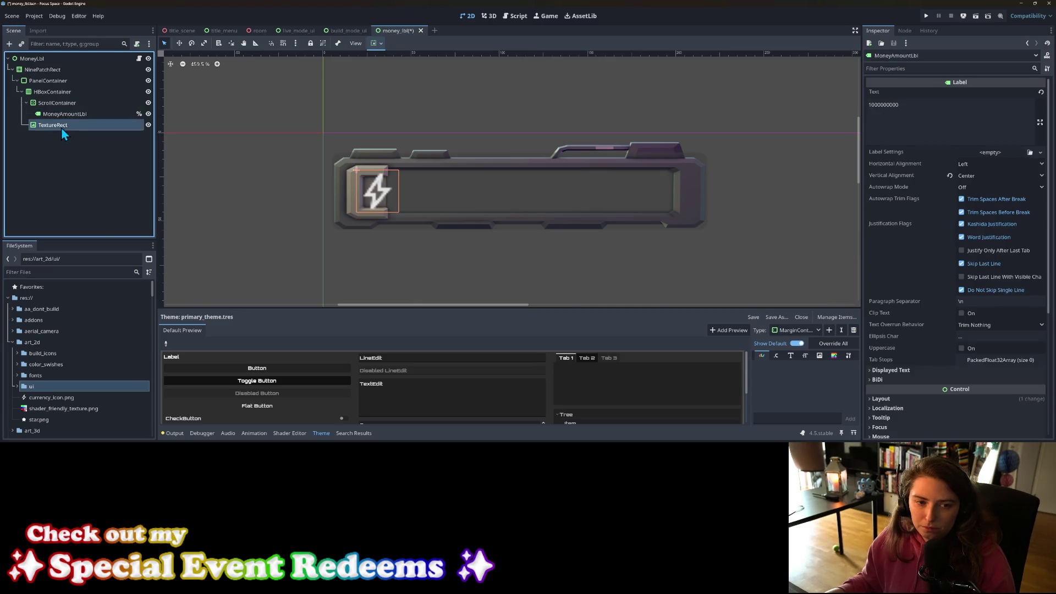
click(60, 103)
click(382, 44)
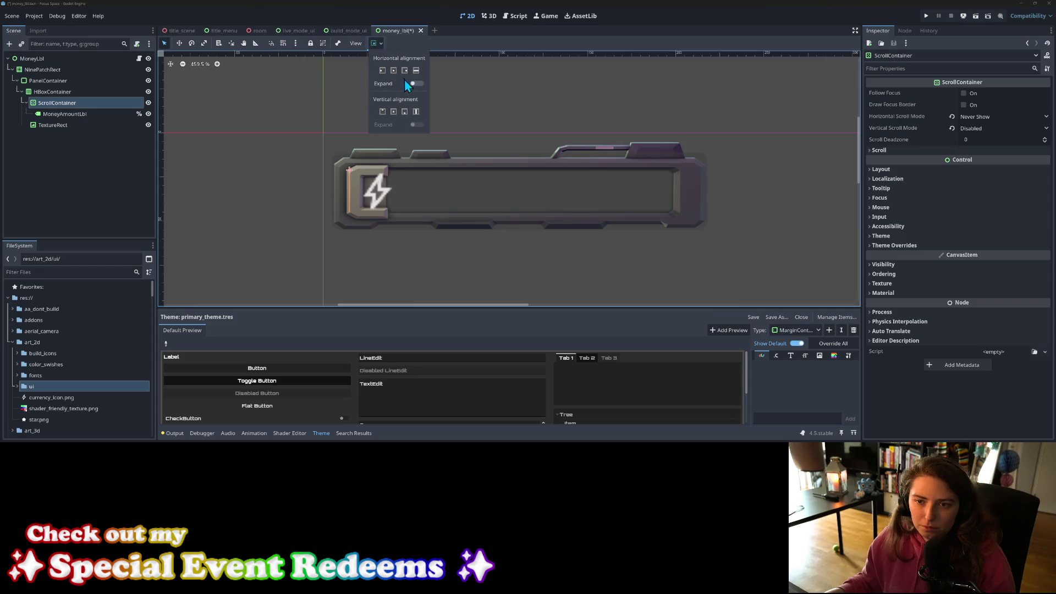
click(417, 84)
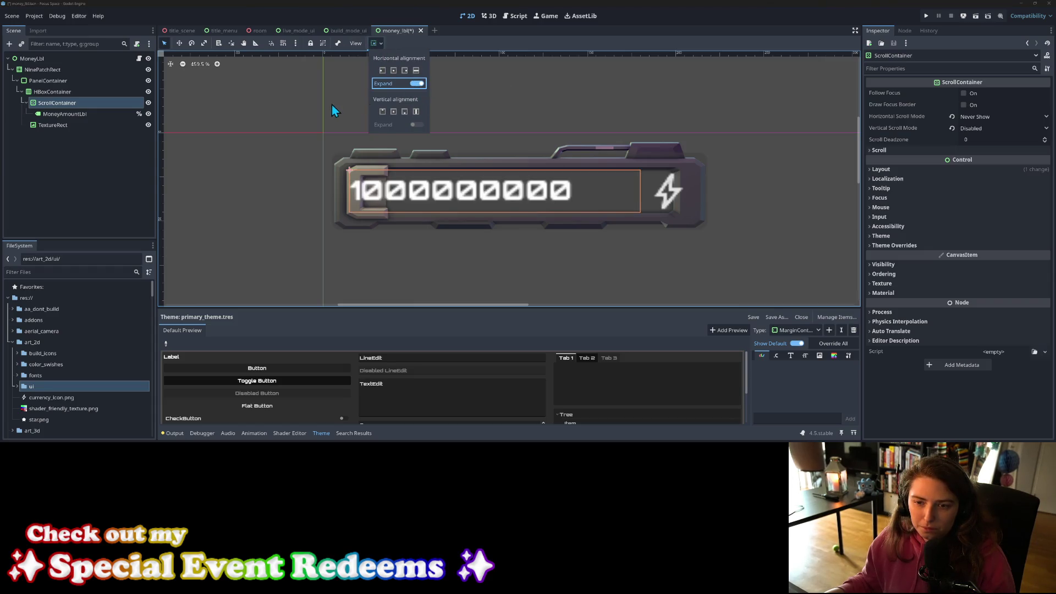
click(53, 92)
click(53, 92)
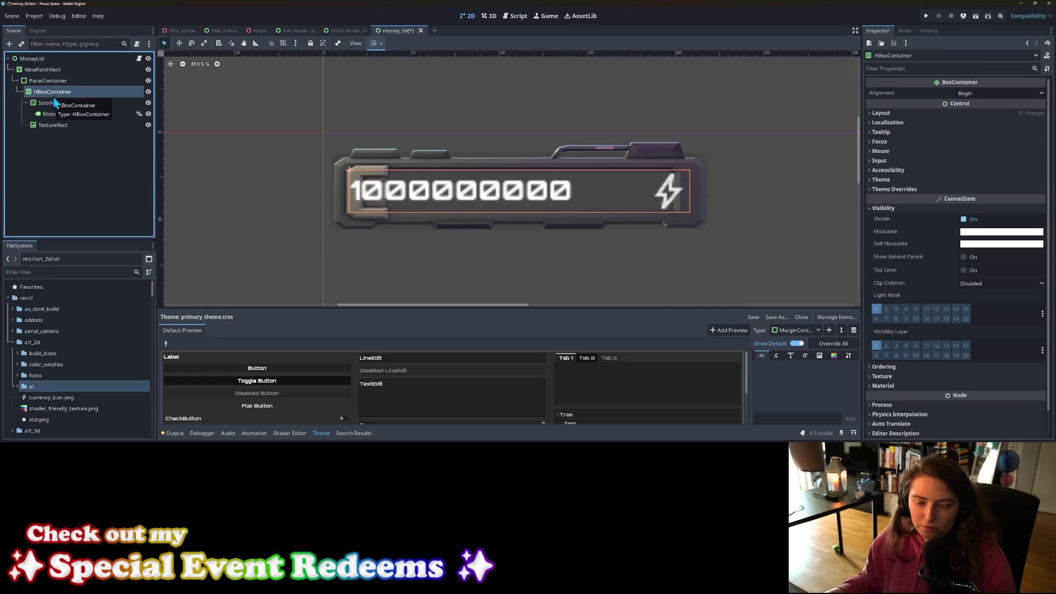
Pull the PanelContainer's left edge past the frame cap and its right edge inward.
key(Up)
mouse_move(330, 198)
mouse_down()
mouse_move(380, 194)
mouse_move(372, 194)
mouse_up()
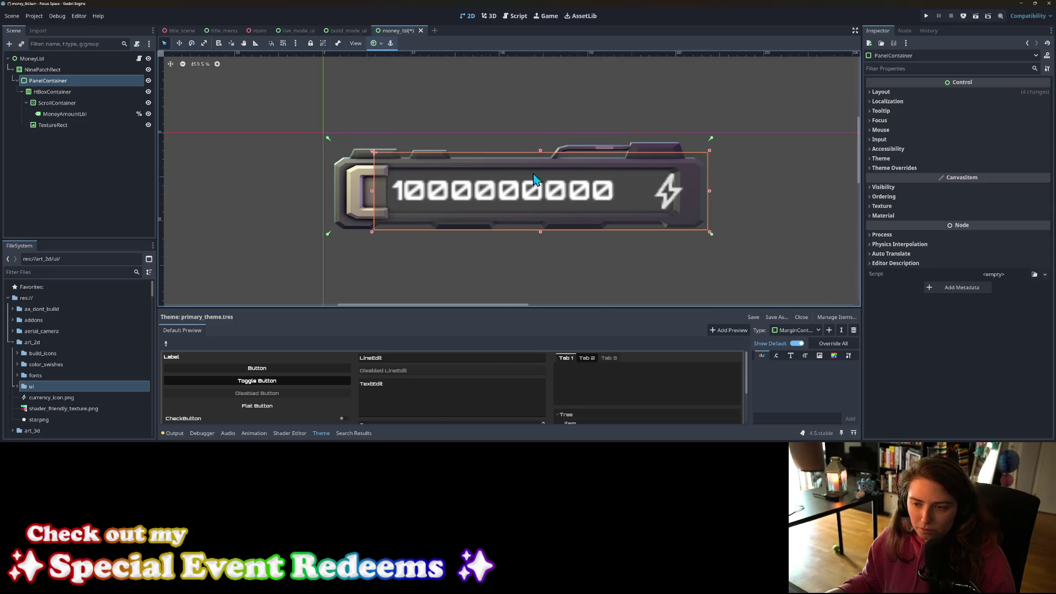
drag(710, 192, 692, 191)
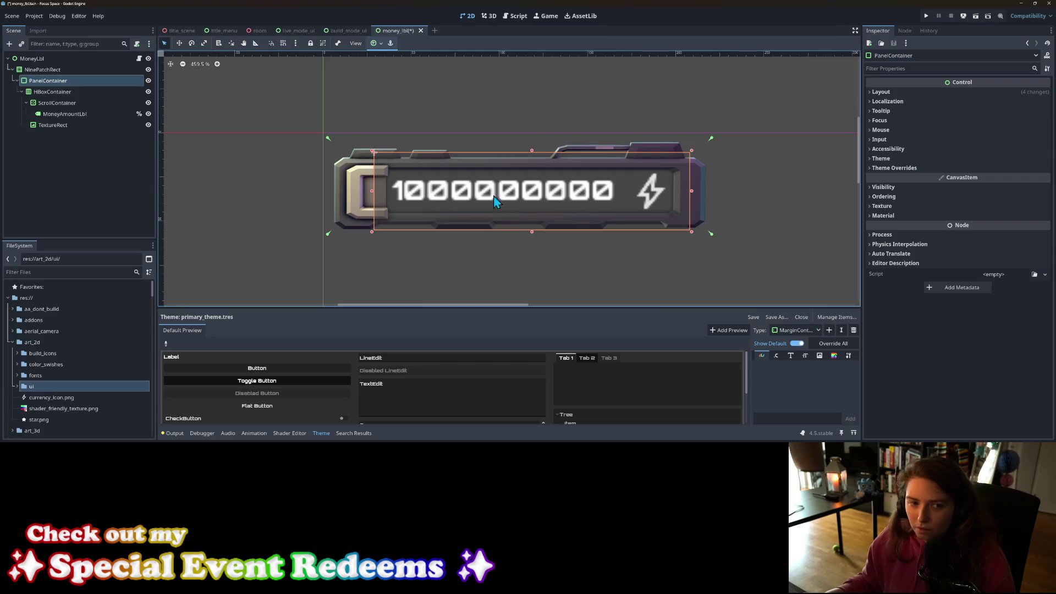
Review the child nodes, then nudge the PanelContainer's right edge slightly further inward.
click(62, 113)
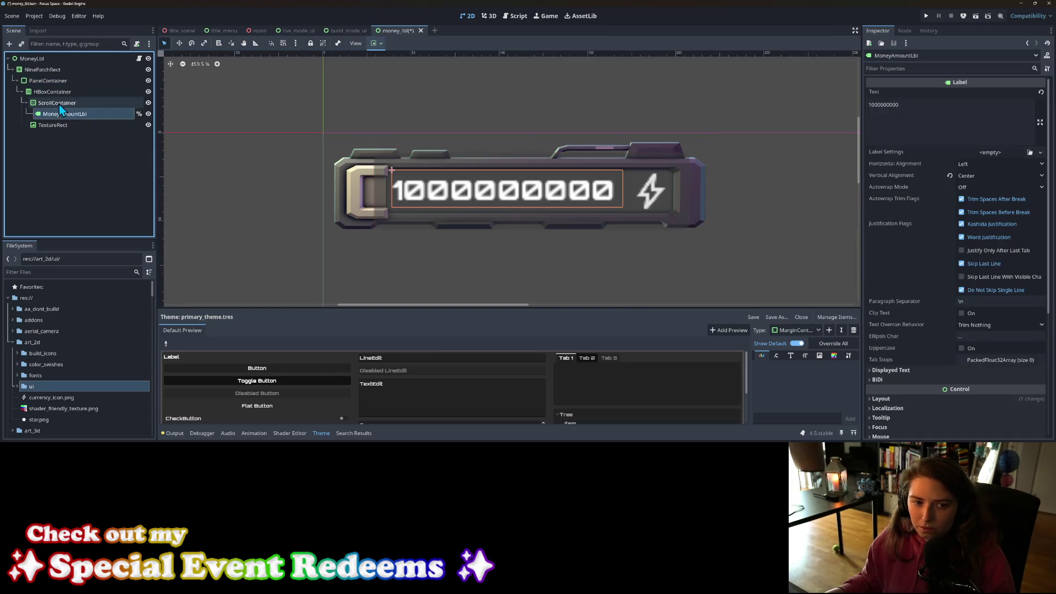
click(59, 104)
click(61, 113)
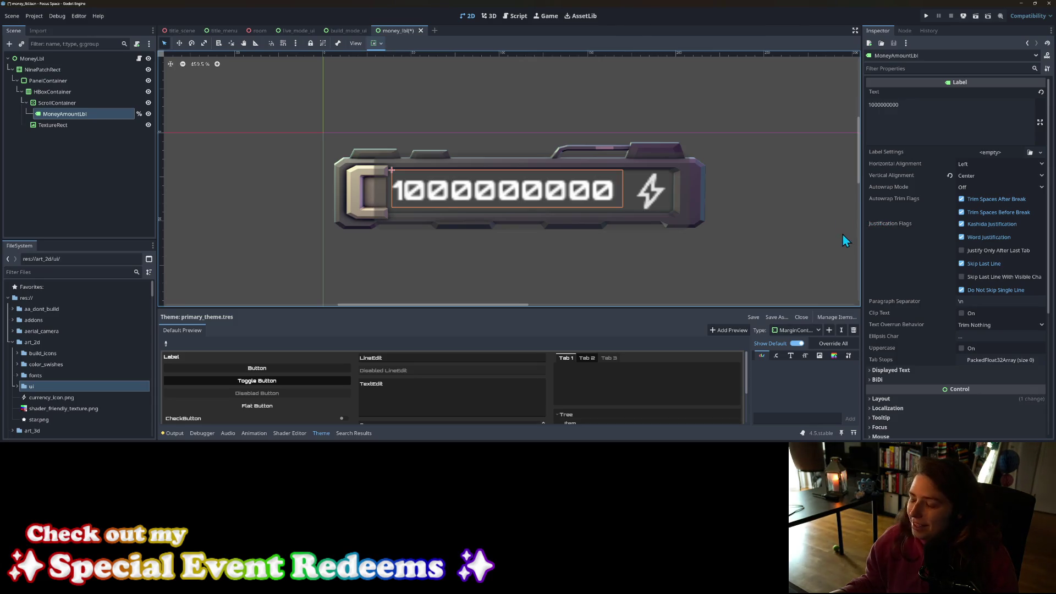
click(69, 105)
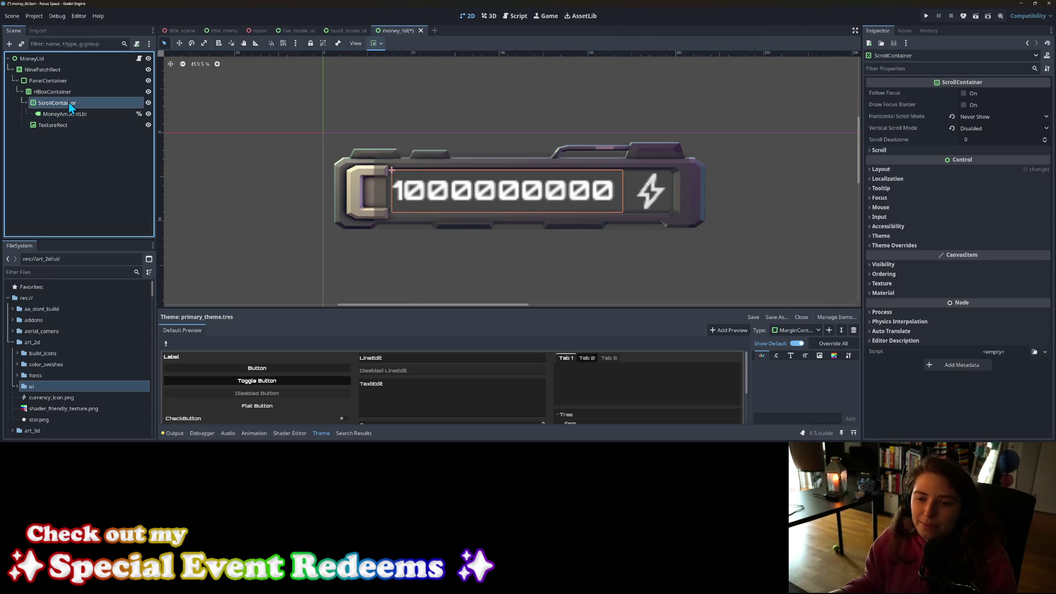
click(68, 94)
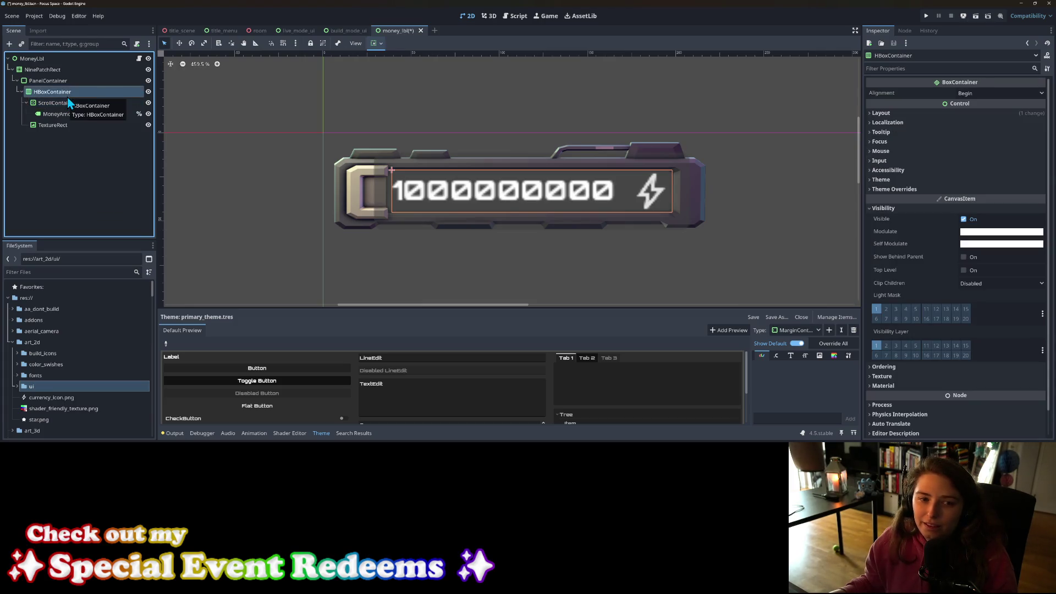
key(Up)
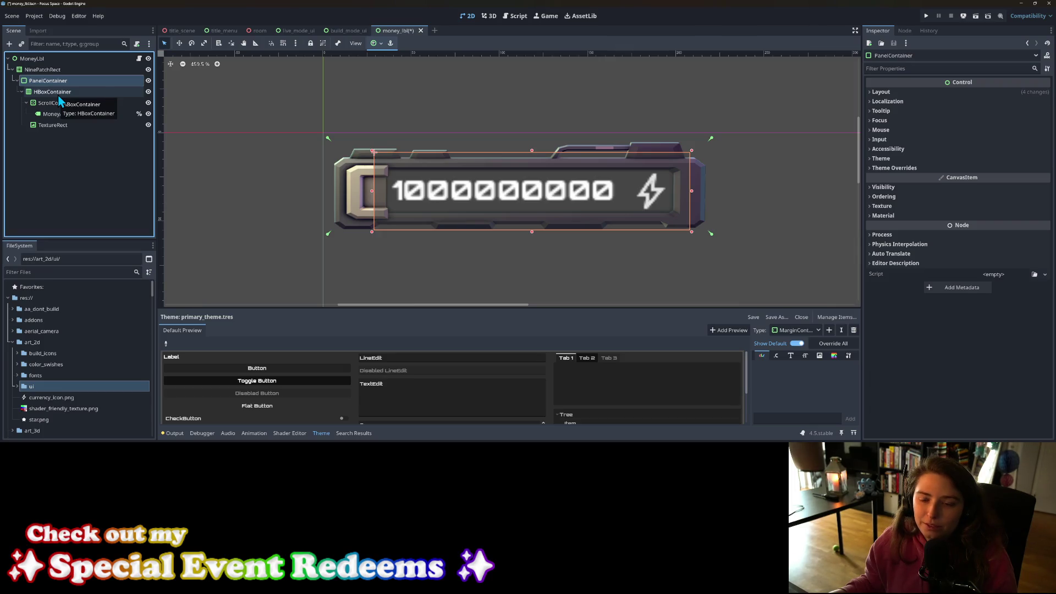
click(58, 95)
key(Up)
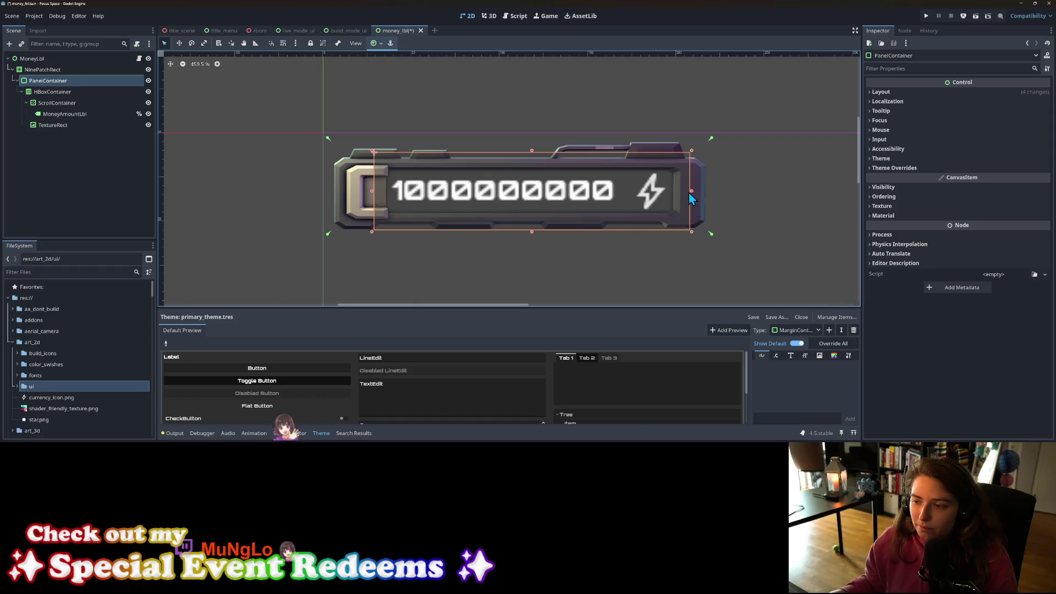
drag(690, 192, 689, 191)
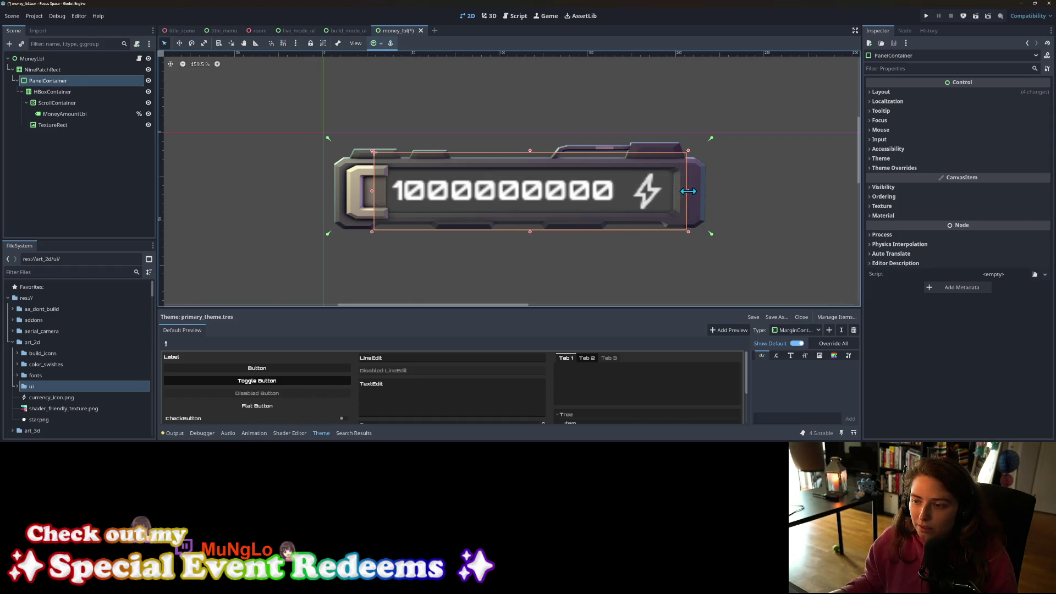
Give the PanelContainer a new StyleBoxFlat and tighten its top and bottom edges.
click(916, 166)
click(969, 186)
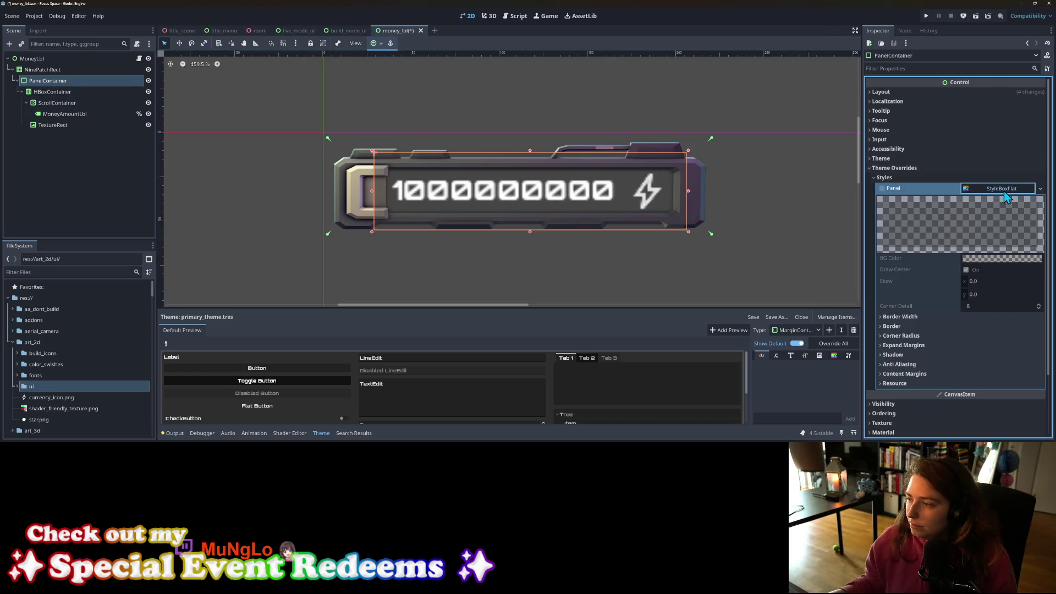
click(1040, 188)
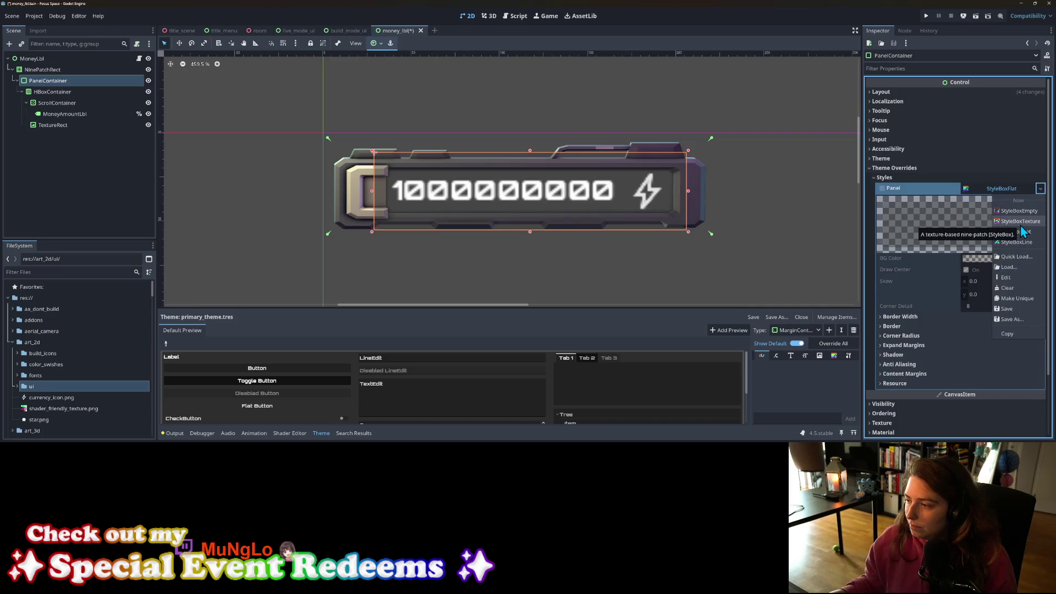
click(1016, 231)
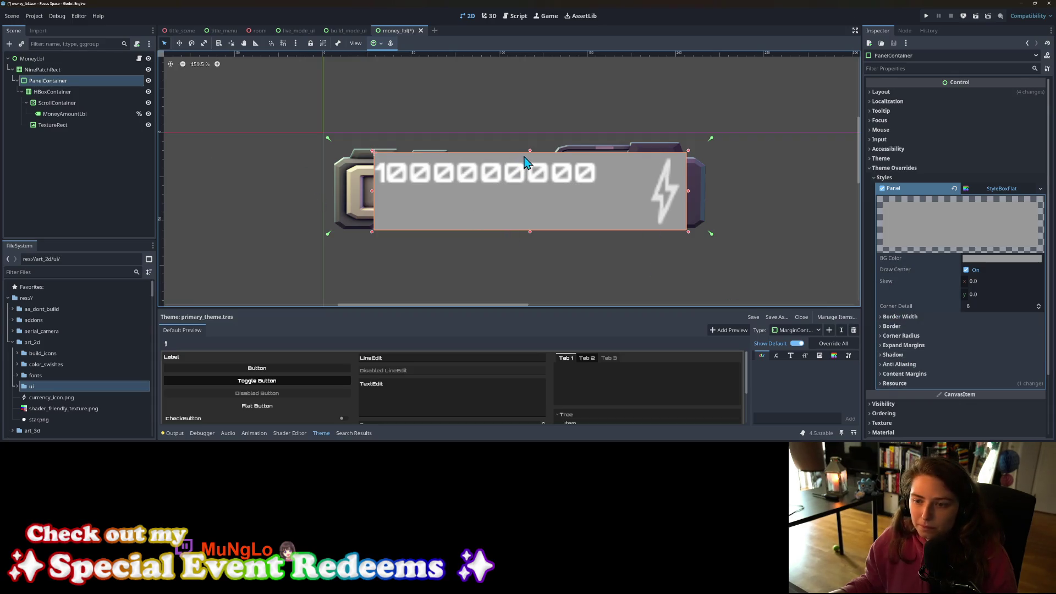
drag(530, 153, 528, 164)
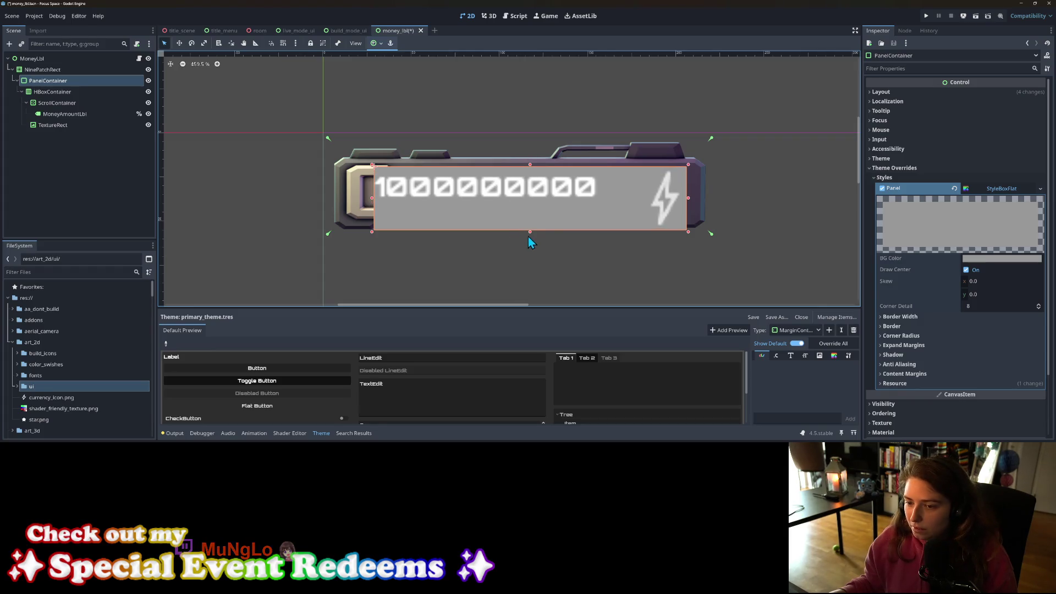
drag(529, 232, 527, 219)
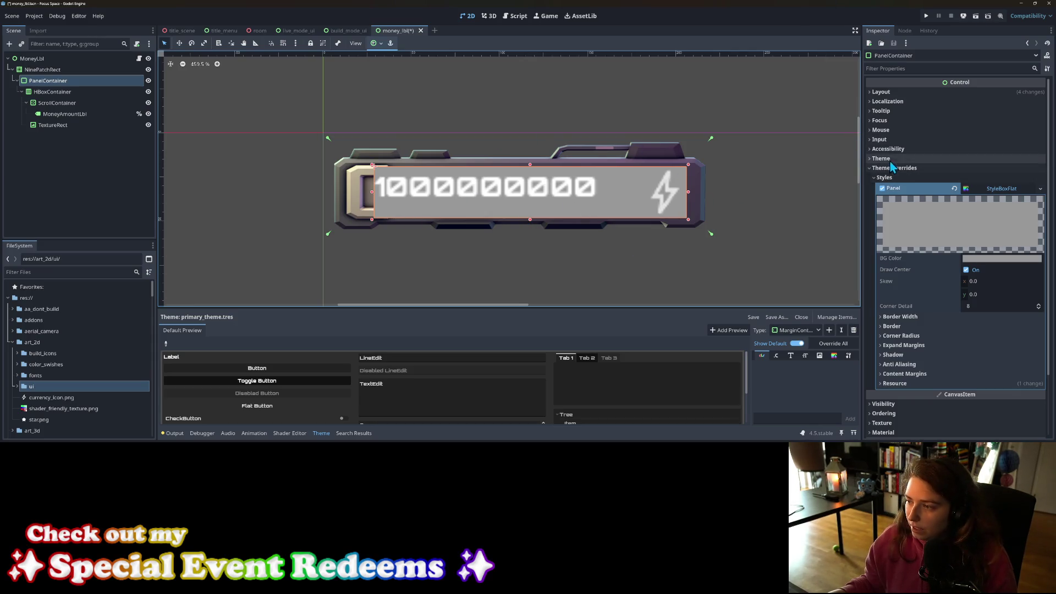
Turn on Show Behind Parent under the PanelContainer's Visibility settings.
click(890, 93)
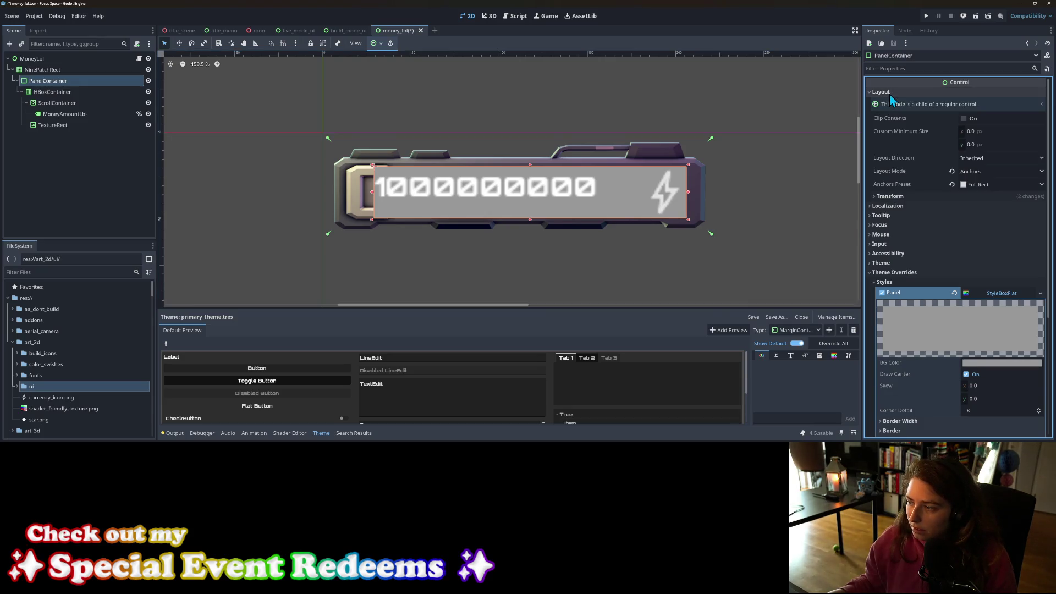
click(889, 94)
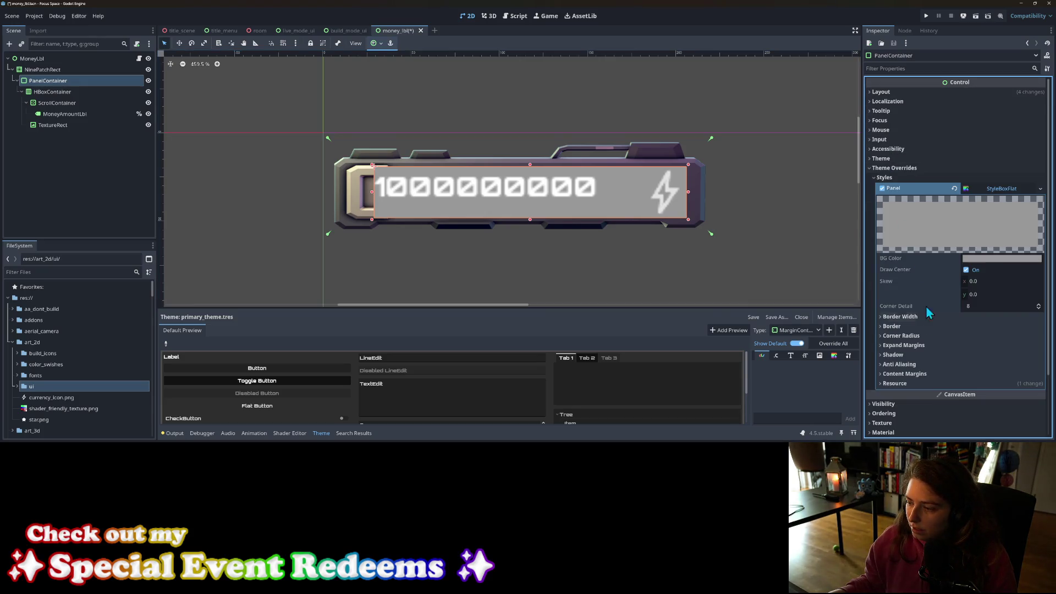
click(914, 409)
scroll(953, 381, down, 3)
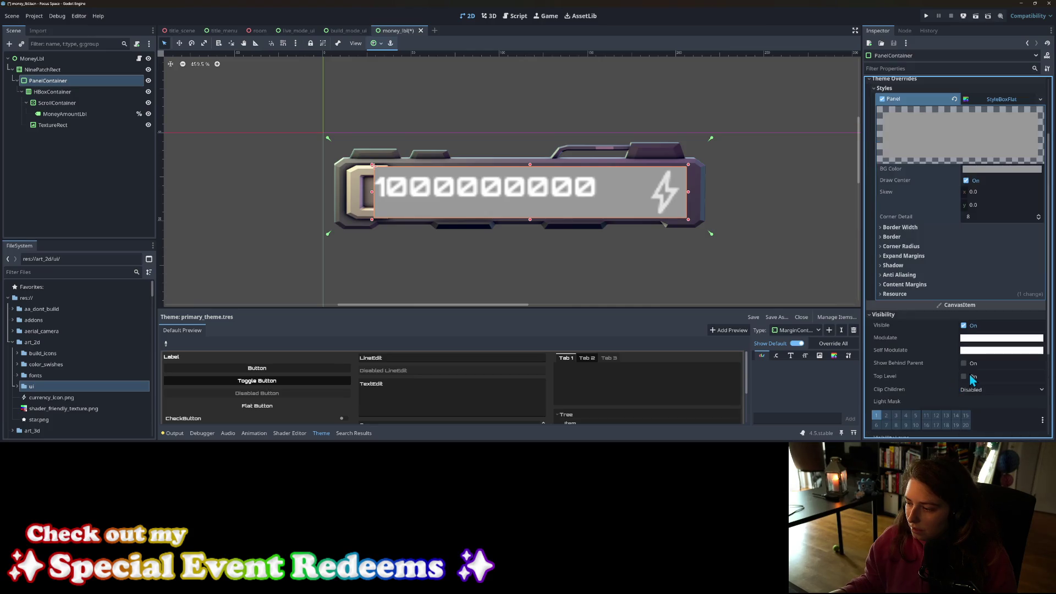
click(963, 367)
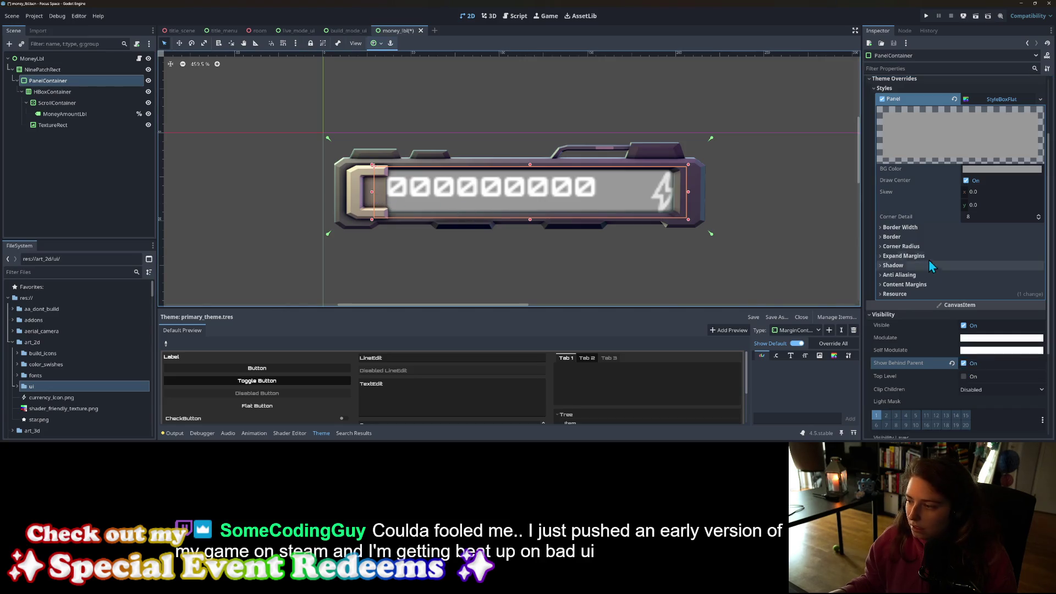
Set the StyleBoxFlat's left and right content margins to 10 px.
click(902, 284)
click(996, 294)
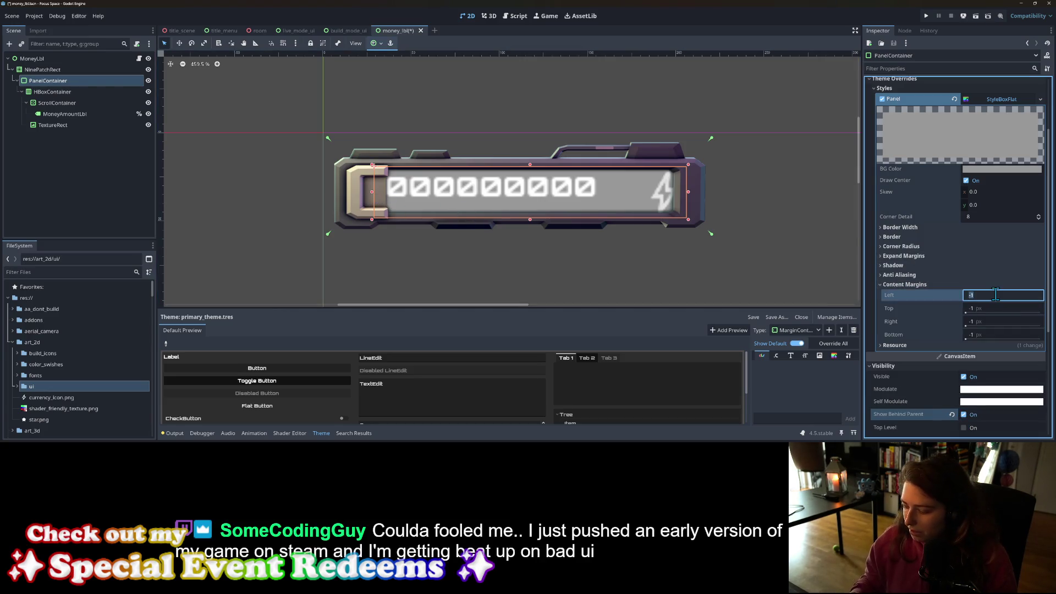
text(10)
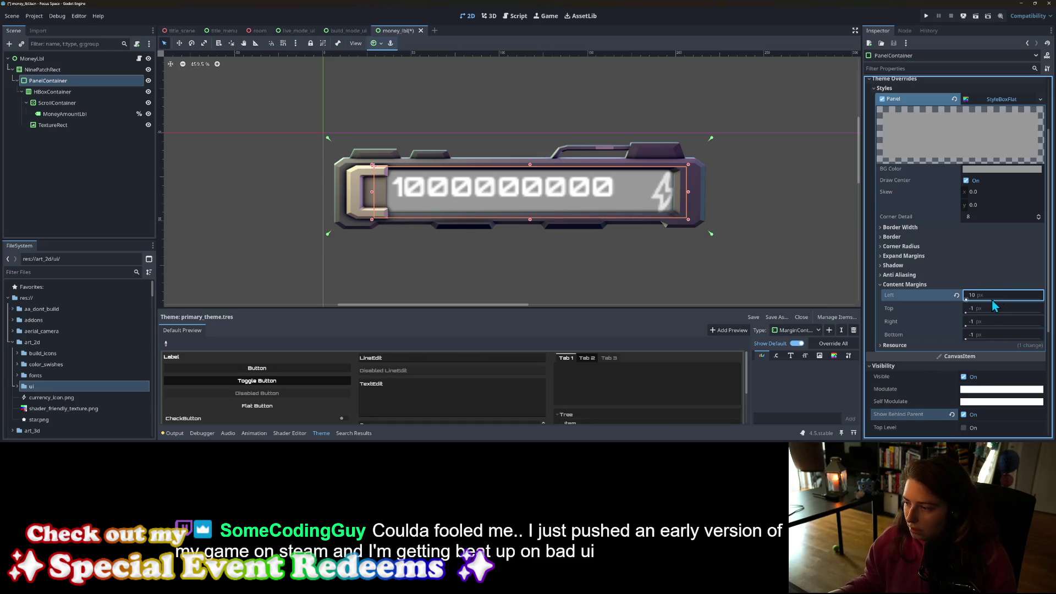
click(987, 321)
text(10)
key(Return)
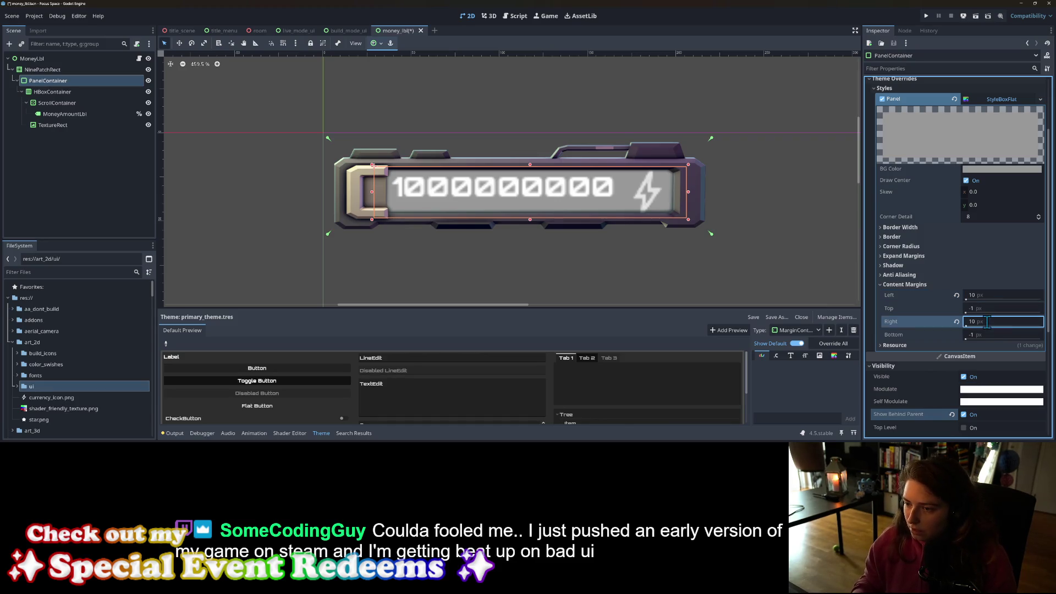
Enter a top content margin of 53 and stretch the panel's top and bottom edges.
click(990, 307)
text(5)
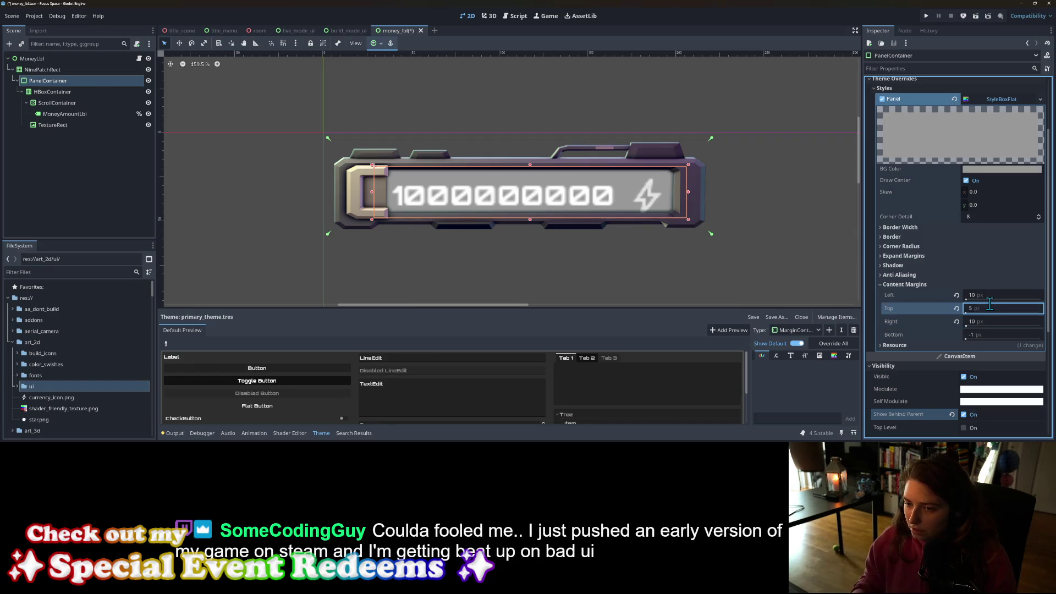
text(3)
key(Return)
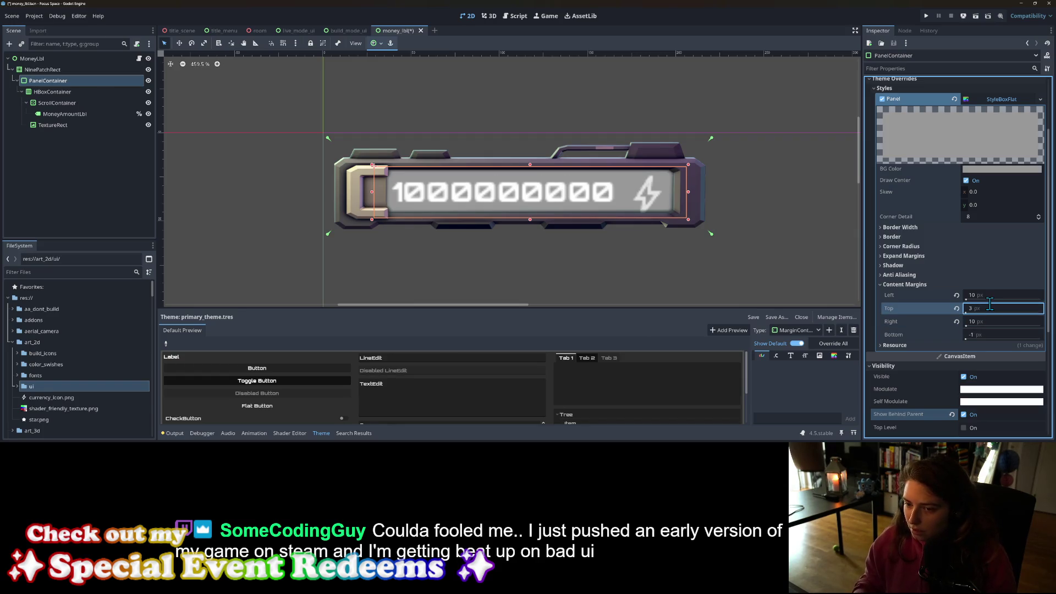
drag(529, 165, 530, 158)
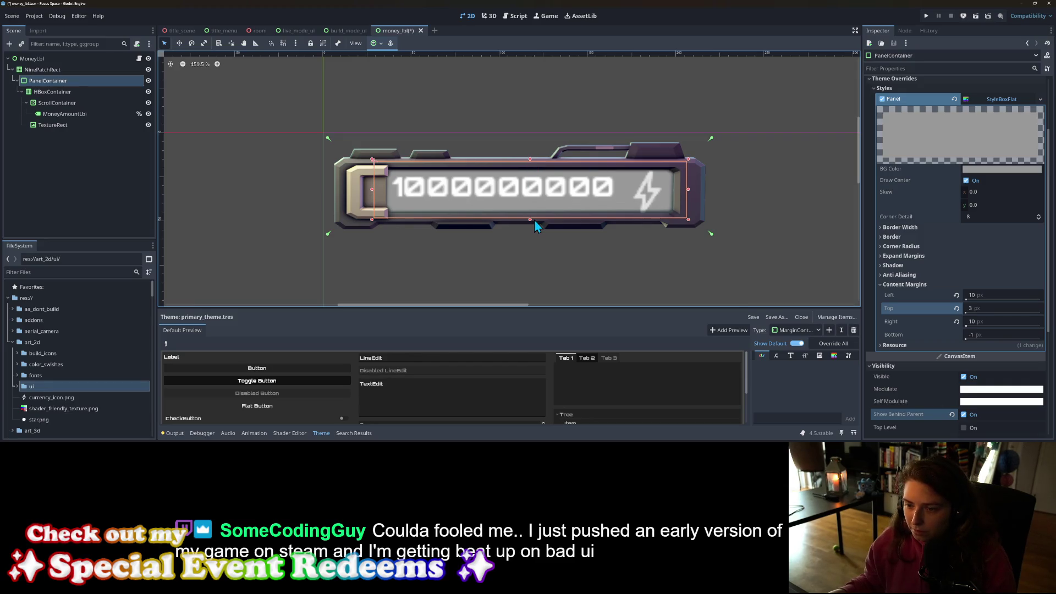
drag(531, 219, 530, 221)
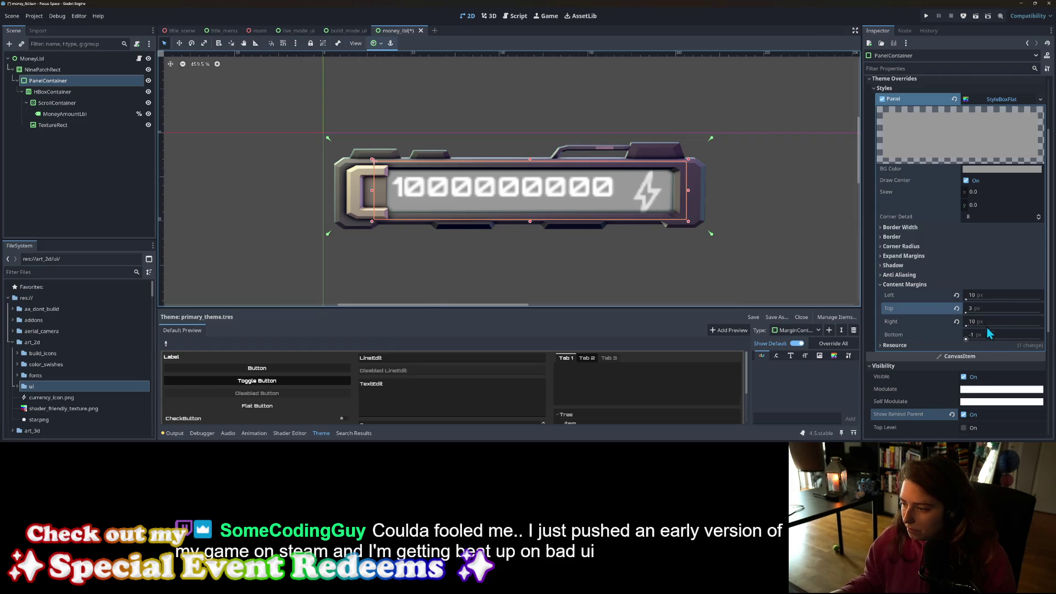
Change the top content margin to 3 px and the bottom to 5 px.
click(990, 309)
text(5)
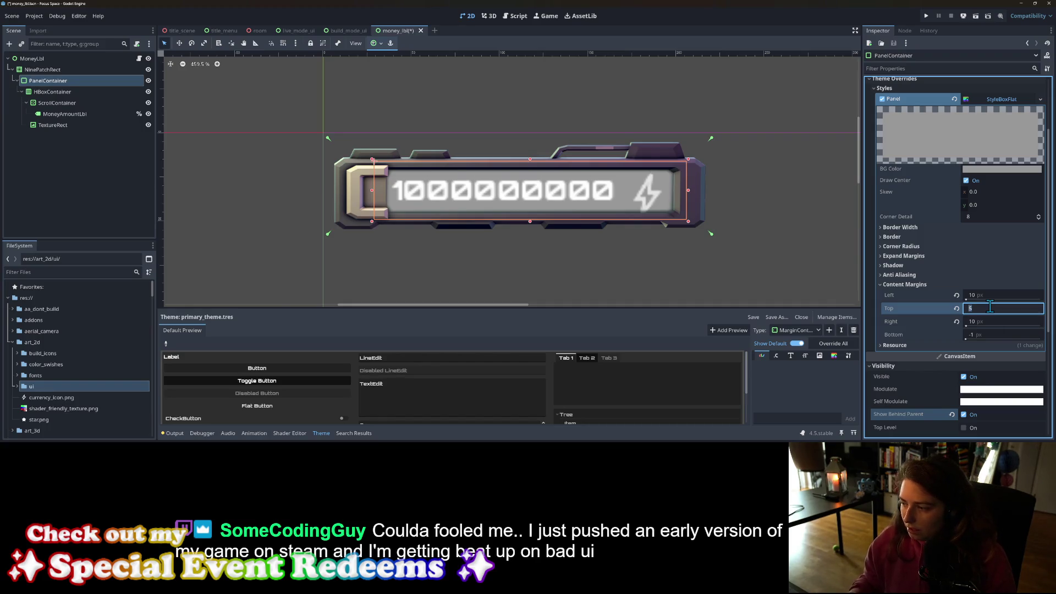
key(BackSpace)
text(3)
click(990, 332)
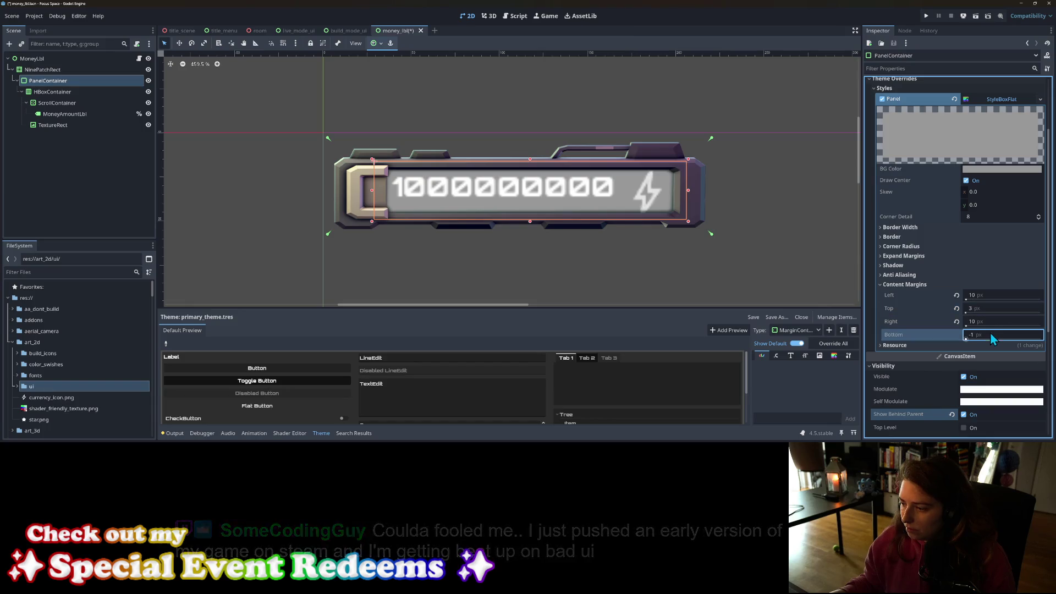
text(3)
key(BackSpace)
text(5)
Try 6 px for both the top and bottom content margins.
click(980, 306)
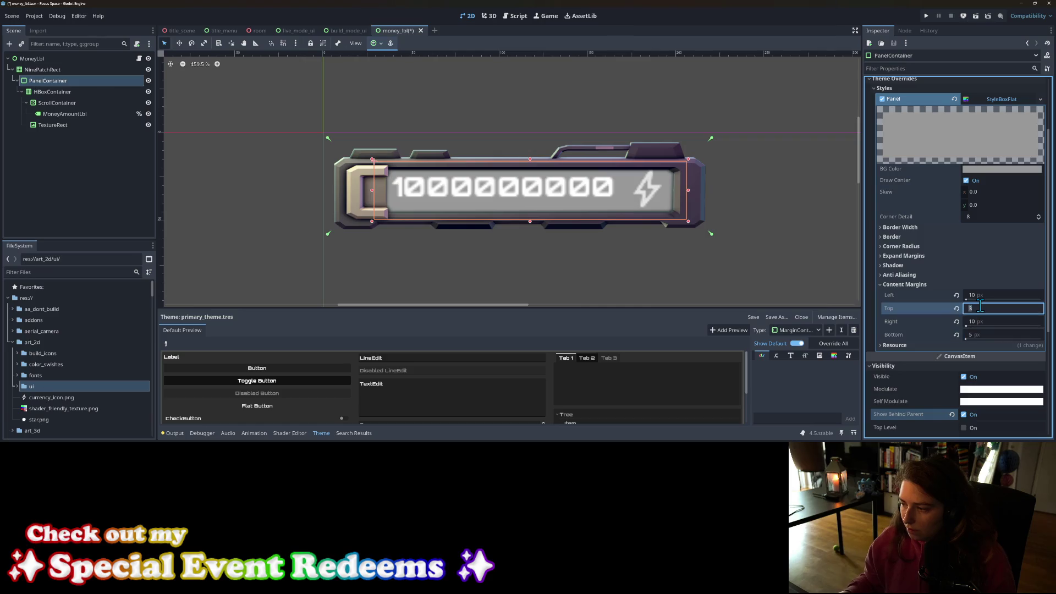
text(5)
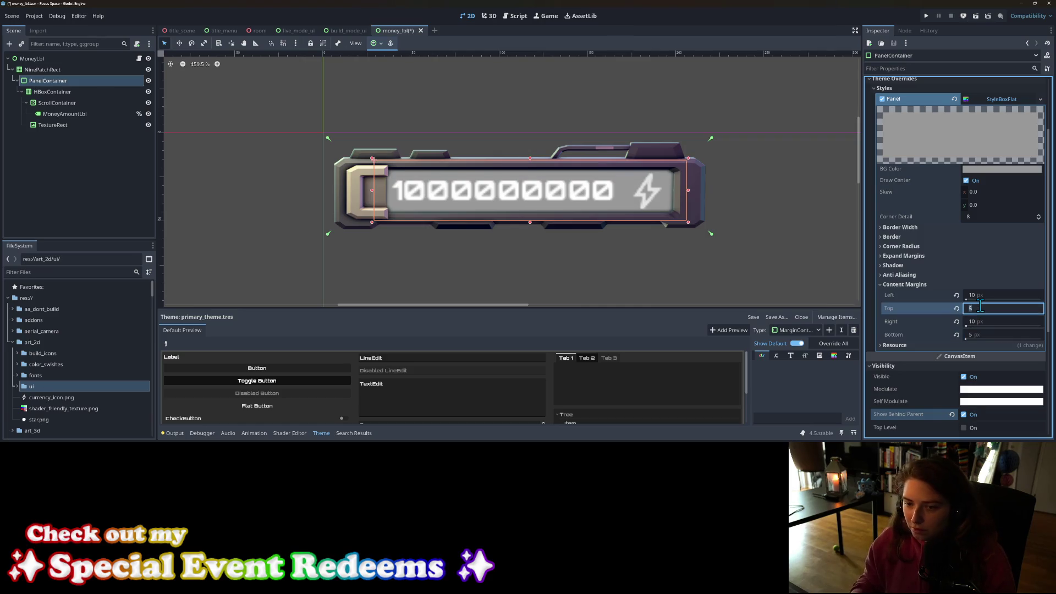
key(BackSpace)
text(6)
click(984, 335)
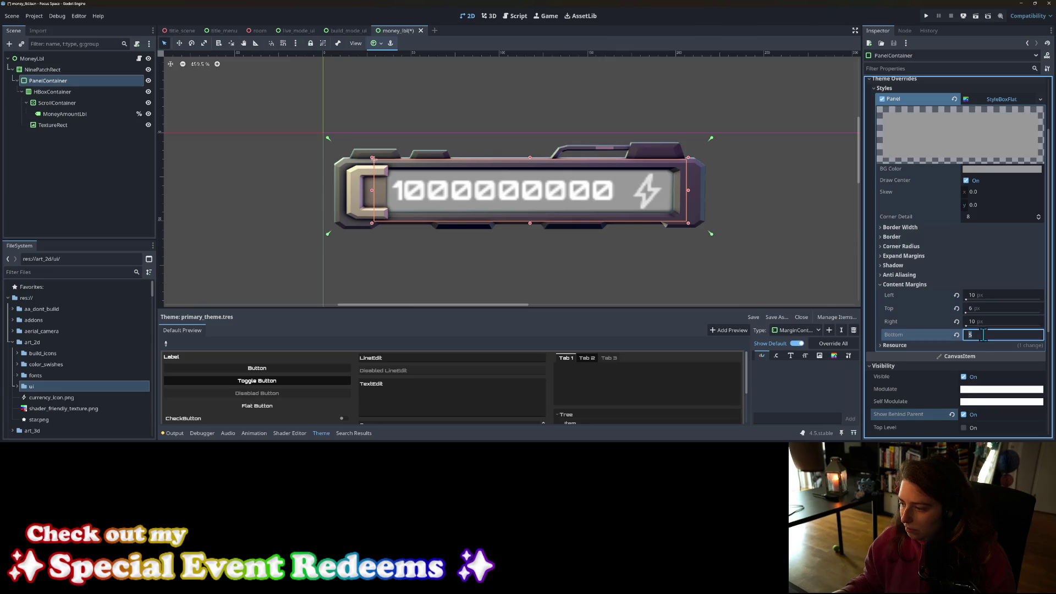
text(6)
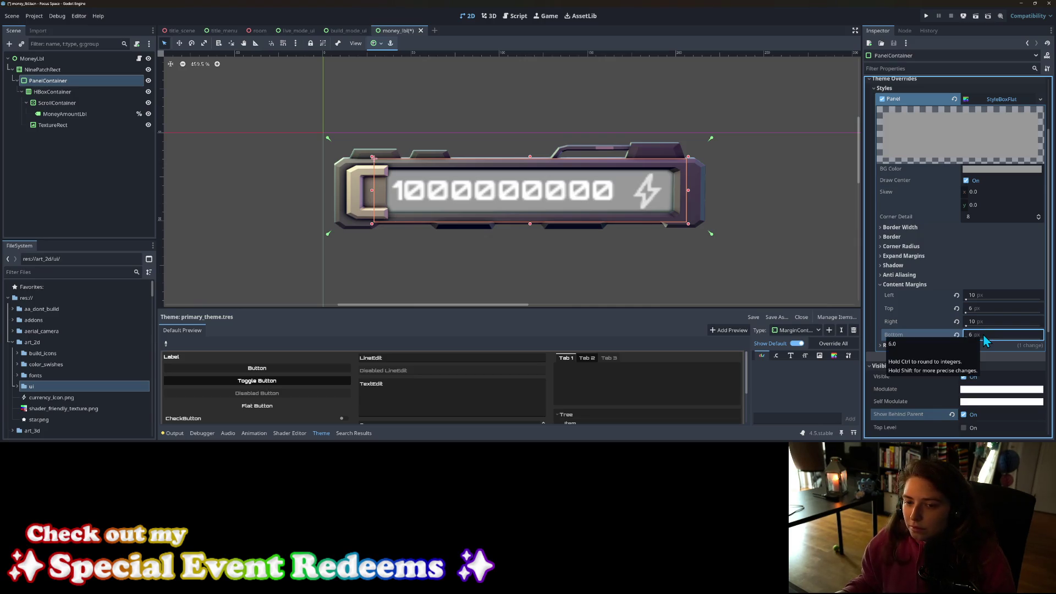
Settle on 5 px top and bottom content margins and deselect the panel.
click(973, 334)
text(5)
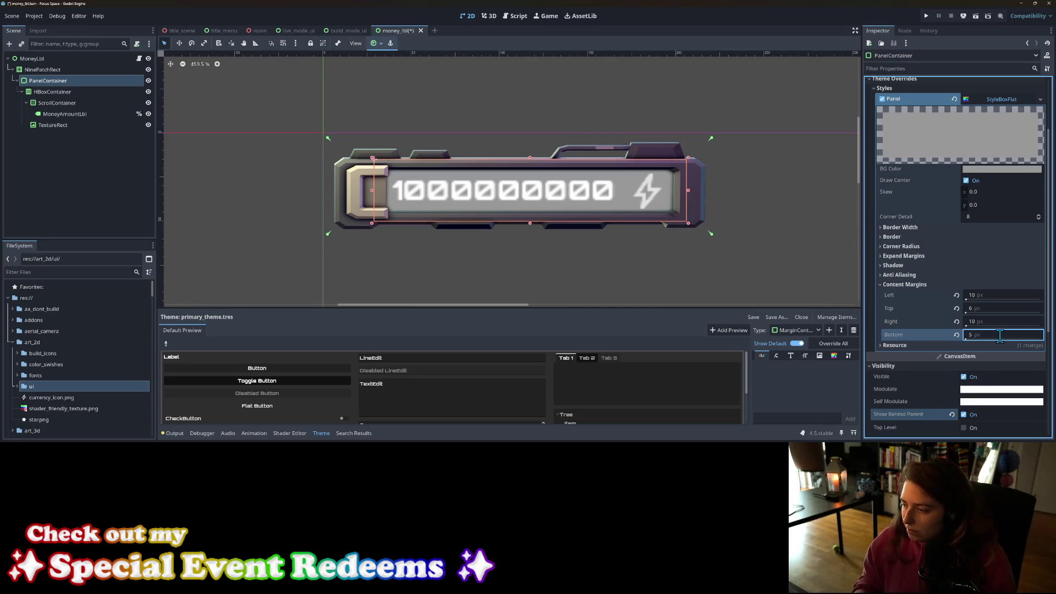
click(973, 308)
text(5)
key(Return)
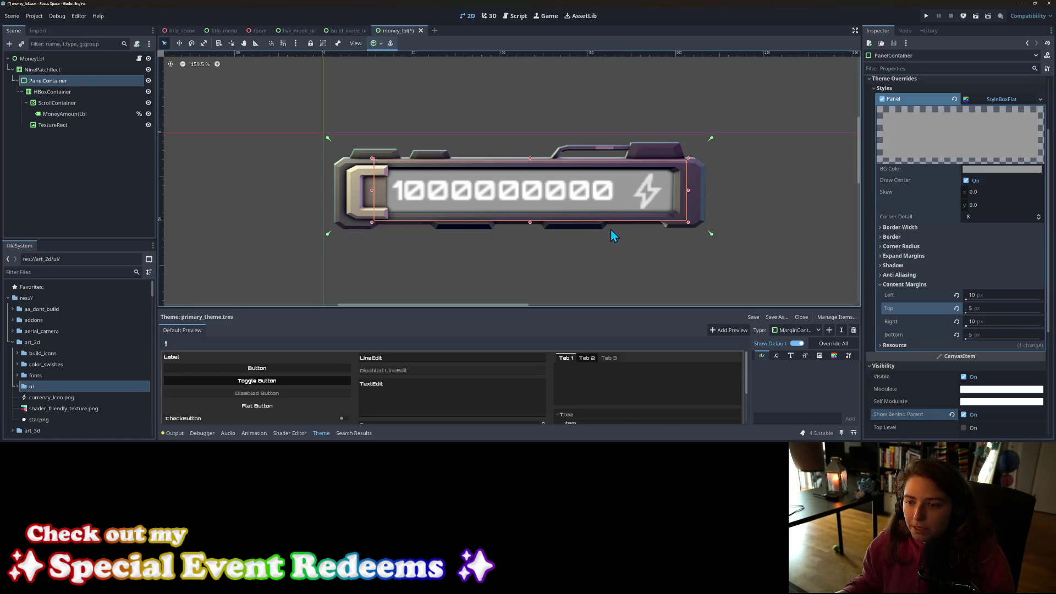
click(488, 273)
scroll(489, 273, down, 1)
Select the lightning icon and review its container sizing options.
scroll(488, 273, down, 4)
scroll(488, 248, up, 3)
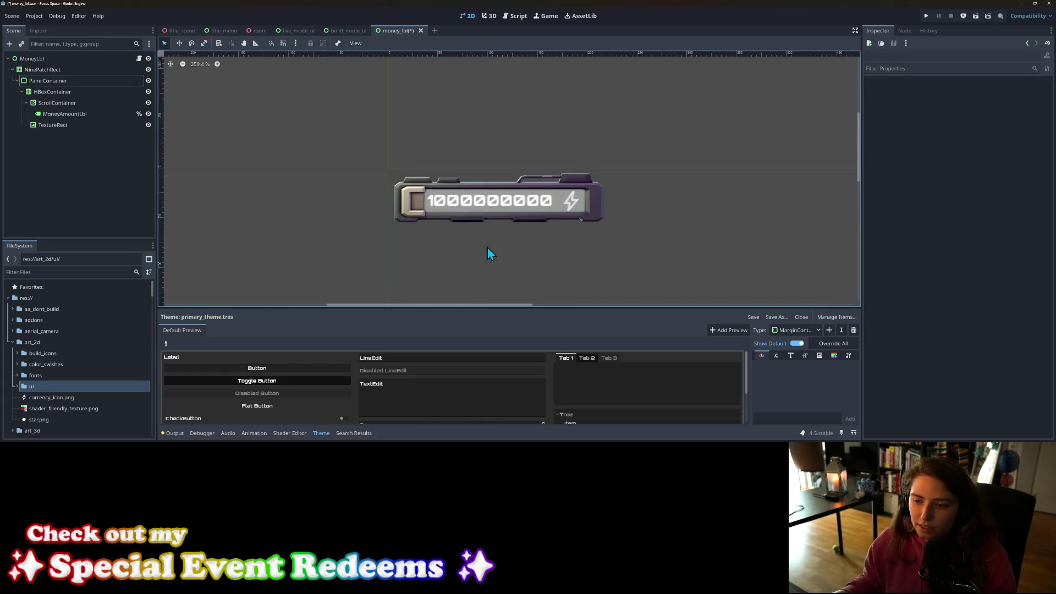
scroll(488, 247, up, 1)
click(608, 189)
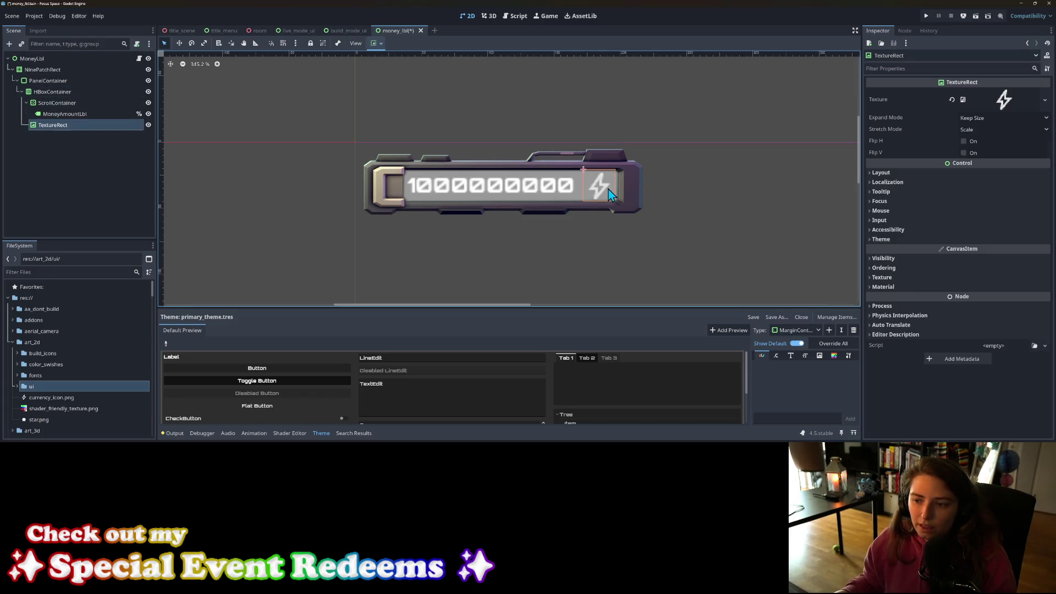
click(377, 44)
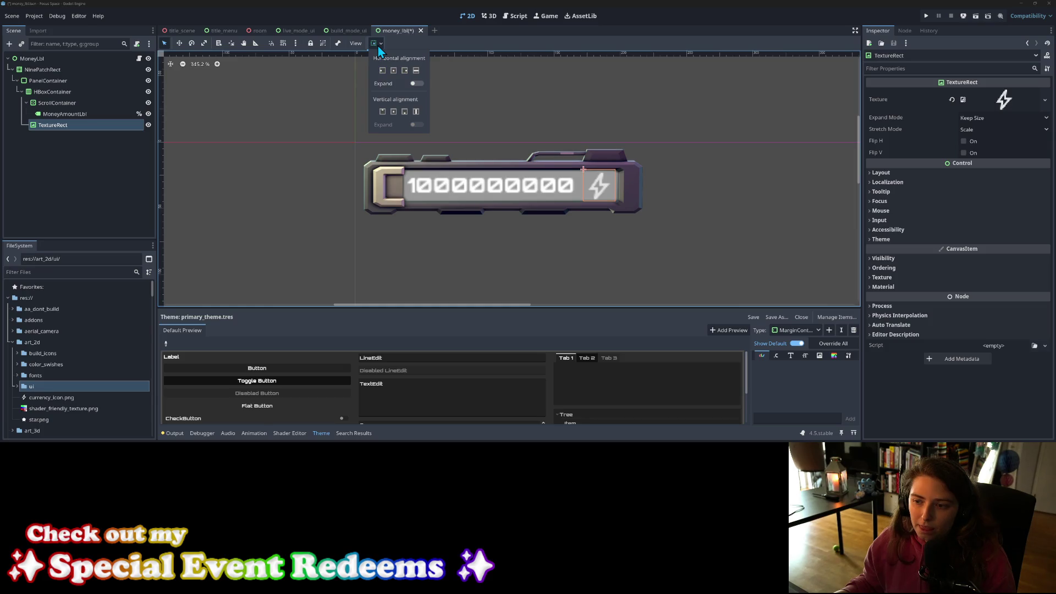
click(531, 190)
Switch the selection between the money label and the lightning icon, ending on the icon.
click(531, 190)
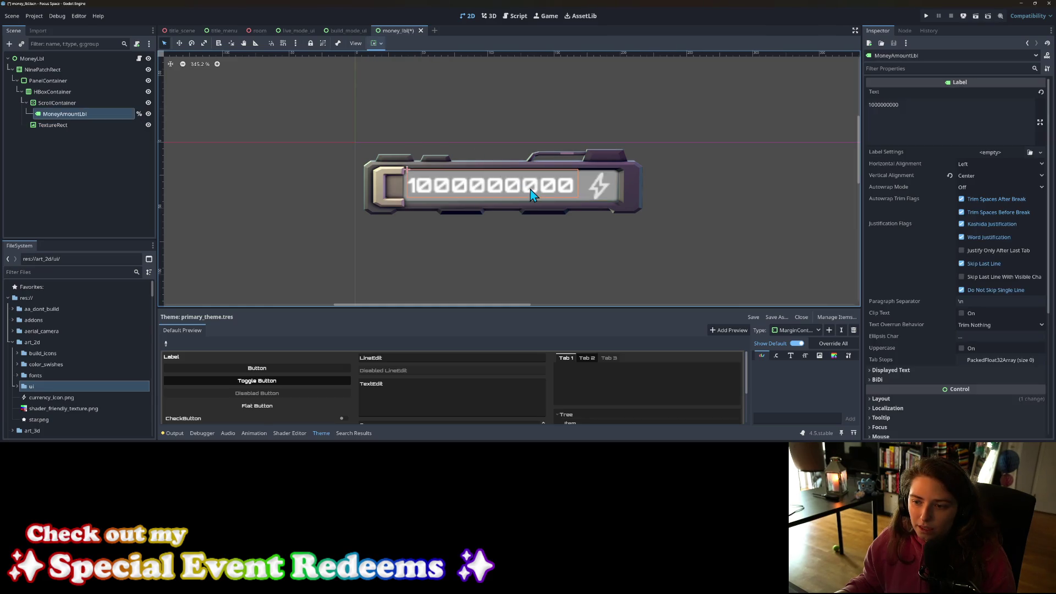
click(584, 196)
click(565, 193)
click(604, 199)
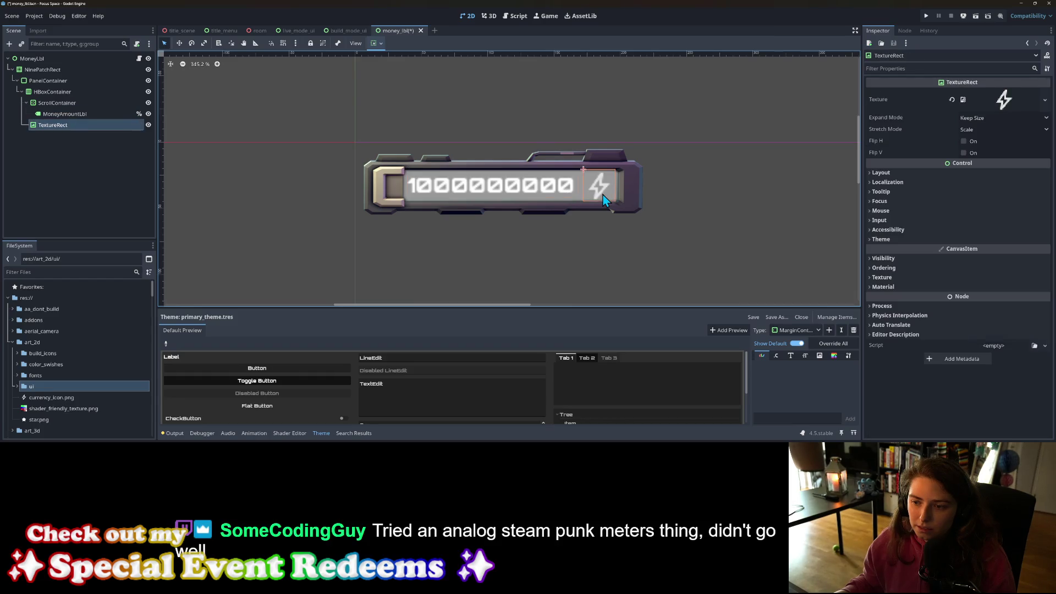
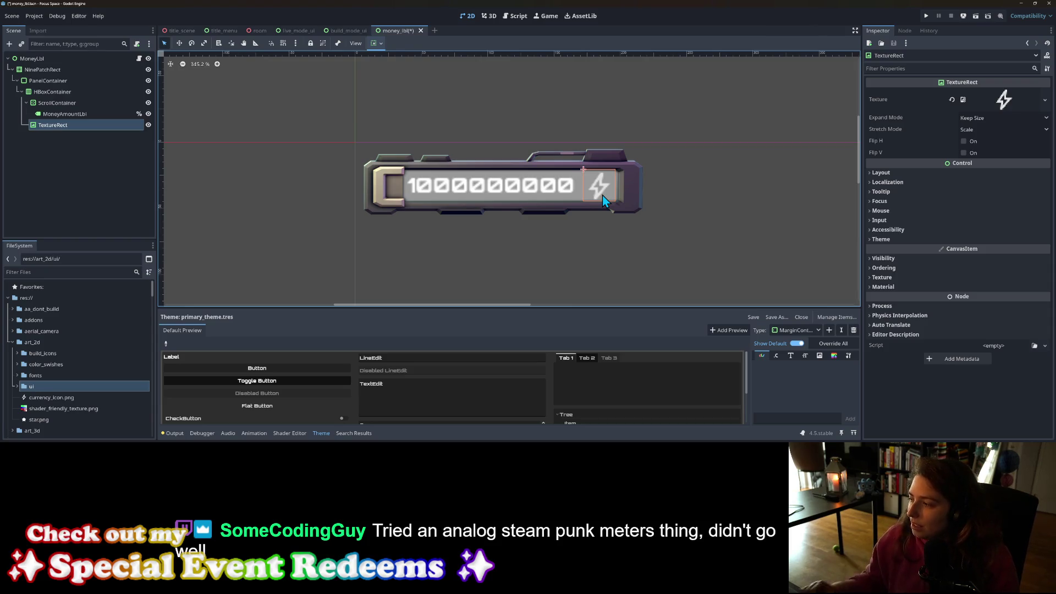
scroll(550, 203, up, 3)
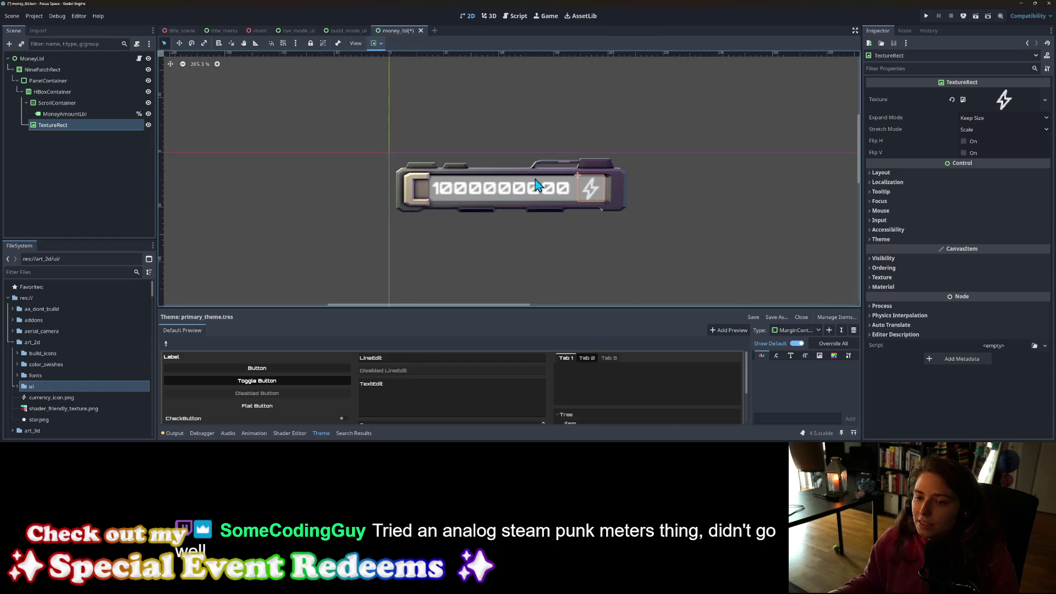
scroll(605, 231, up, 1)
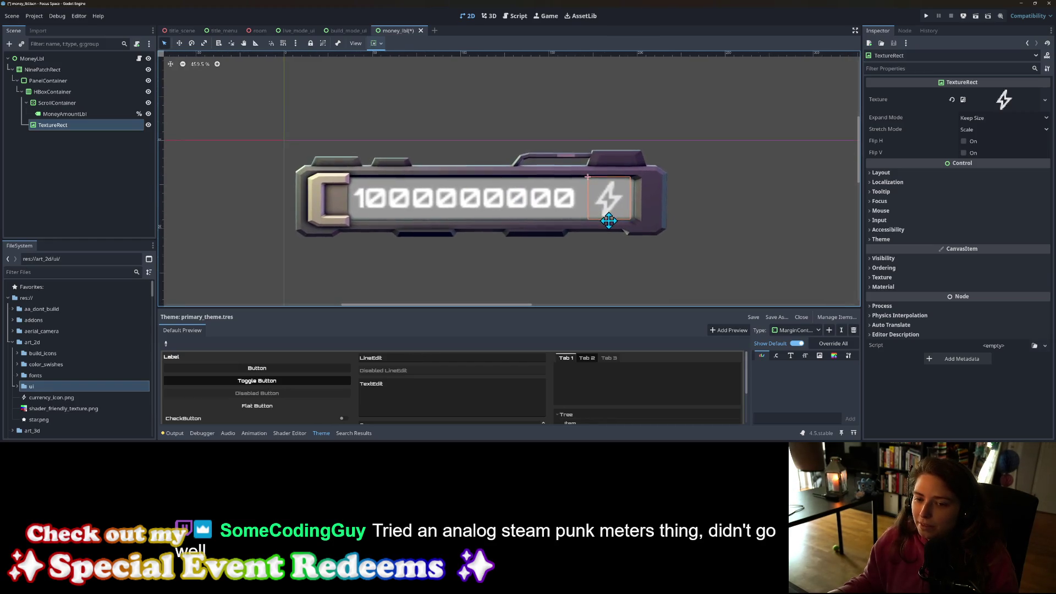
click(66, 114)
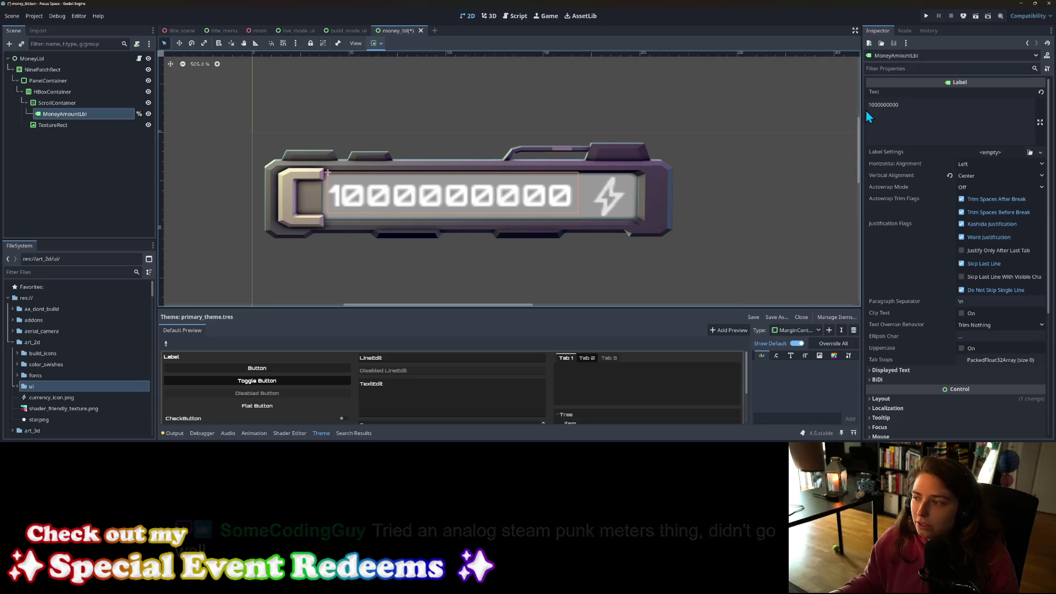
click(975, 164)
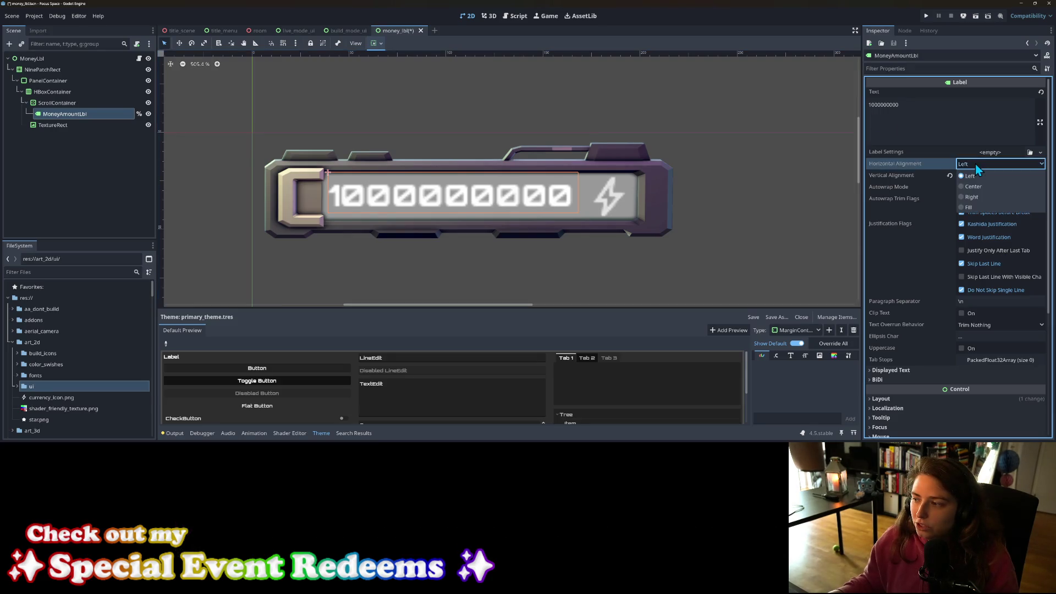
click(979, 199)
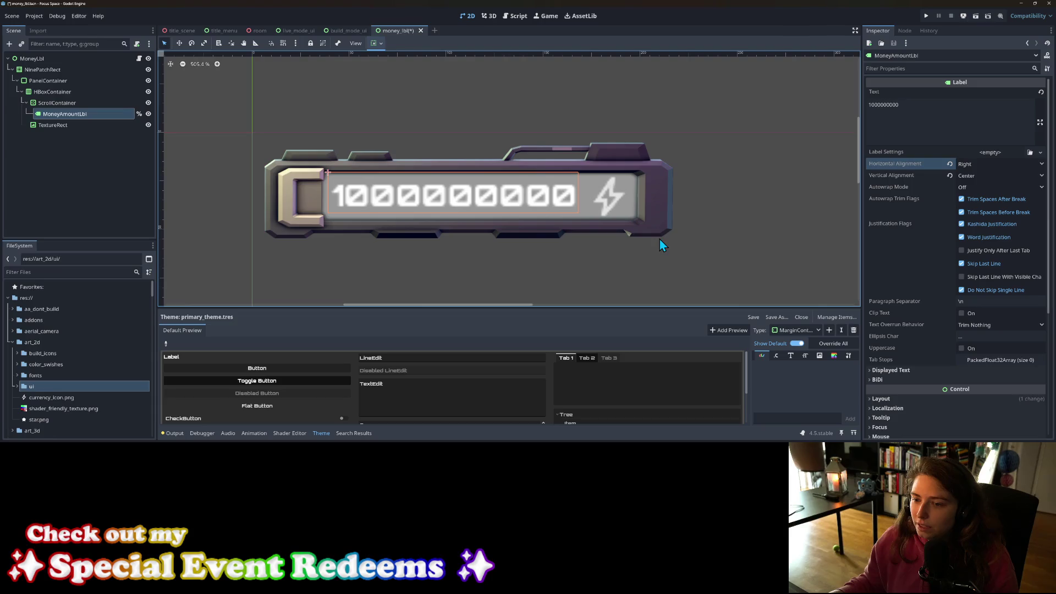
click(74, 126)
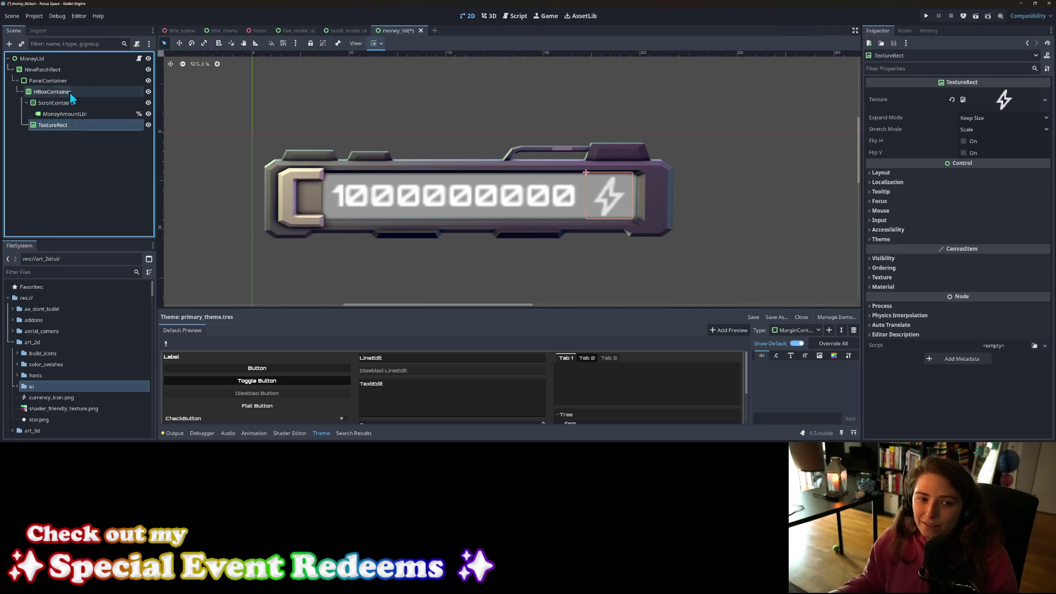
Edit MoneyAmountLbl's Text in the Inspector, testing longer amounts, and settle on 1000000.
click(69, 91)
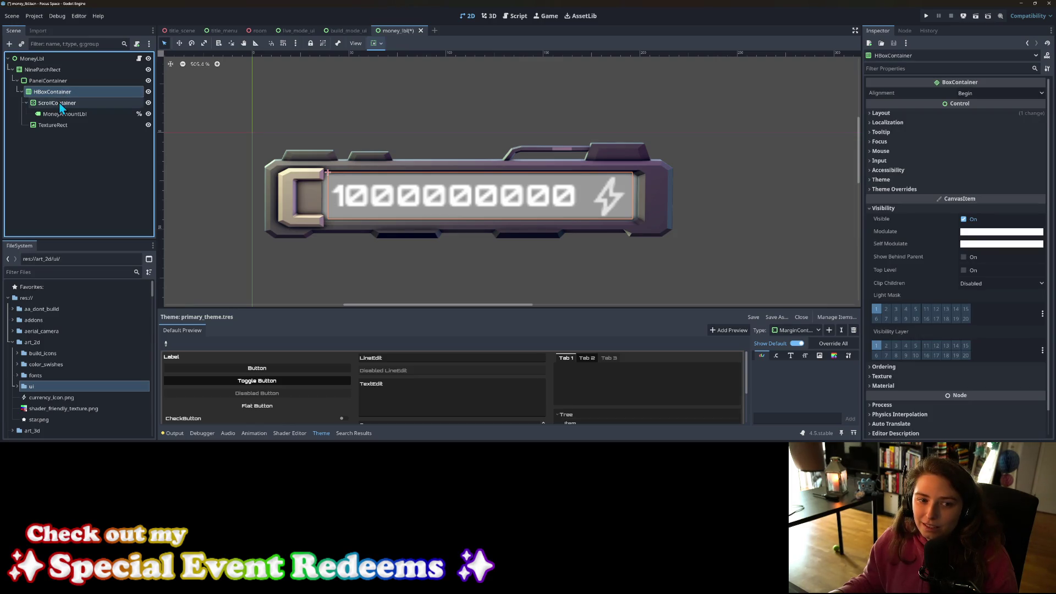
click(57, 103)
click(60, 114)
click(960, 111)
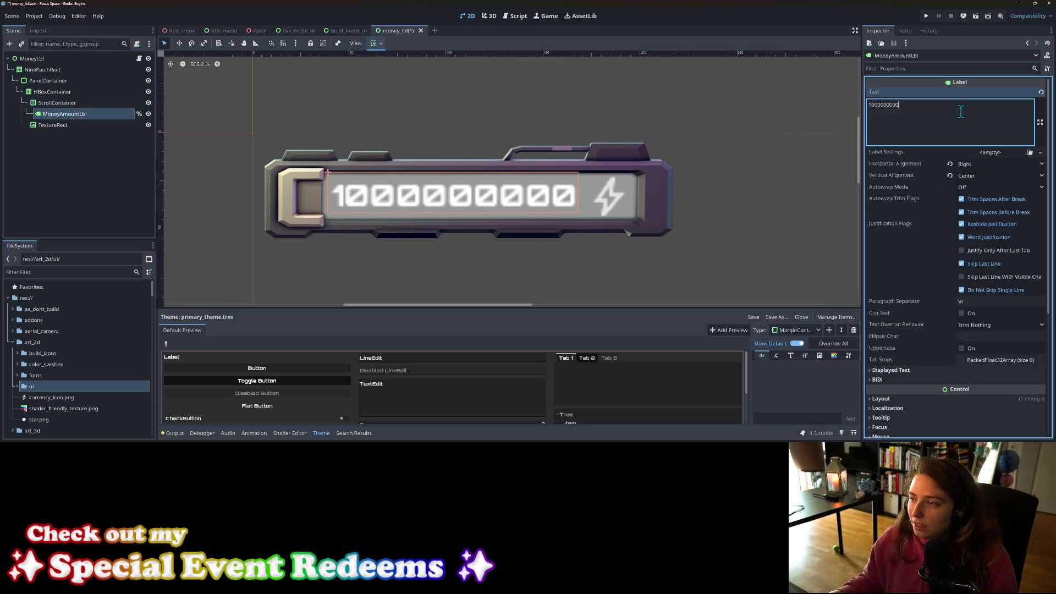
text(00000)
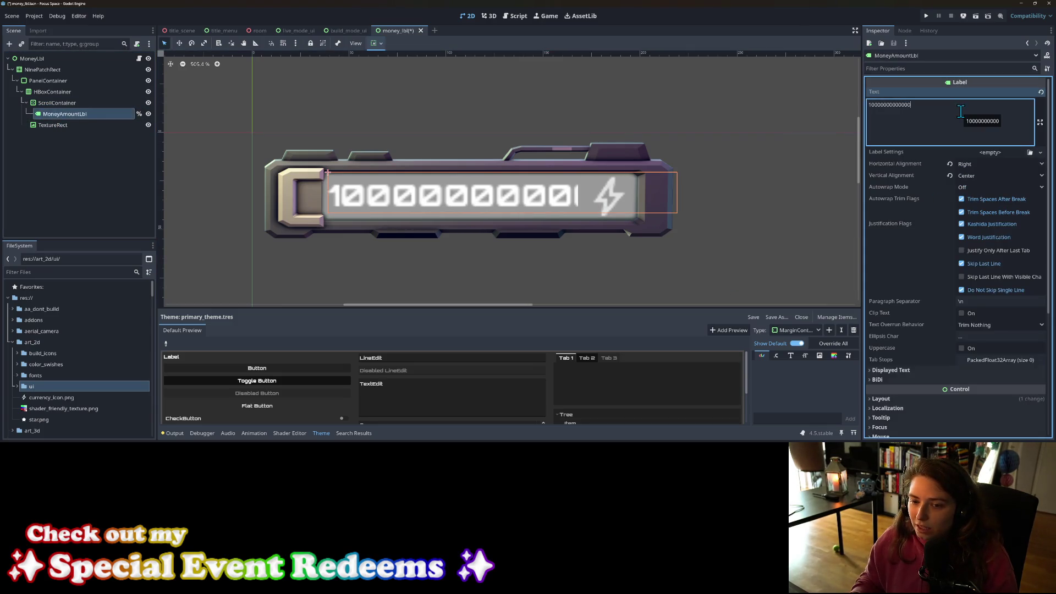
key(BackSpace)
key(BackSpace)
key(BackSpace)
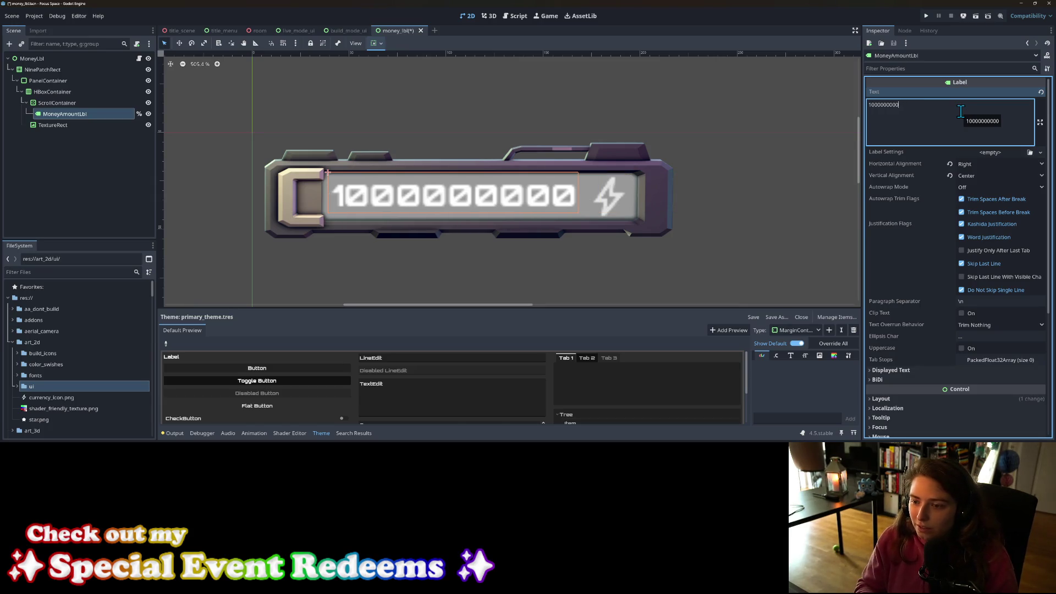
key(BackSpace)
key(BackSpace)
text(0000000)
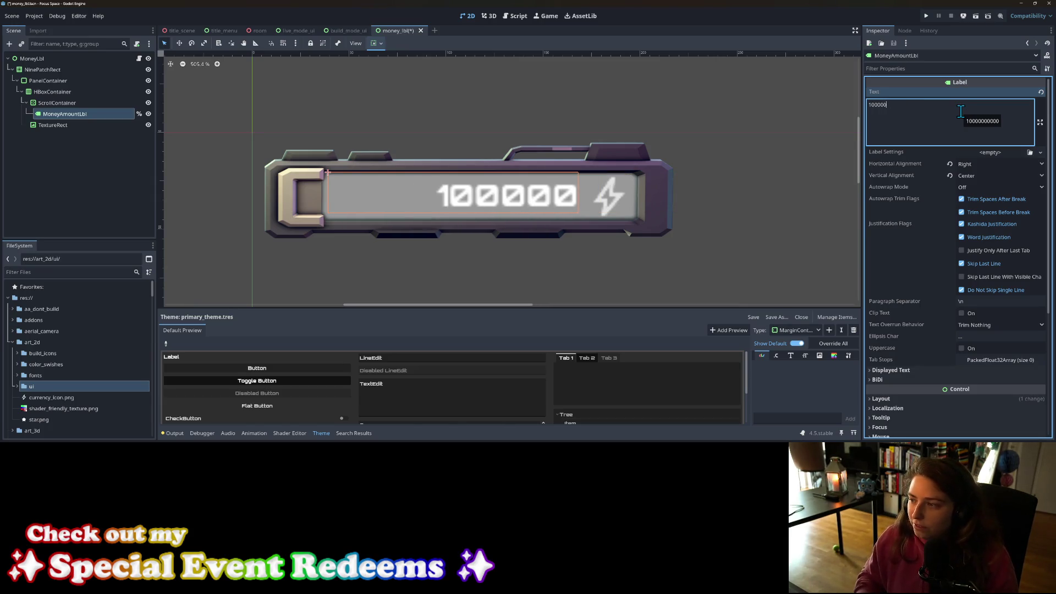
text(00)
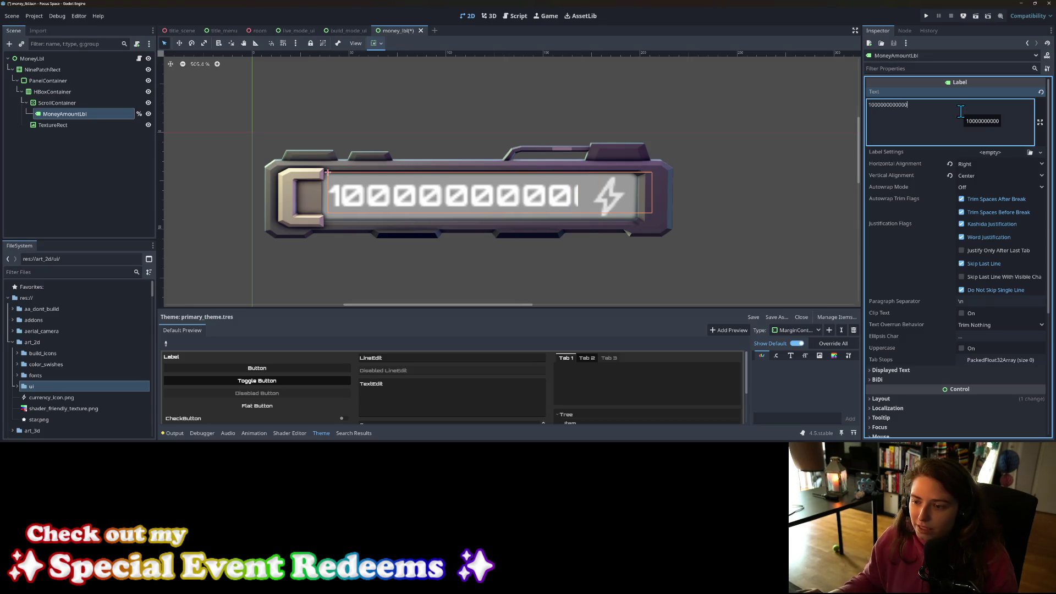
key(BackSpace)
key(BackSpace)
key(BackSpace)
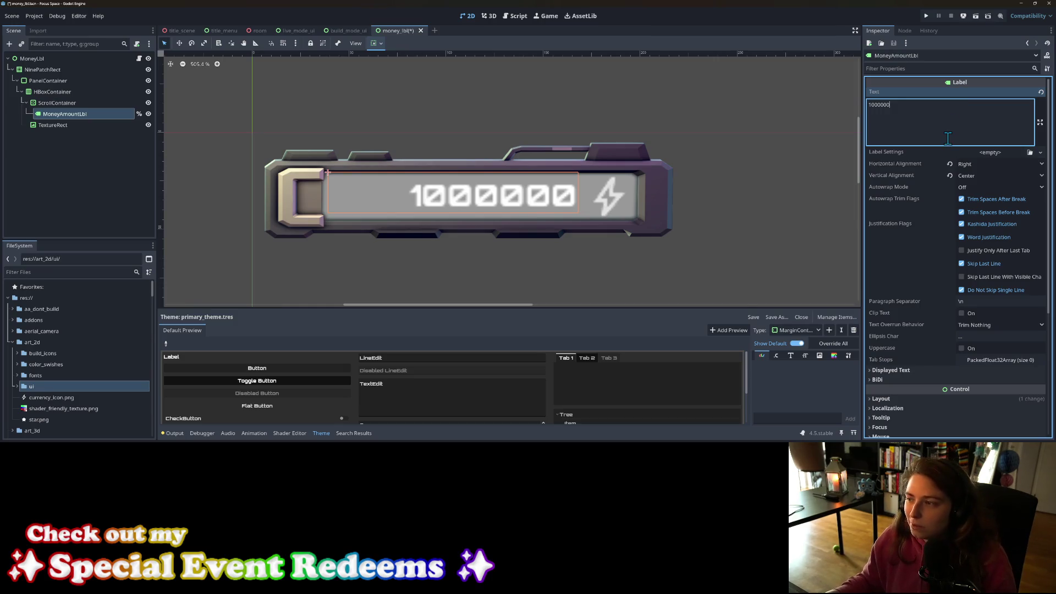
click(77, 104)
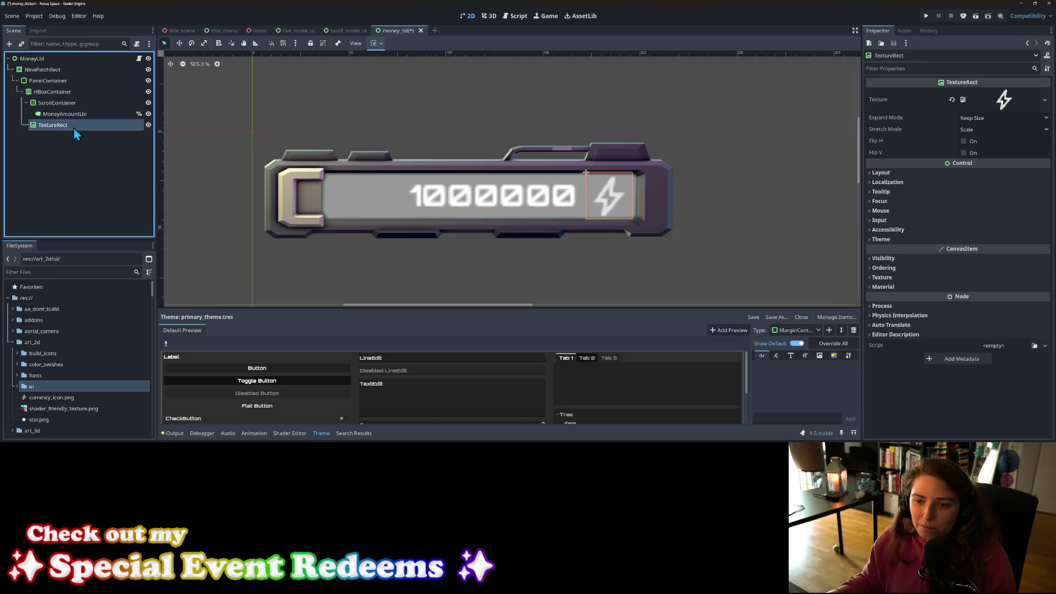
Change the PanelContainer's StyleBoxFlat background colour from khaki to teal.
click(71, 81)
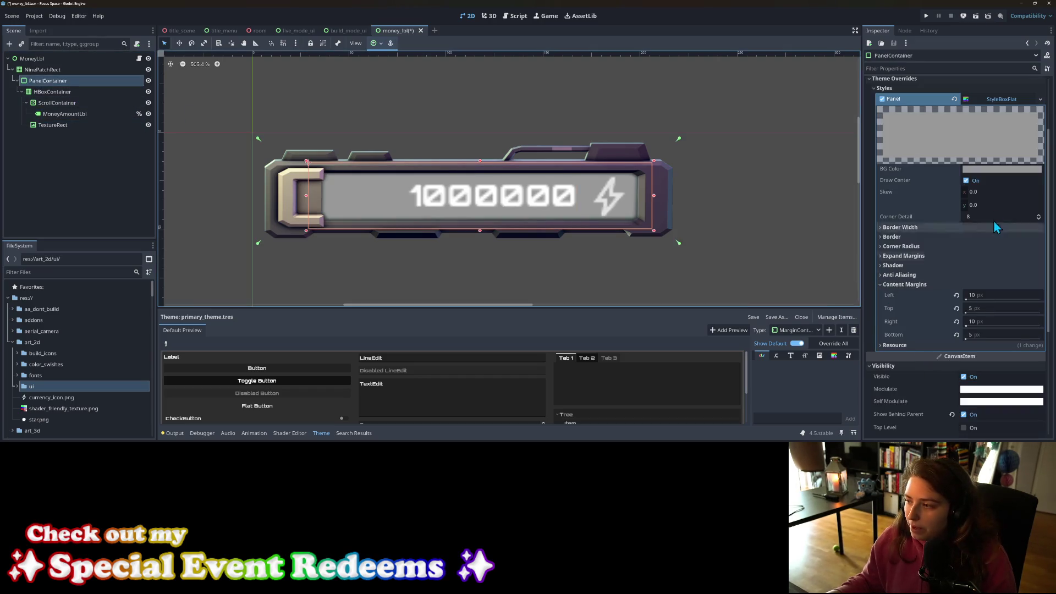
click(998, 169)
mouse_move(988, 240)
mouse_down()
mouse_move(961, 243)
mouse_move(956, 256)
mouse_move(941, 226)
mouse_up()
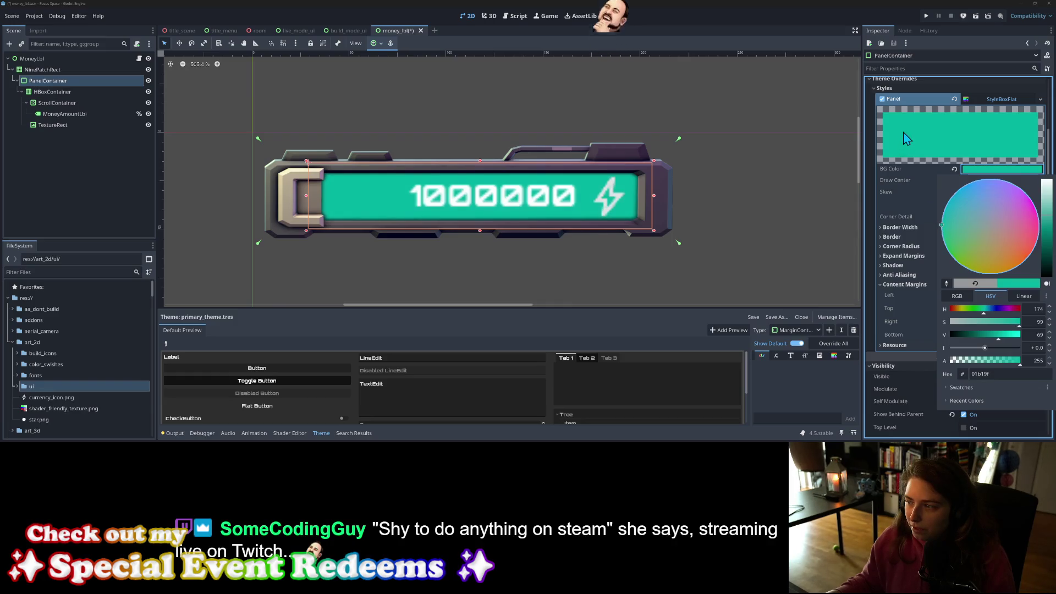
click(814, 115)
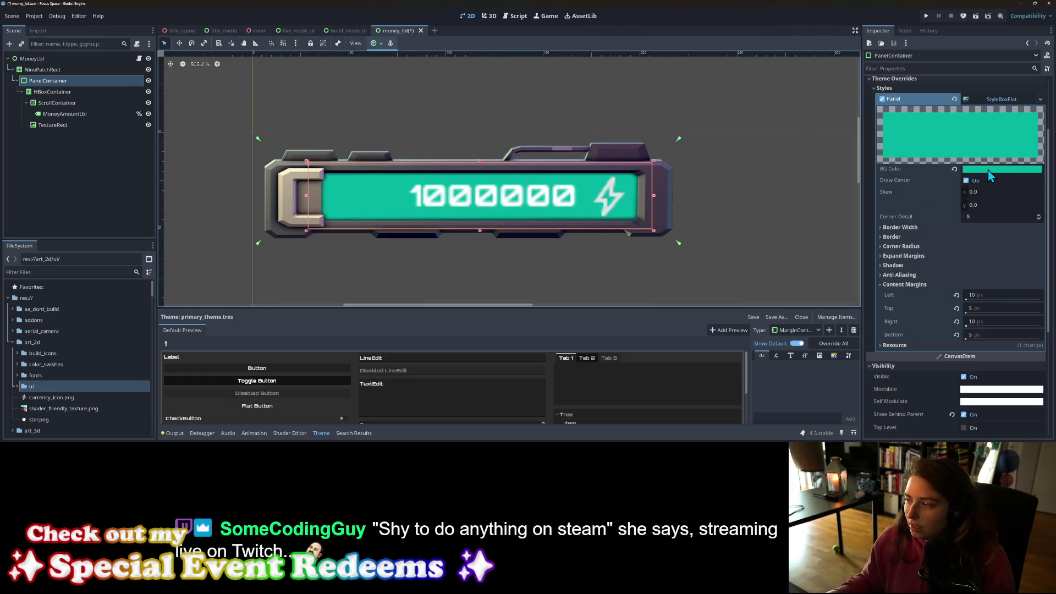
Lower the panel background alpha to 79 and shift its hue slightly toward cyan.
click(989, 170)
drag(1000, 362, 972, 364)
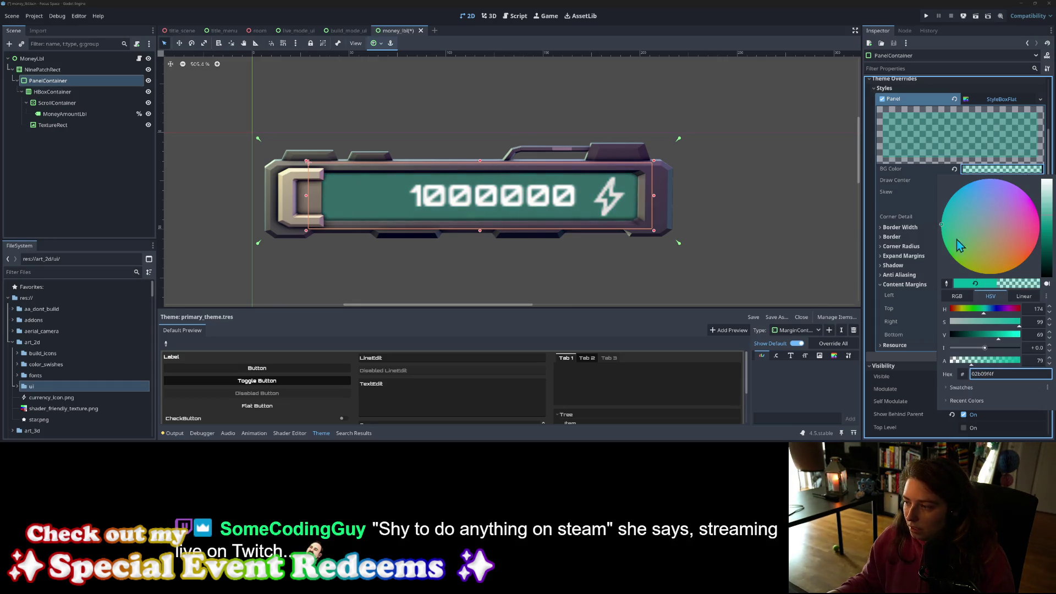
click(942, 214)
click(902, 180)
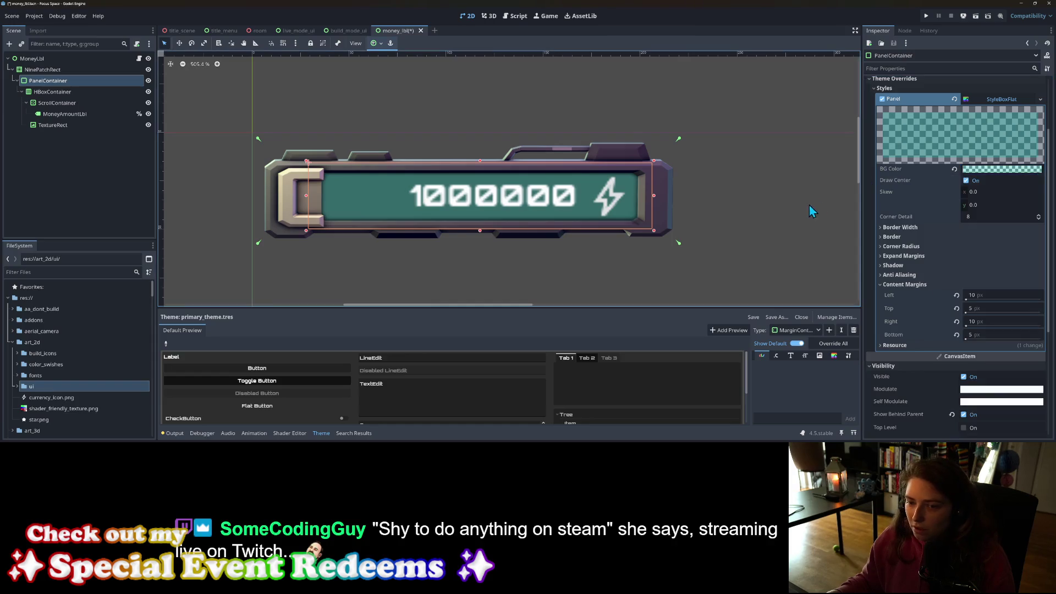
Save the money label scene.
click(701, 213)
scroll(699, 221, down, 2)
key(ctrl+s)
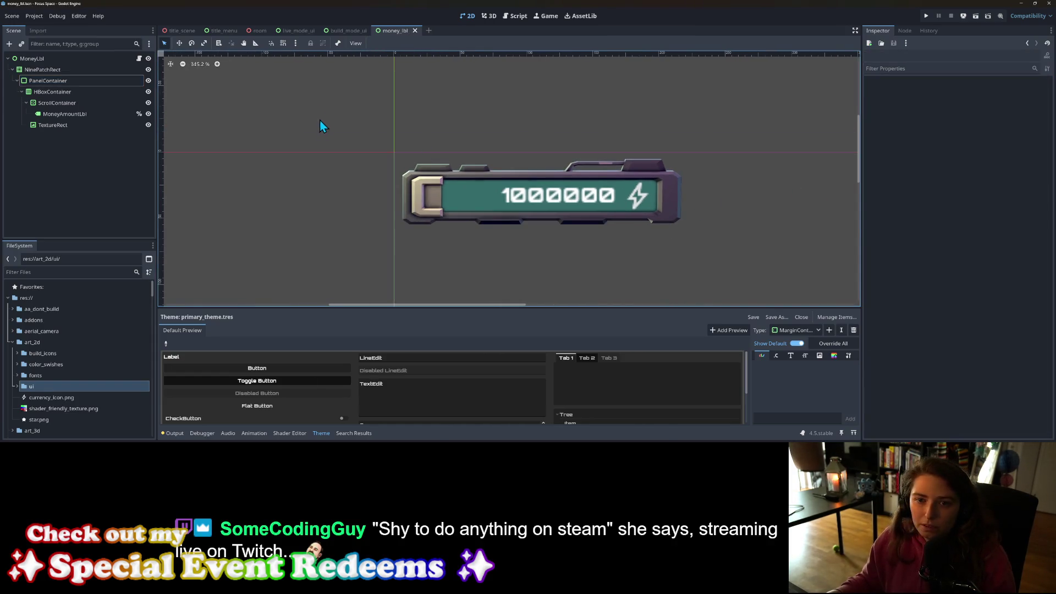
Filter the FileSystem for 'ray' and open replicate_ray.tscn, selecting the ReplicateRay node.
click(40, 272)
text(ray)
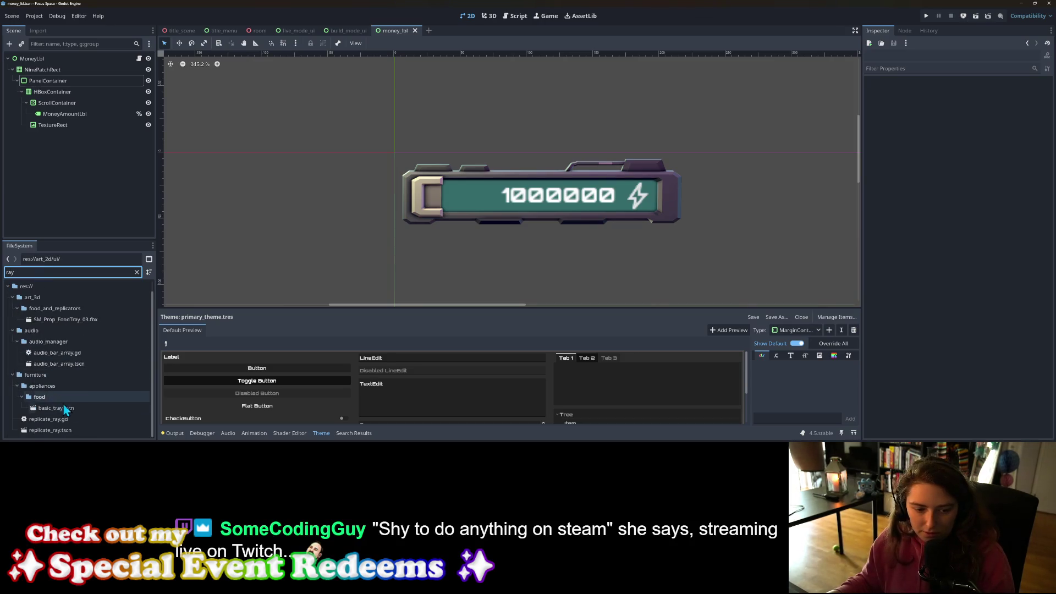
double_click(64, 430)
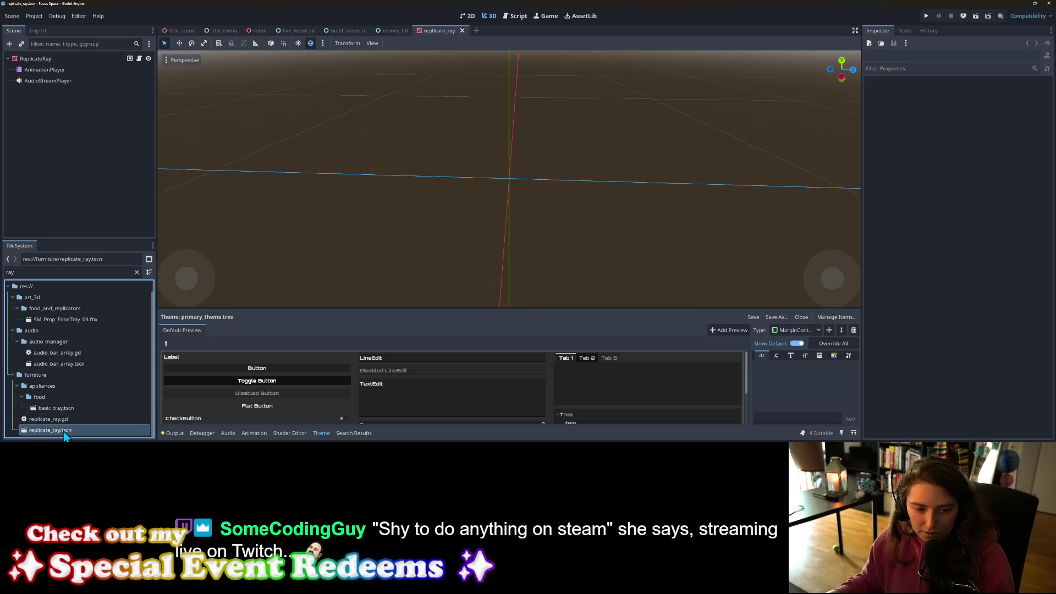
click(49, 58)
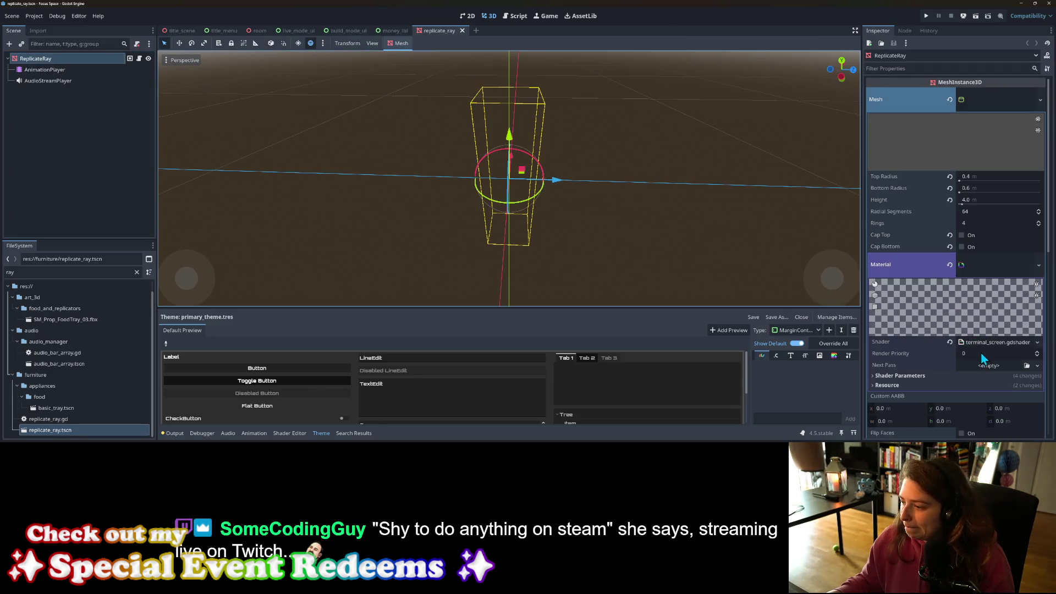
Inspect the My Color gradient stop colour in Shader Parameters, then return to money_lbl.
scroll(946, 352, down, 2)
click(900, 286)
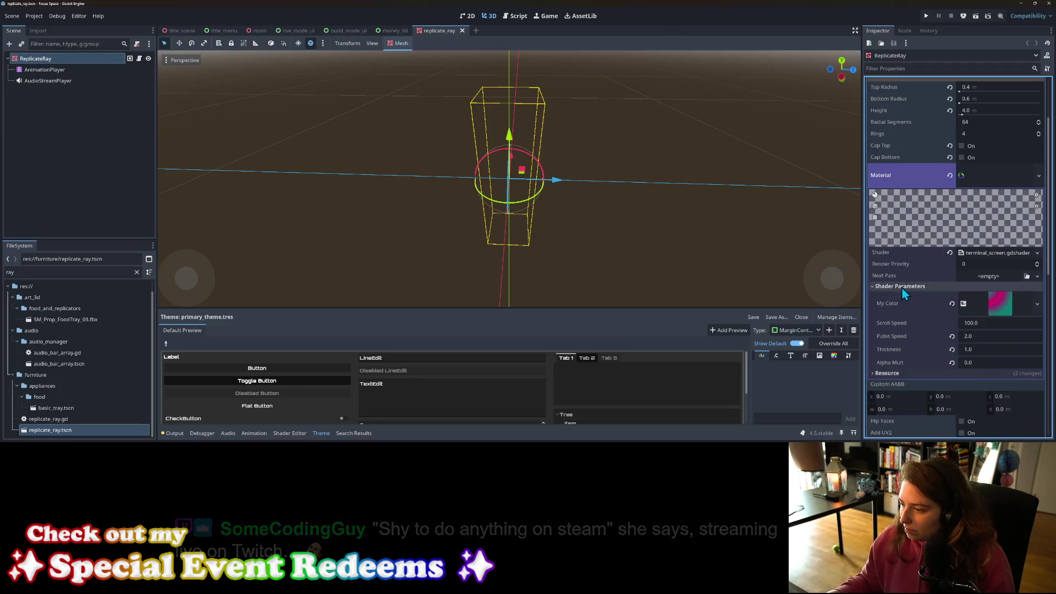
click(1000, 303)
scroll(940, 346, down, 3)
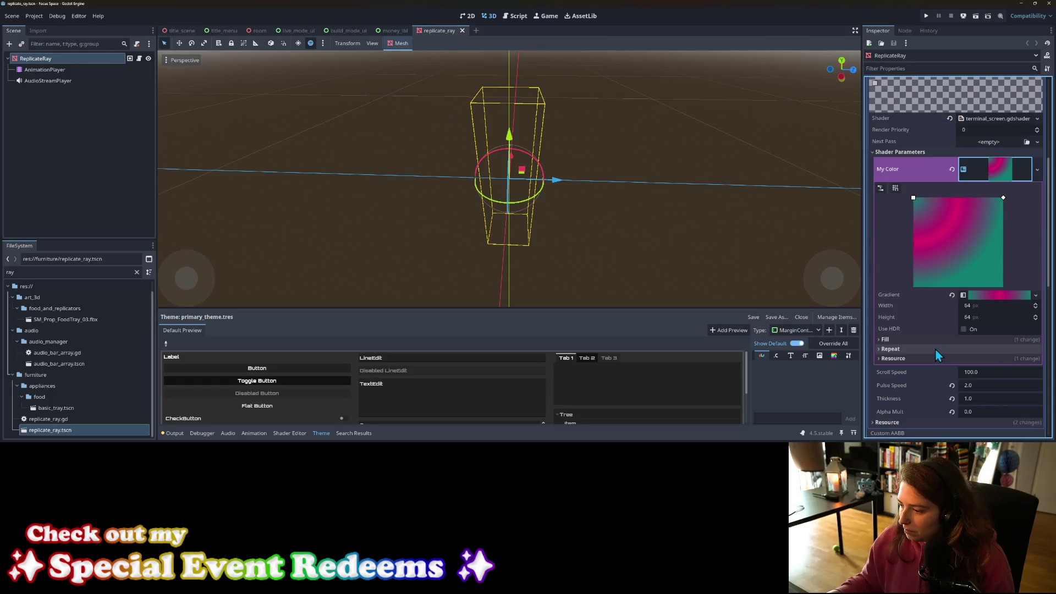
click(990, 296)
double_click(1013, 330)
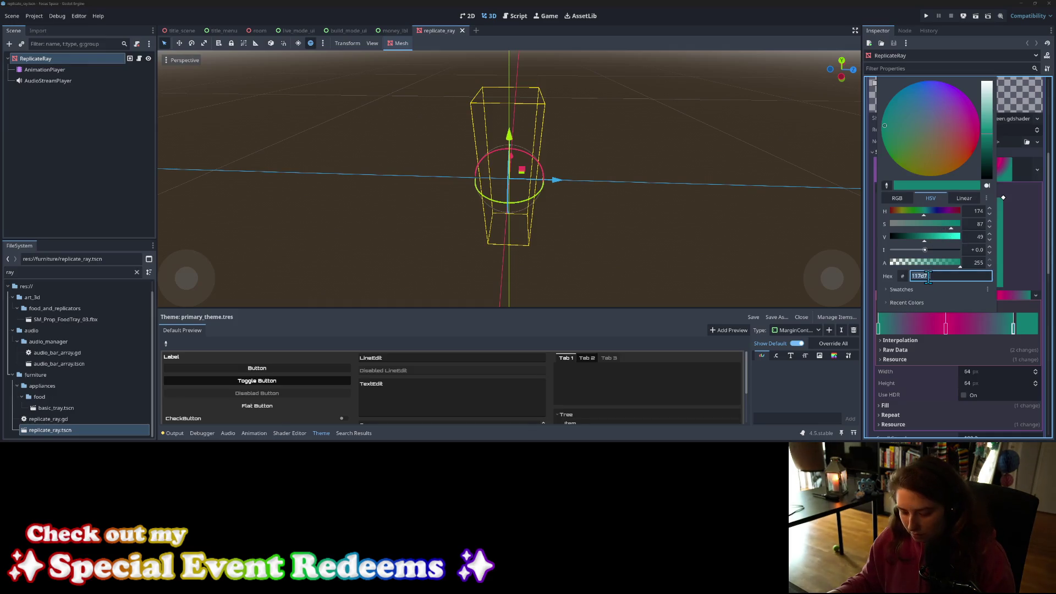
click(394, 30)
click(394, 30)
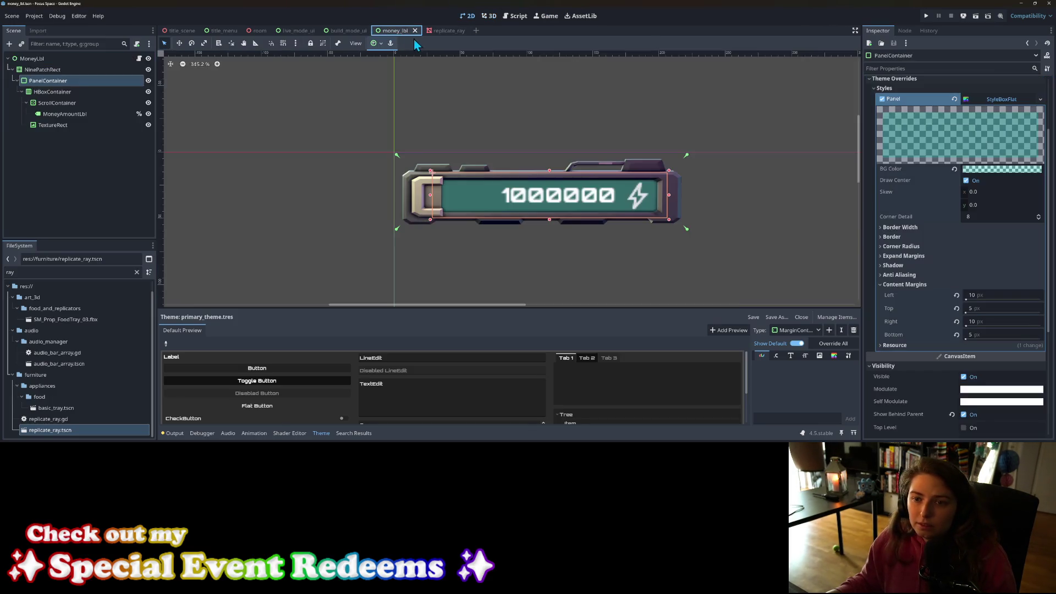
Set the panel's BG Color to 117d72 and lower its alpha to make it translucent.
click(1017, 172)
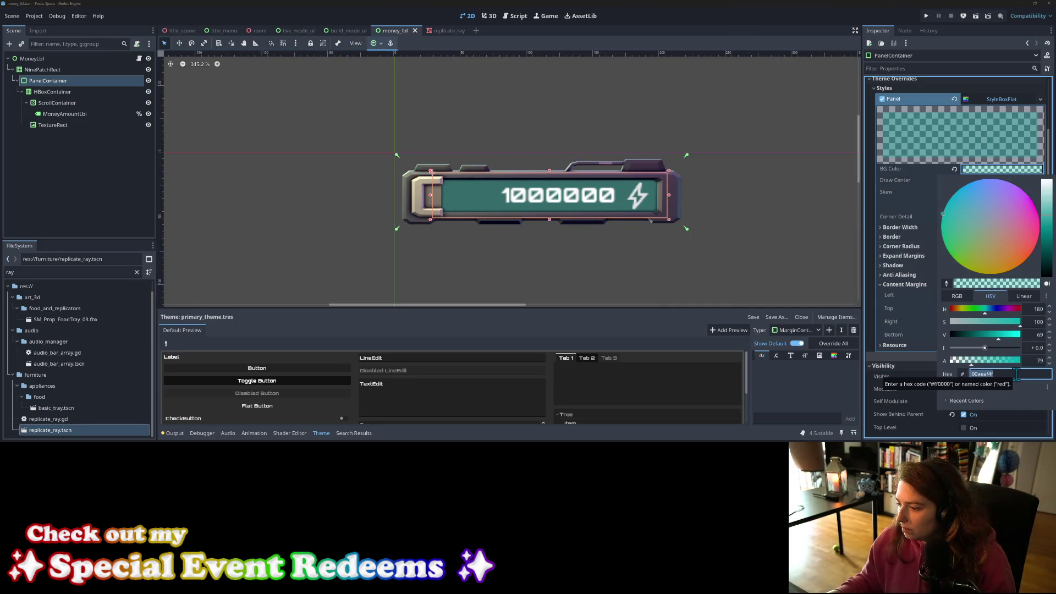
key(Return)
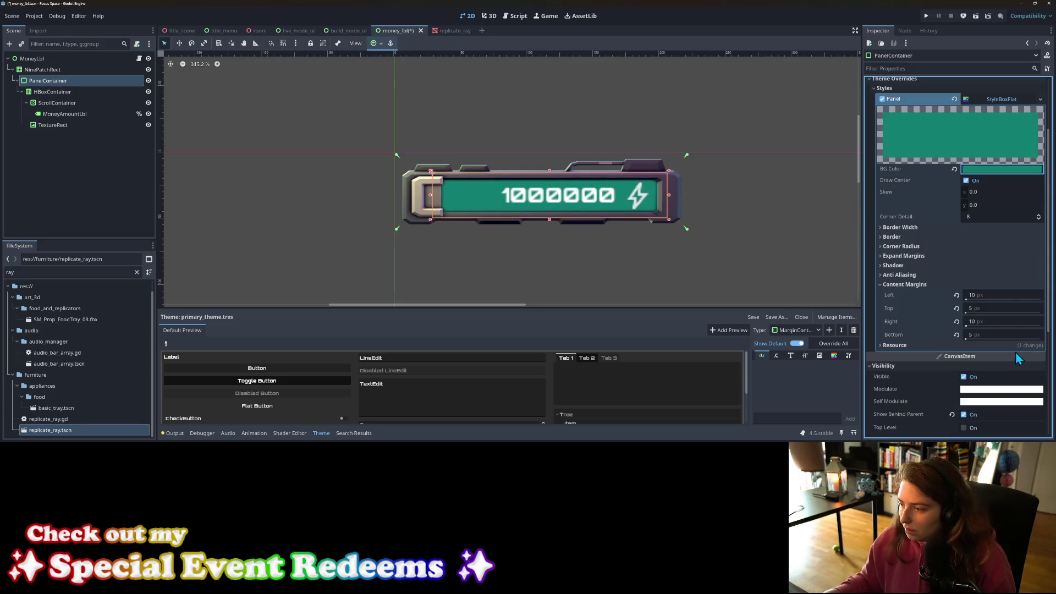
click(982, 171)
click(1005, 361)
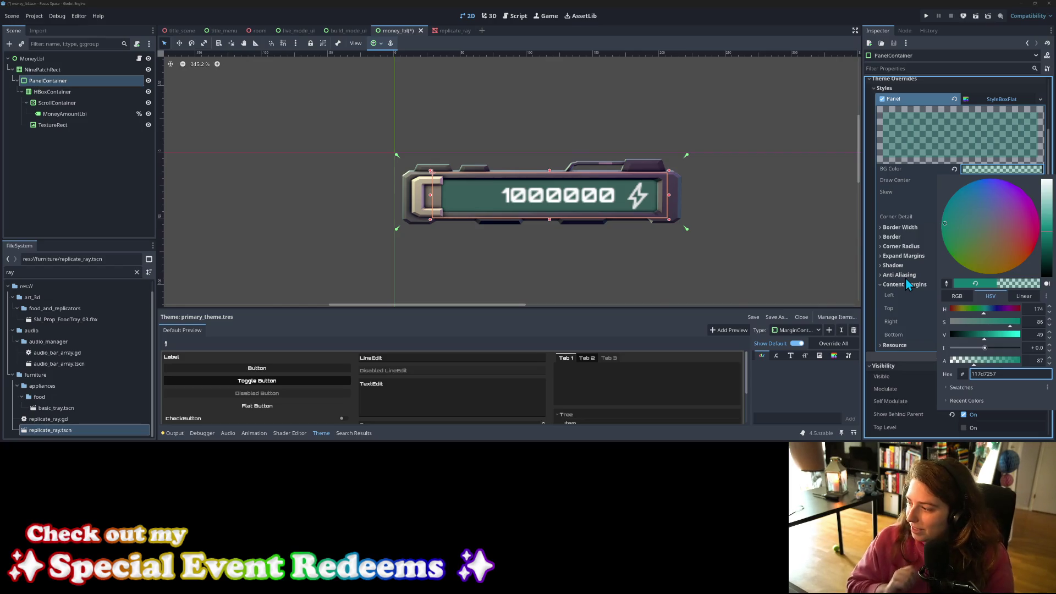
click(677, 8)
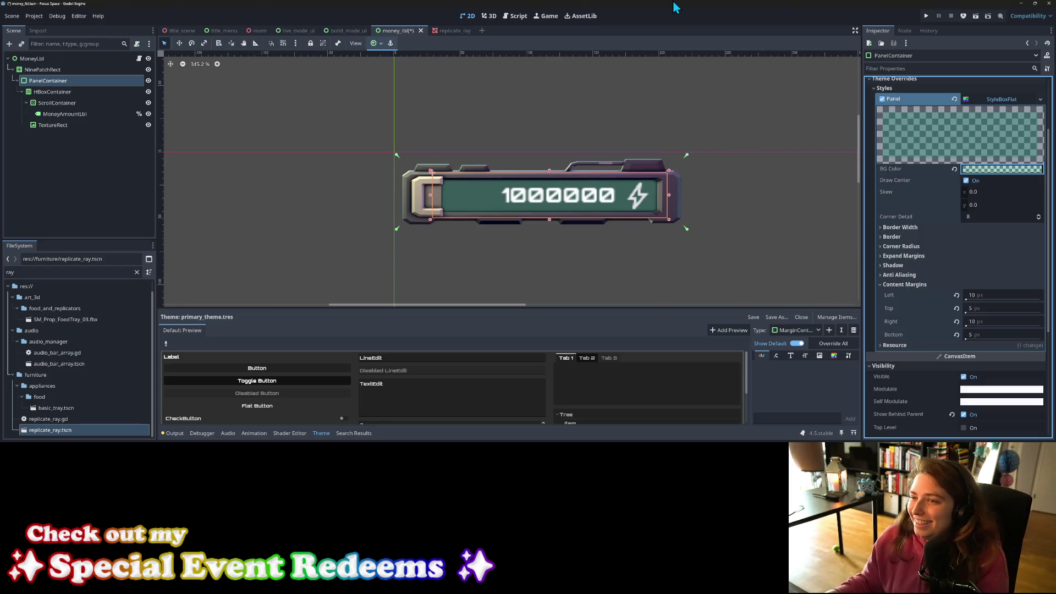
Save the money_lbl scene and recentre the money bar in the canvas.
key(ctrl+s)
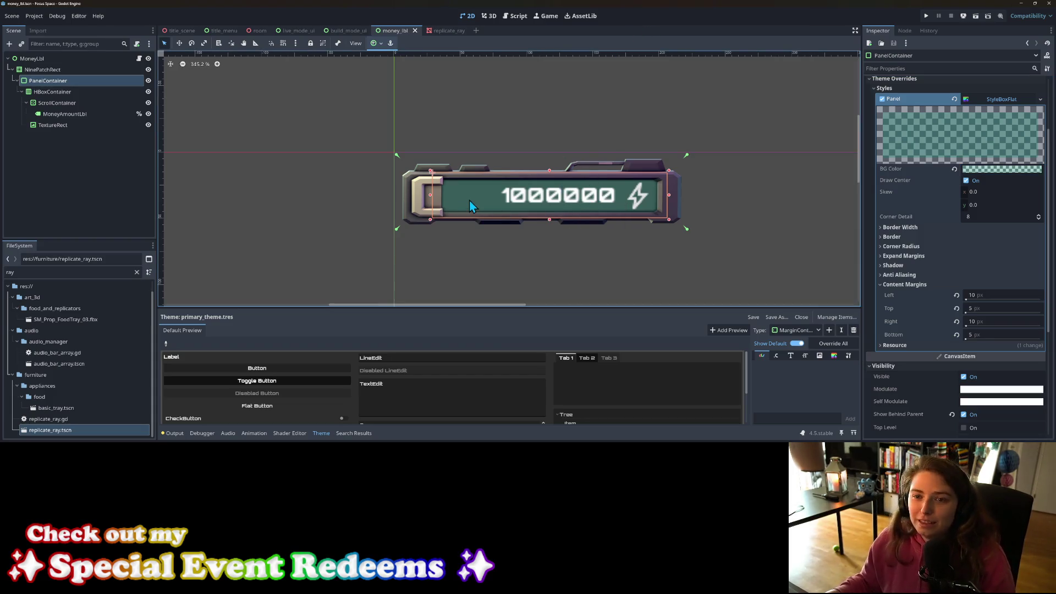
scroll(352, 220, up, 3)
mouse_move(443, 236)
mouse_down()
mouse_move(386, 265)
mouse_move(347, 245)
mouse_up()
scroll(386, 265, down, 1)
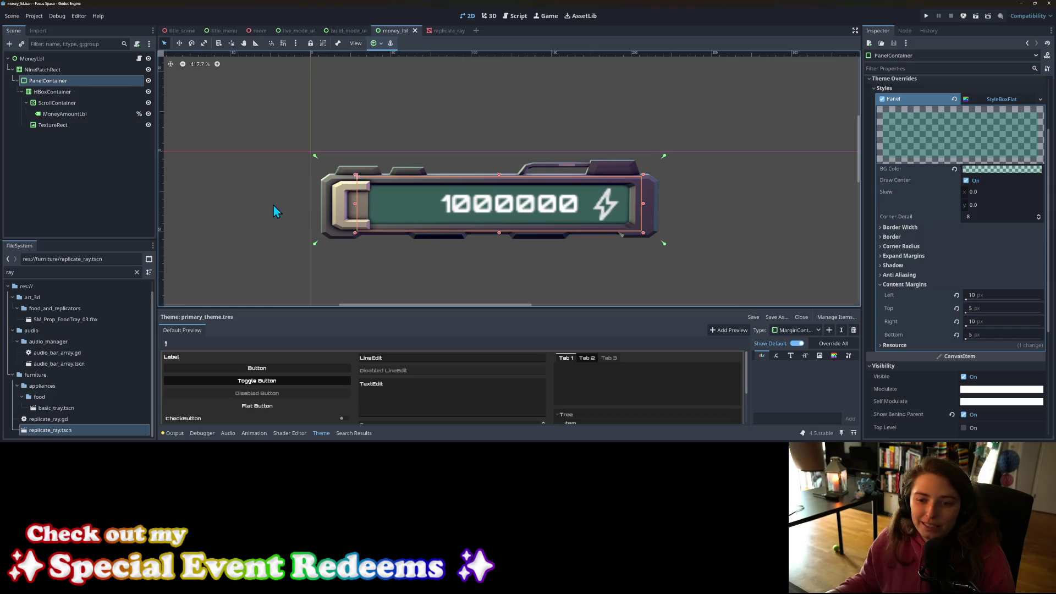
Review the PanelContainer and TextureRect nodes of the reskinned money counter.
click(54, 173)
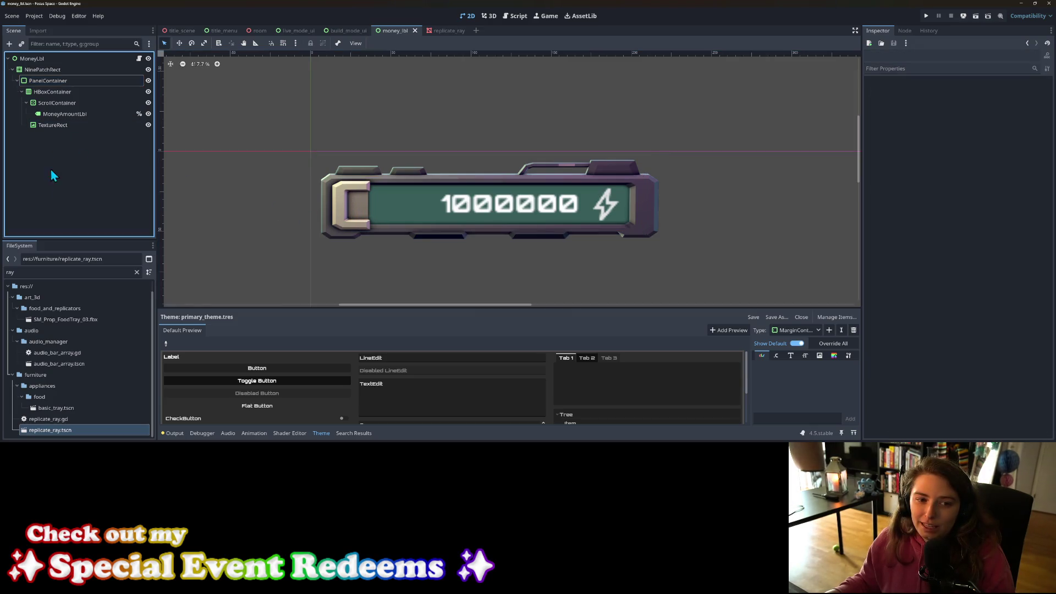
click(47, 82)
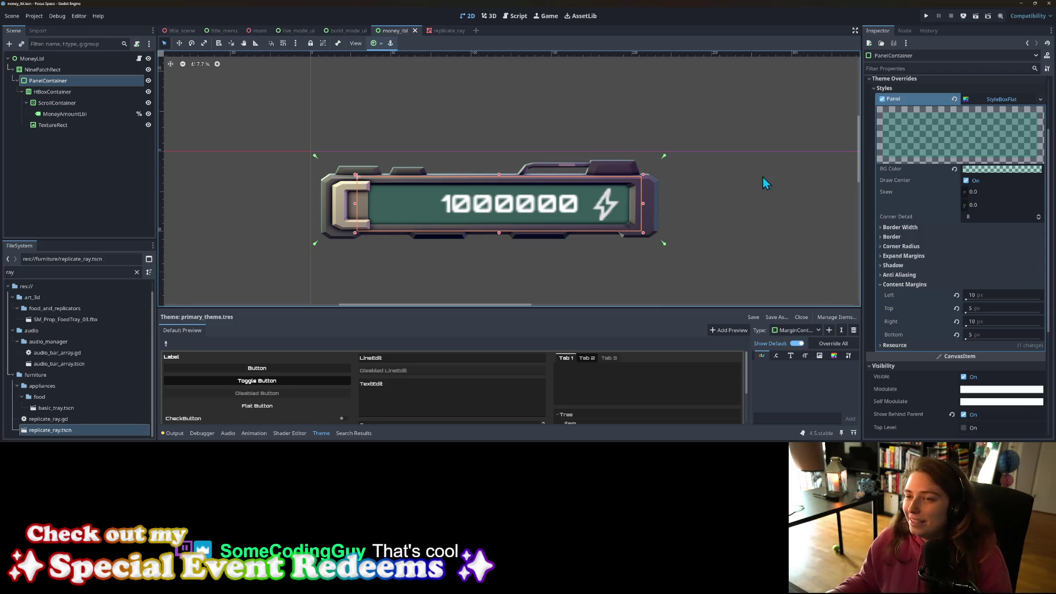
scroll(660, 231, down, 2)
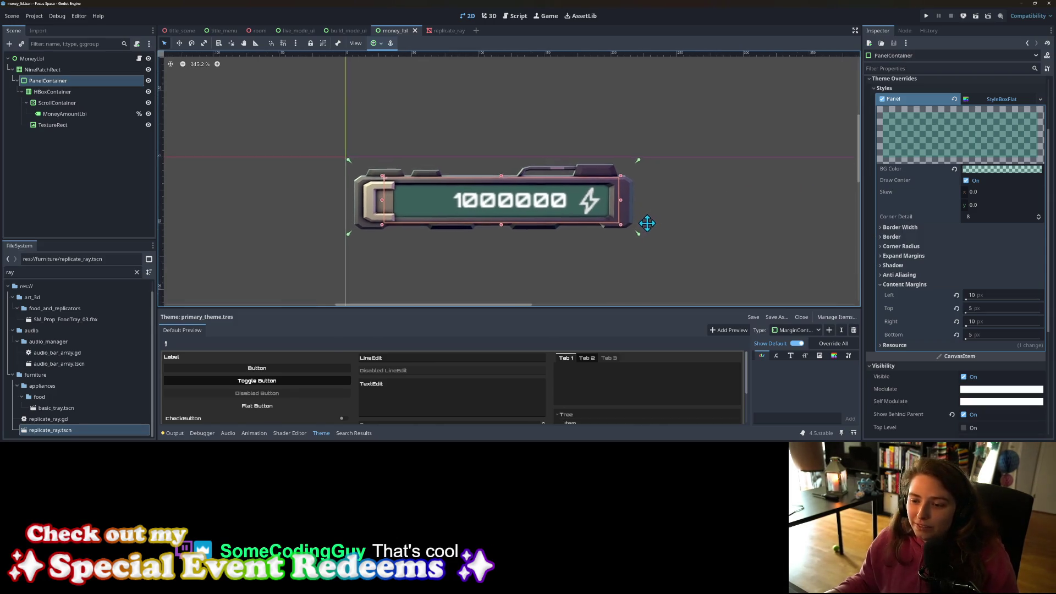
click(81, 125)
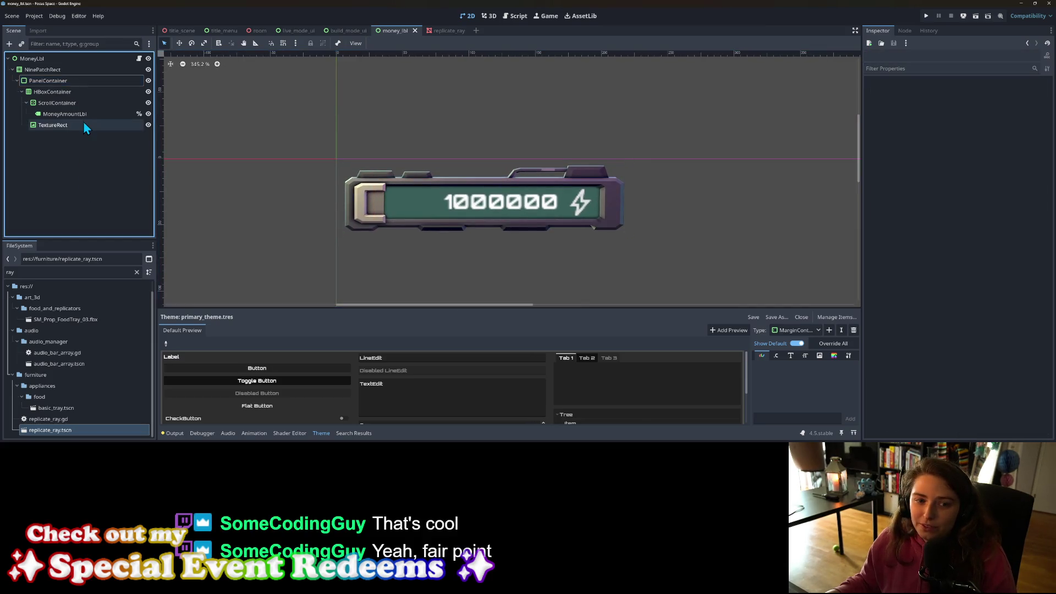
click(530, 120)
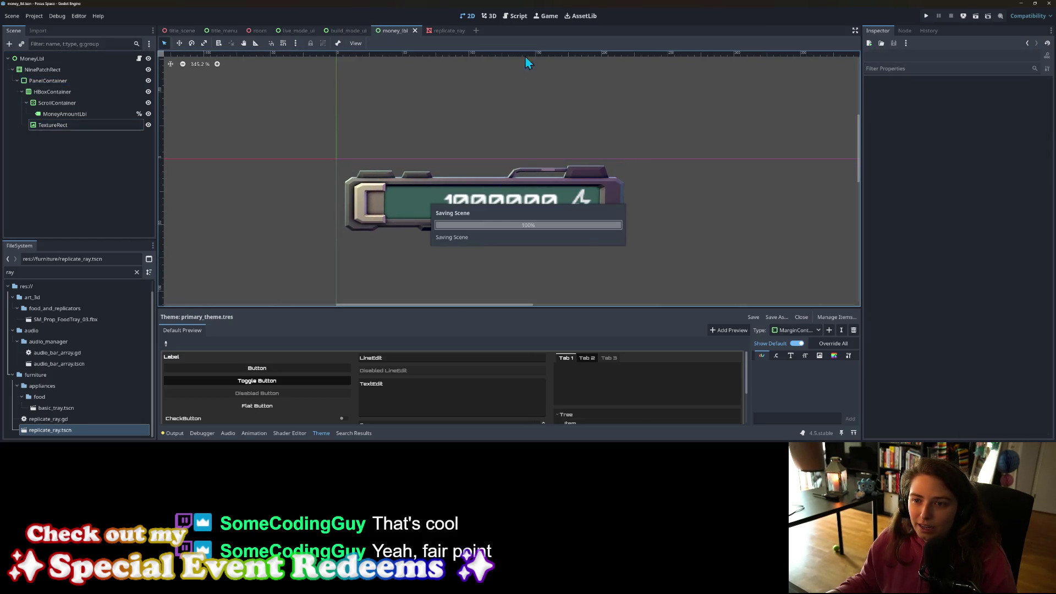
Check the money counter in the live_mode_ui and build_mode_ui scenes.
click(300, 32)
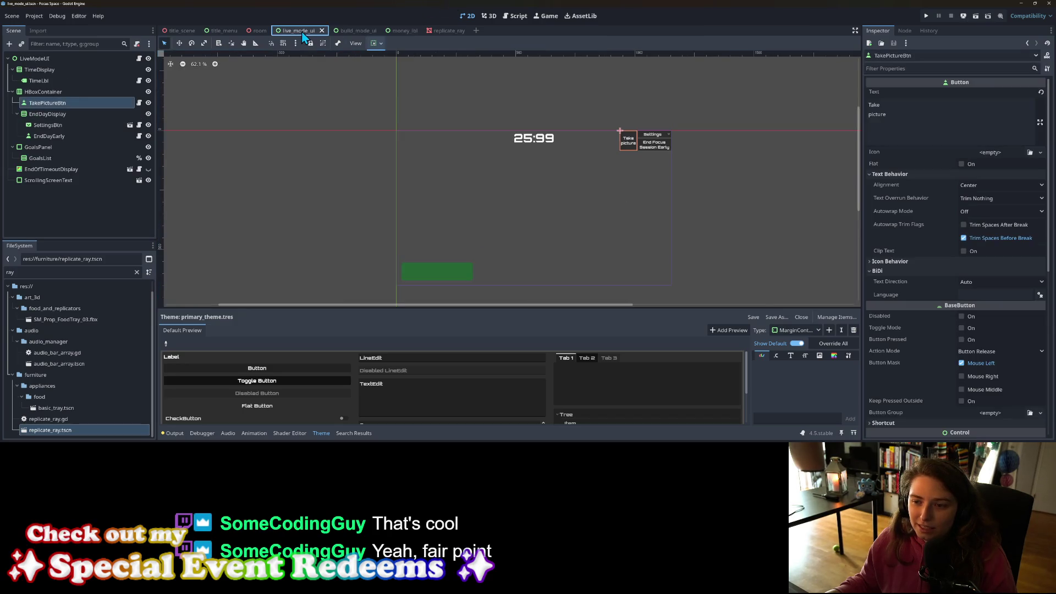
click(358, 32)
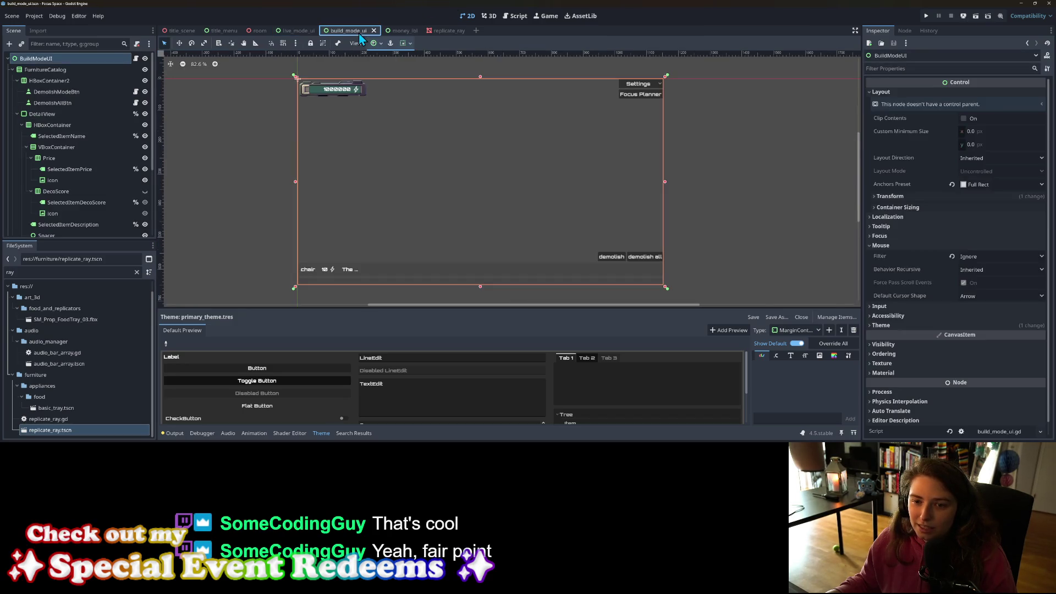
click(251, 145)
scroll(259, 165, up, 2)
mouse_move(339, 192)
mouse_down()
mouse_move(322, 147)
mouse_move(292, 143)
mouse_up()
scroll(316, 143, down, 2)
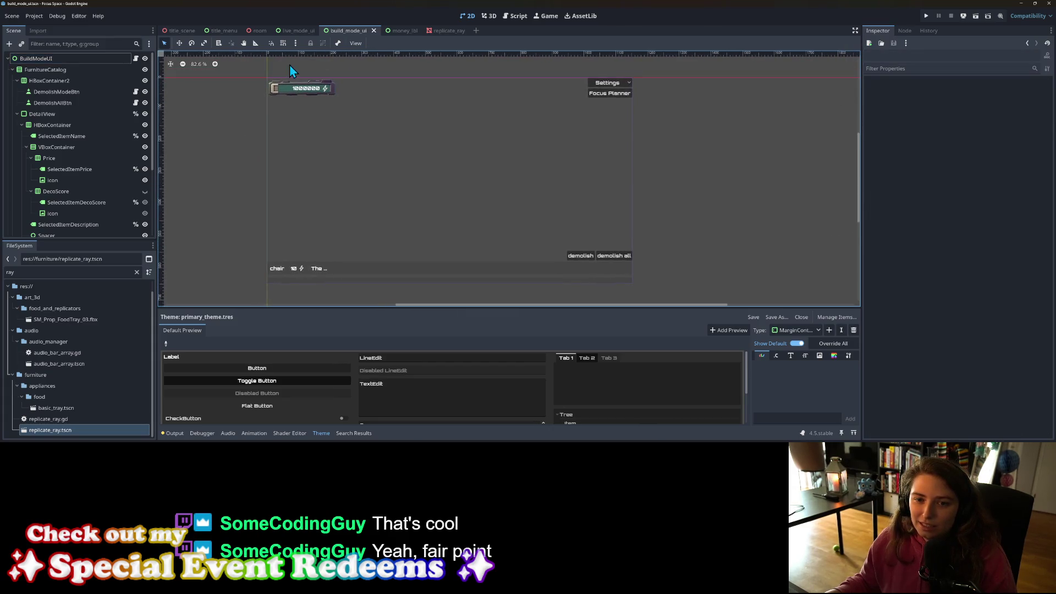
Switch to title_menu and test-run the project maximized, then close the game.
click(224, 32)
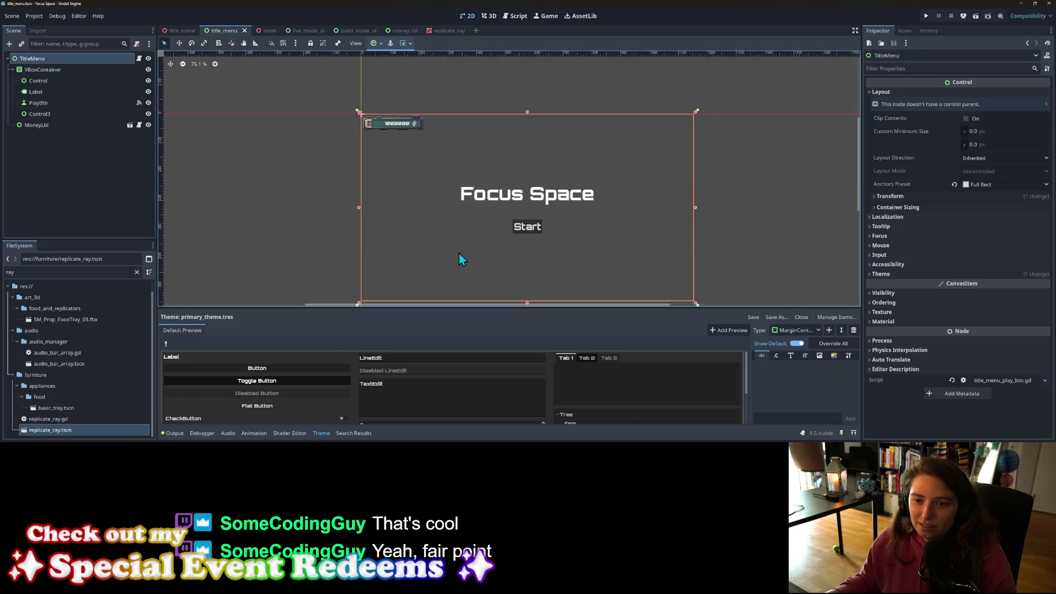
scroll(417, 236, up, 4)
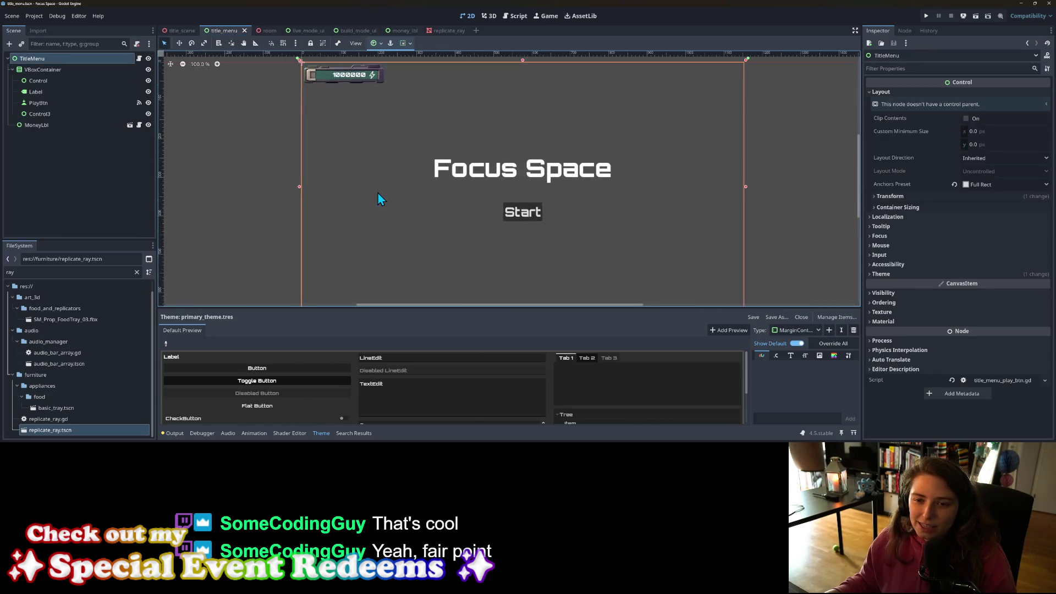
scroll(358, 113, down, 2)
key(F5)
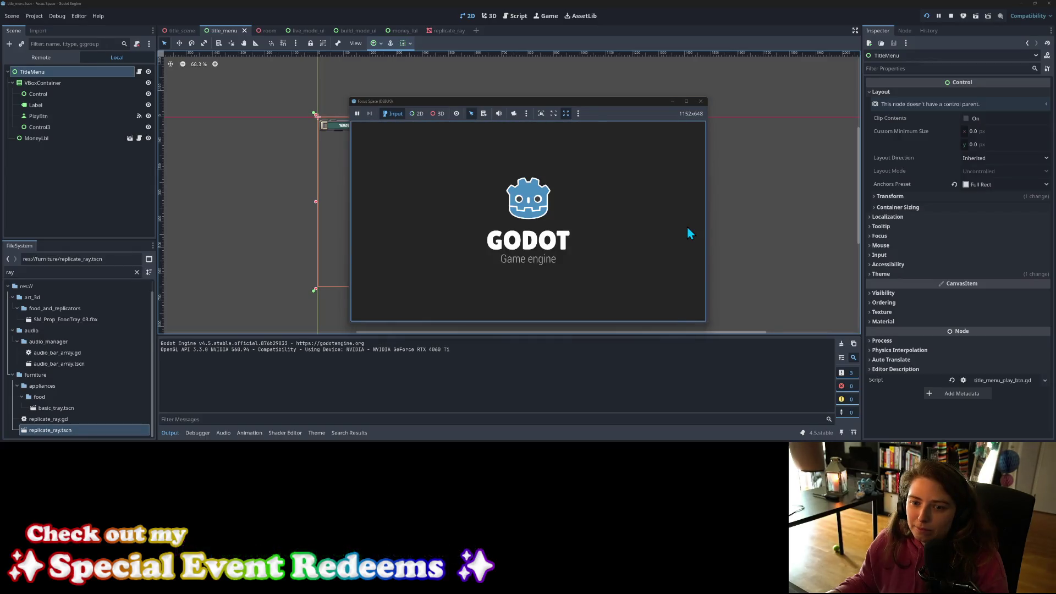
click(687, 102)
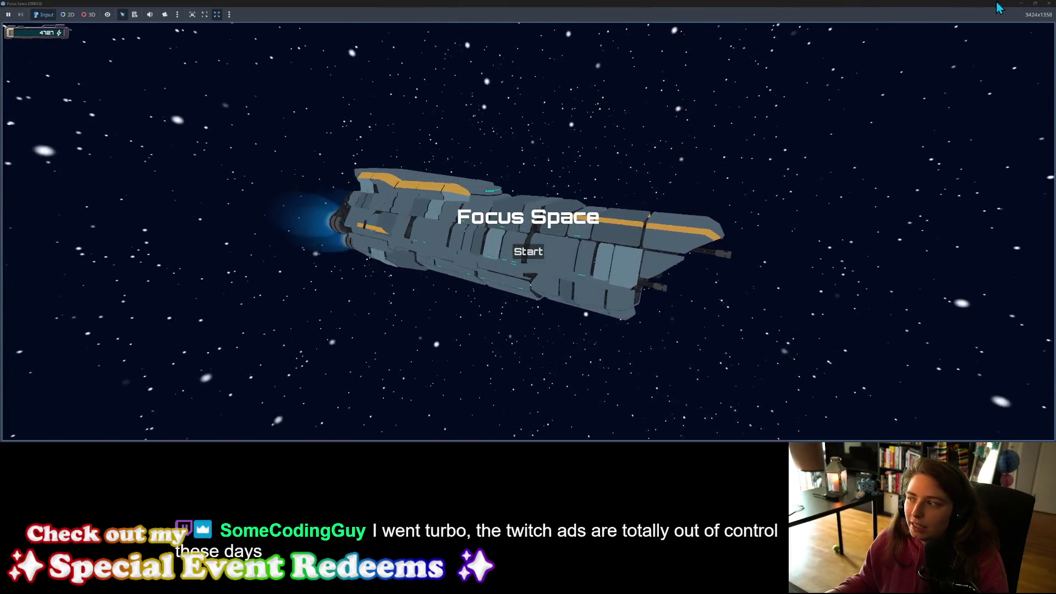
click(1048, 4)
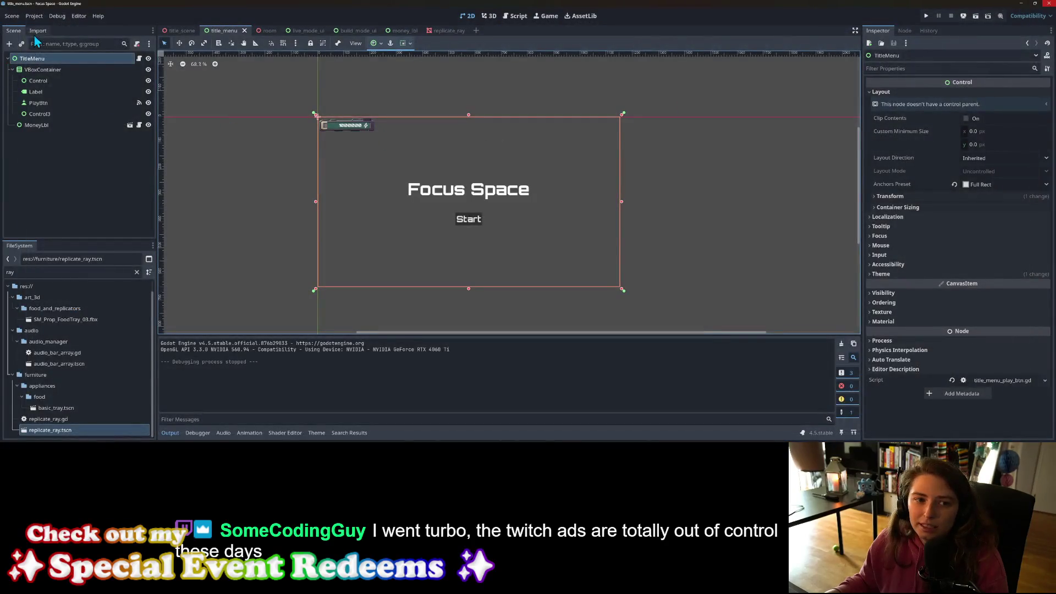
click(33, 16)
Change Display > Window Stretch Mode from disabled to viewport in Project Settings.
key(ctrl+shift+f)
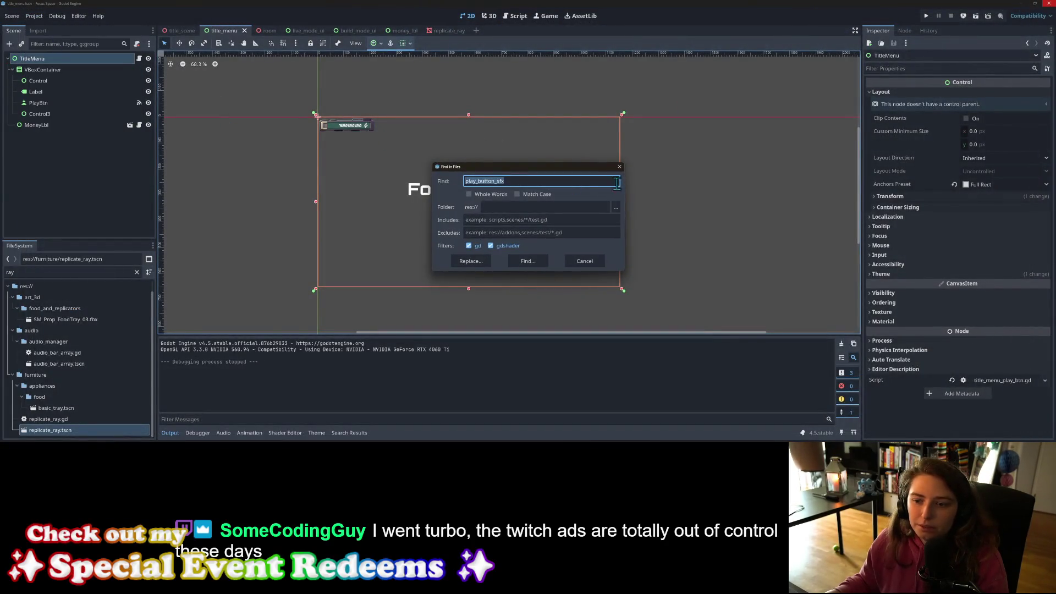
click(619, 167)
click(34, 16)
click(44, 28)
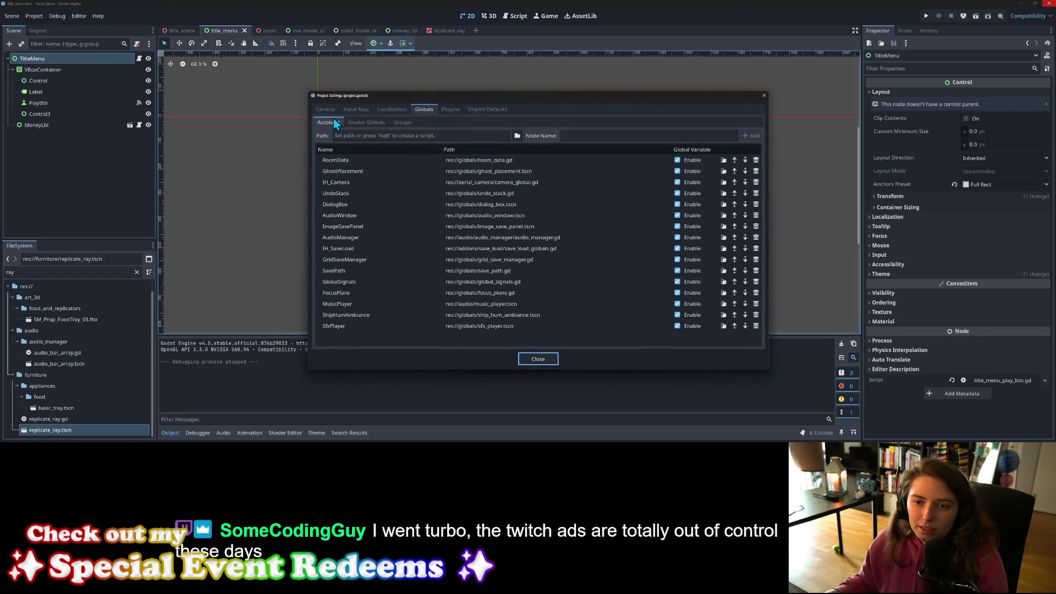
click(325, 109)
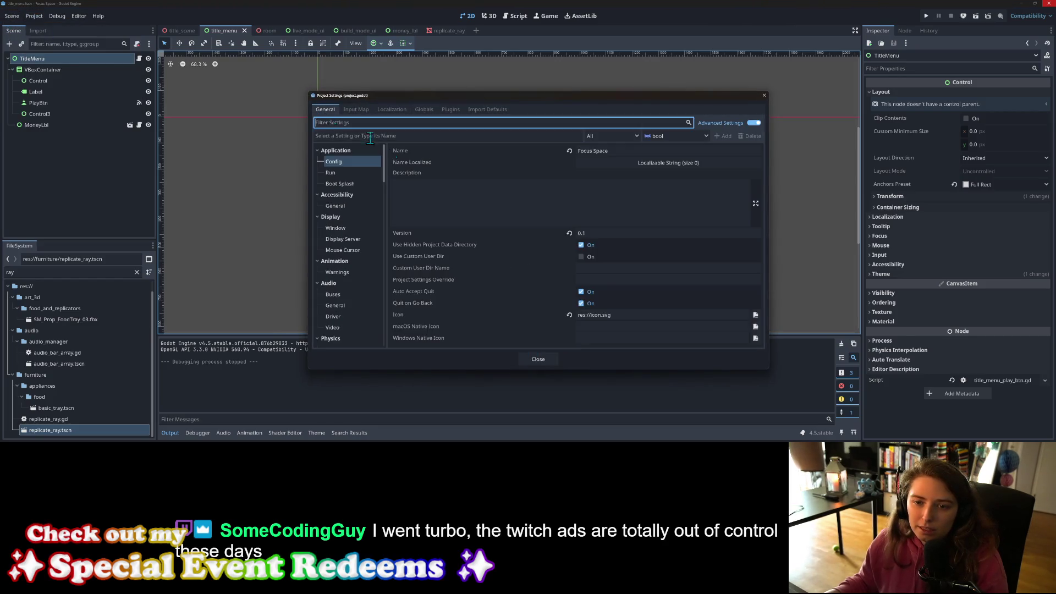
click(348, 231)
scroll(559, 312, down, 10)
scroll(559, 314, down, 3)
scroll(566, 283, up, 1)
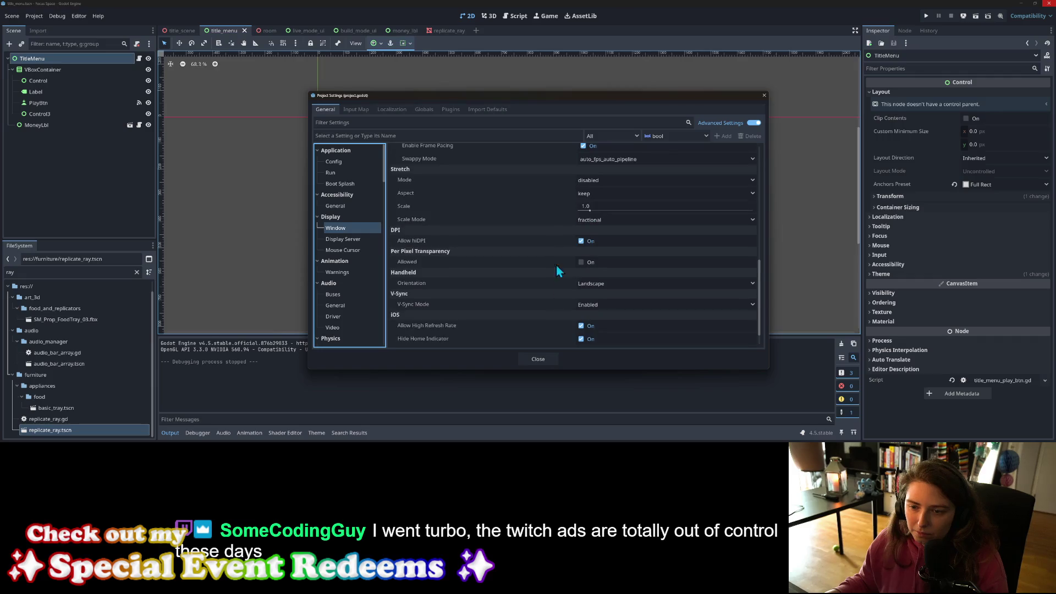
click(607, 188)
click(606, 212)
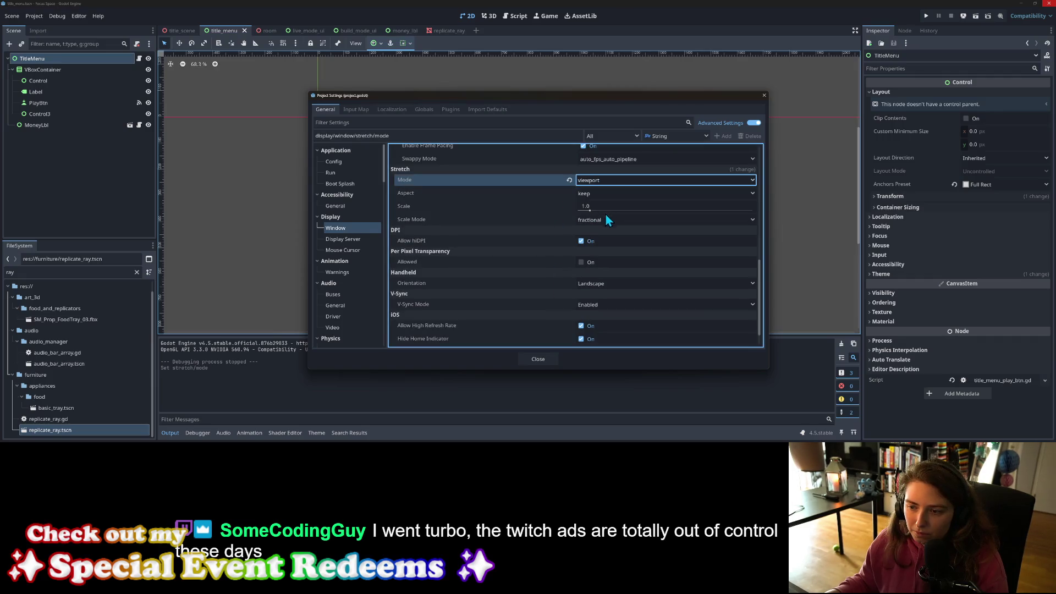
click(540, 359)
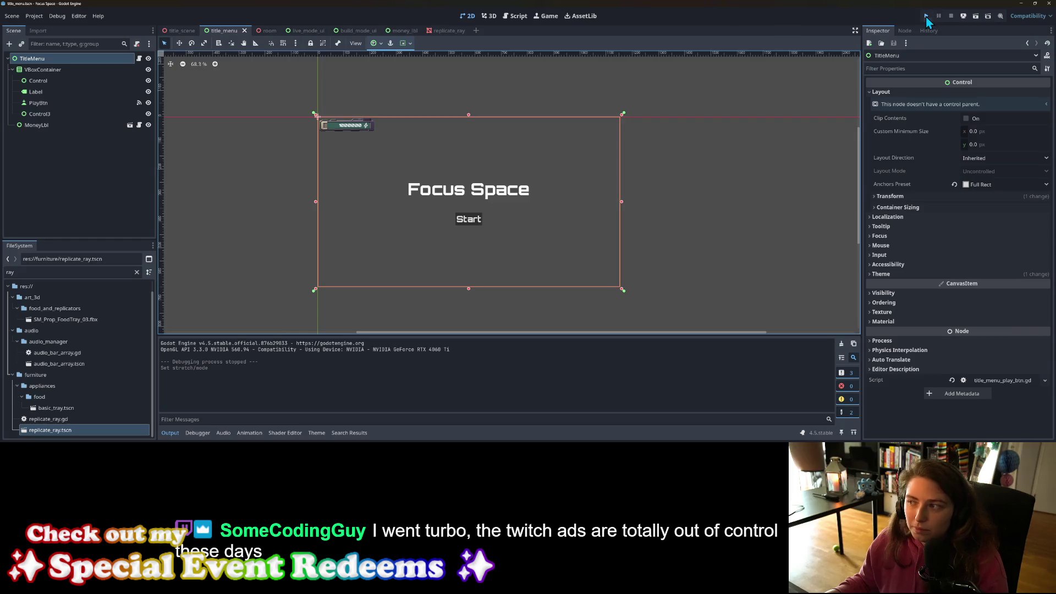
click(927, 17)
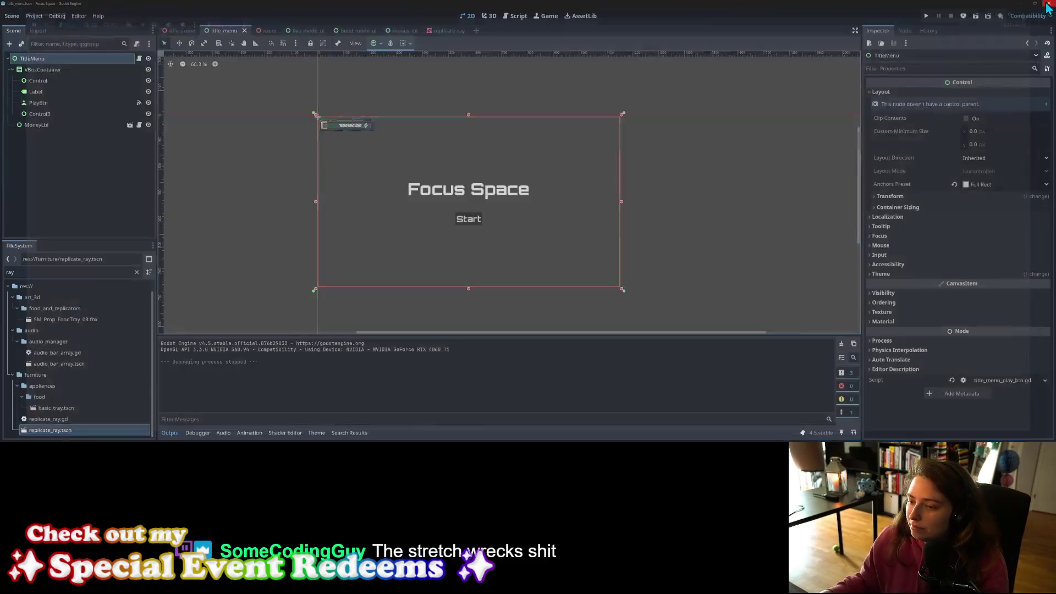
key(F8)
Filter Project Settings for 'aa' and bring up the Rendering > Anti Aliasing section.
click(34, 15)
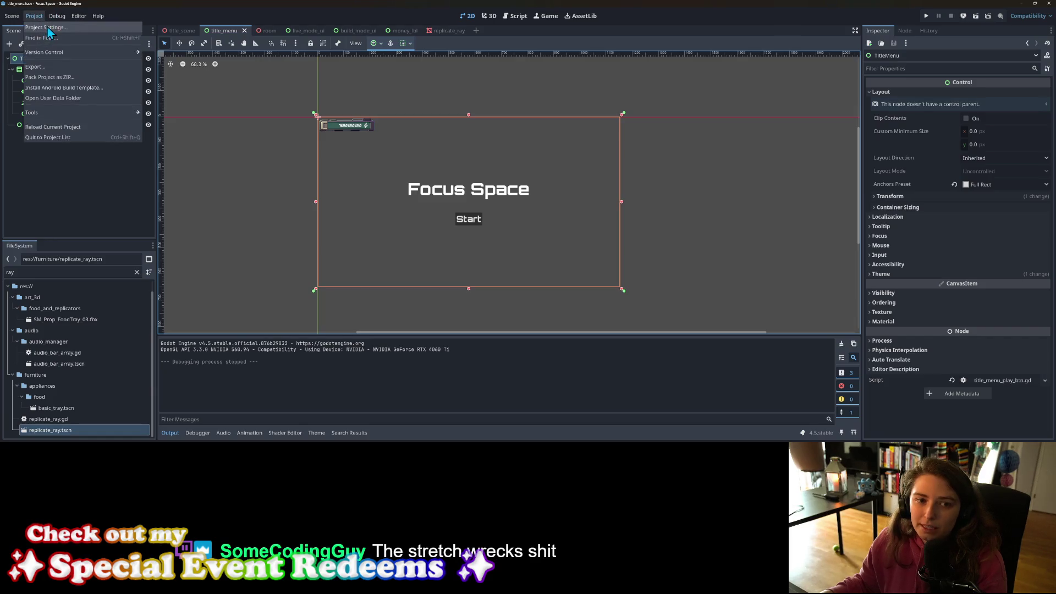
click(49, 30)
scroll(357, 307, down, 10)
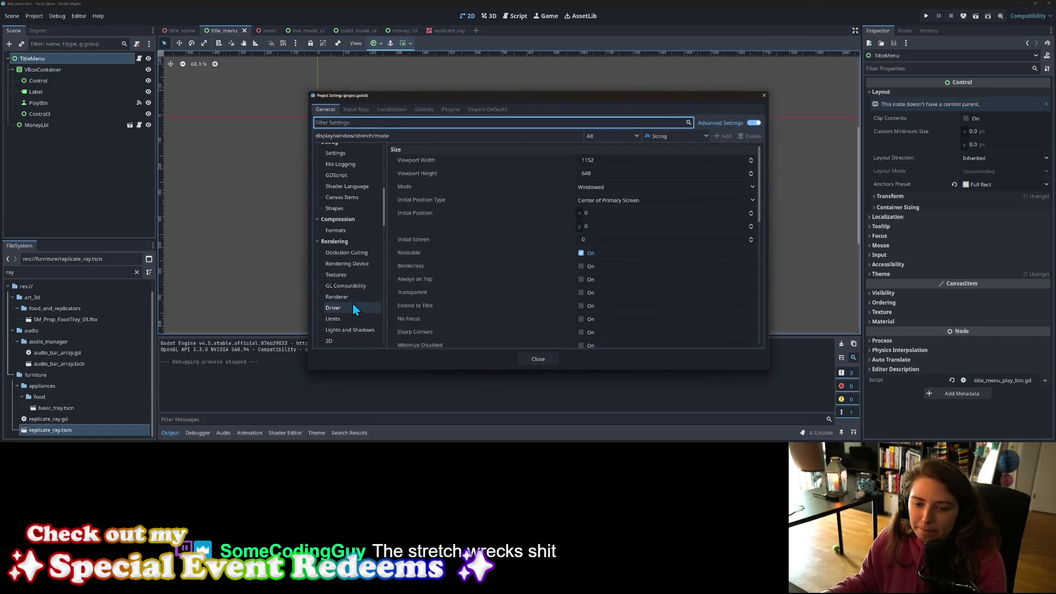
scroll(352, 294, down, 10)
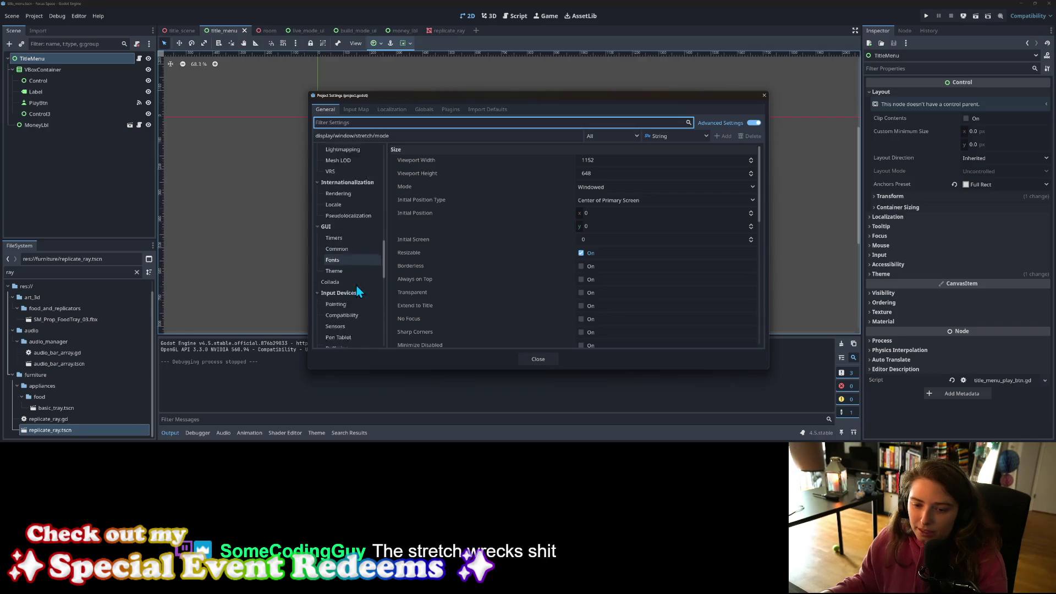
scroll(356, 286, down, 10)
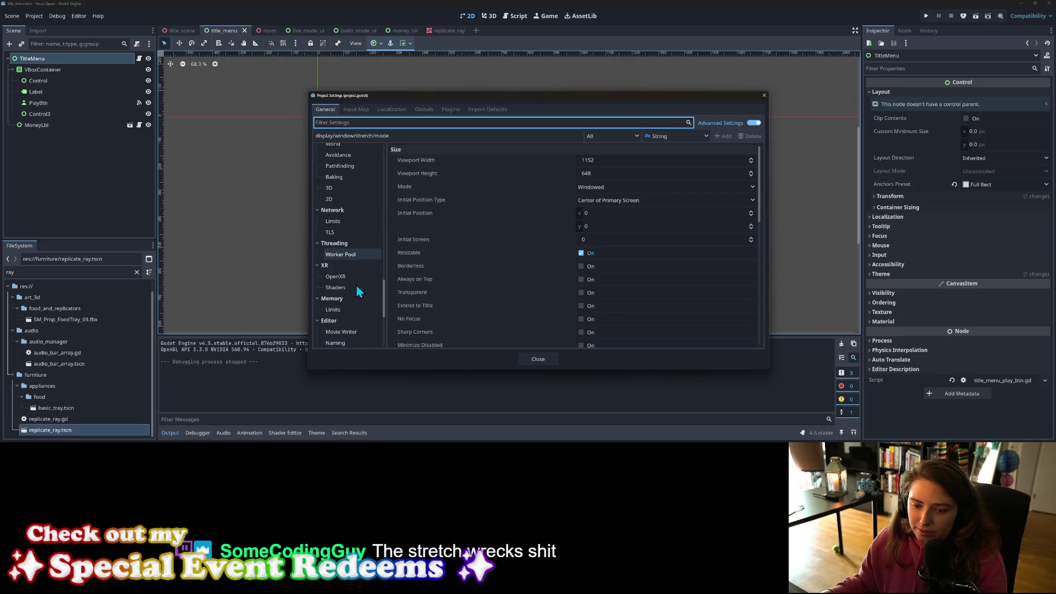
scroll(355, 285, up, 10)
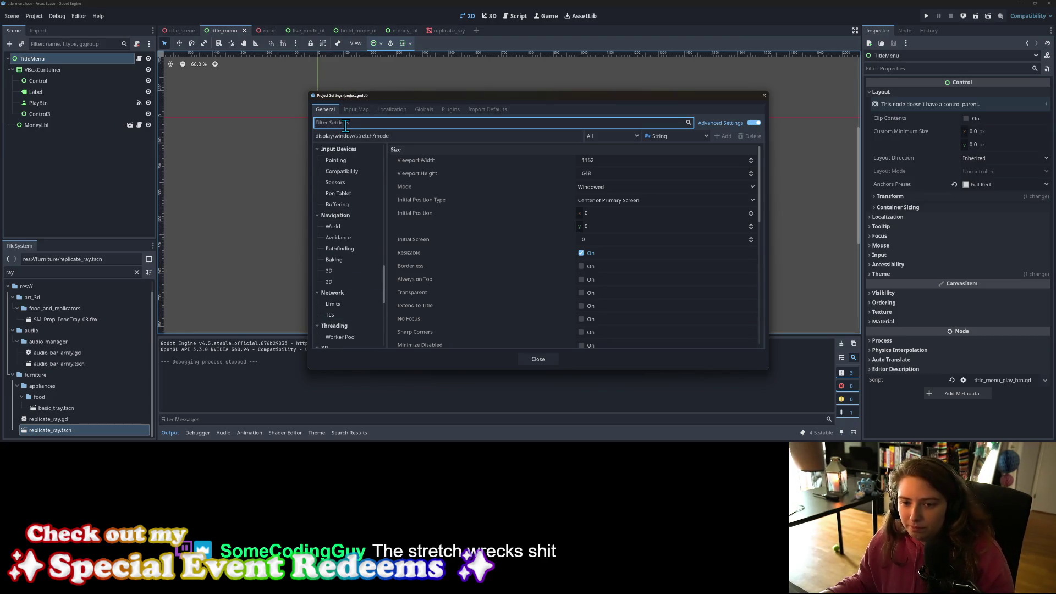
text(aa)
scroll(341, 283, down, 2)
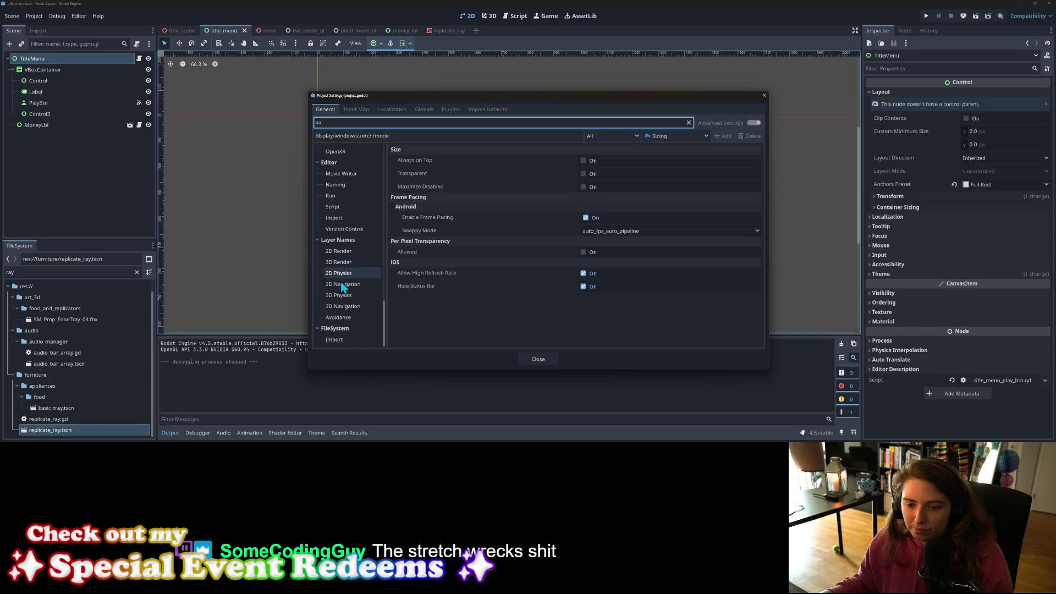
scroll(358, 310, up, 8)
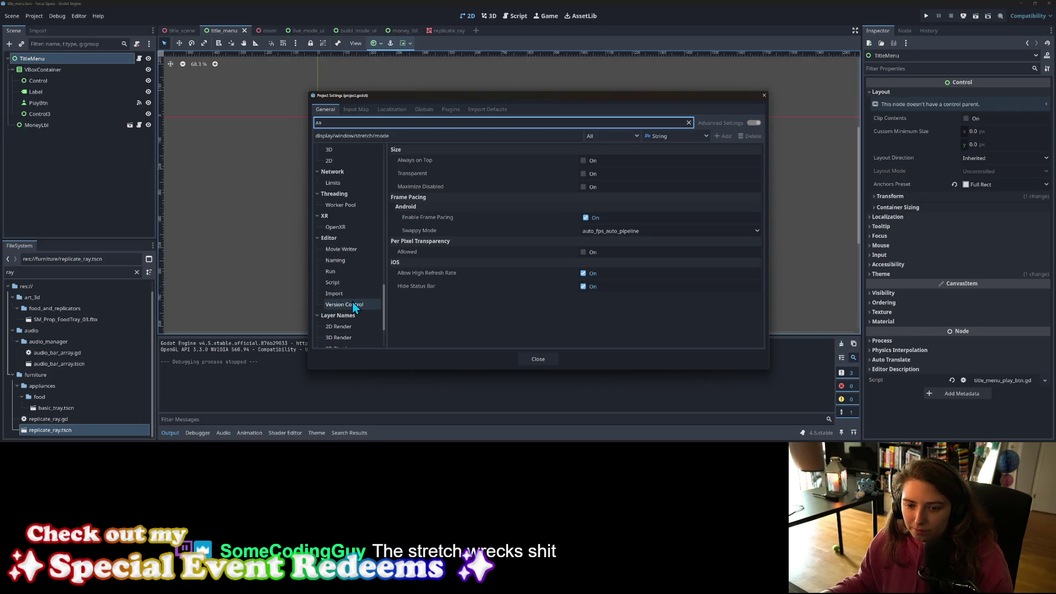
scroll(353, 302, up, 12)
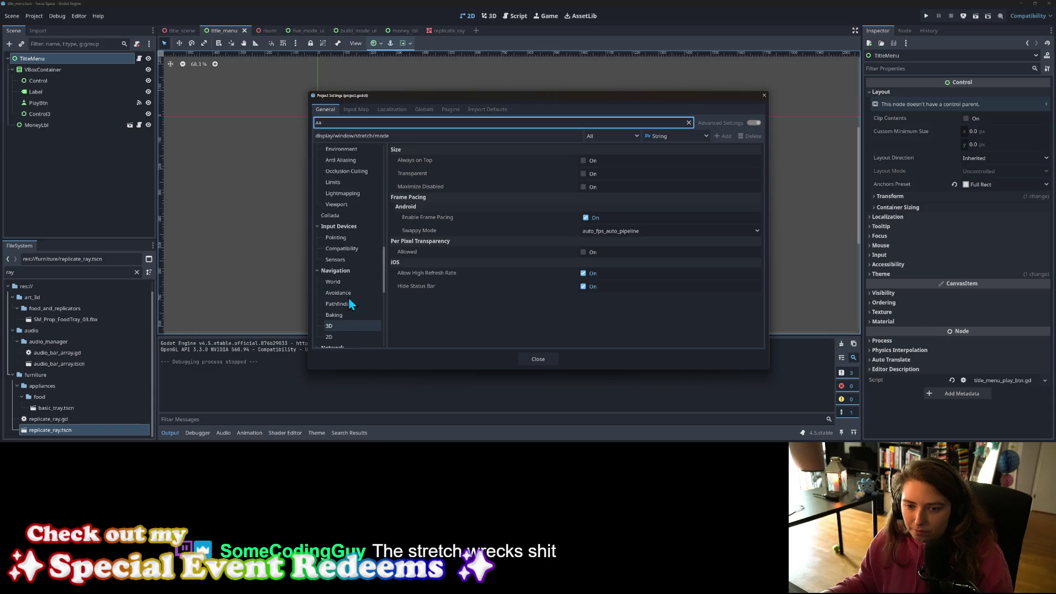
scroll(349, 302, up, 5)
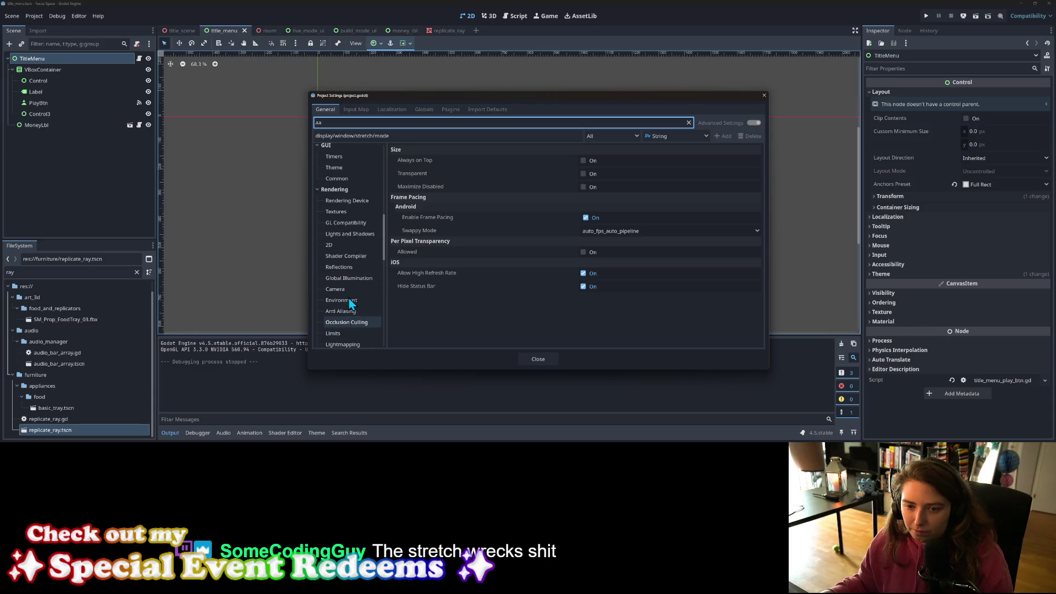
click(361, 203)
scroll(353, 265, down, 3)
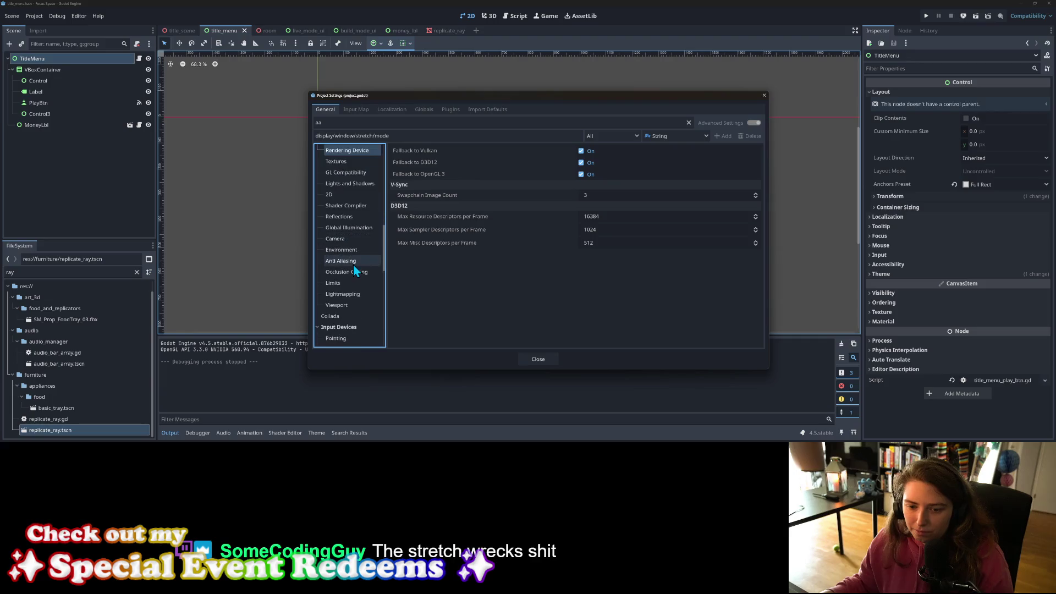
click(360, 261)
Set MSAA 2D and MSAA 3D to 4× (Slow) and close Project Settings.
click(607, 161)
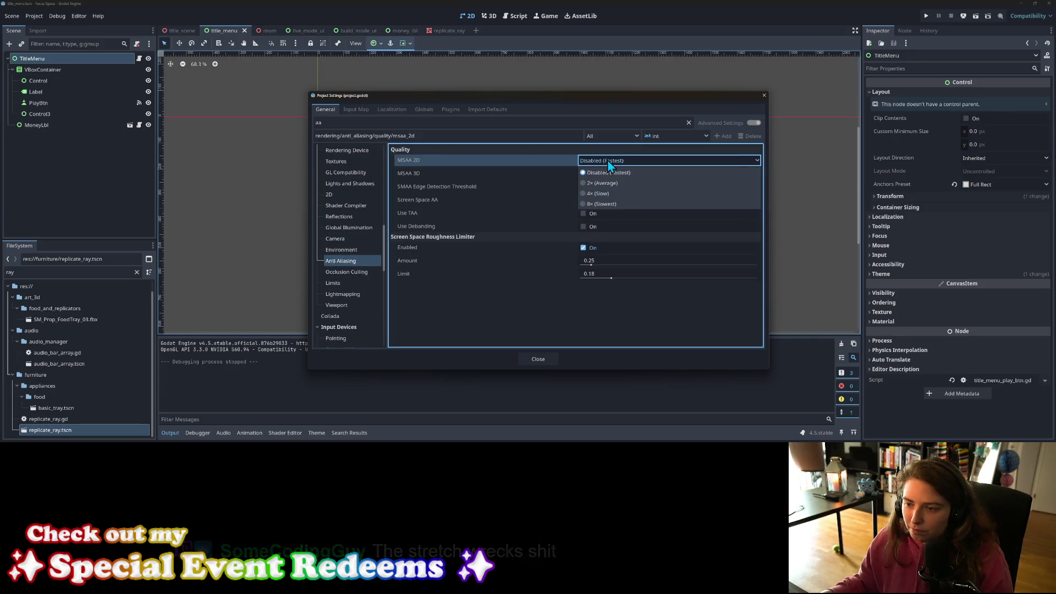
click(613, 193)
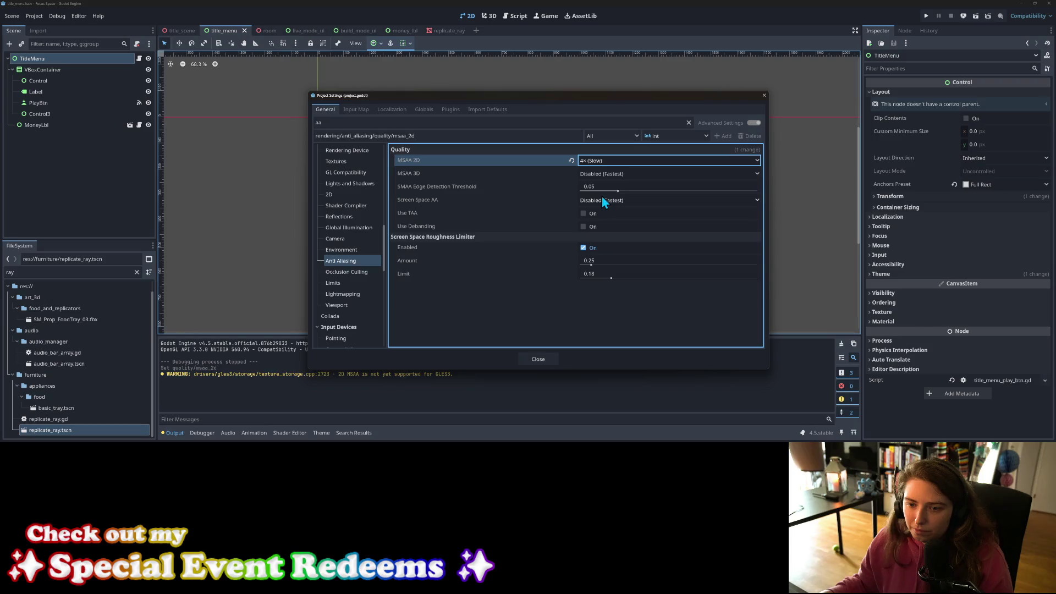
click(588, 173)
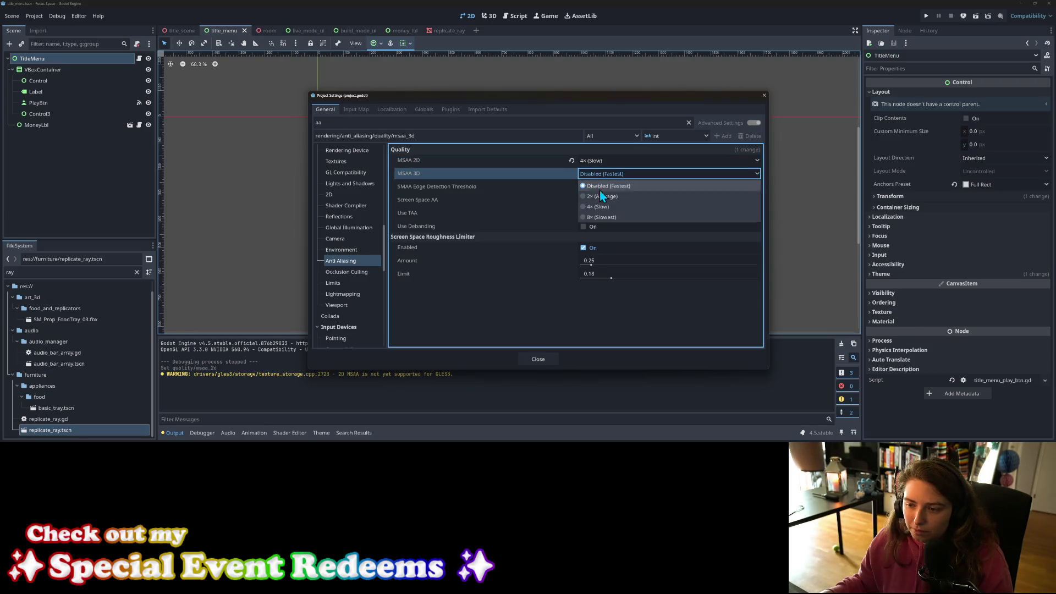
click(600, 207)
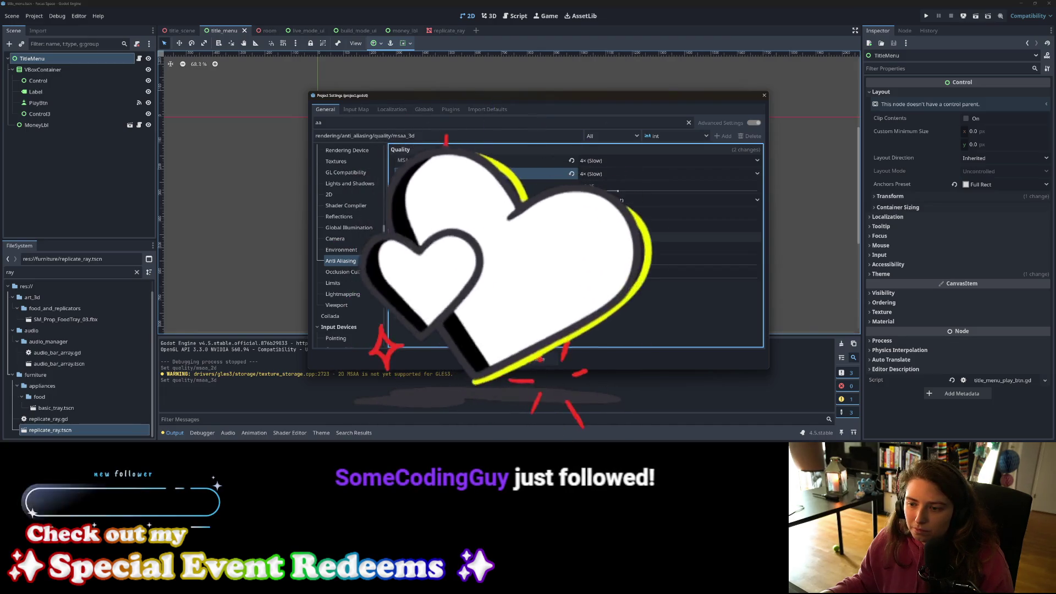
mouse_move(614, 201)
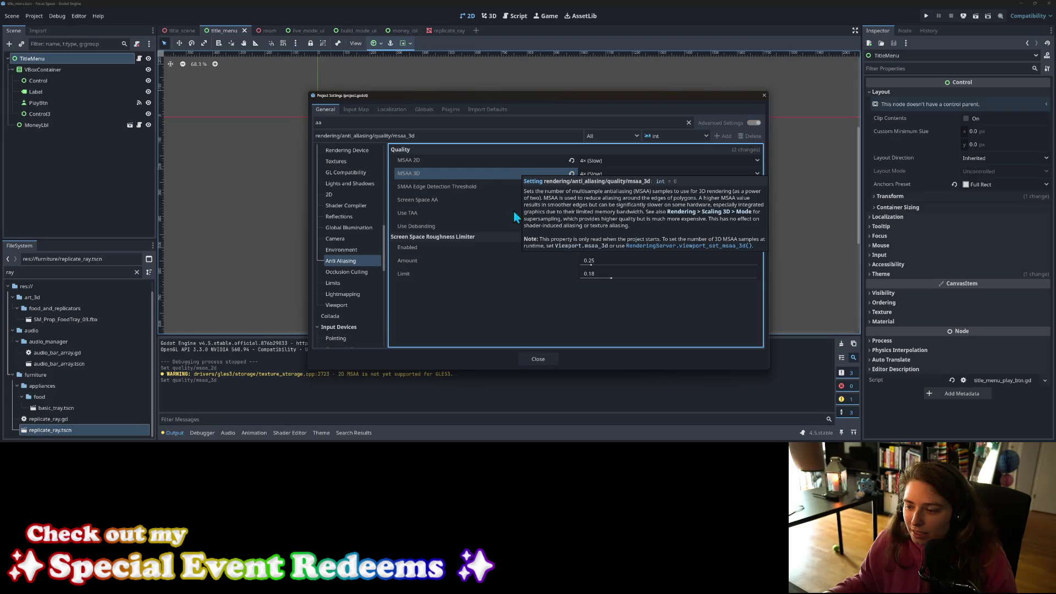
click(539, 357)
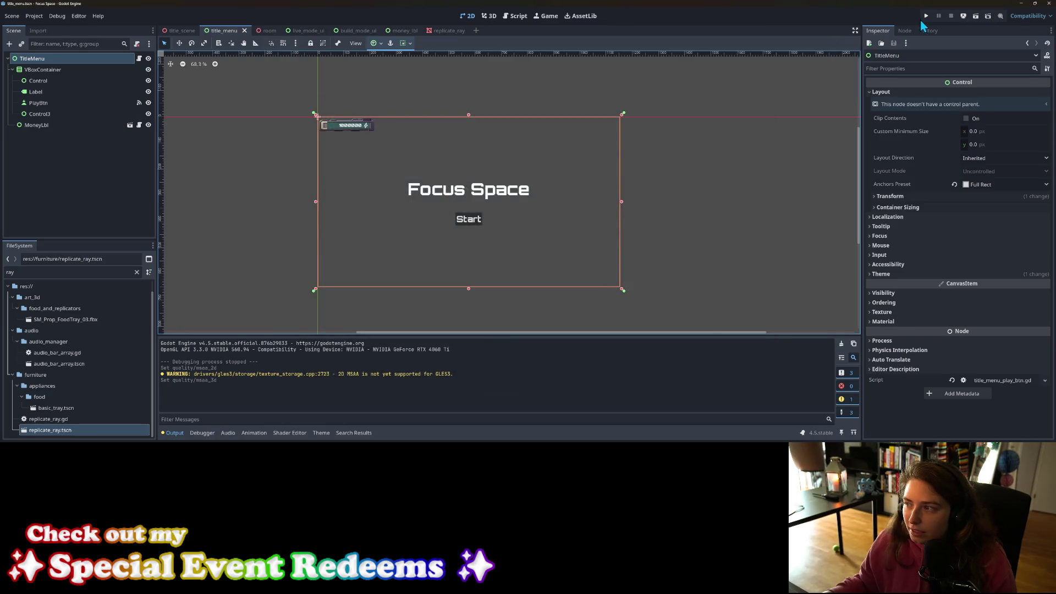
Run the game, start from the title screen, and enter my_living_room to judge anti-aliasing.
click(924, 16)
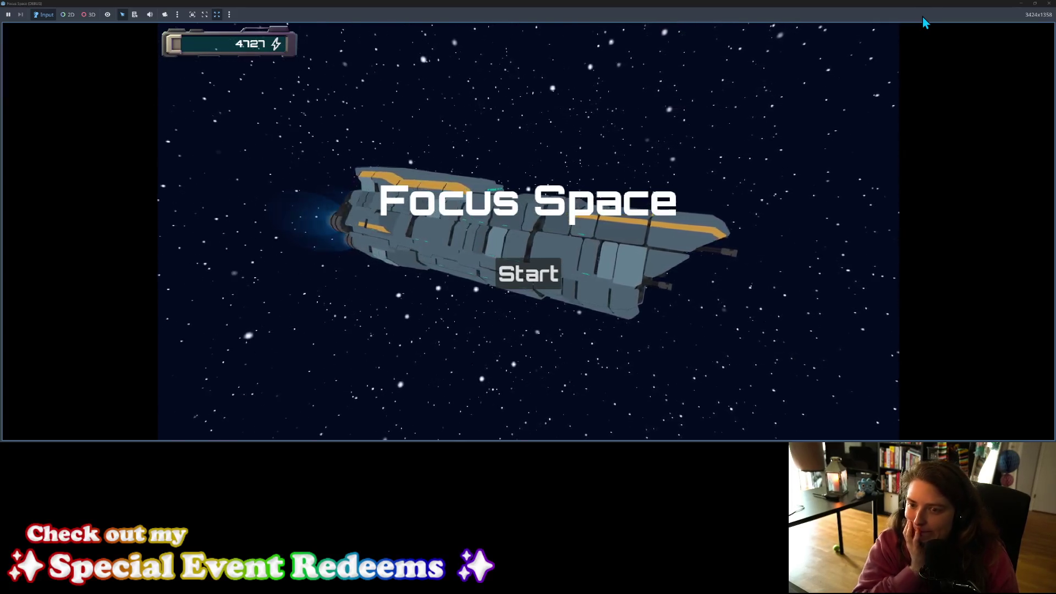
click(531, 277)
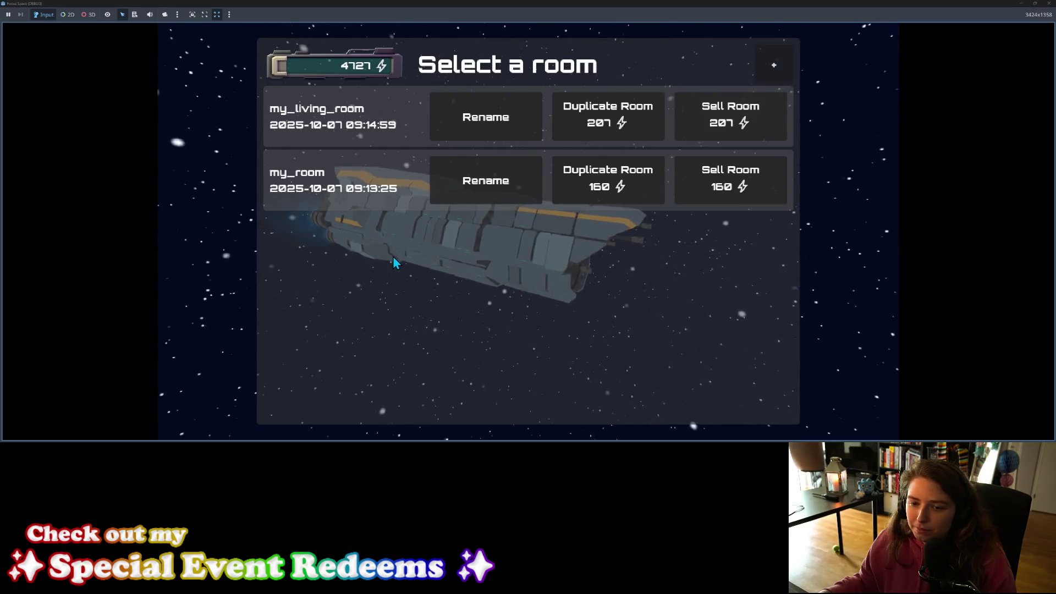
click(335, 122)
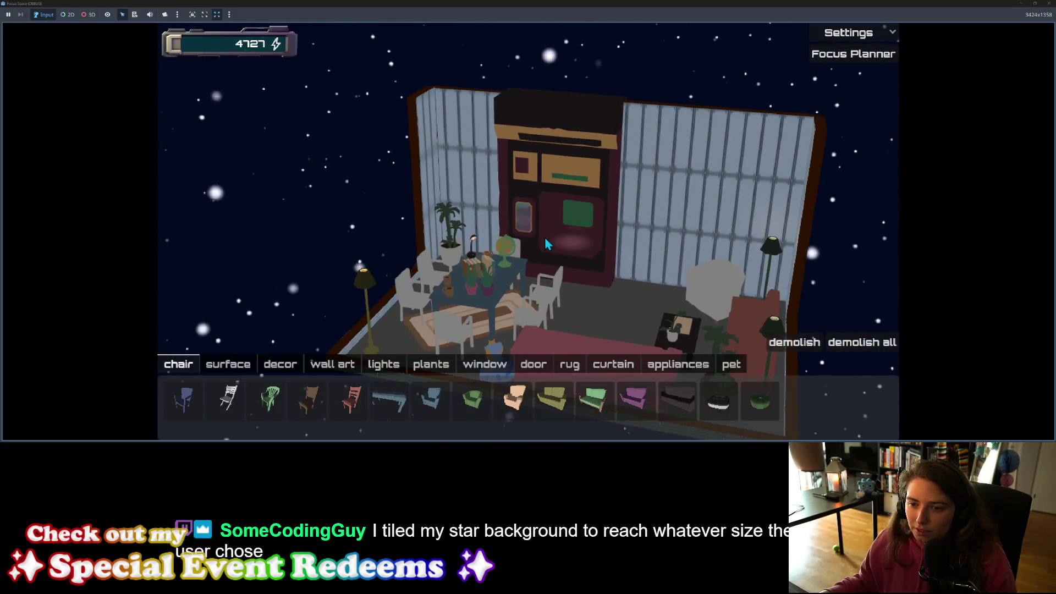
click(1049, 3)
click(34, 16)
Raise MSAA 3D to 8× (Slowest) and try MSAA 2D at 8× then 4× (Slow).
click(55, 27)
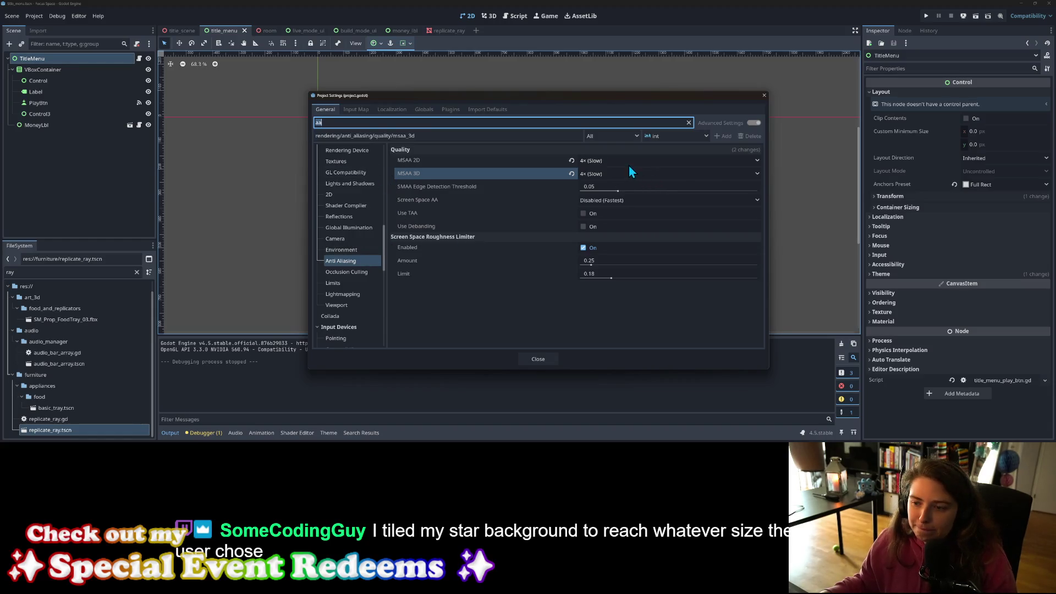
click(589, 175)
click(602, 218)
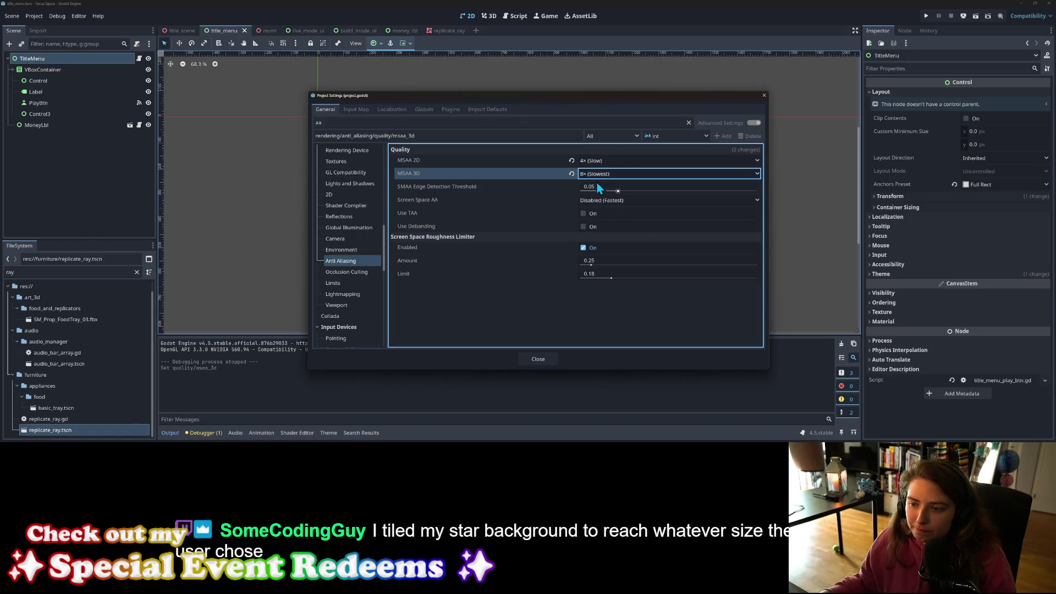
click(593, 161)
click(613, 209)
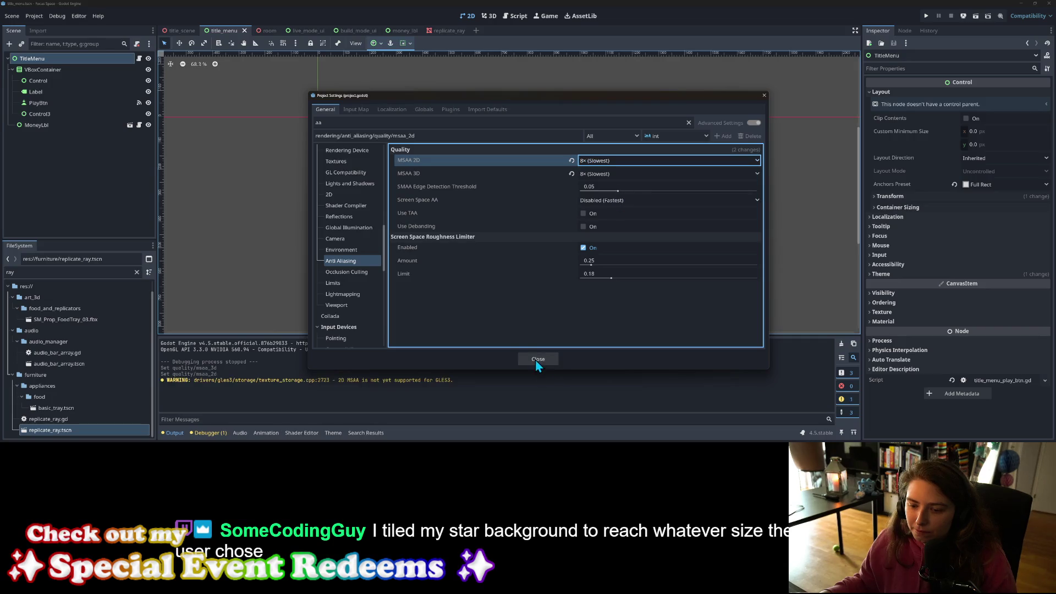
click(608, 162)
click(589, 193)
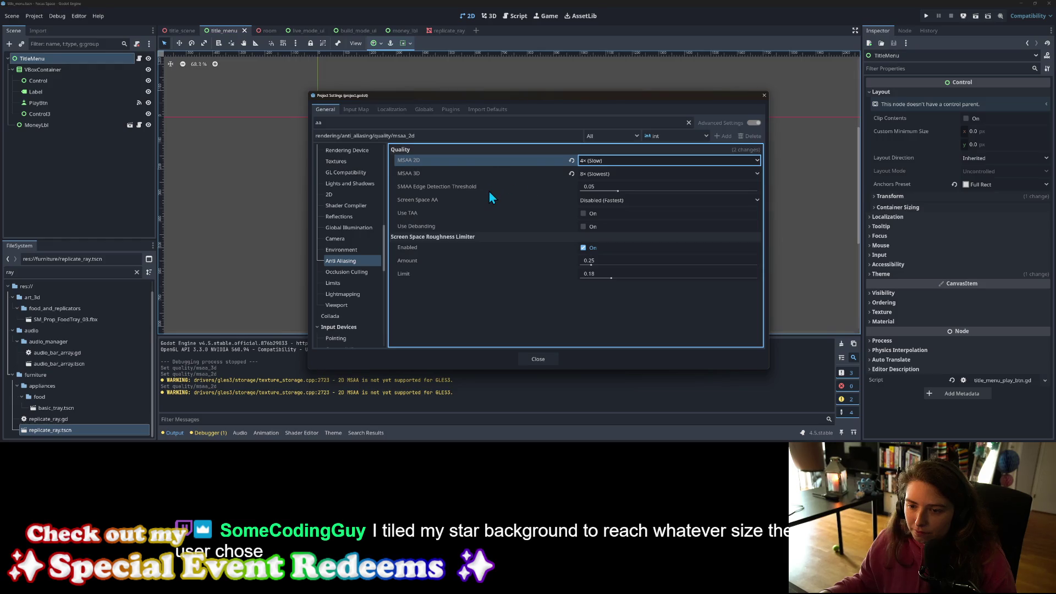
click(498, 322)
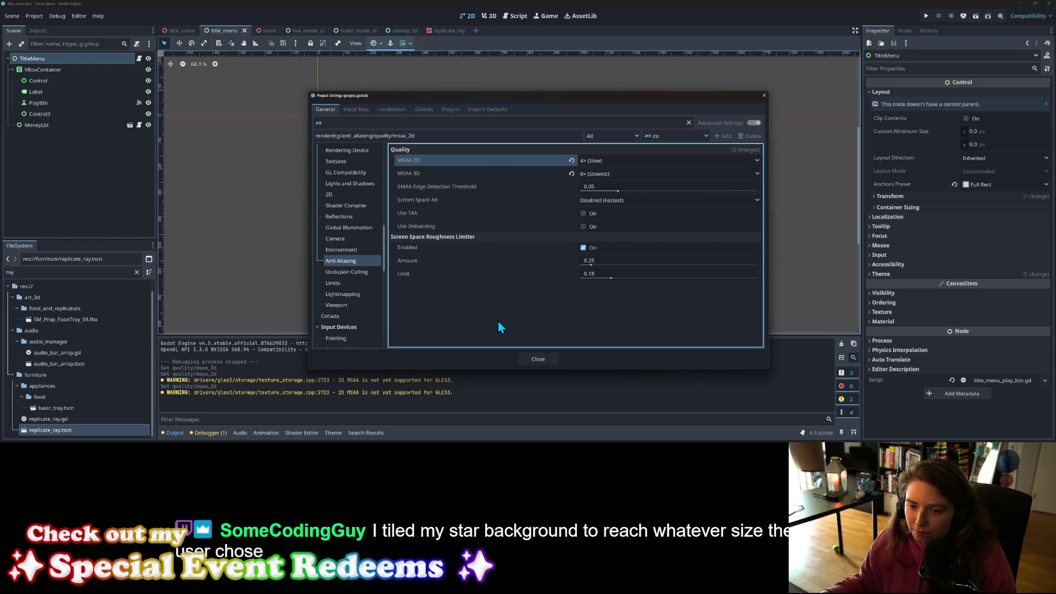
click(537, 360)
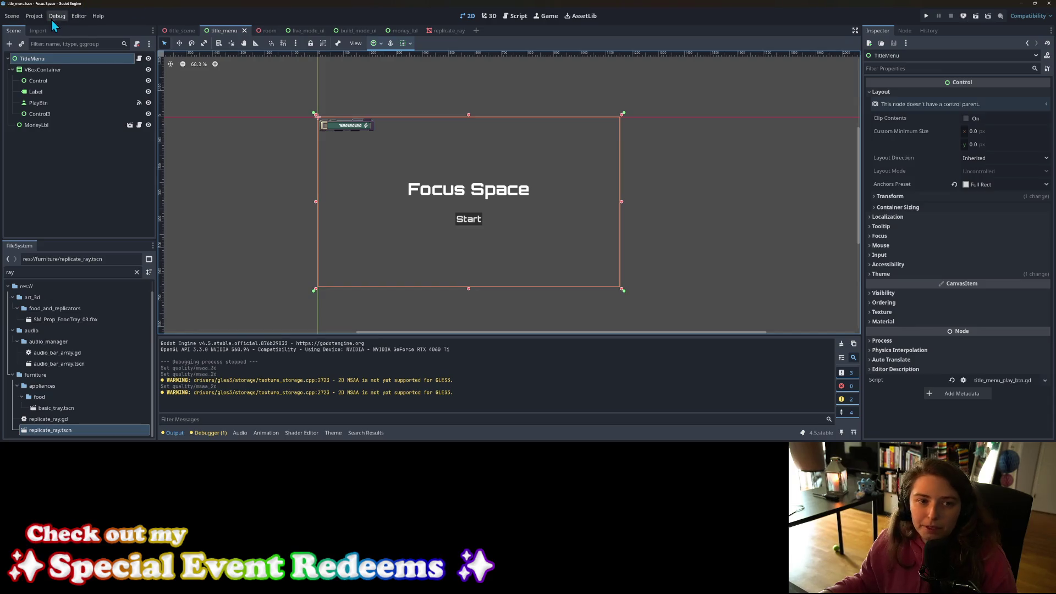
Revert MSAA 2D to its default, Disabled (Fastest), in Project Settings.
click(34, 16)
click(38, 28)
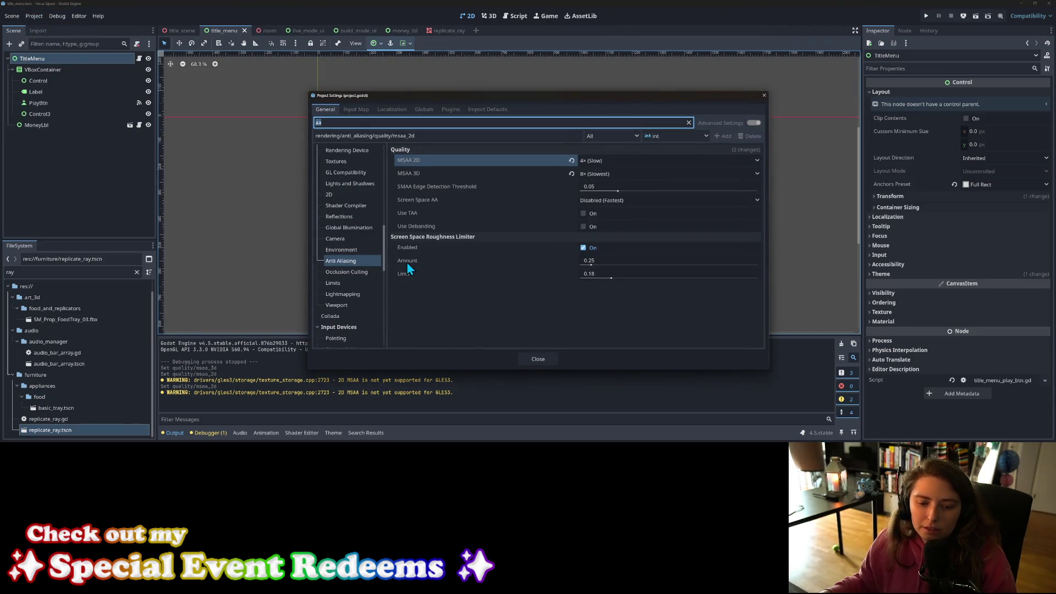
mouse_move(541, 161)
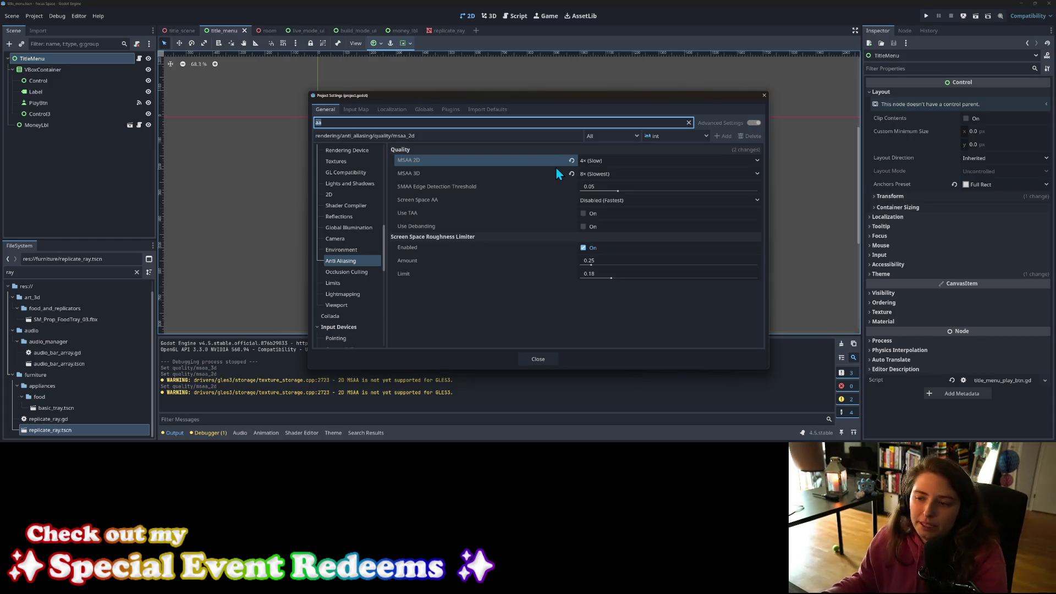
click(572, 160)
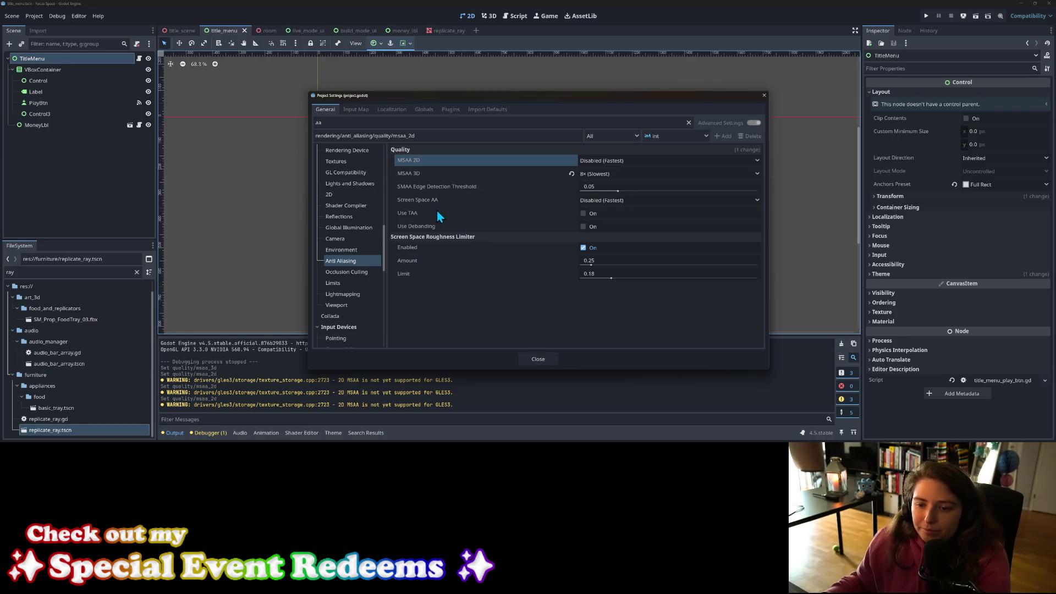
mouse_move(429, 216)
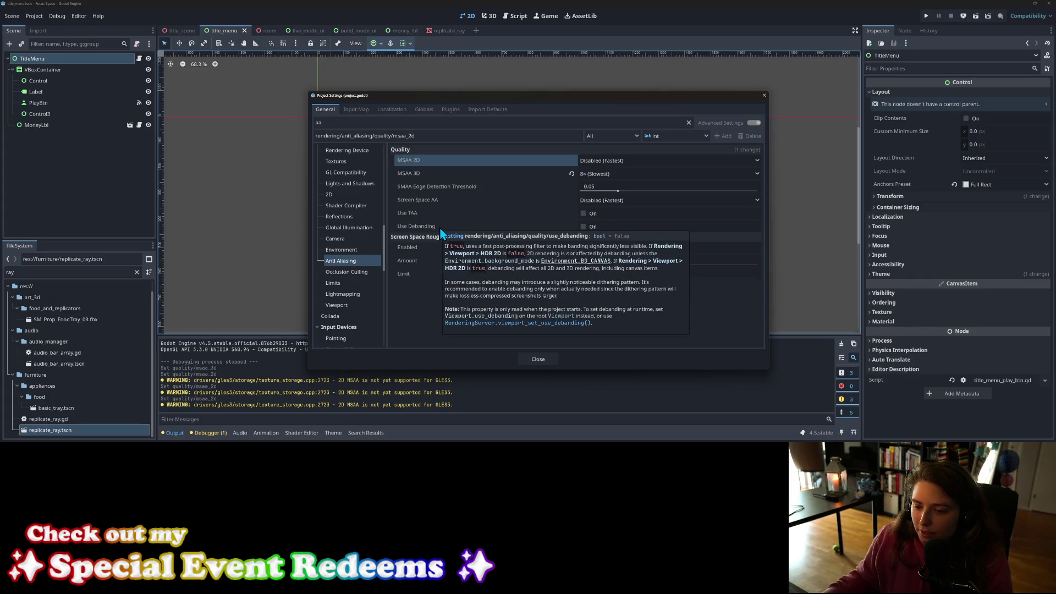
scroll(347, 186, up, 10)
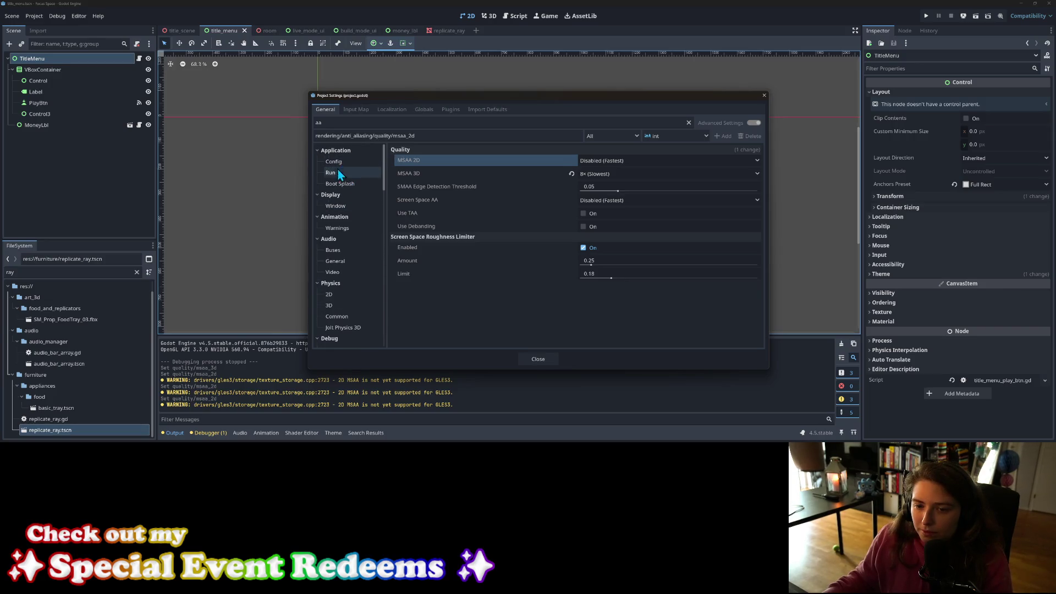
Go to the Display > Window project settings and scroll down to the Stretch options.
click(336, 163)
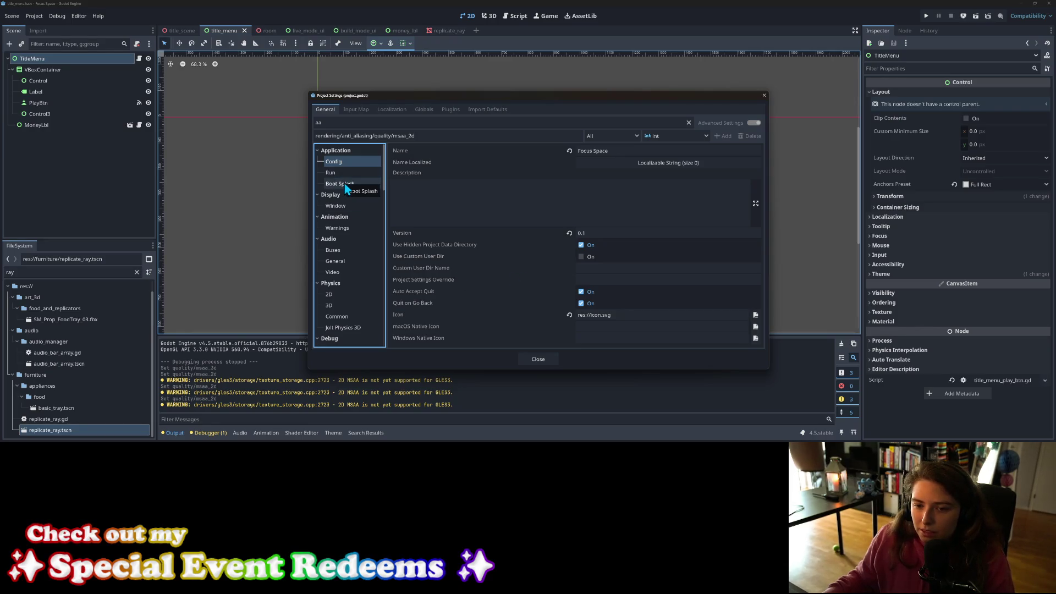
click(336, 207)
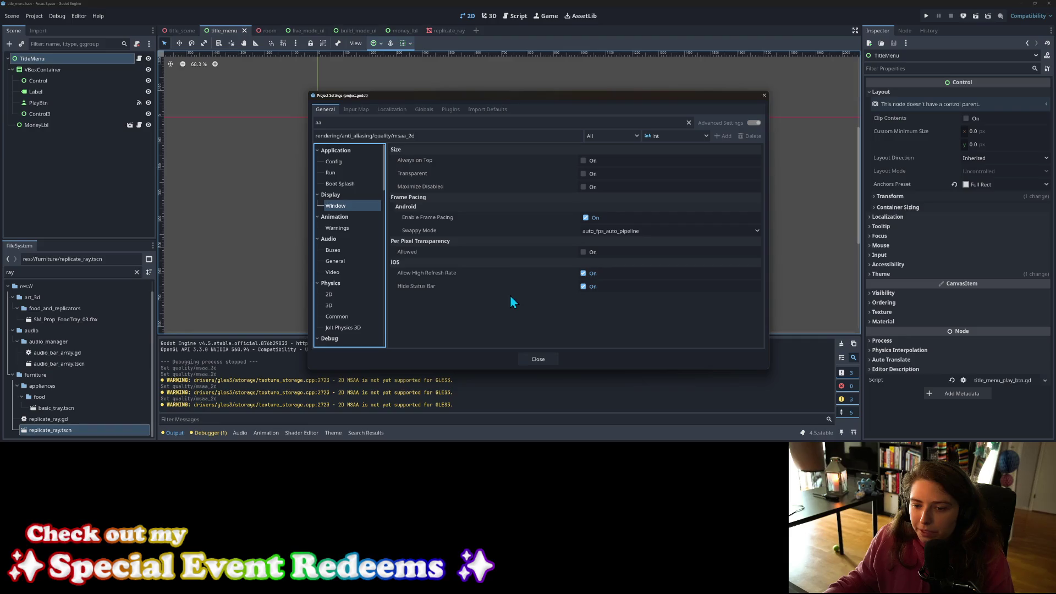
click(689, 123)
scroll(549, 261, down, 2)
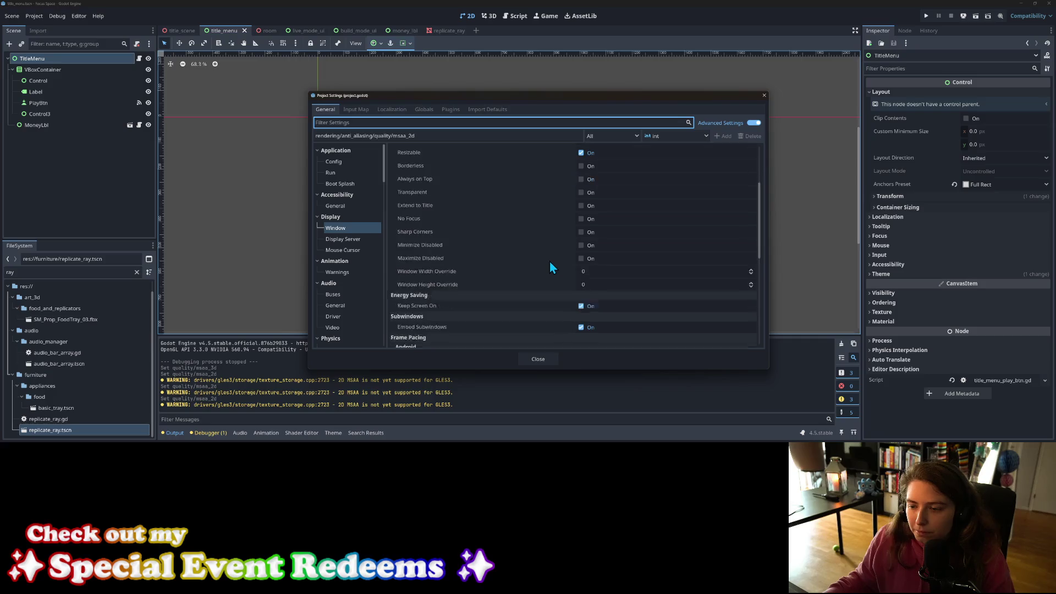
scroll(549, 261, down, 1)
scroll(549, 261, up, 1)
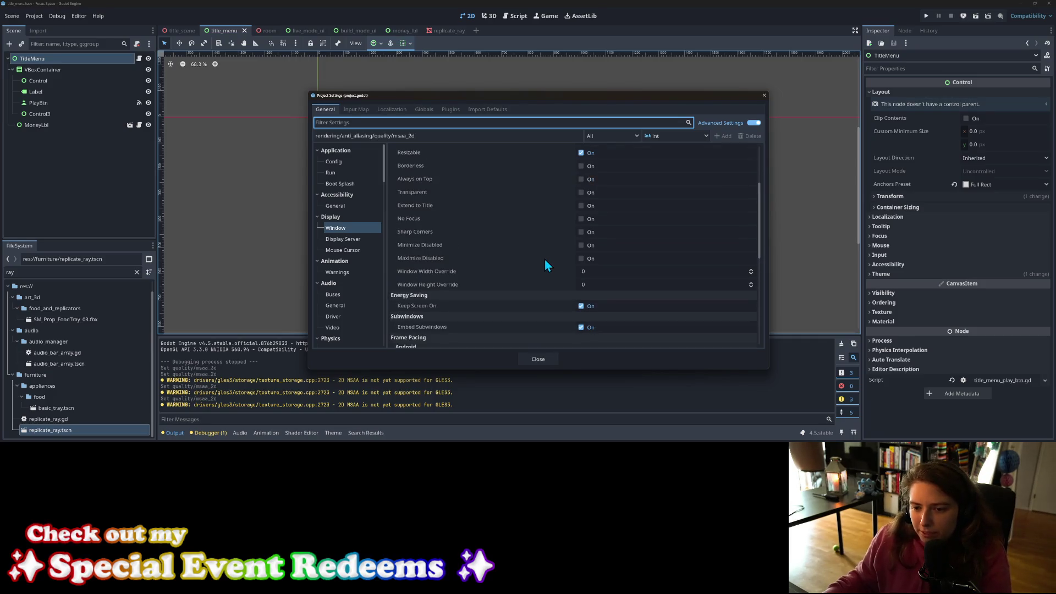
scroll(445, 245, down, 3)
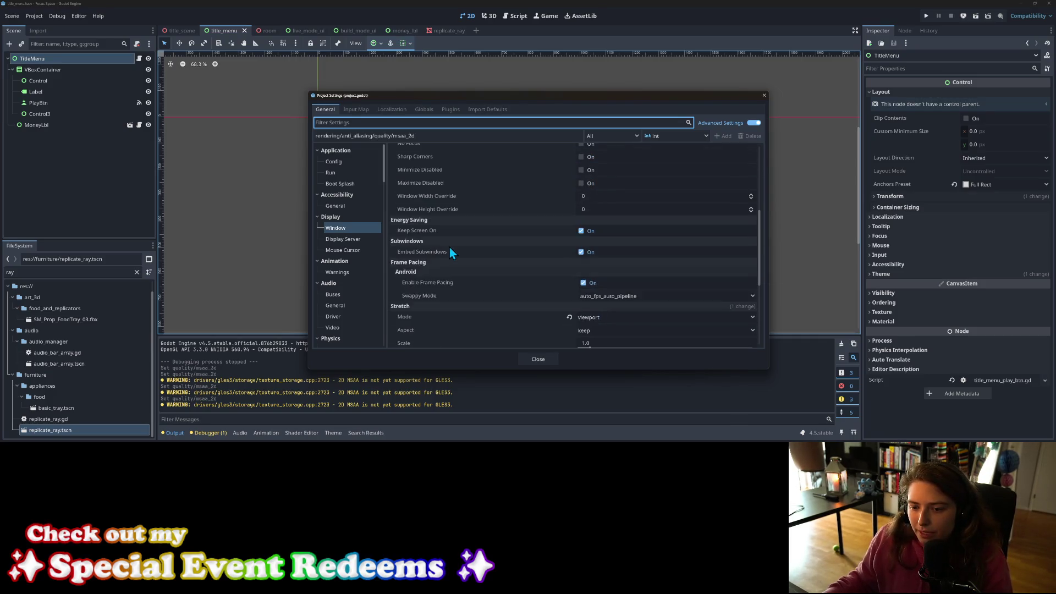
scroll(457, 247, down, 3)
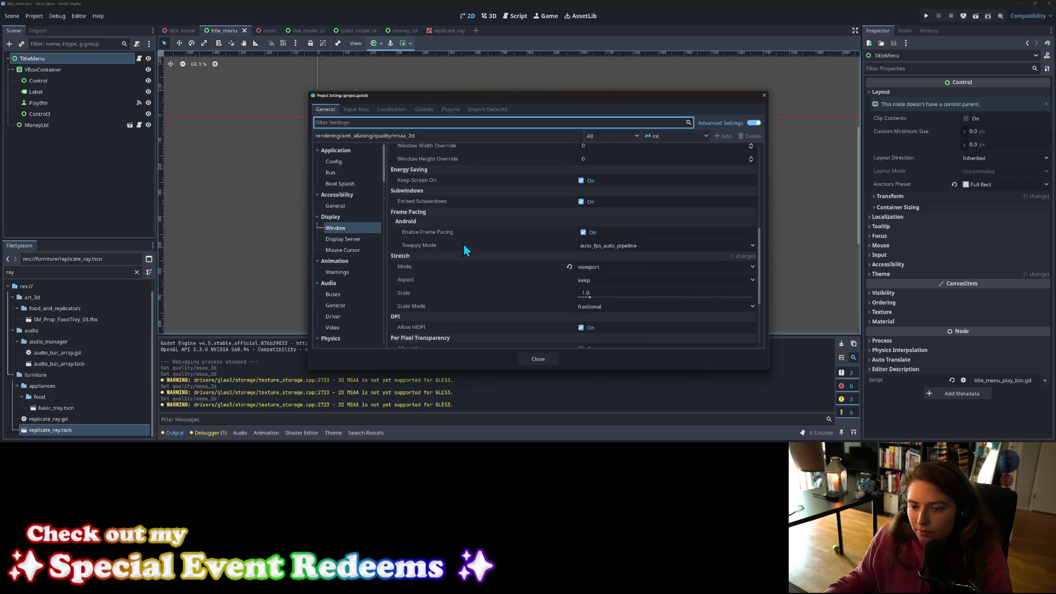
scroll(467, 243, down, 1)
scroll(470, 244, down, 1)
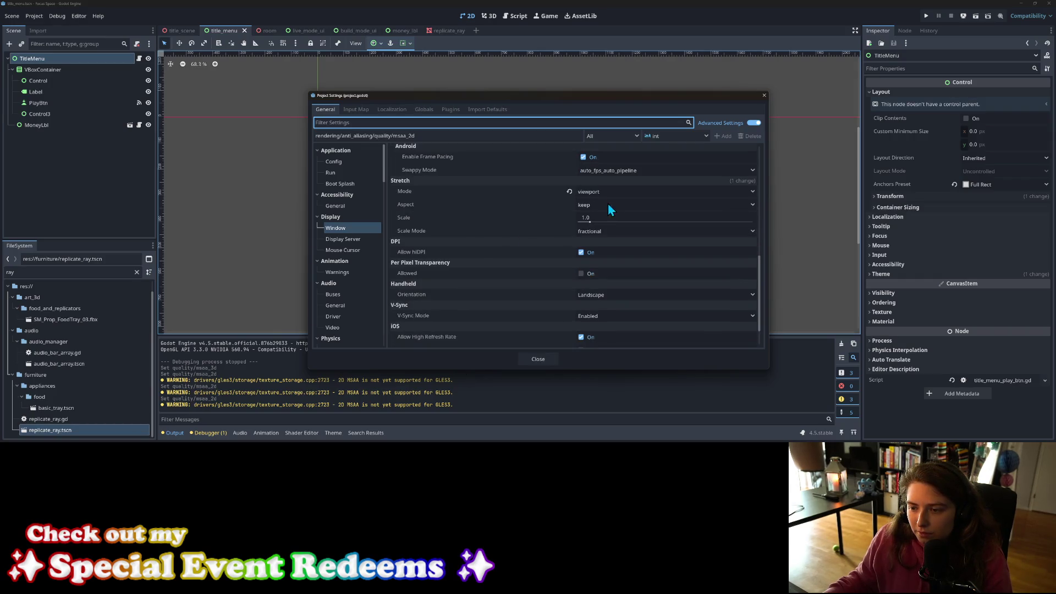
Keep stretch mode viewport and aspect keep, set scale mode to integer, and close settings.
click(612, 192)
click(613, 193)
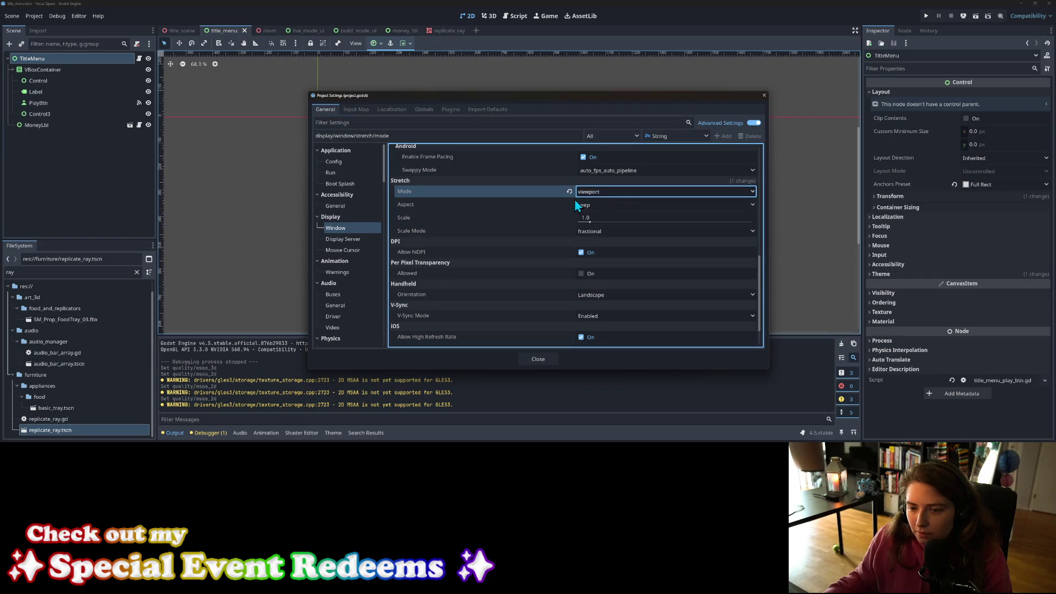
click(594, 205)
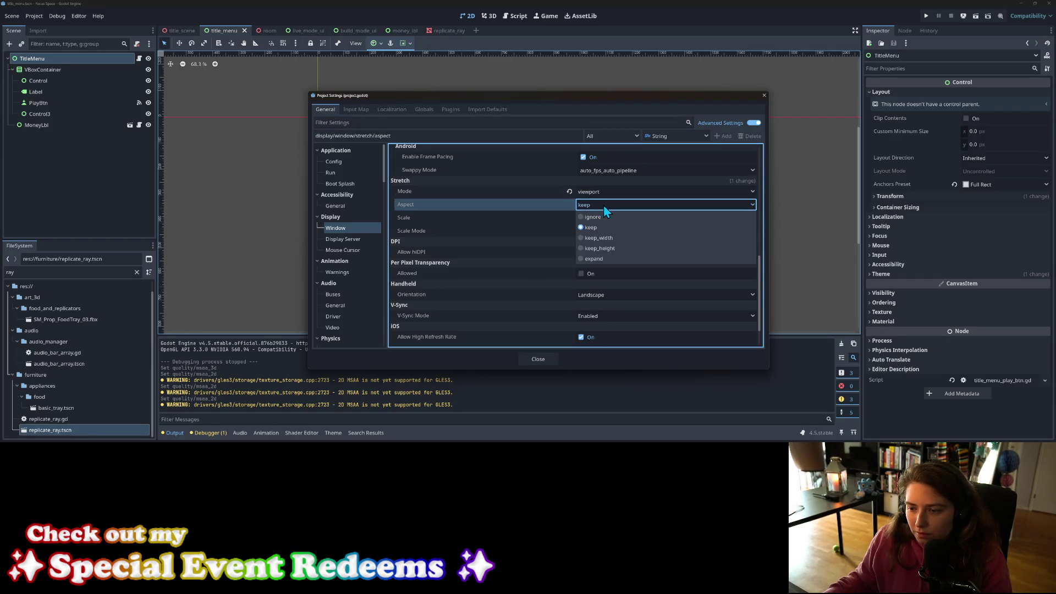
click(603, 205)
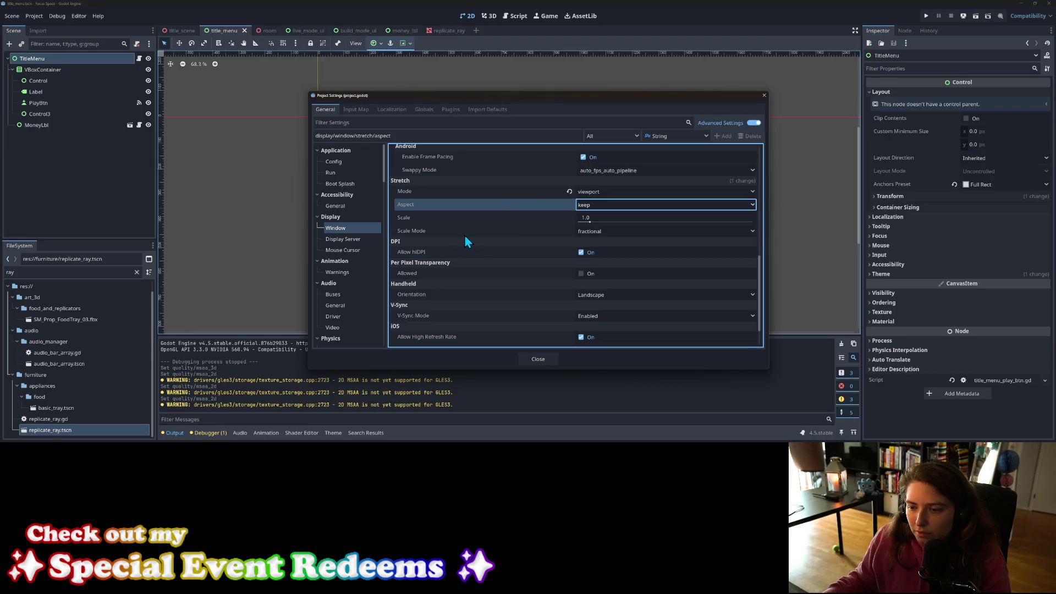
click(608, 230)
click(609, 255)
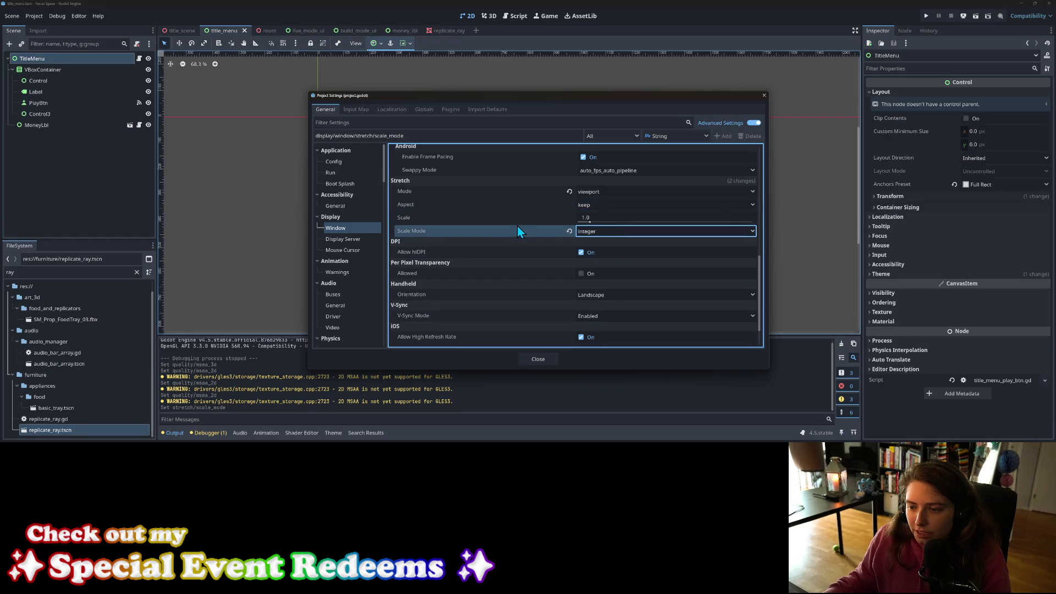
click(536, 358)
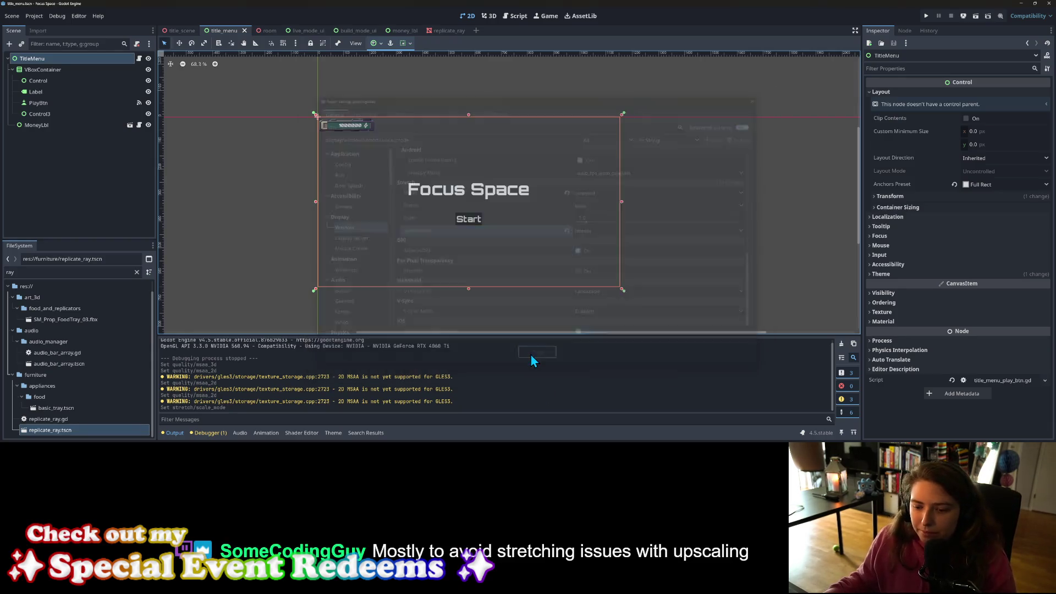
Run the project, start the game and open the my_room room.
click(926, 17)
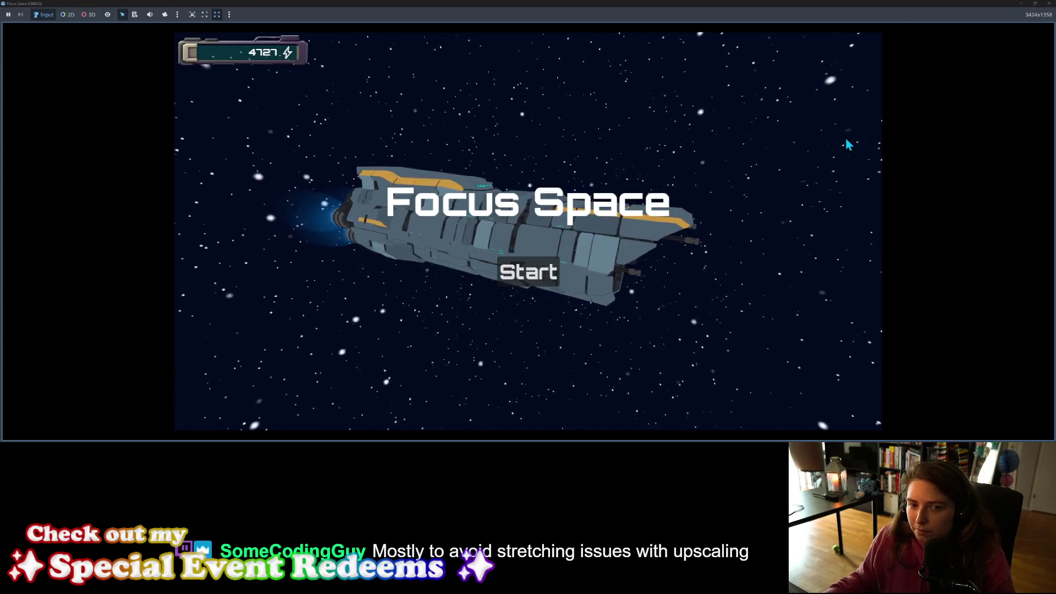
click(525, 277)
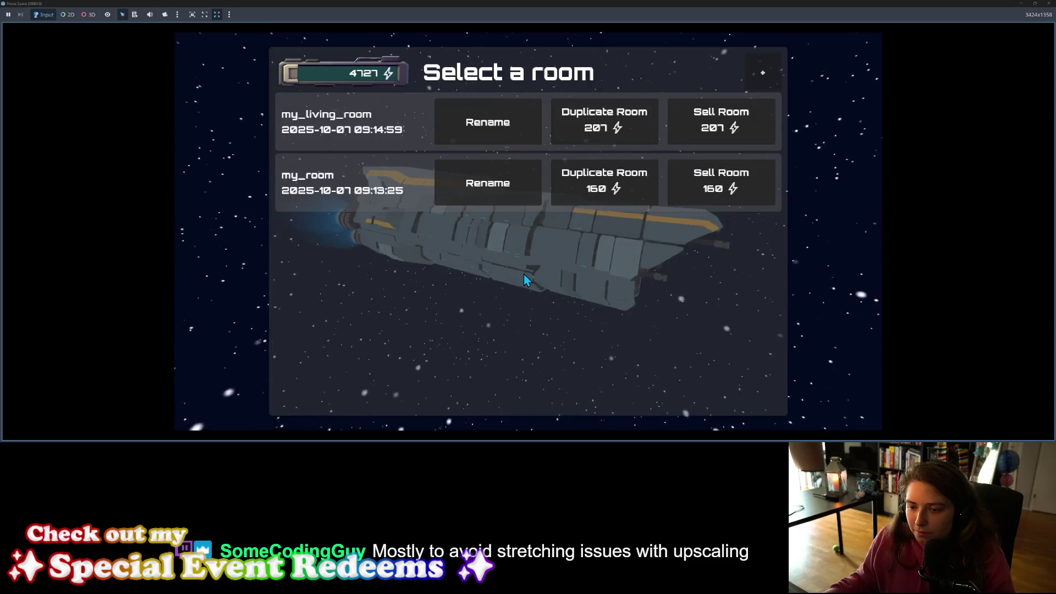
click(375, 165)
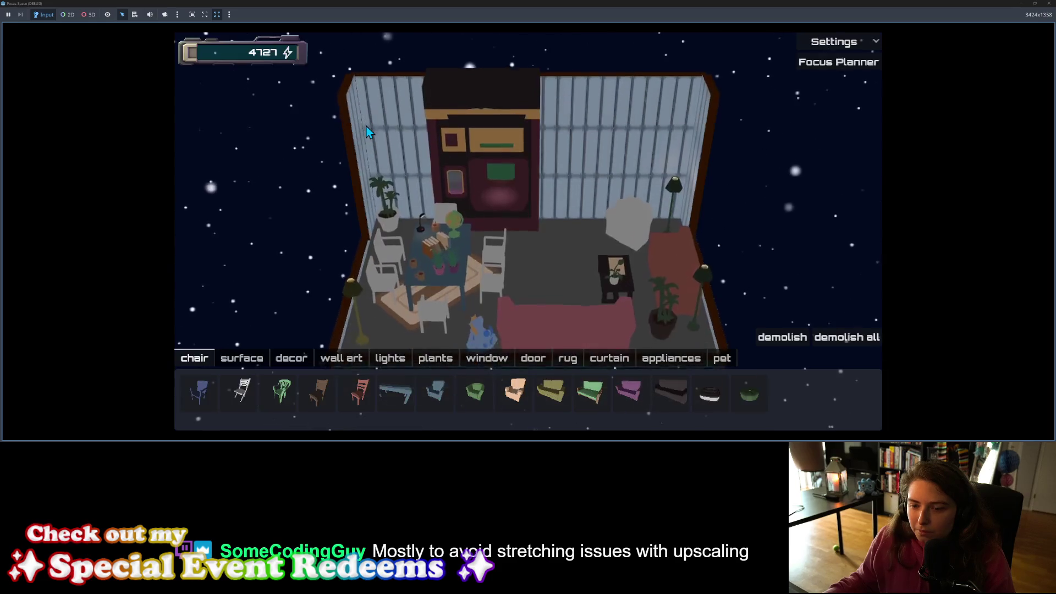
Orbit and zoom the room camera to check the integer-scaled view.
drag(588, 189, 454, 185)
scroll(458, 185, up, 5)
scroll(540, 203, up, 3)
scroll(540, 203, down, 5)
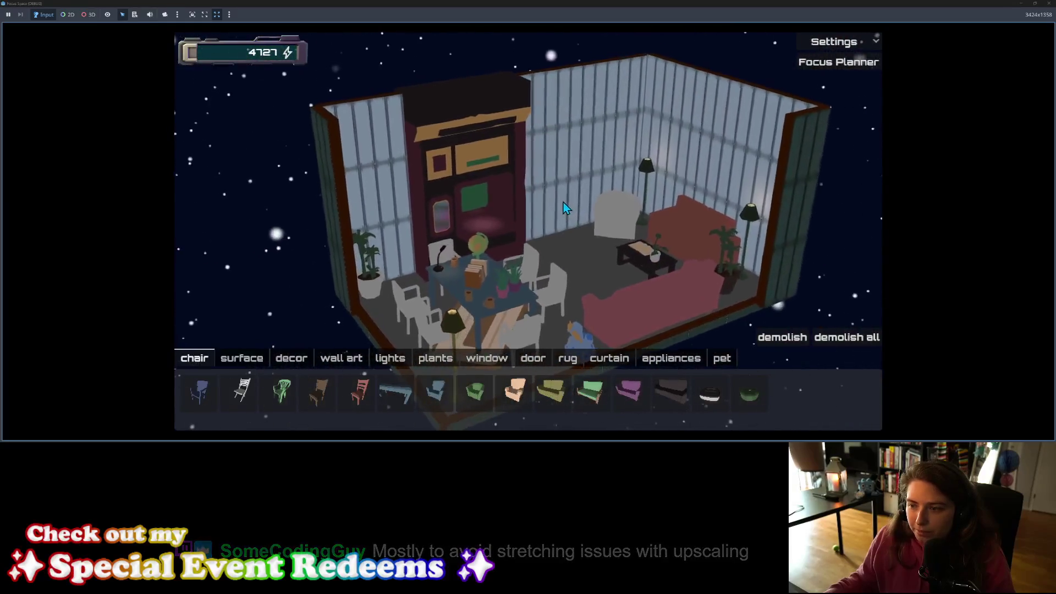
scroll(563, 202, down, 2)
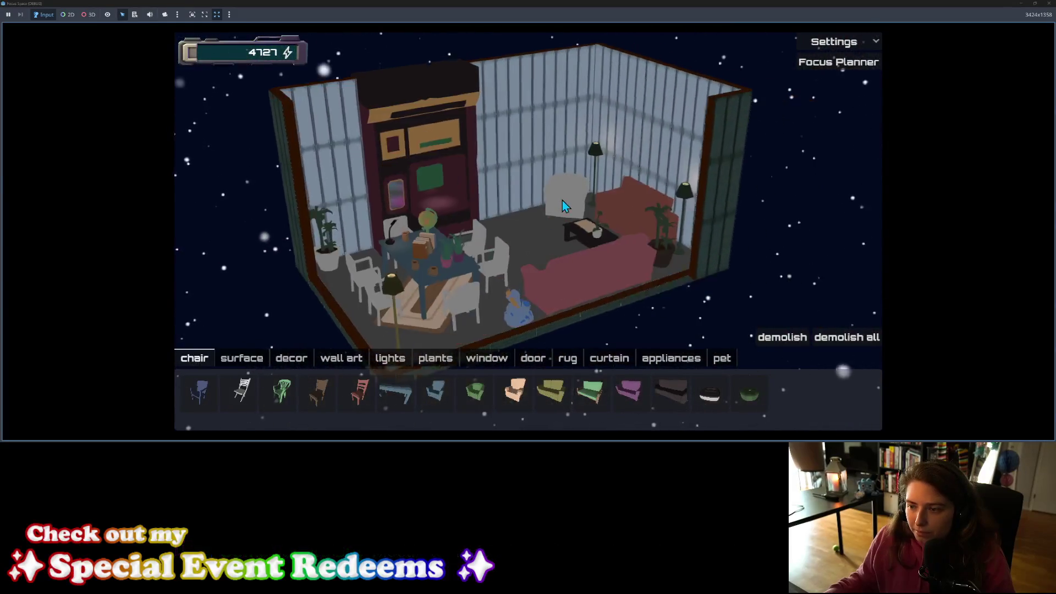
mouse_move(598, 197)
mouse_down()
mouse_move(606, 199)
mouse_move(559, 203)
mouse_up()
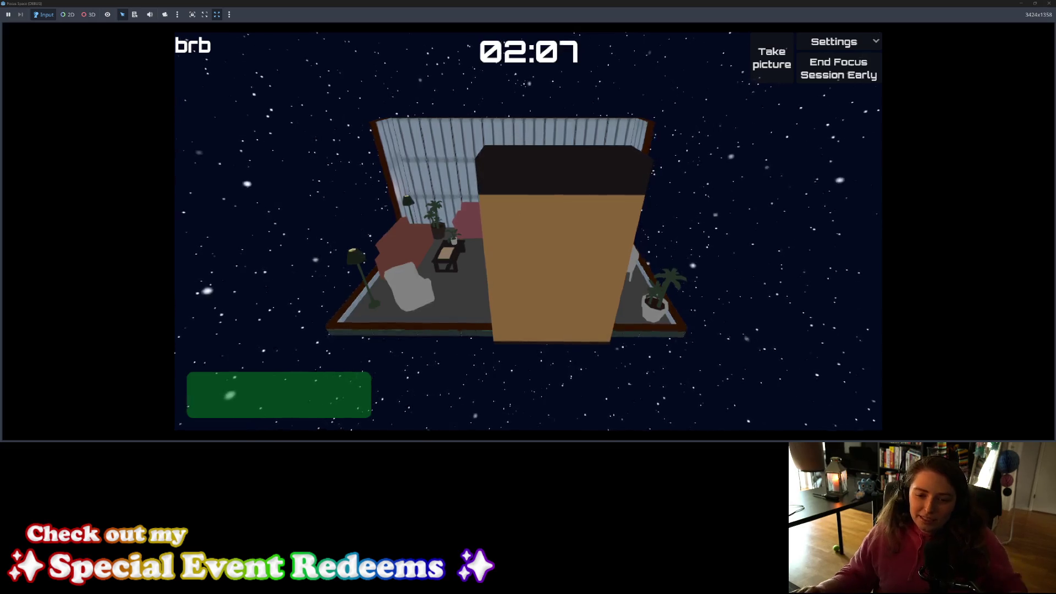
Close the running game window to return to the editor.
click(1049, 8)
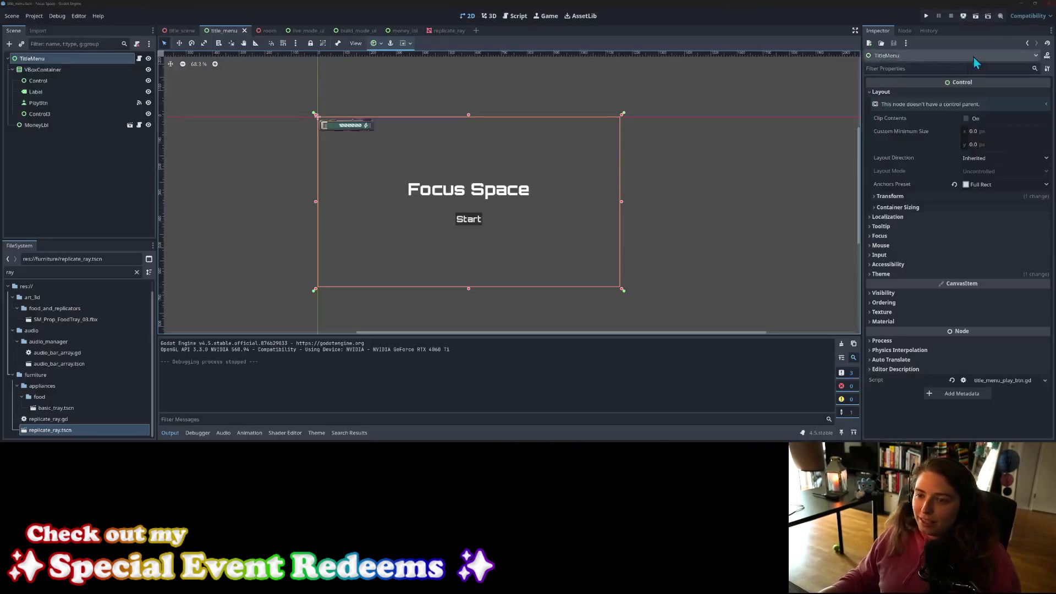
Open Project Settings and start background music, minimizing the music player.
click(34, 16)
click(52, 29)
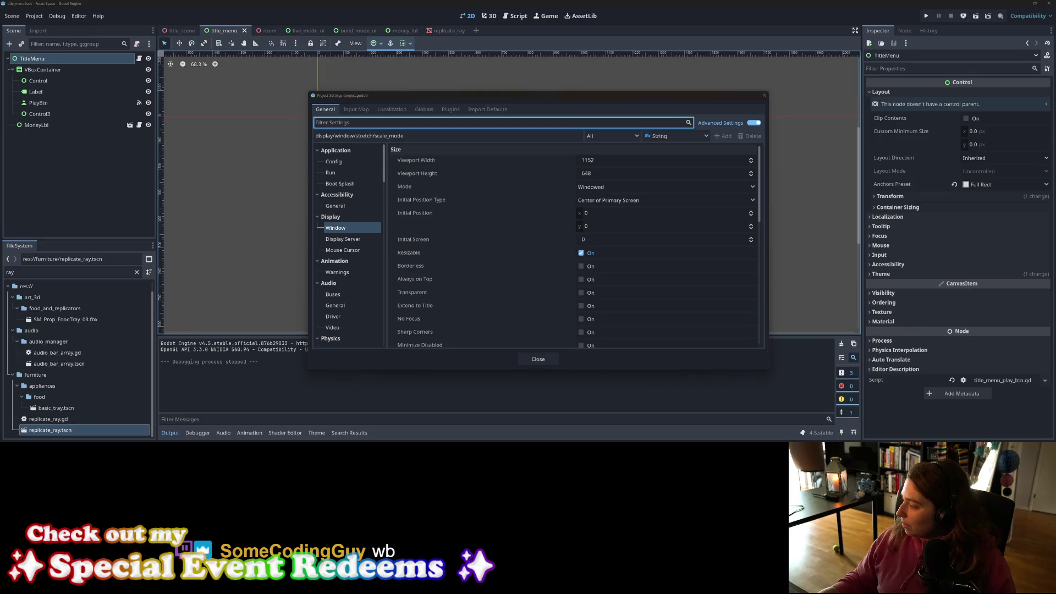
key(alt+Tab)
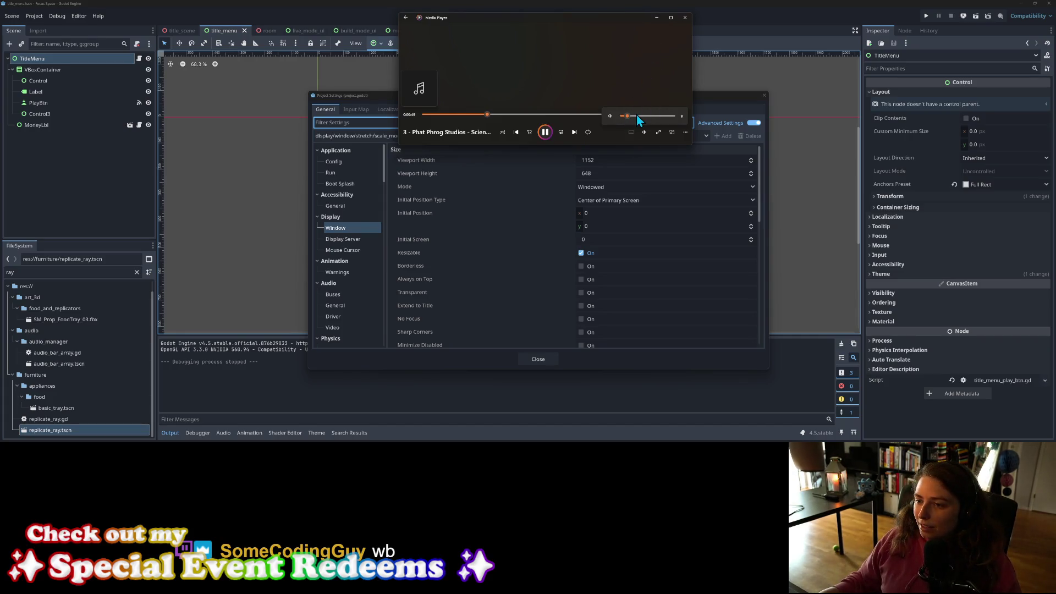
click(656, 17)
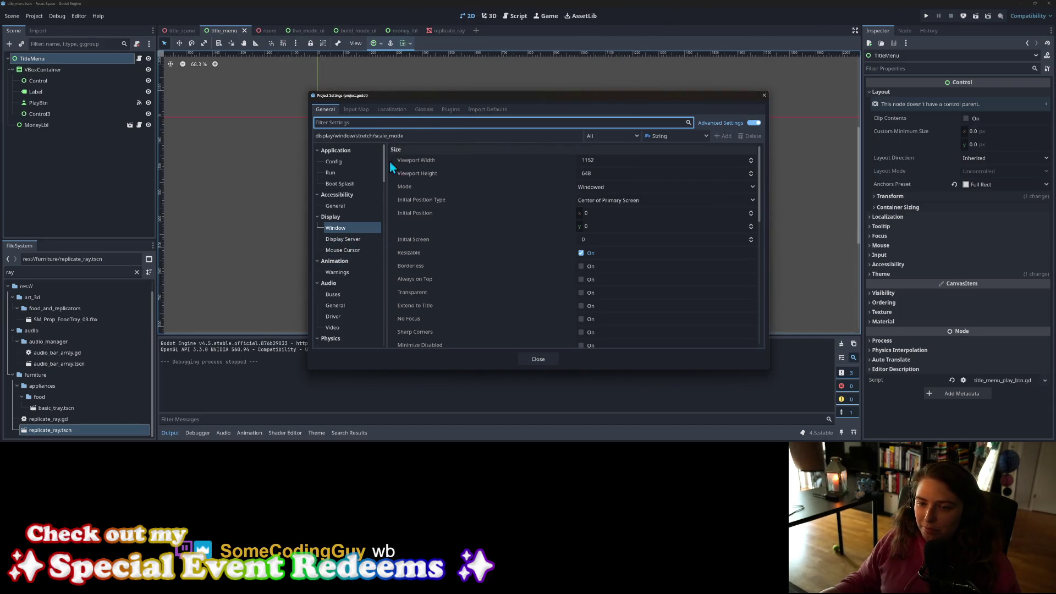
Set Stretch Mode to canvas_items, close the settings, and run the project again.
scroll(523, 275, down, 10)
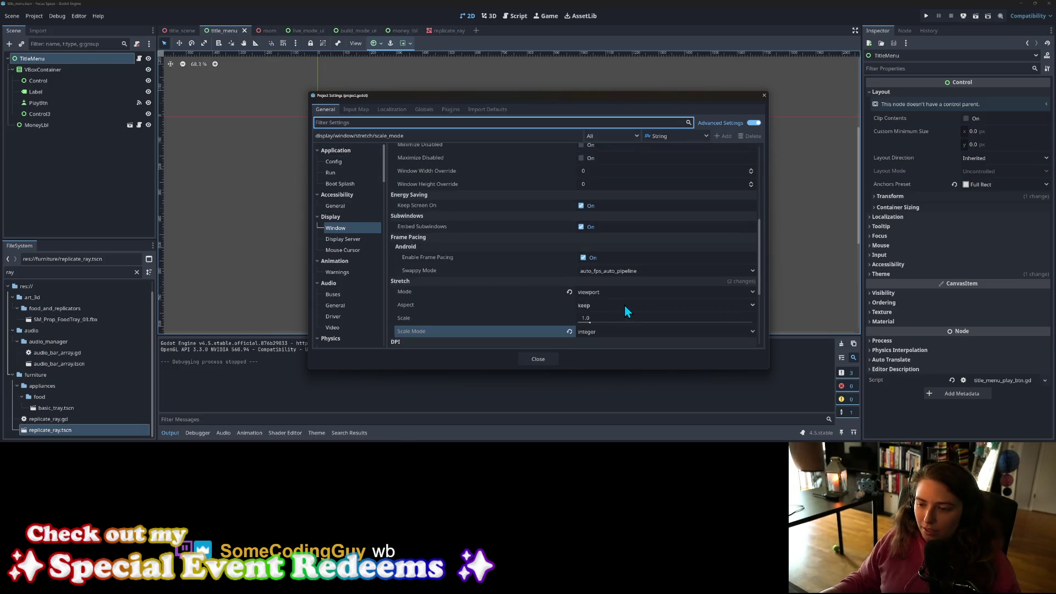
click(594, 268)
click(605, 289)
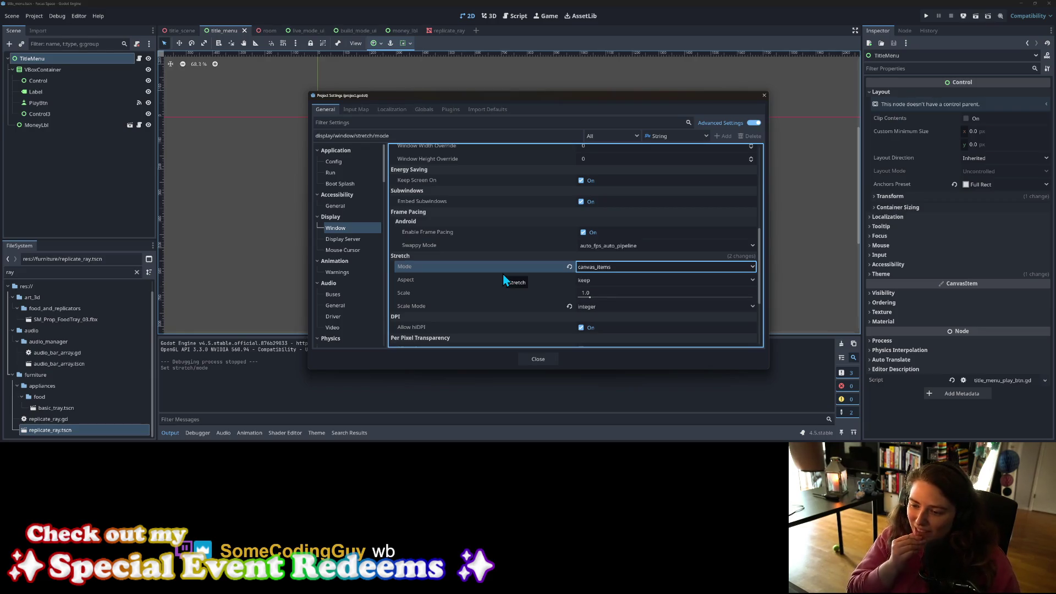
click(536, 358)
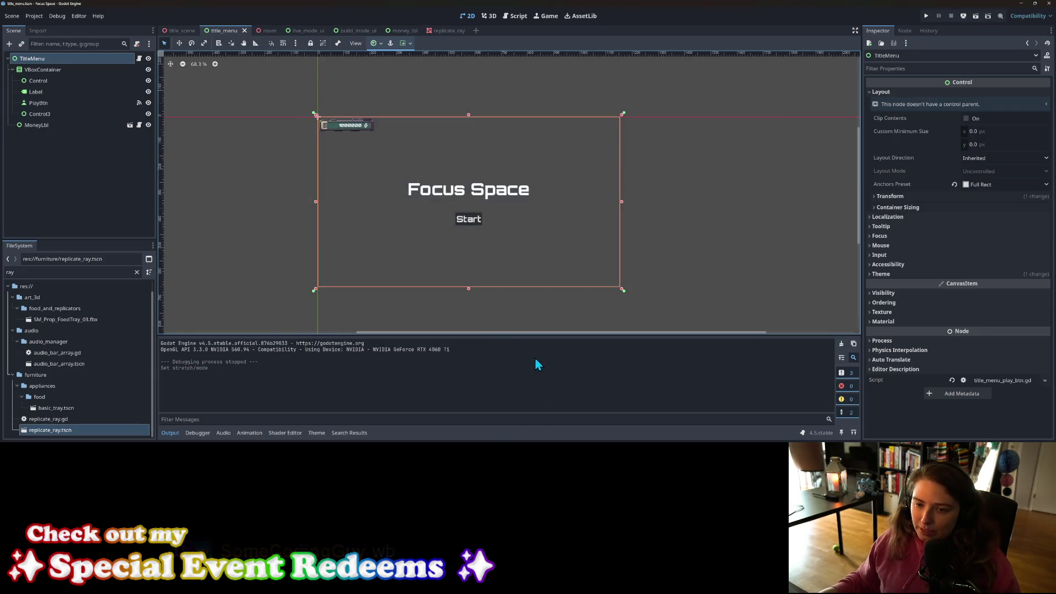
click(928, 16)
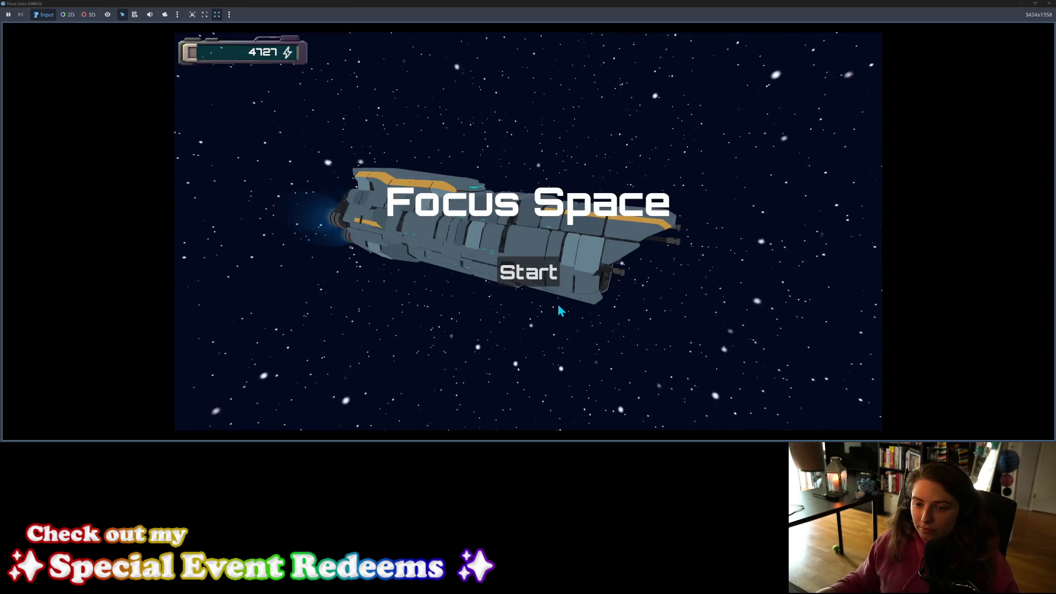
Start the game, load my_living_room, zoom around, and open then close the Focus Planner.
click(524, 280)
click(392, 123)
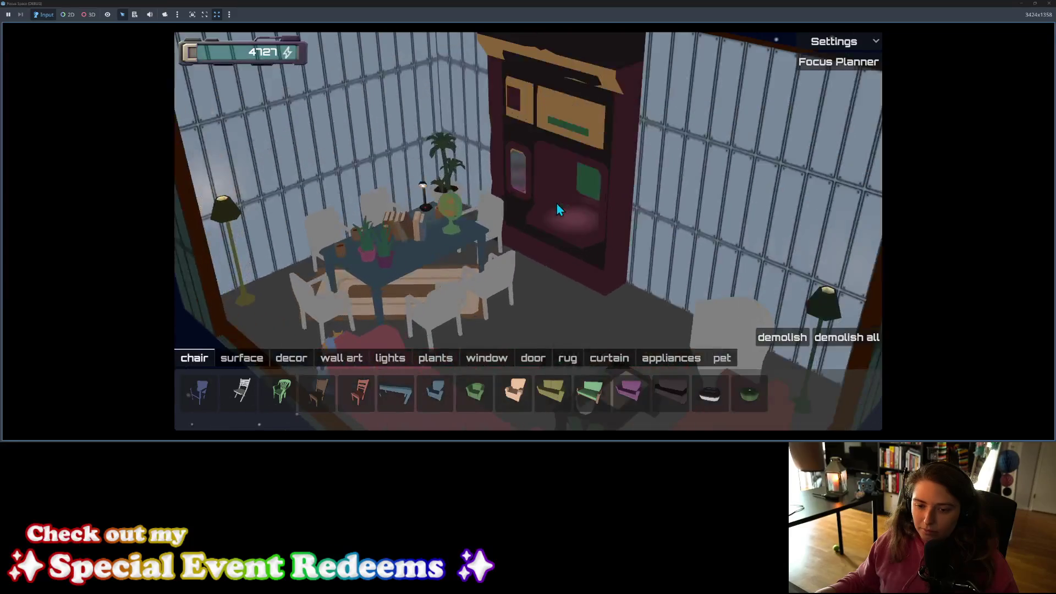
scroll(556, 203, down, 3)
scroll(569, 216, down, 3)
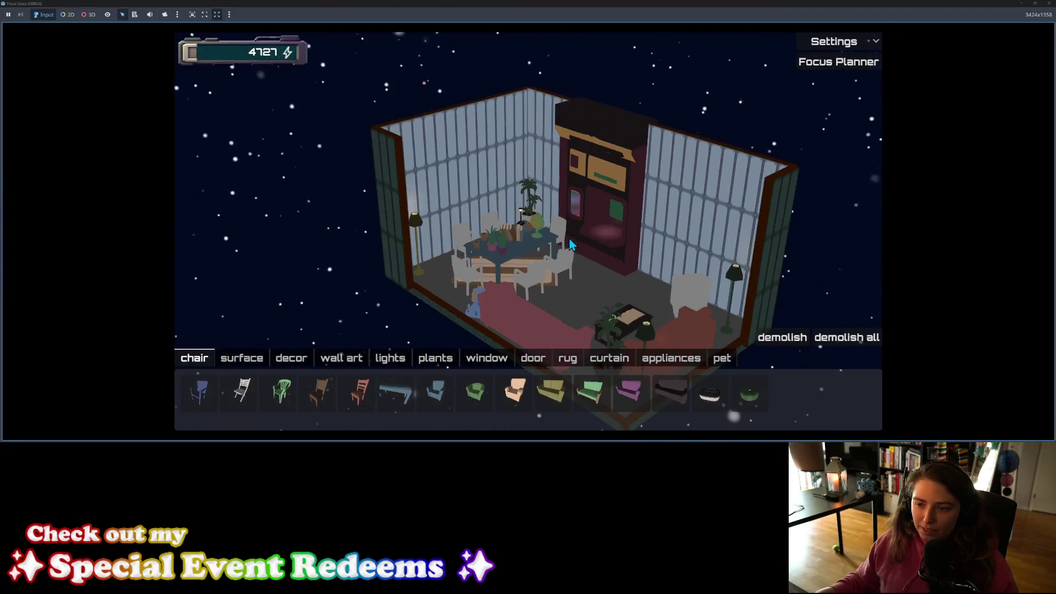
scroll(514, 233, up, 3)
scroll(510, 232, down, 2)
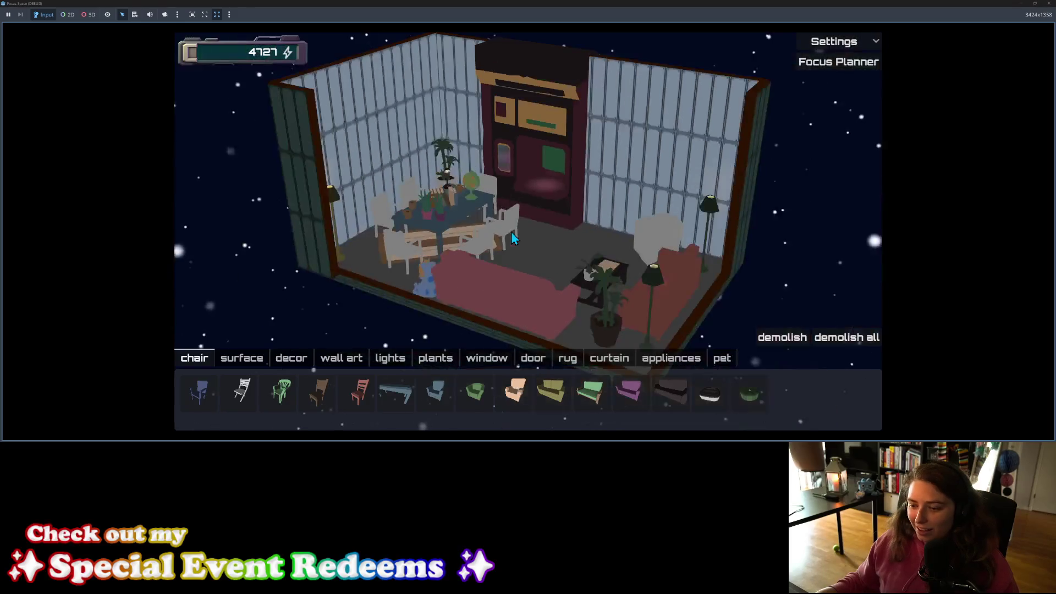
click(862, 63)
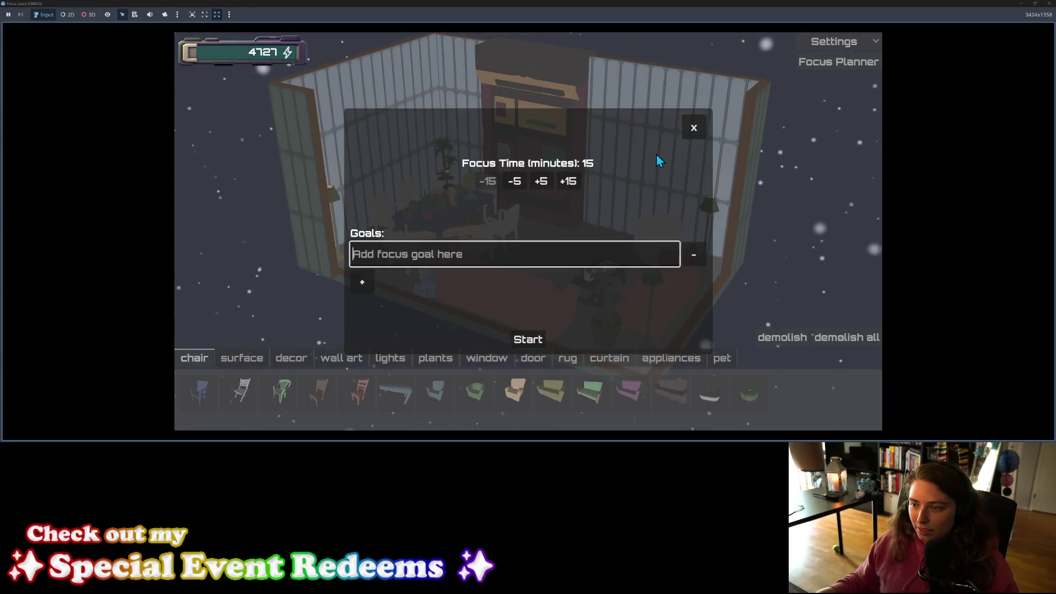
click(687, 130)
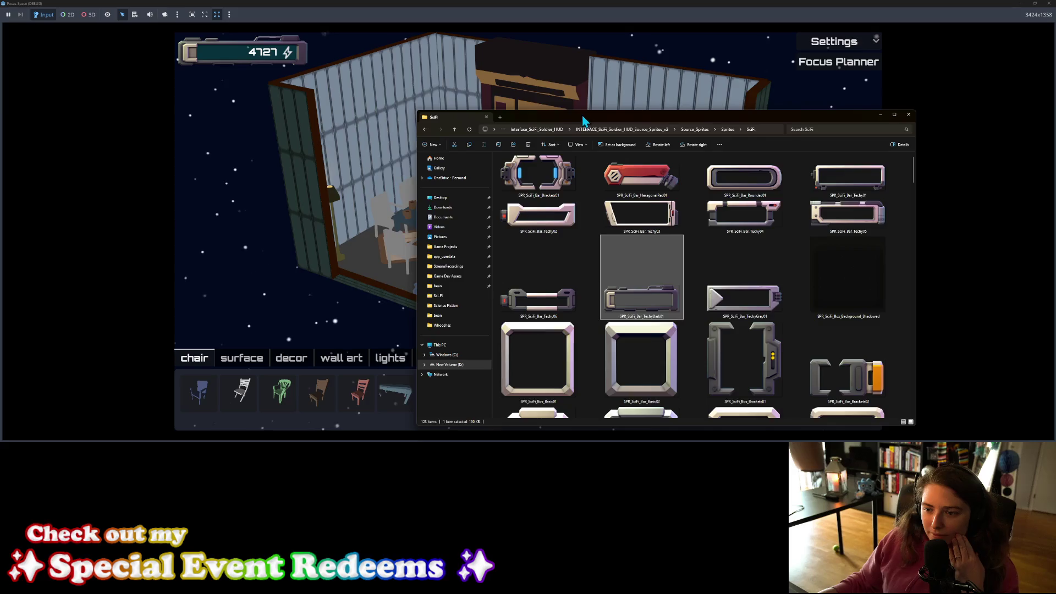
Reposition the SciFi sprites folder window and browse its bar and frame thumbnails.
drag(584, 119, 504, 75)
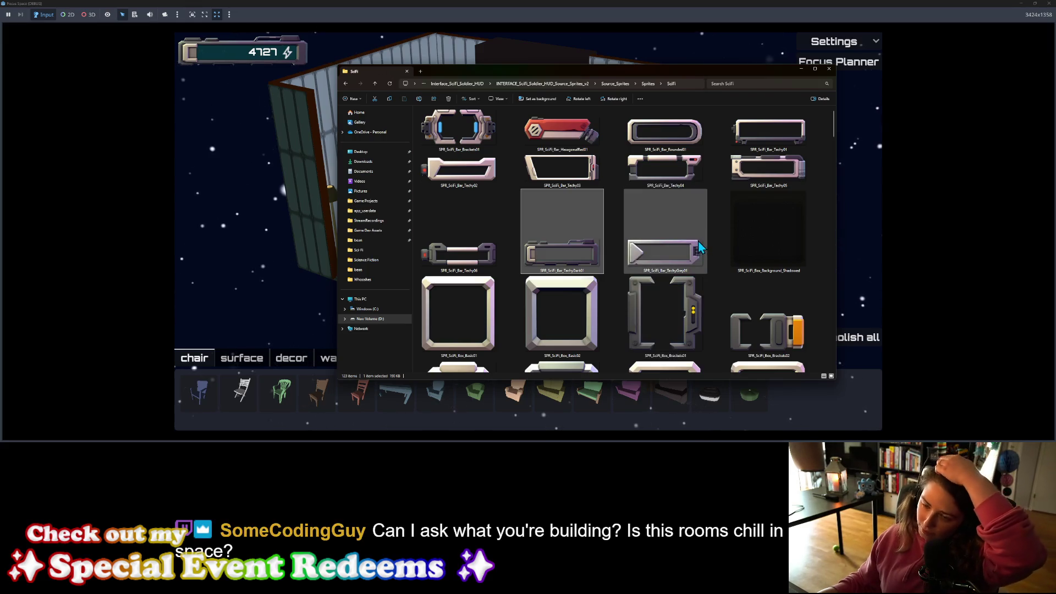
mouse_move(700, 248)
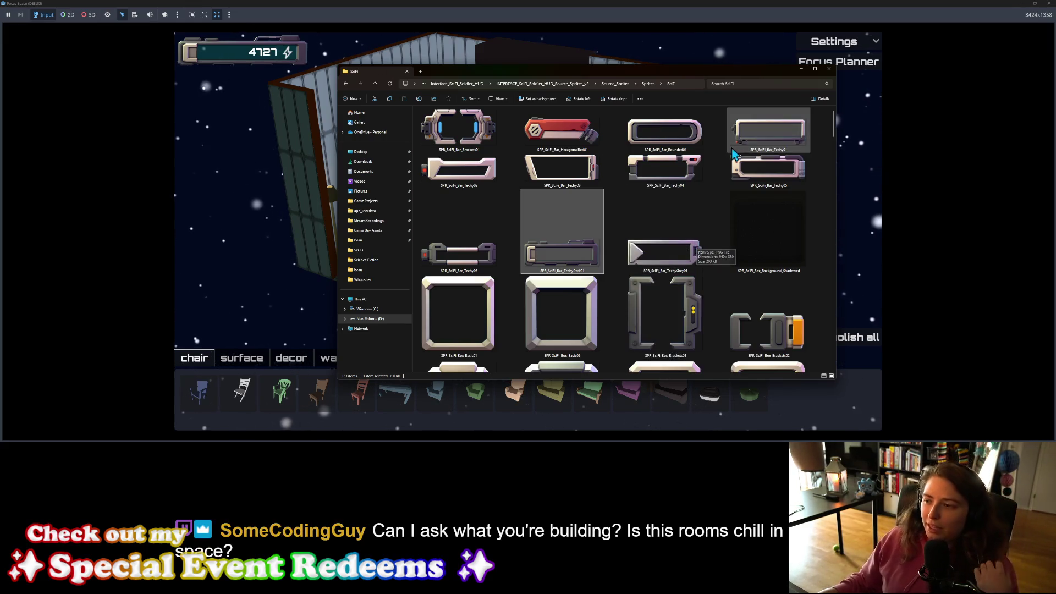
scroll(764, 245, down, 1)
scroll(764, 247, up, 1)
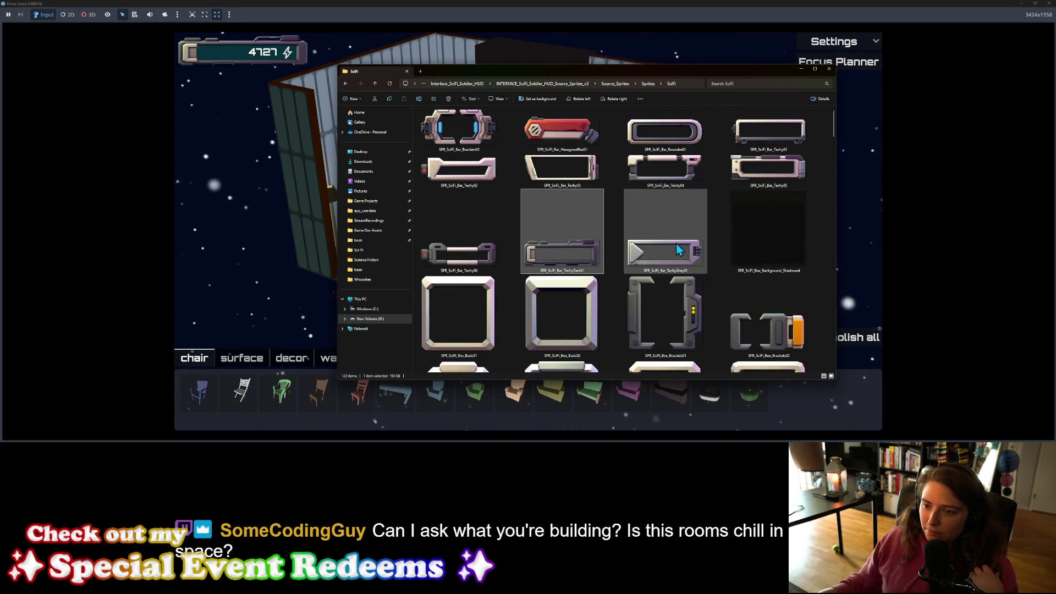
scroll(674, 248, down, 10)
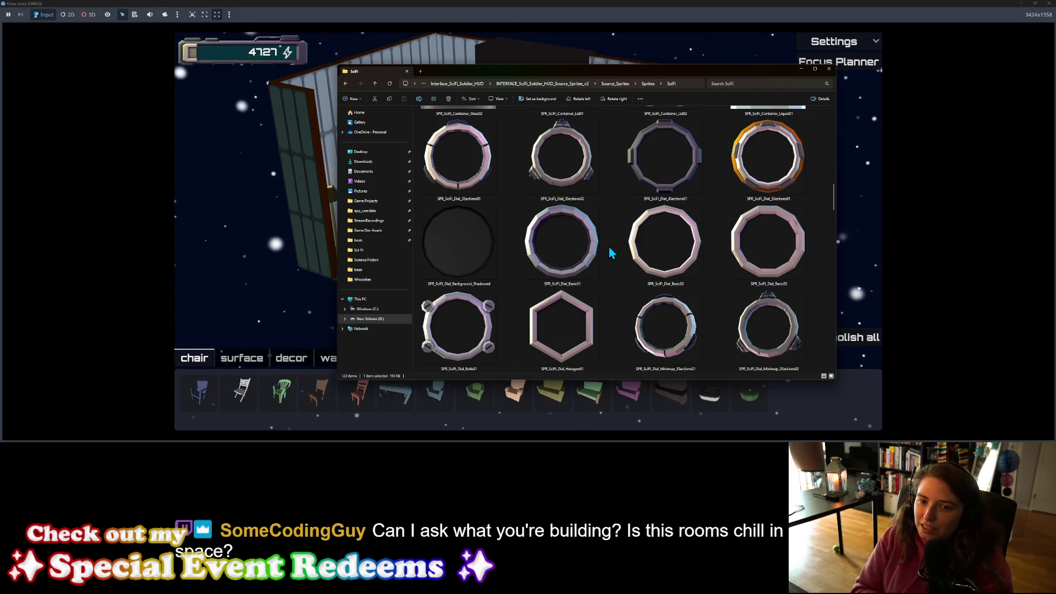
scroll(605, 250, down, 1)
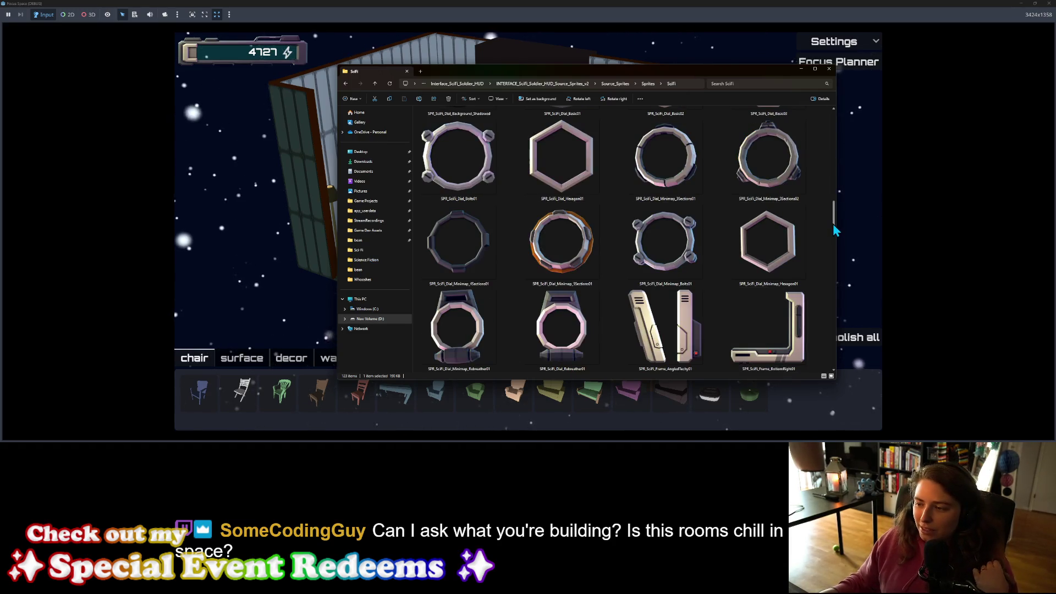
scroll(831, 225, down, 1)
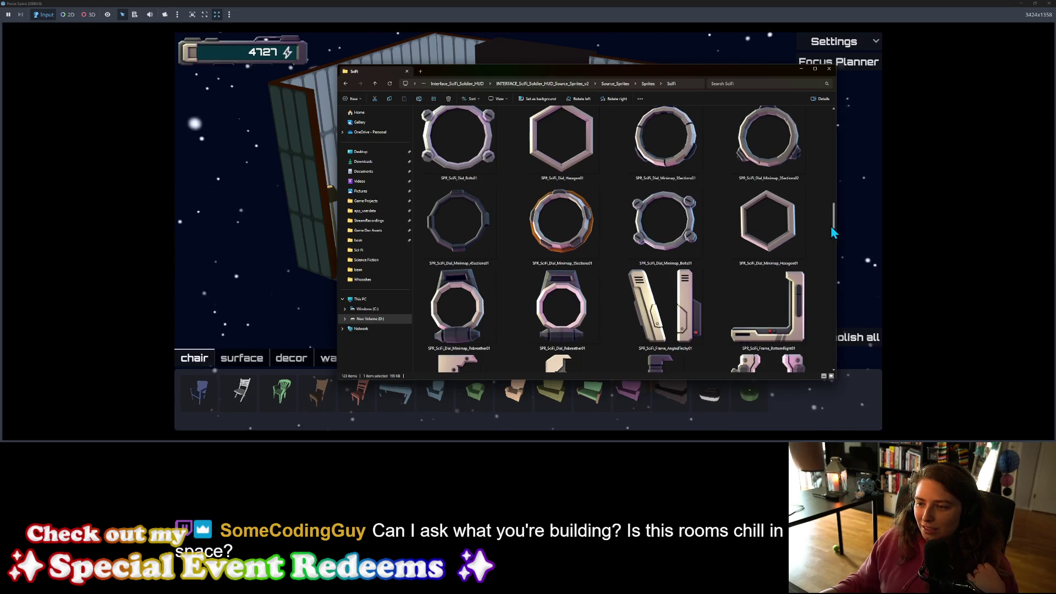
scroll(831, 227, up, 1)
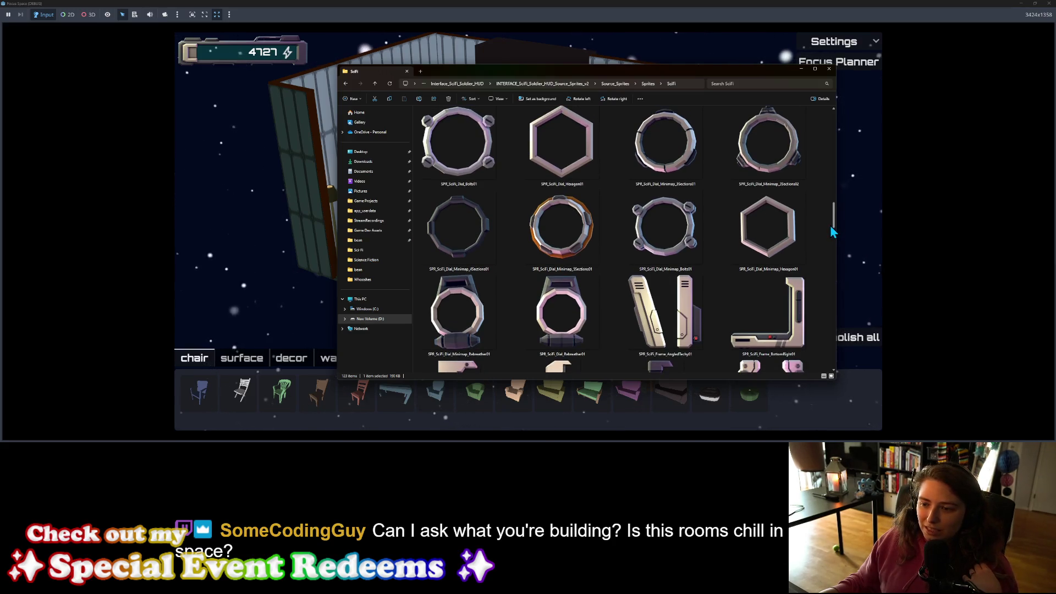
scroll(829, 227, down, 3)
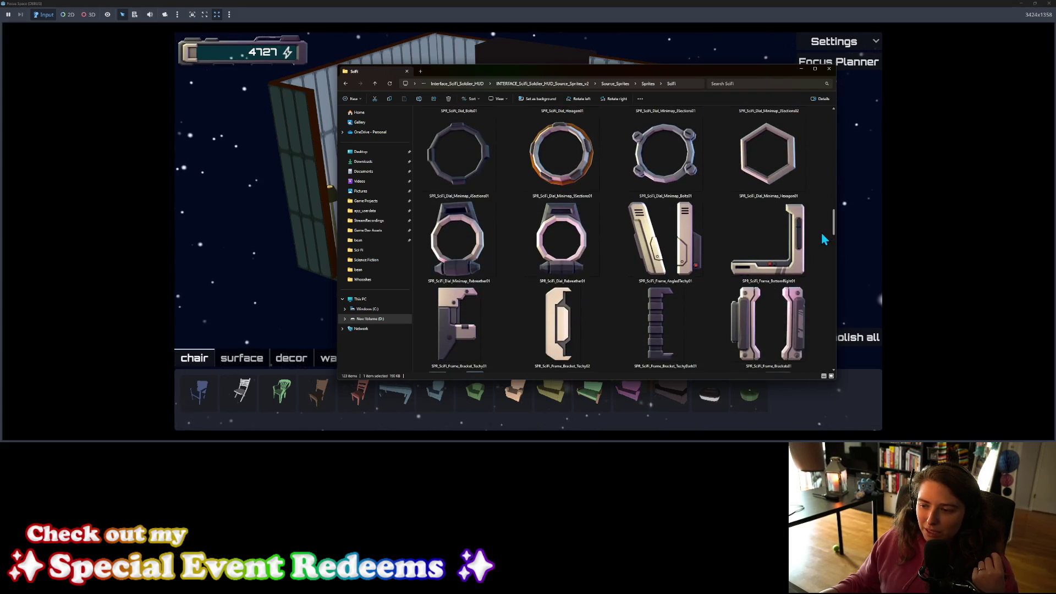
scroll(824, 239, down, 1)
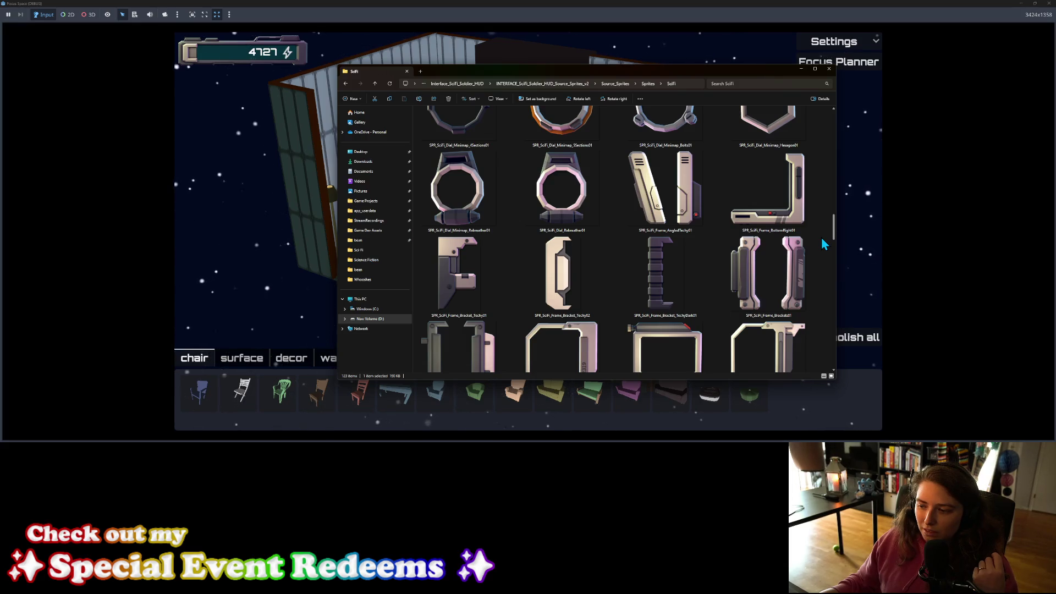
scroll(822, 246, down, 3)
scroll(823, 234, up, 6)
scroll(830, 190, up, 4)
drag(830, 177, 833, 131)
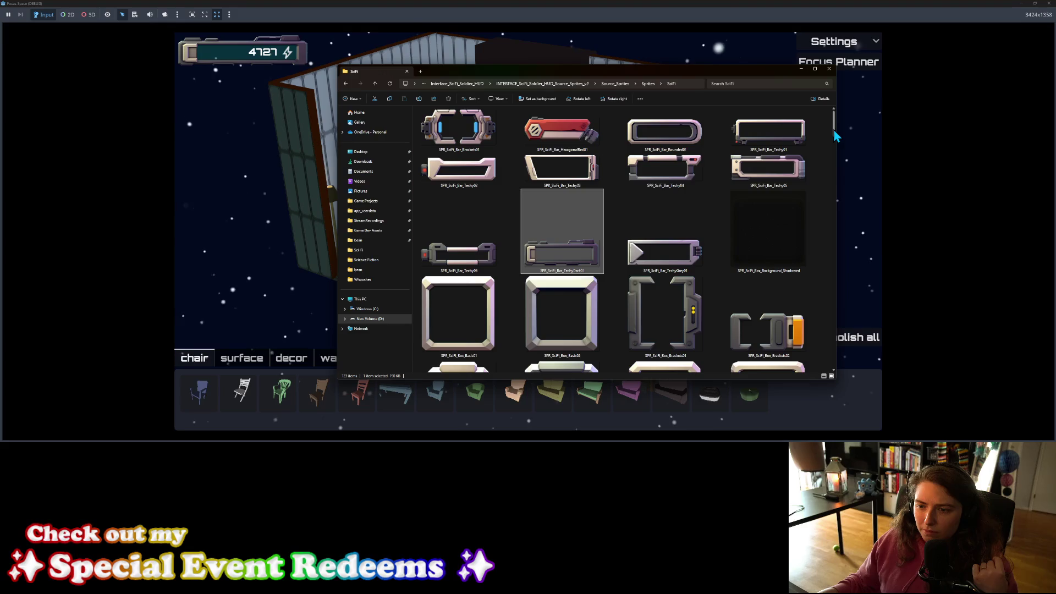
Select SPR_SciFi_Bar_Techy03 and move the window left to reveal the game room.
click(563, 185)
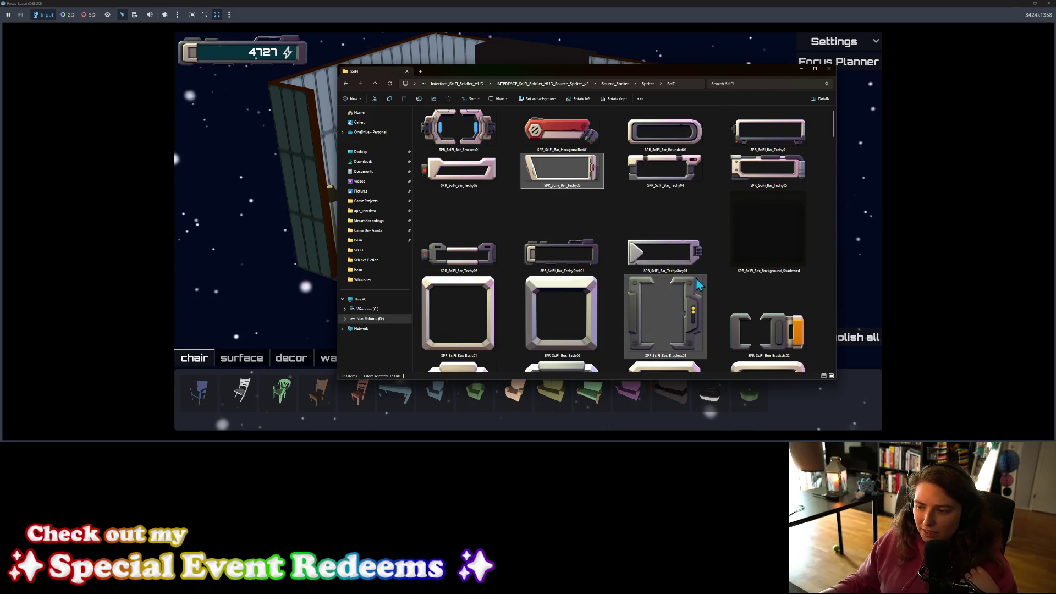
mouse_move(634, 76)
mouse_down()
mouse_move(771, 270)
mouse_move(790, 339)
mouse_move(767, 342)
mouse_move(773, 265)
mouse_move(731, 124)
mouse_move(713, 120)
mouse_move(669, 275)
mouse_move(601, 73)
mouse_up()
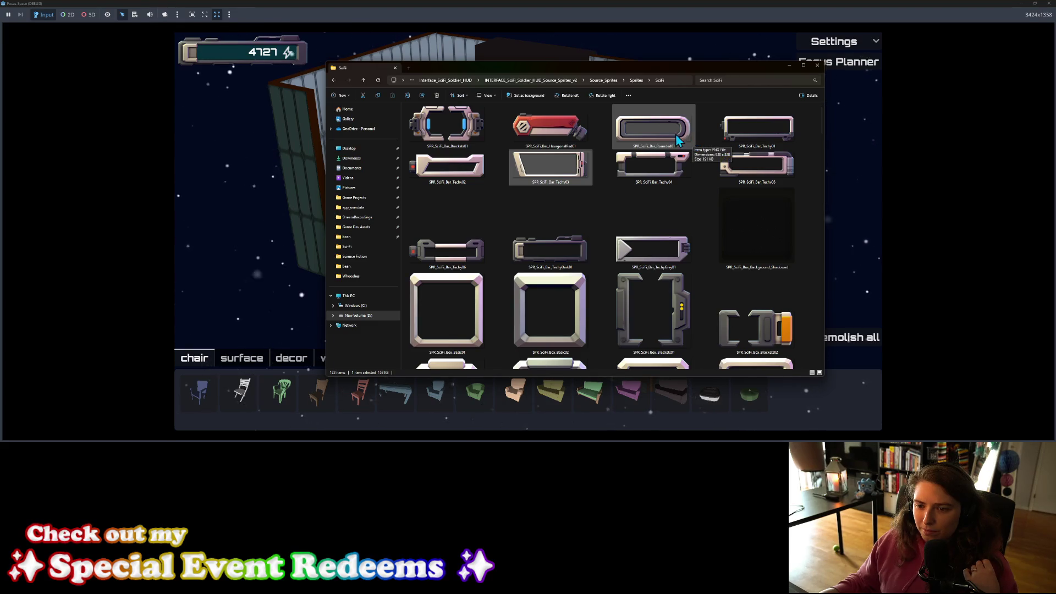
mouse_move(660, 72)
mouse_down()
mouse_move(296, 75)
mouse_move(254, 84)
mouse_up()
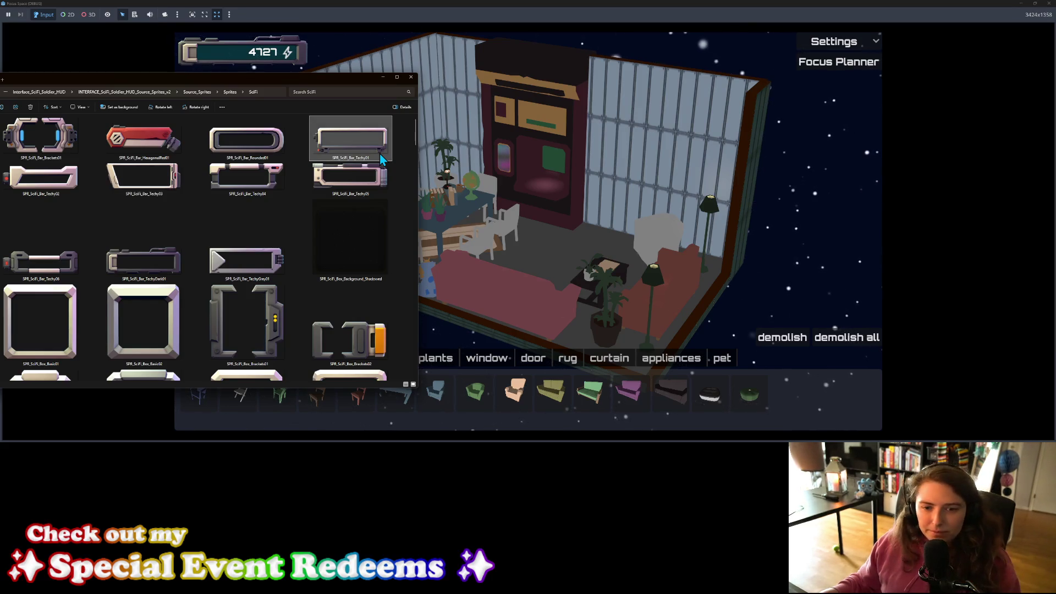
Select the SPR_SciFi_Bar_TechyGrey01 sprite and close the running game.
click(259, 254)
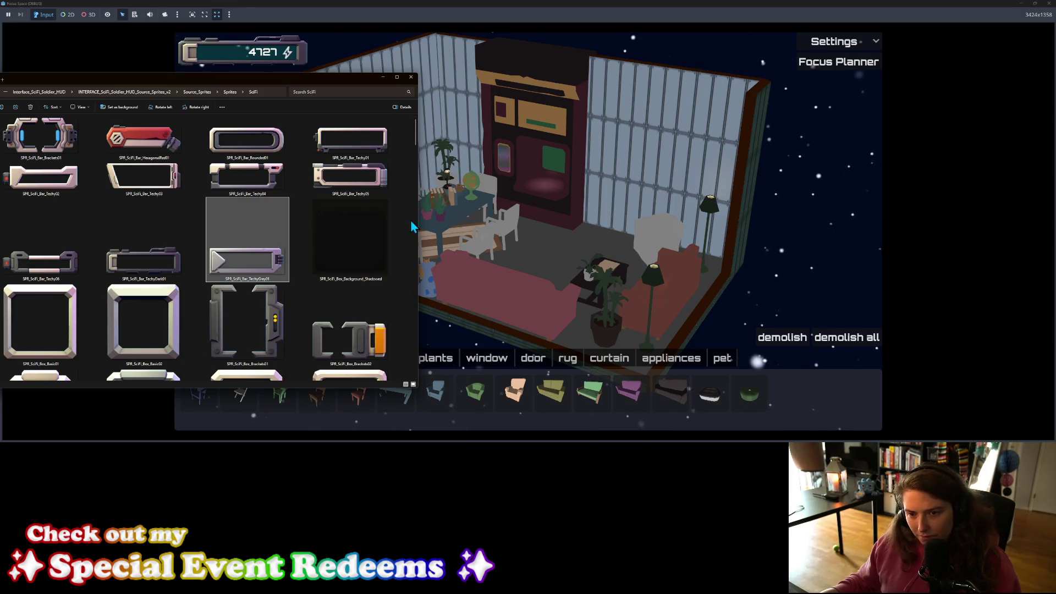
key(alt+Tab)
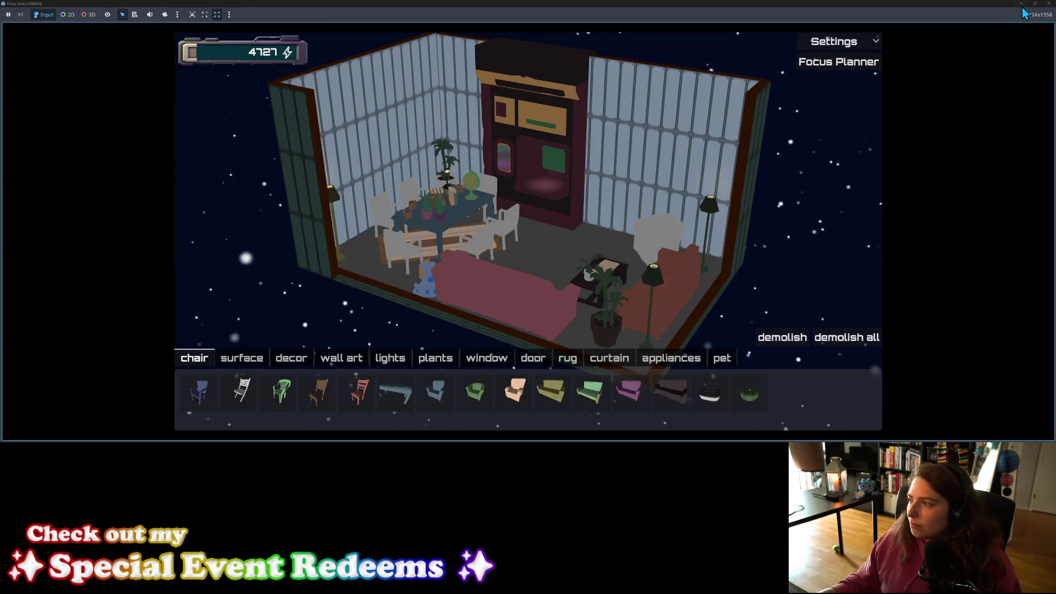
click(1022, 3)
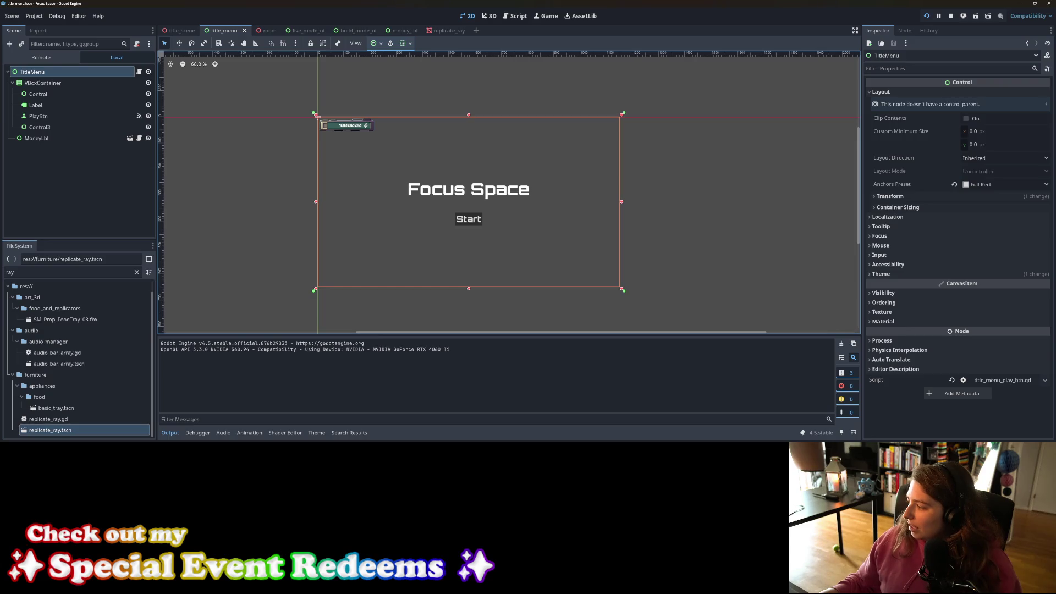
Check the art_2d/ui folder, then return to Godot's money_lbl scene.
key(alt+Tab)
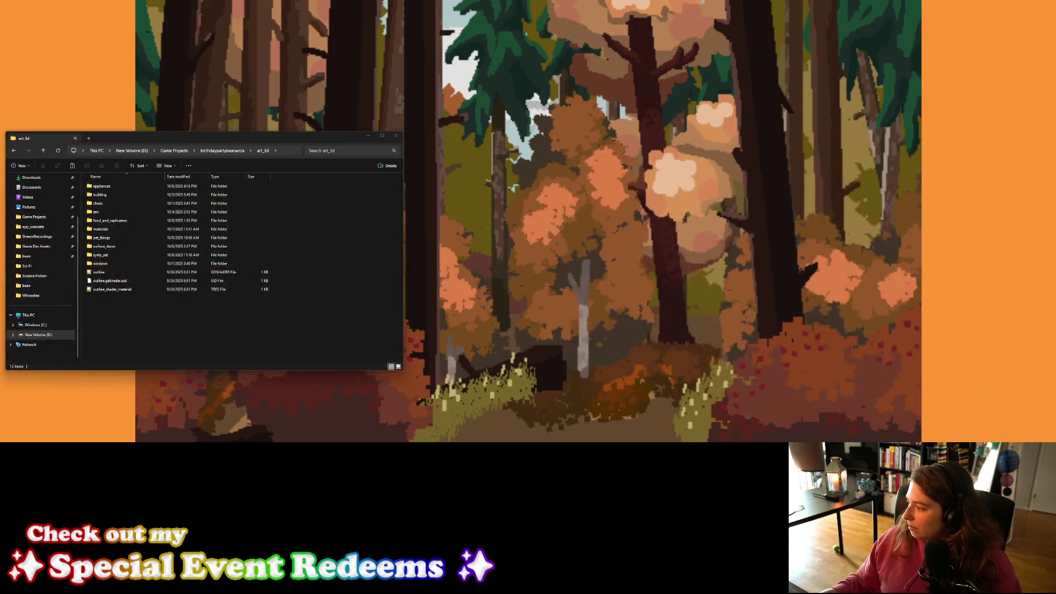
key(alt+Tab)
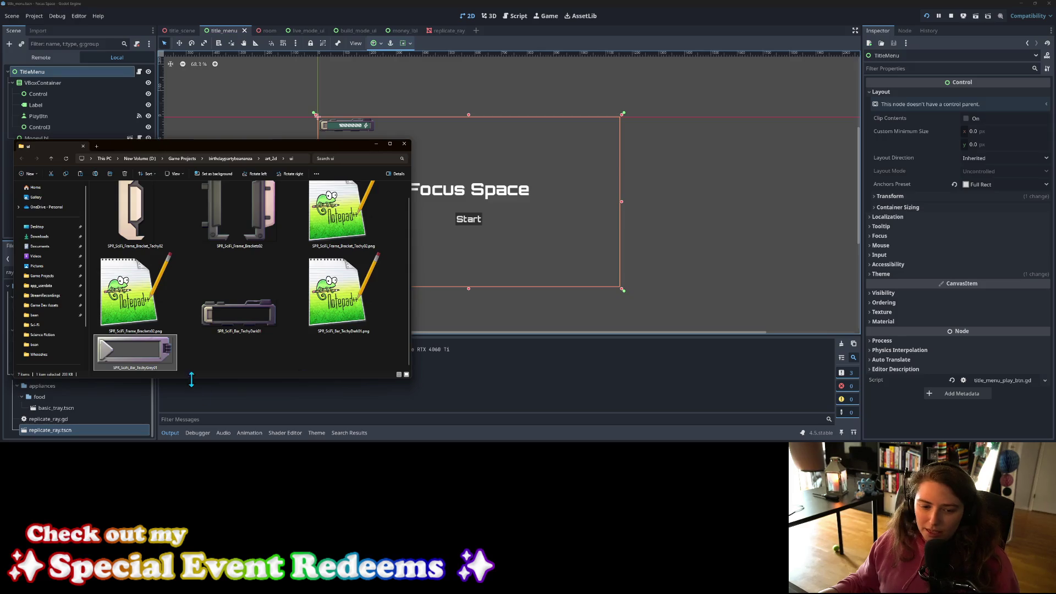
click(335, 6)
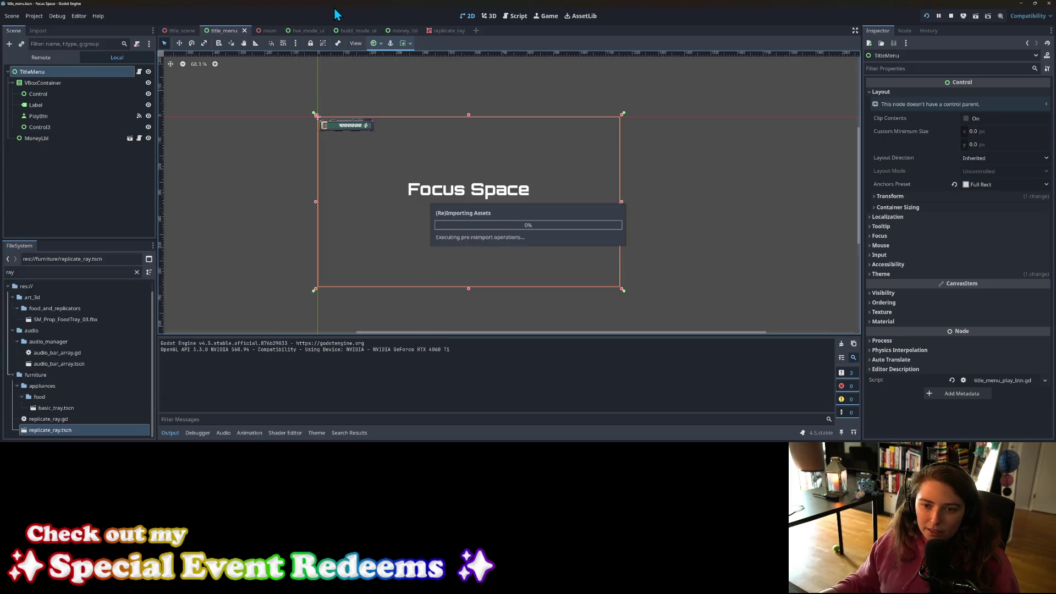
click(397, 31)
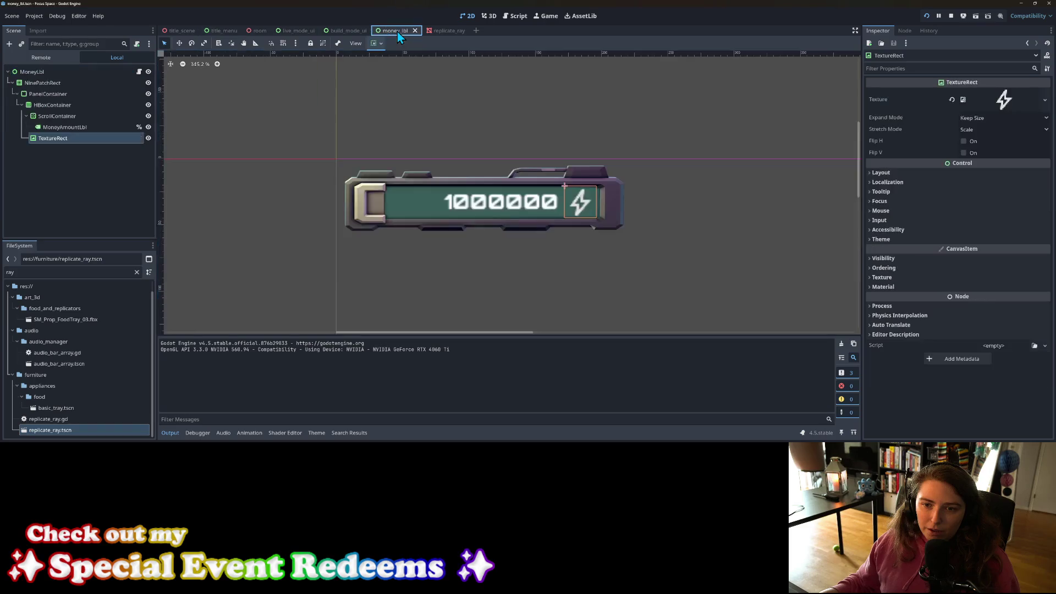
Quick Load the grey SPR_SciFi_Bar sprite as the NinePatchRect texture, then select PanelContainer.
click(94, 187)
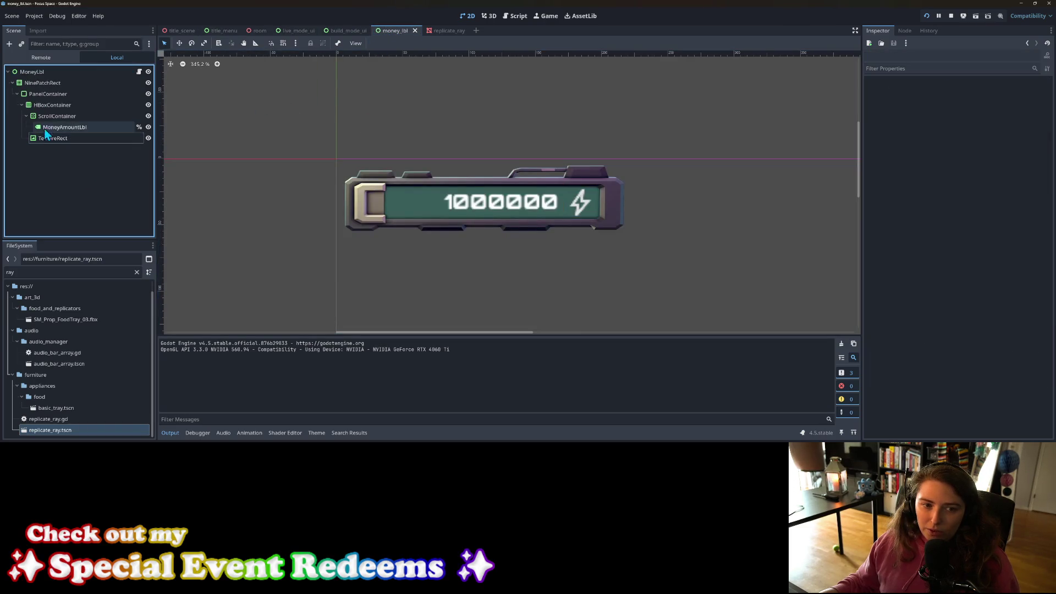
click(43, 86)
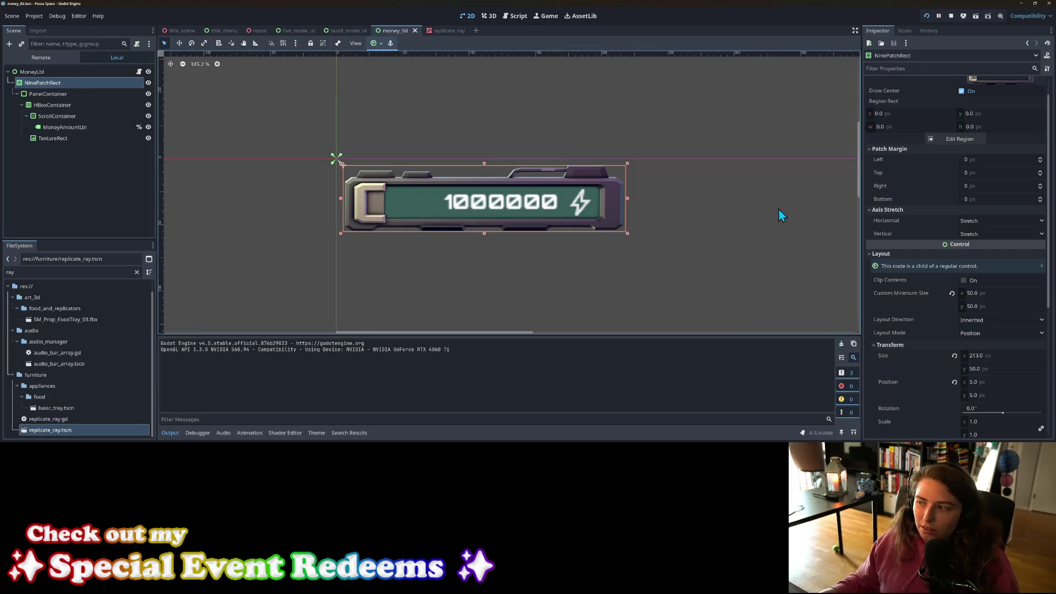
scroll(936, 233, up, 1)
click(1040, 100)
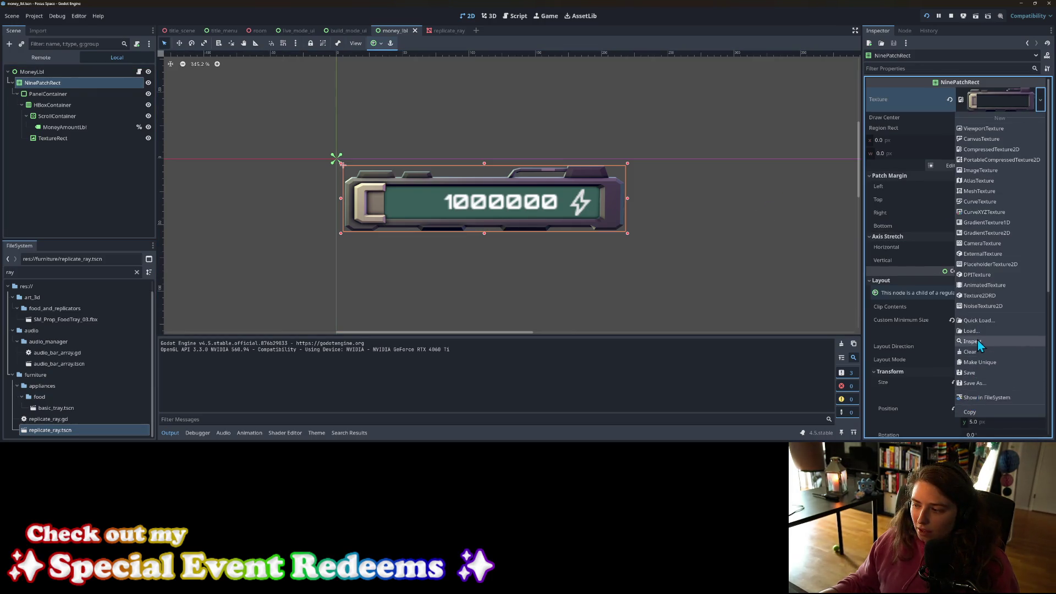
click(979, 320)
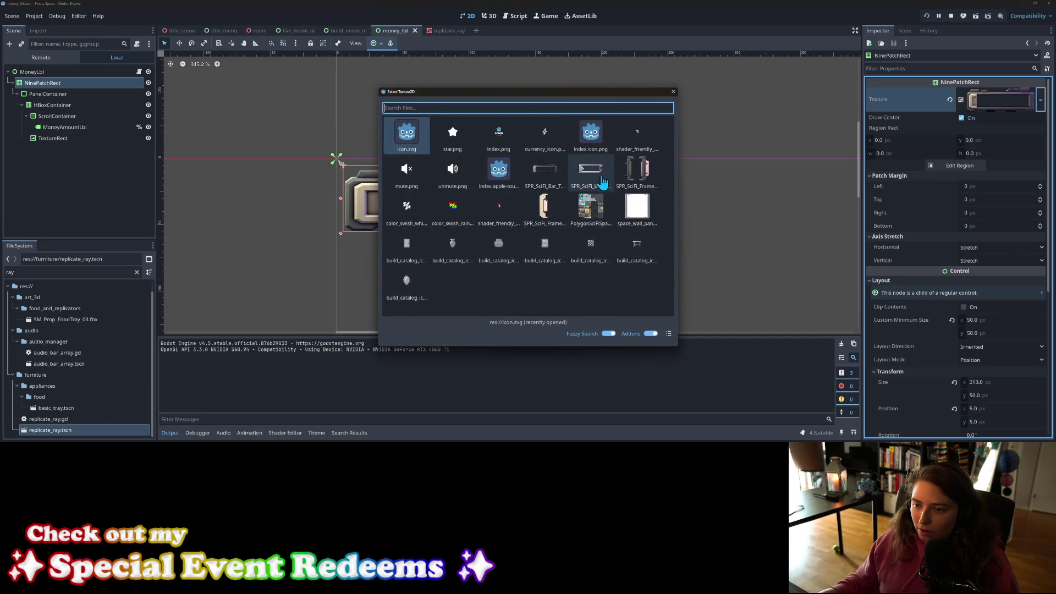
double_click(601, 179)
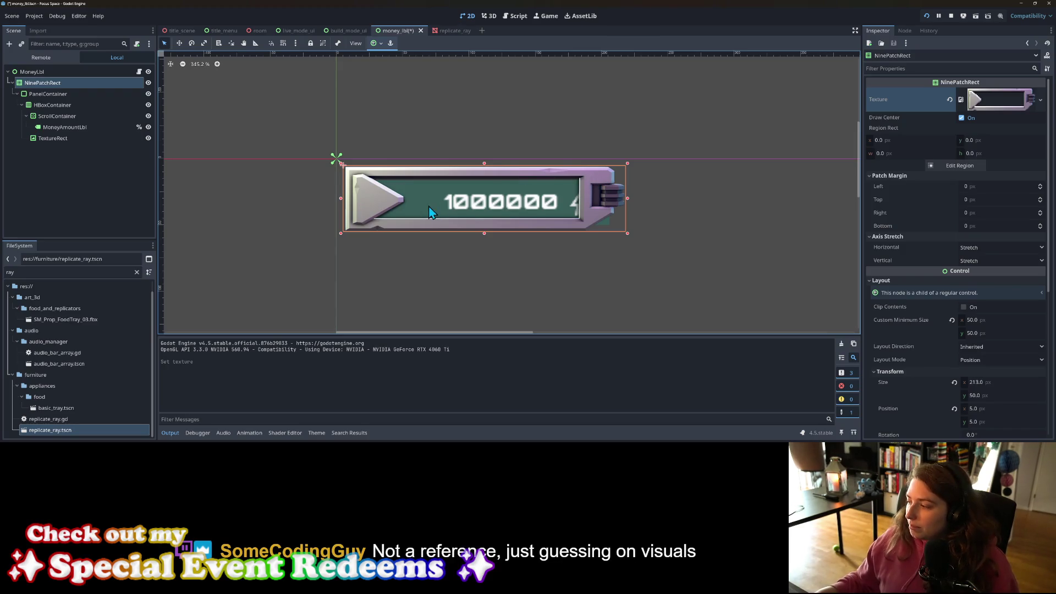
click(67, 94)
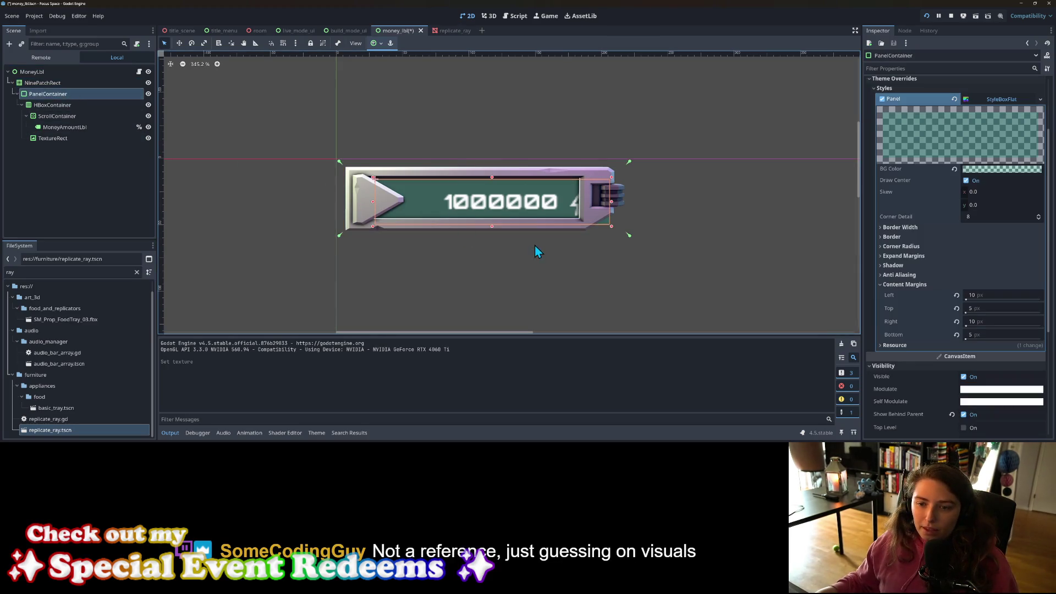
Resize the PanelContainer edges so the teal panel fits inside the grey arrow frame.
click(476, 210)
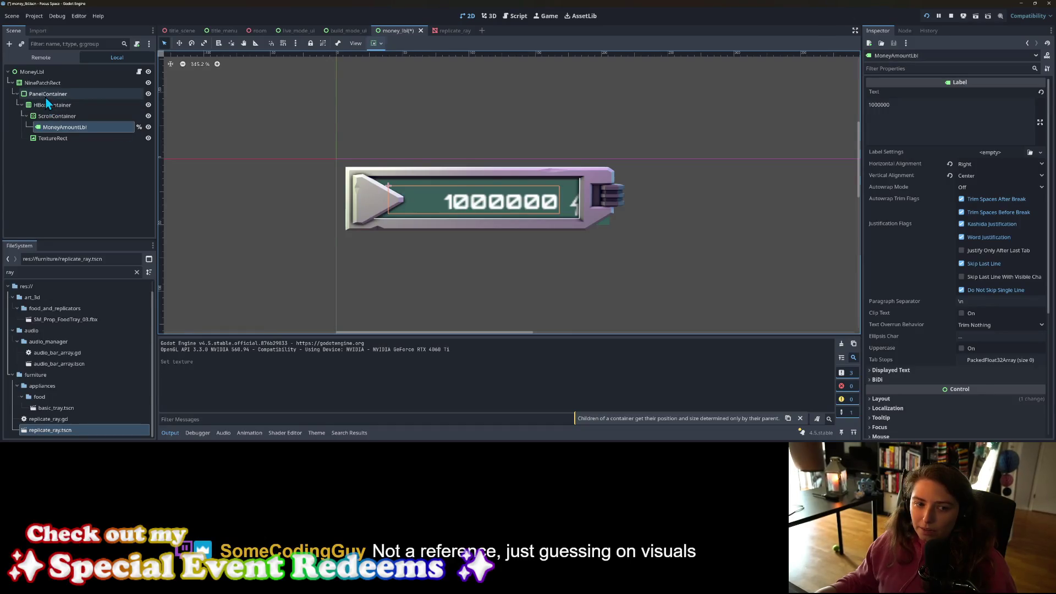
click(45, 95)
drag(373, 202, 361, 202)
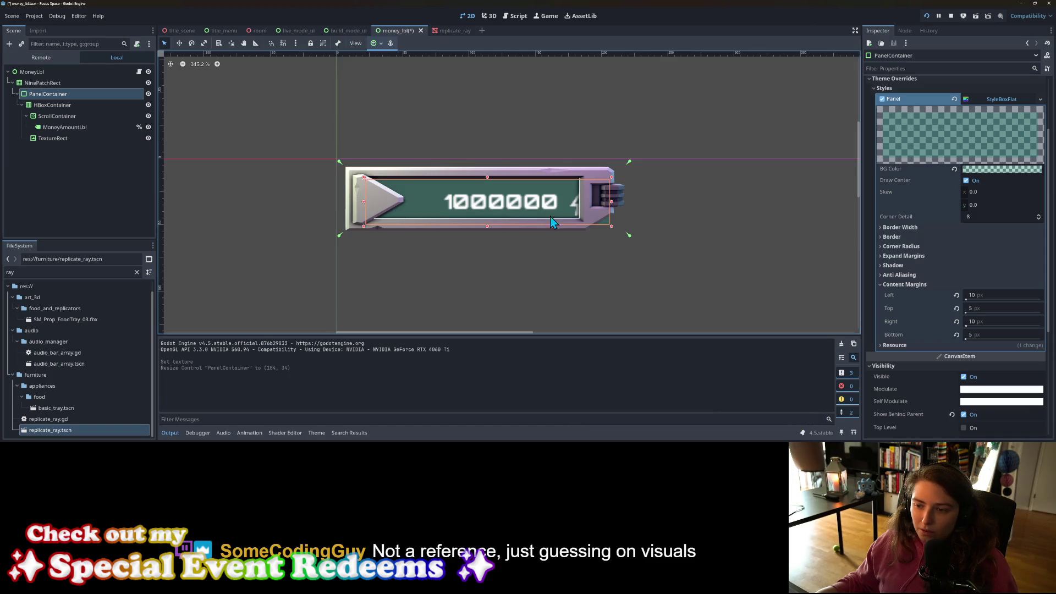
drag(612, 203, 583, 201)
drag(472, 177, 472, 173)
drag(474, 226, 473, 223)
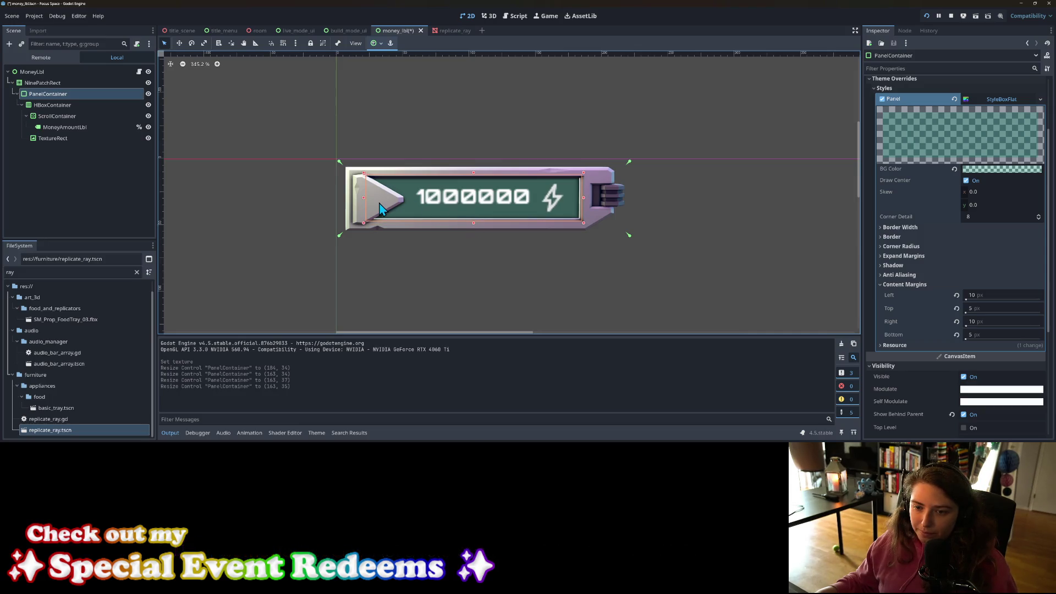
Give MoneyAmountLbl vertical Fill and Expand container sizing, then clear the selection.
click(59, 128)
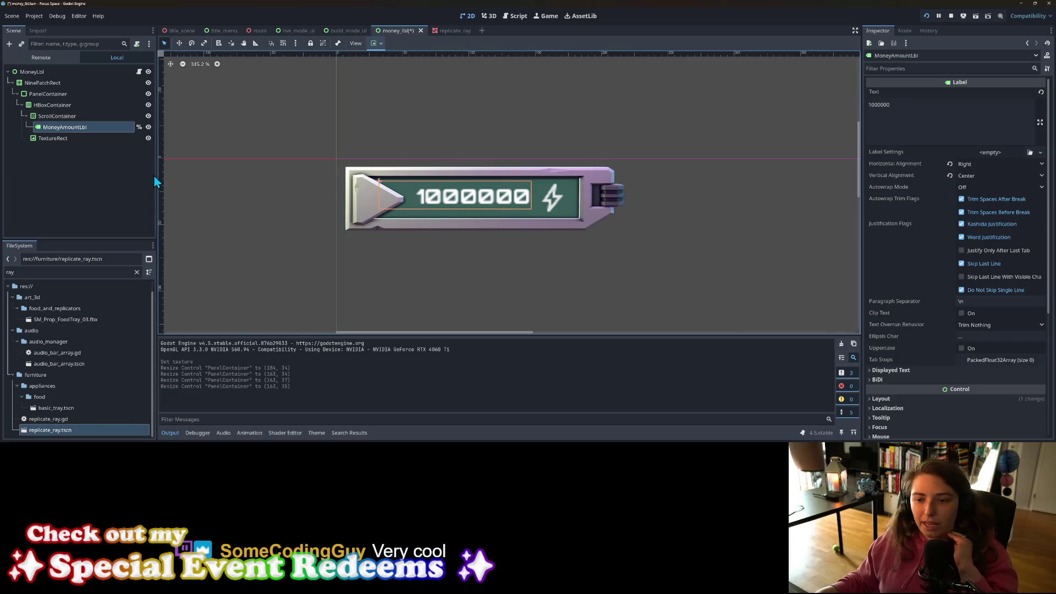
click(65, 137)
click(64, 127)
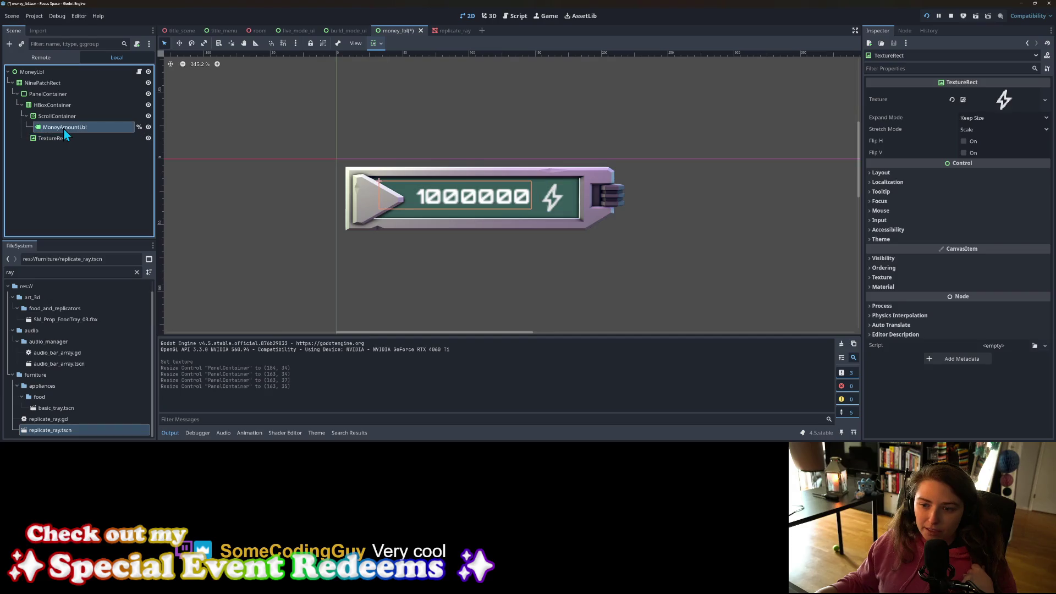
click(376, 44)
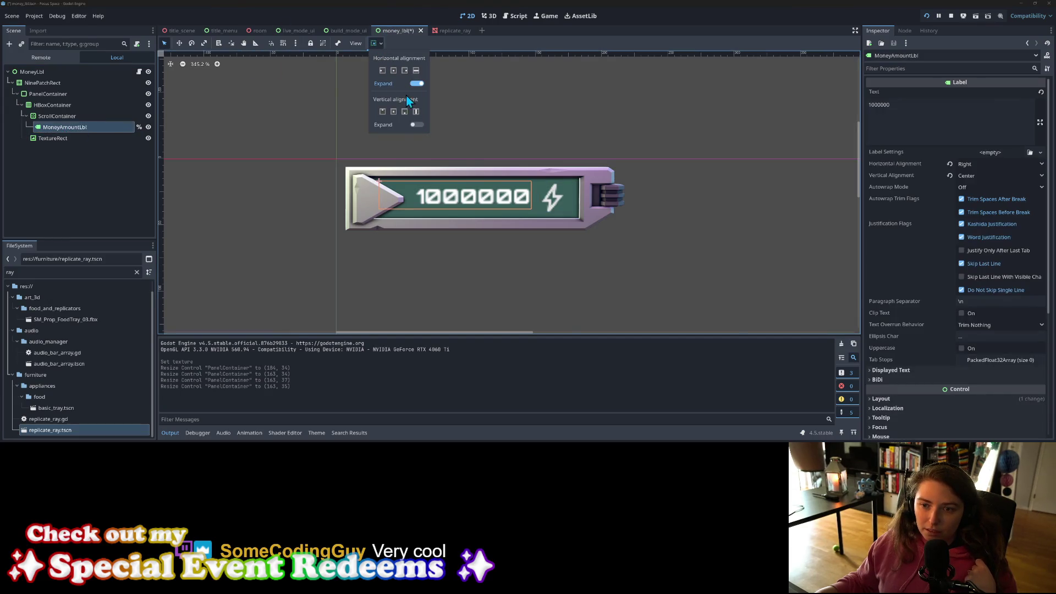
click(416, 112)
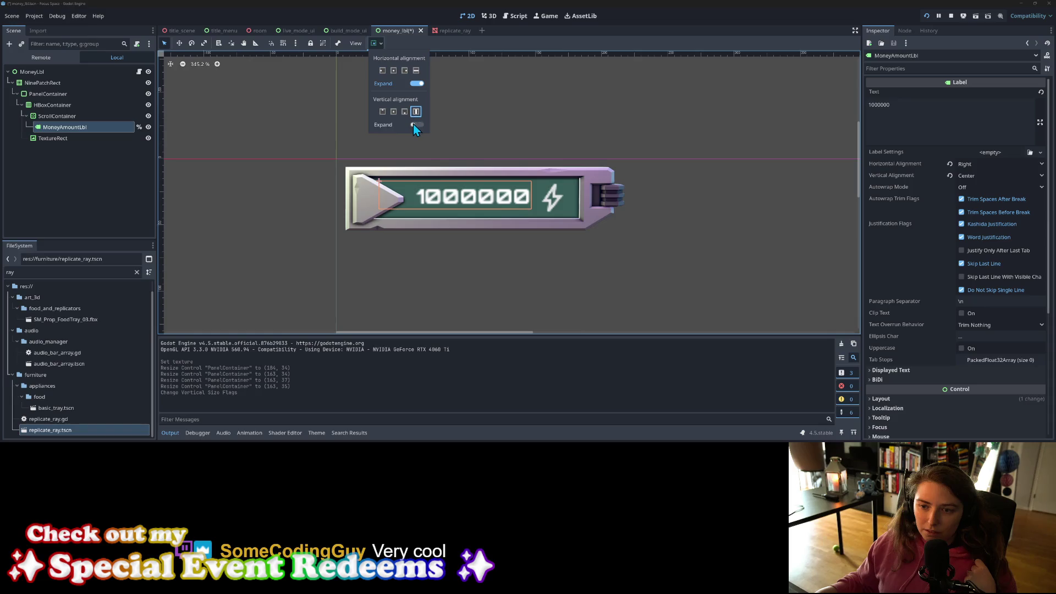
click(414, 125)
click(95, 170)
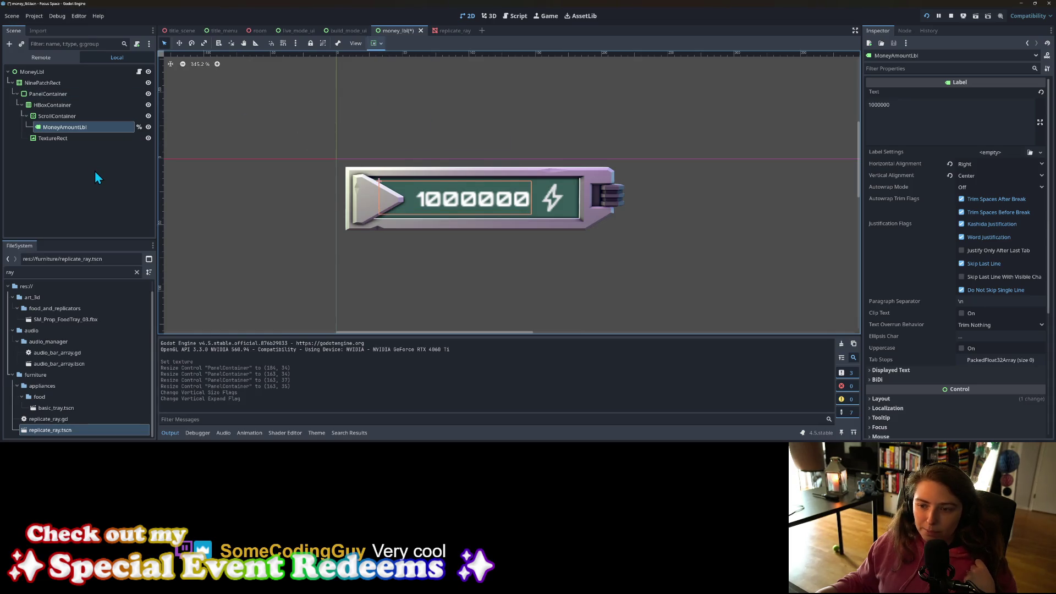
click(36, 209)
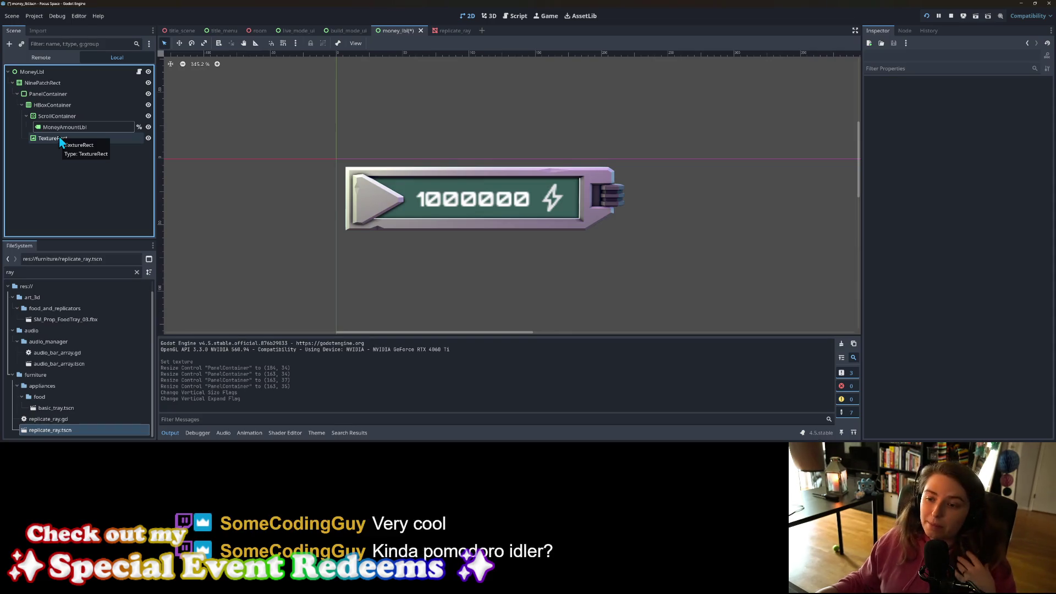
Save the money_lbl scene with Ctrl+S and select the TextureRect icon node.
key(ctrl+s)
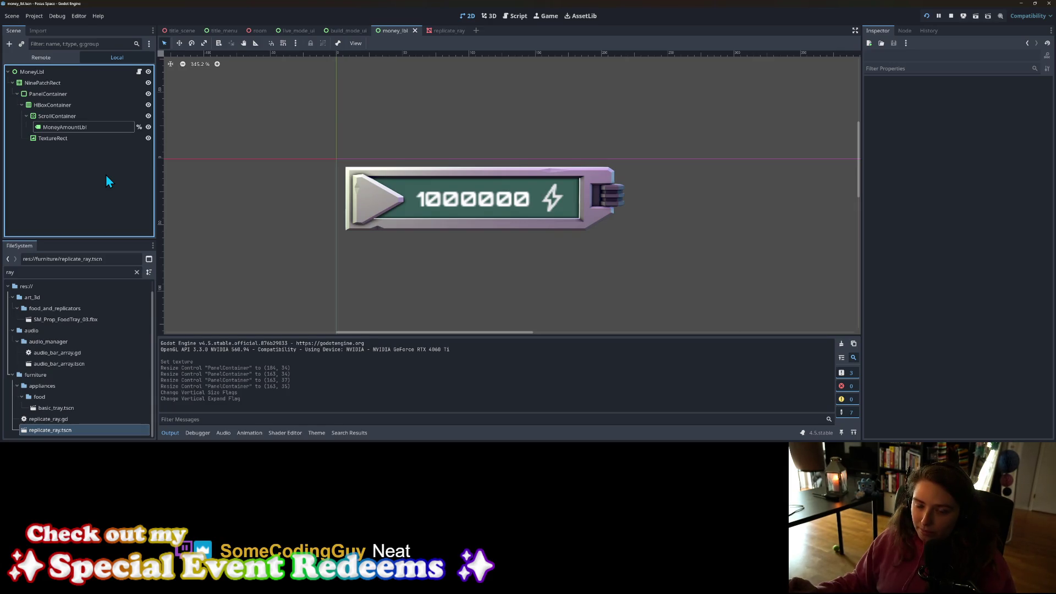
click(72, 138)
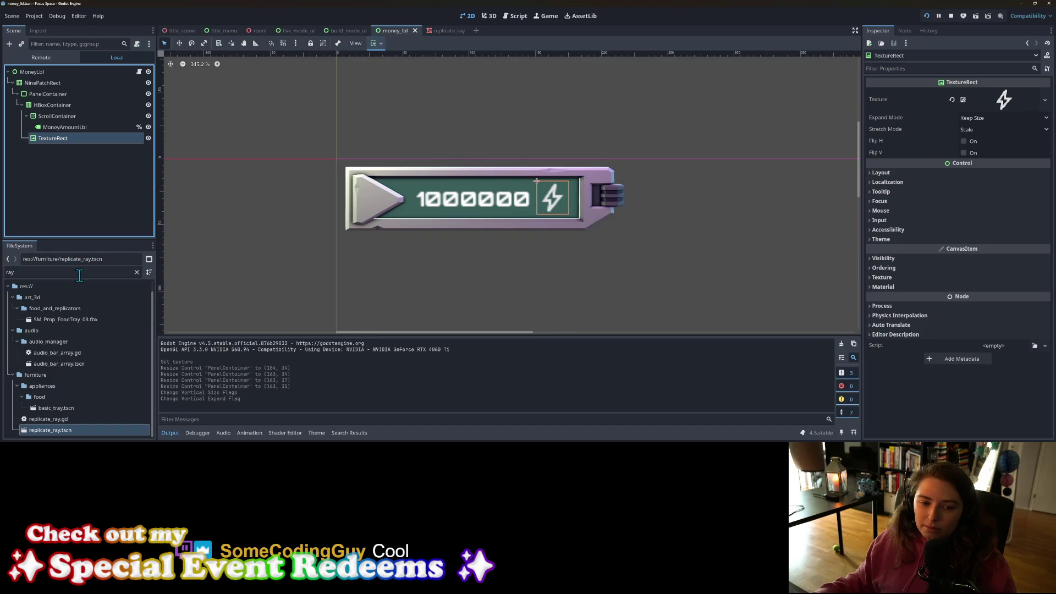
Clear the FileSystem filter and close the replicate_ray scene.
click(134, 274)
click(137, 273)
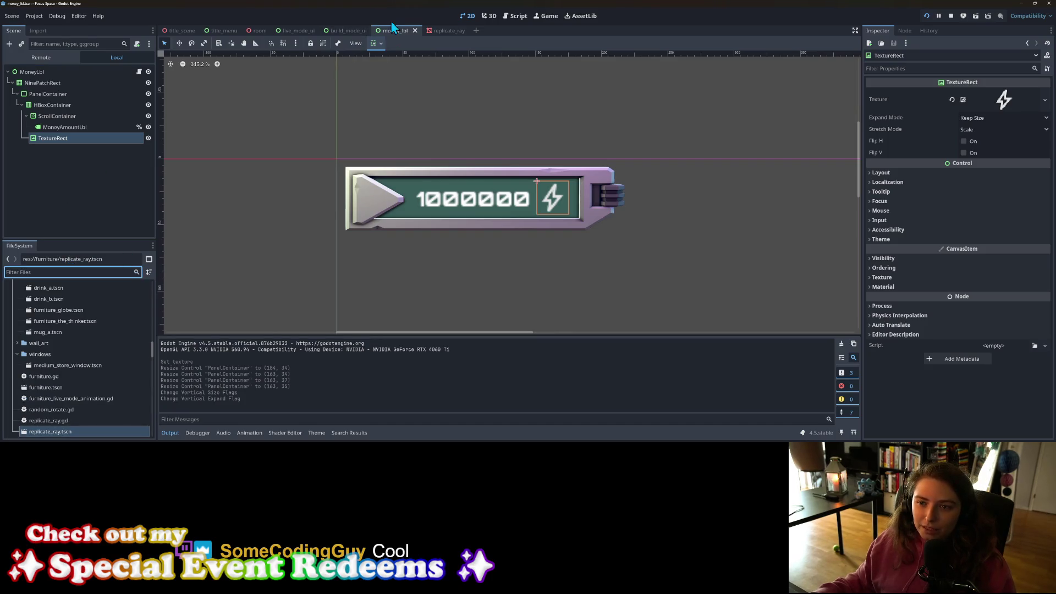
click(451, 32)
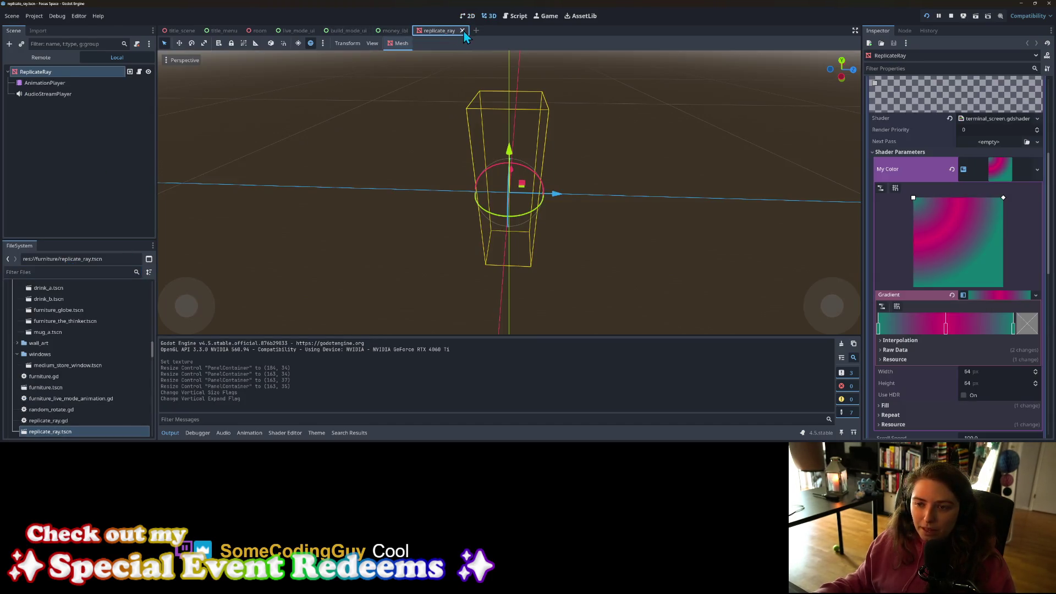
click(468, 30)
Select the PanelContainer node in the scene tree.
click(51, 139)
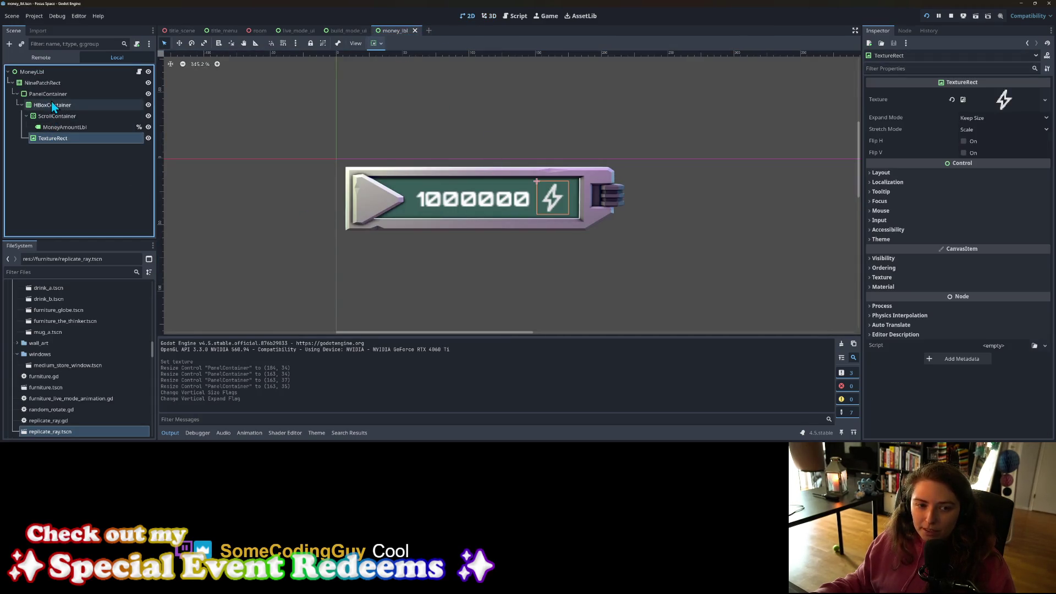
click(48, 115)
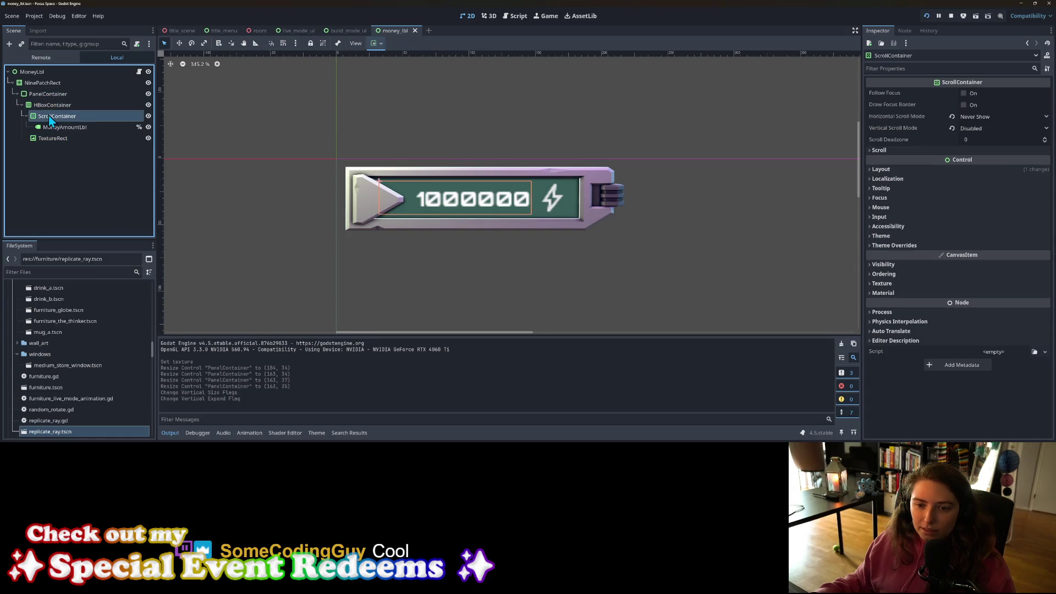
click(49, 97)
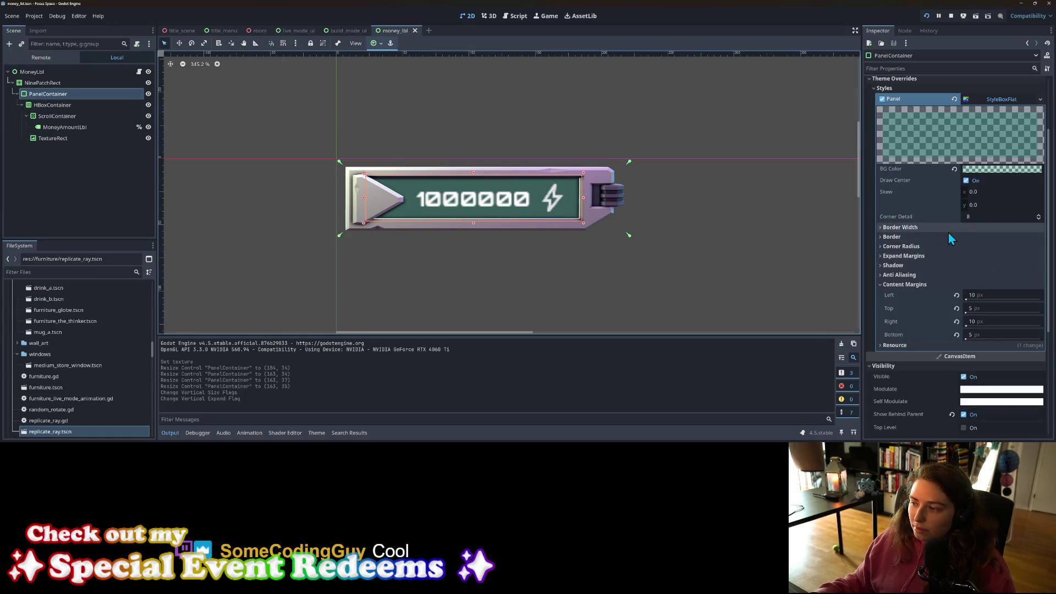
scroll(909, 301, up, 3)
scroll(908, 306, down, 2)
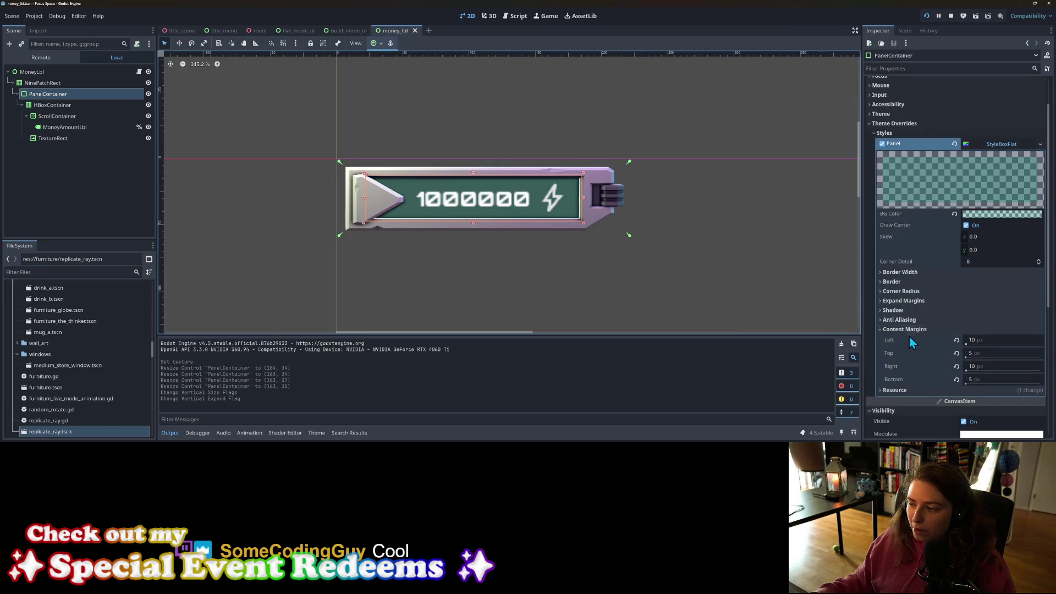
click(745, 302)
click(42, 140)
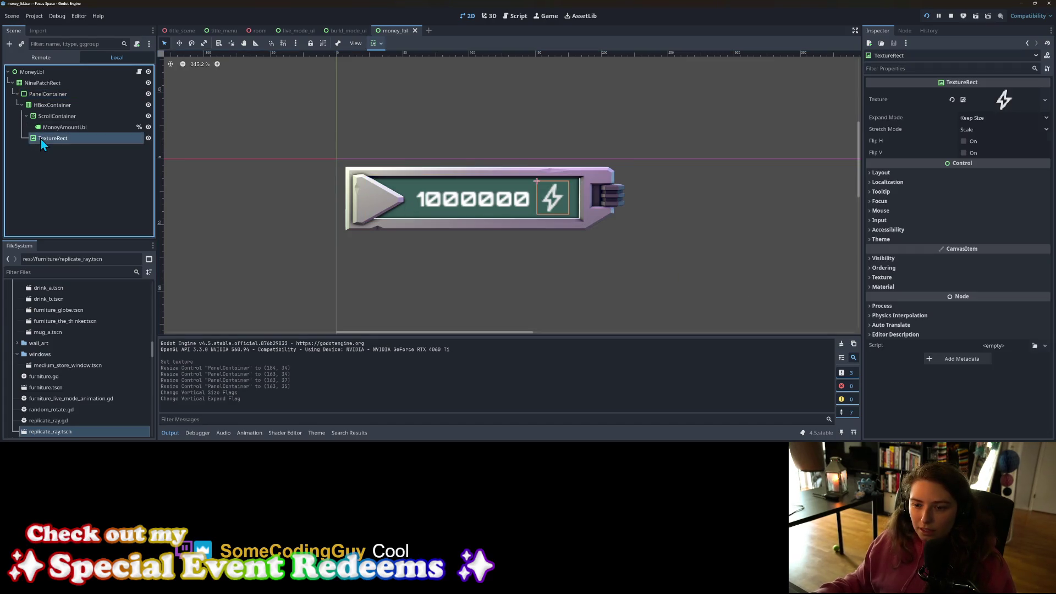
click(43, 94)
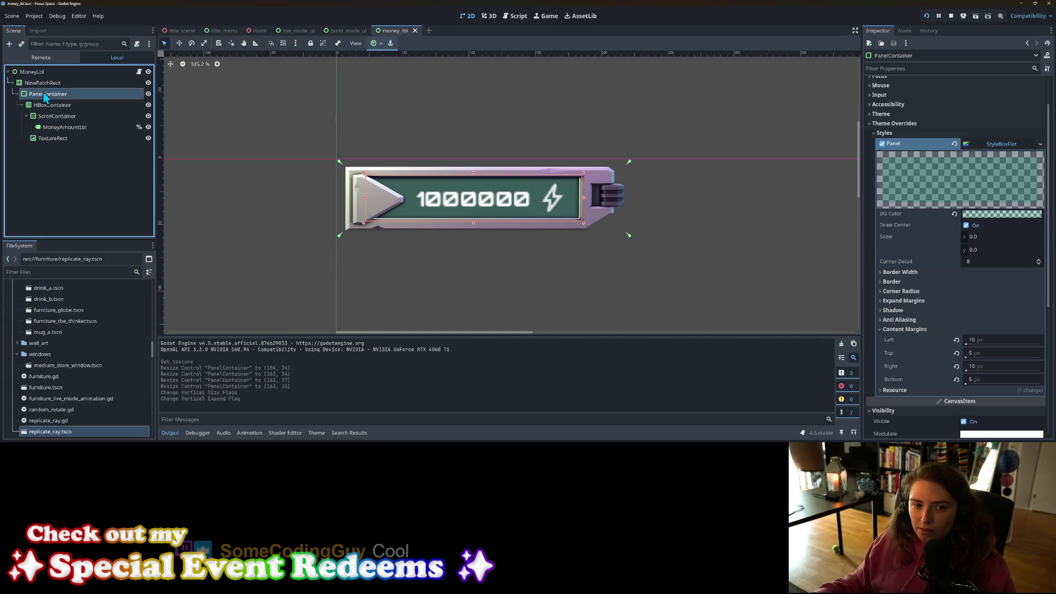
Try top and bottom content margins of 10, then undo both to keep the original margins.
click(984, 353)
text(10)
key(Return)
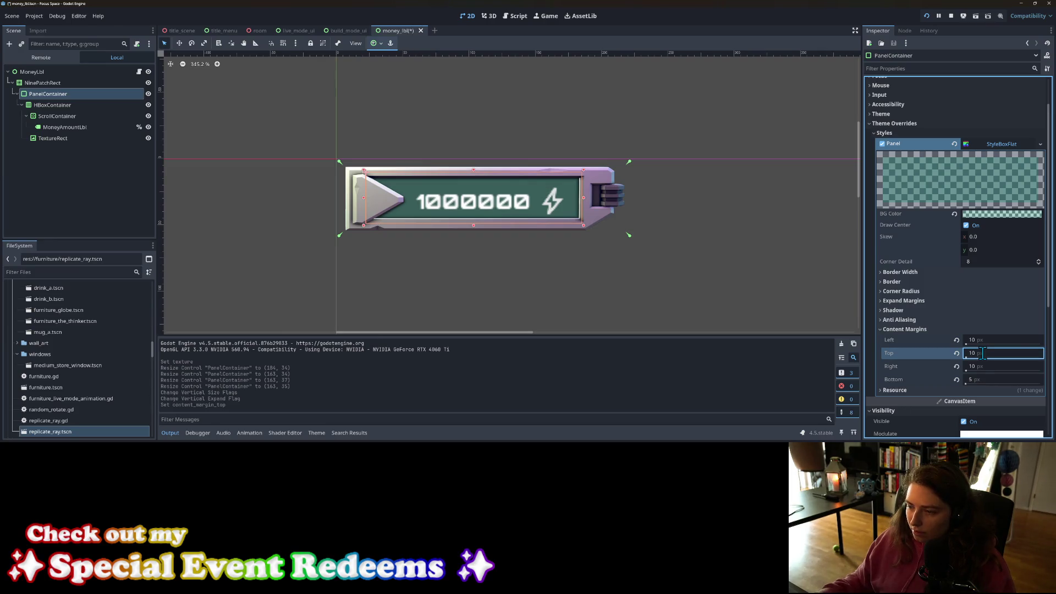
click(978, 379)
text(10)
key(Return)
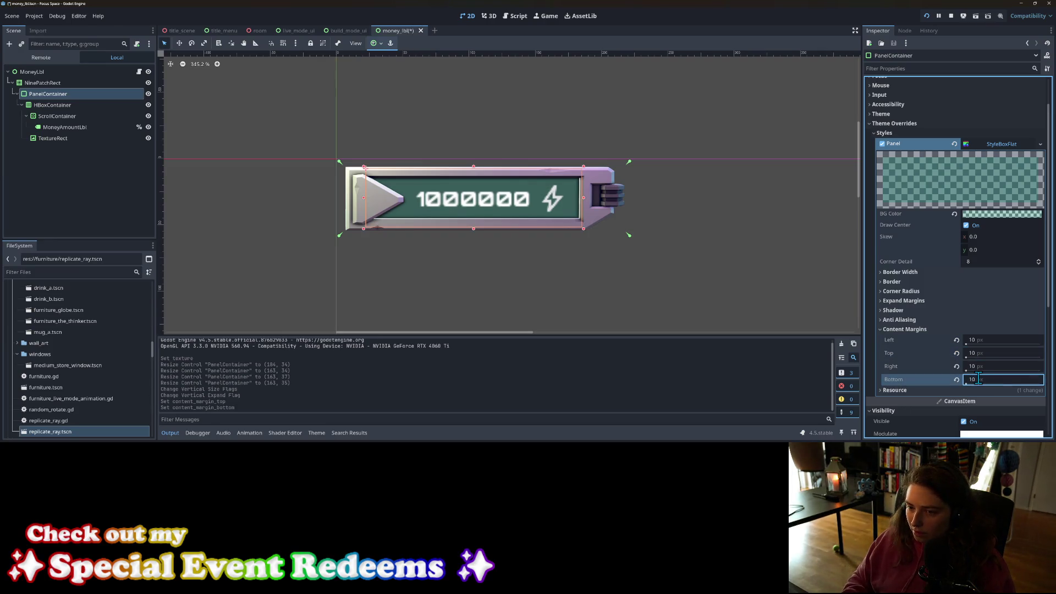
key(ctrl+z)
key(ctrl+z)
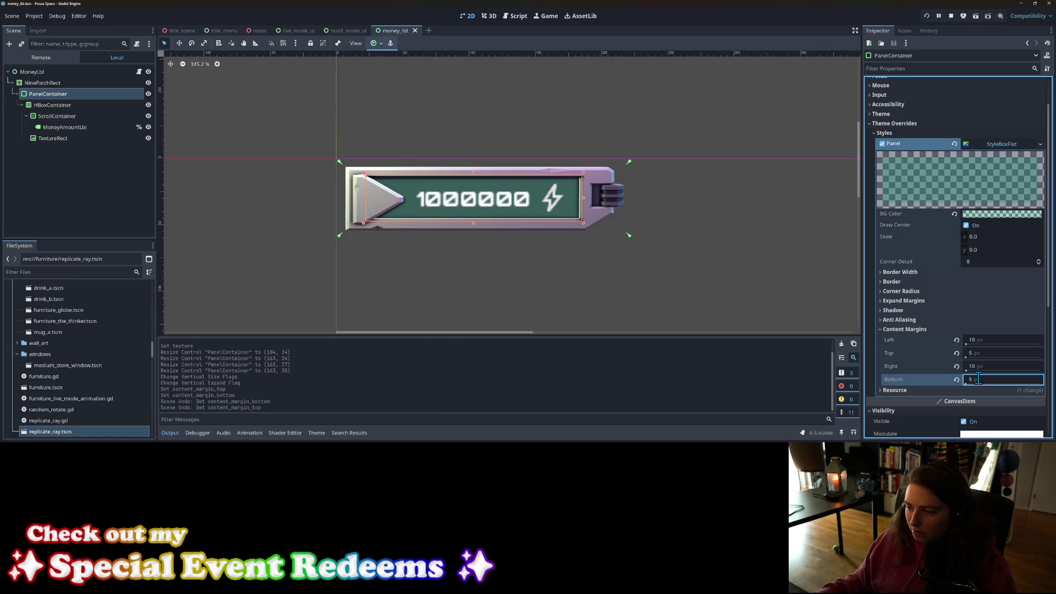
click(827, 313)
scroll(614, 259, up, 1)
scroll(614, 266, up, 5)
click(529, 165)
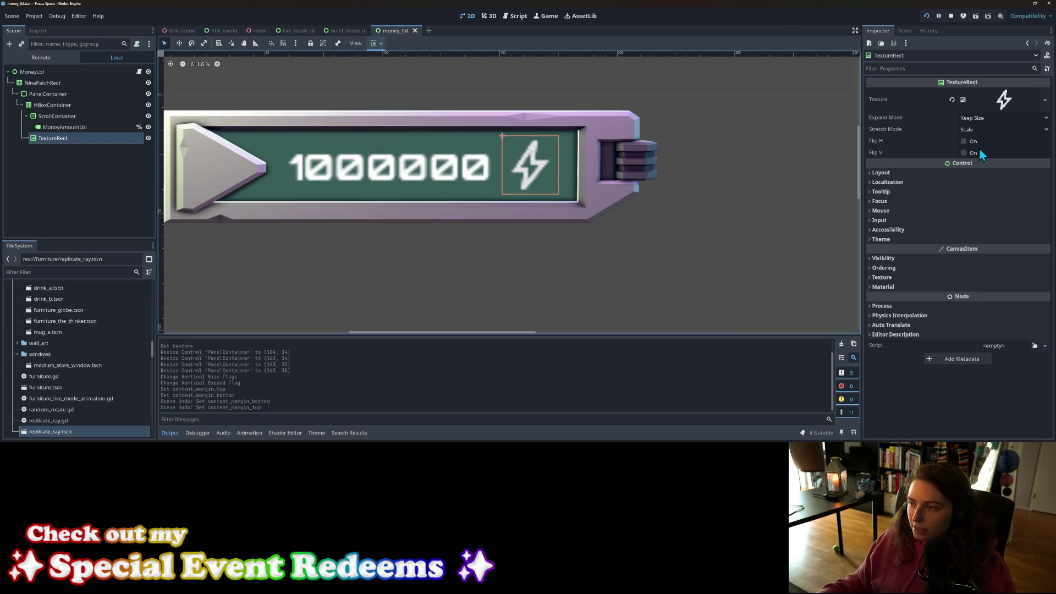
Try the Keep Centered, Keep Aspect Centered and Keep Aspect Covered stretch modes, settling on Keep.
click(987, 129)
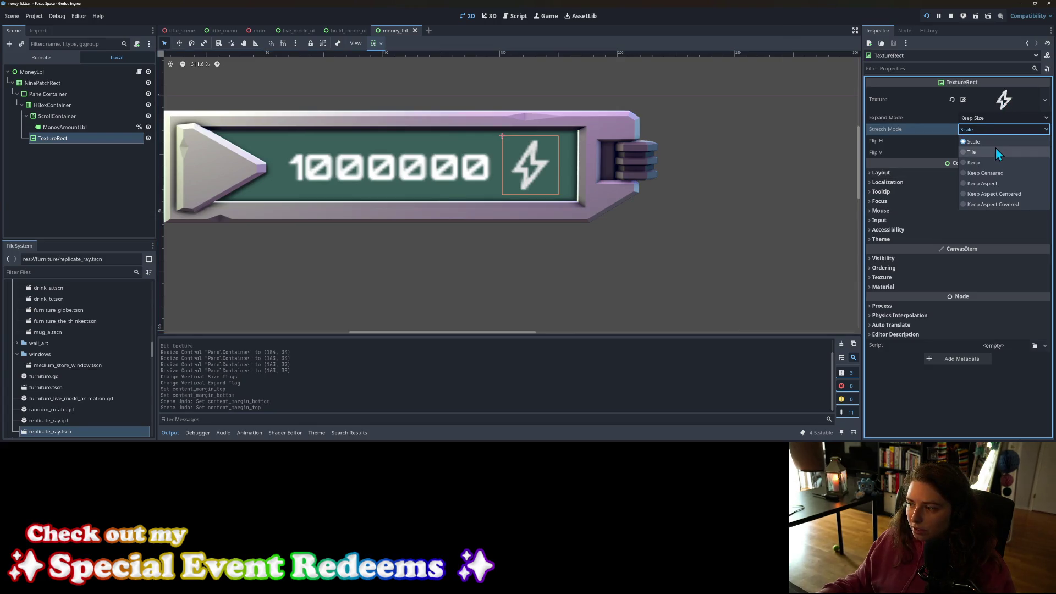
click(989, 173)
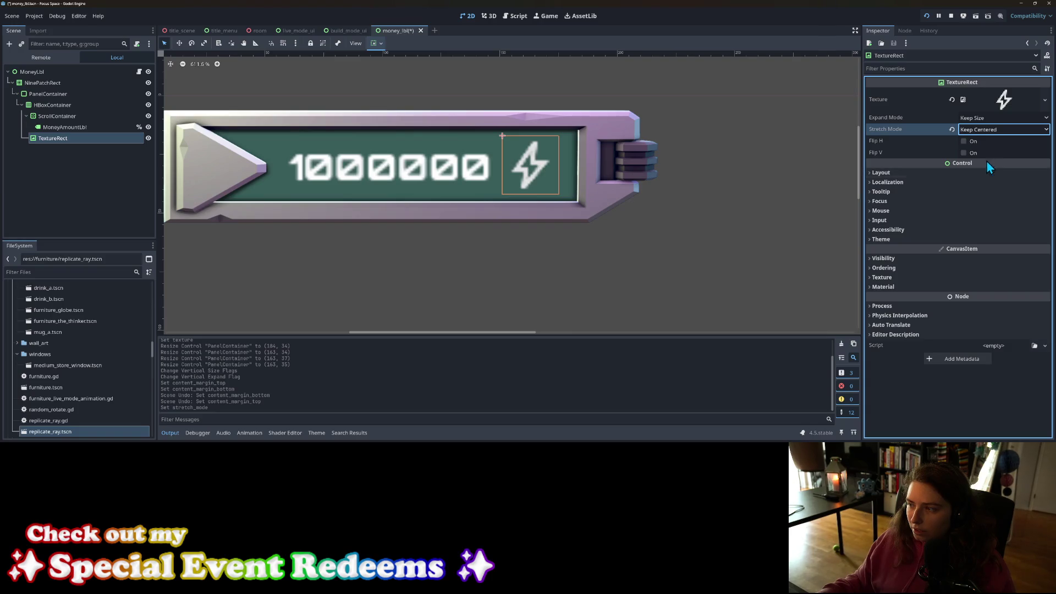
click(983, 131)
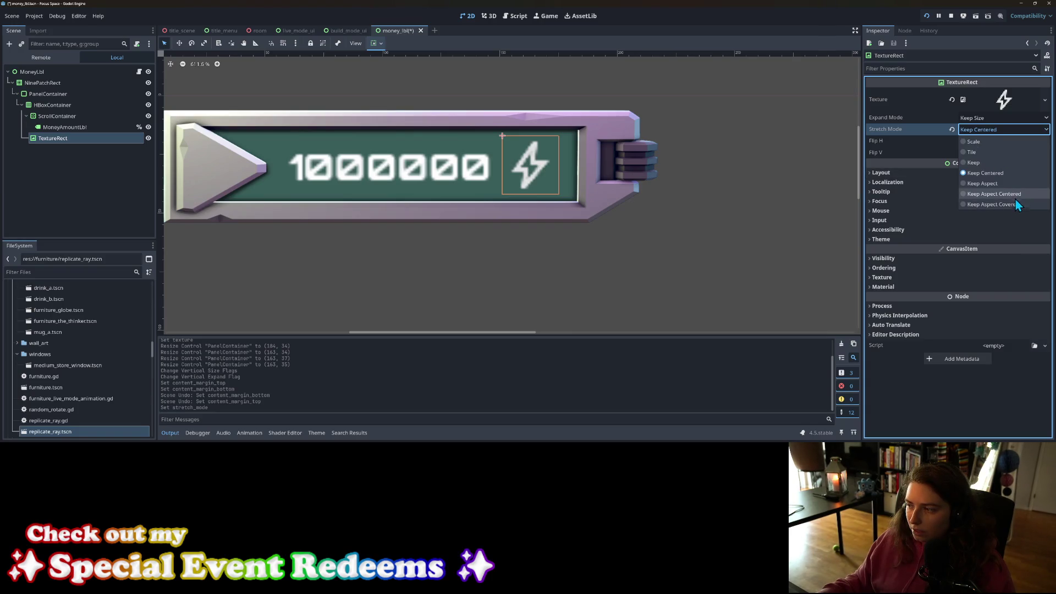
click(1012, 193)
click(1004, 129)
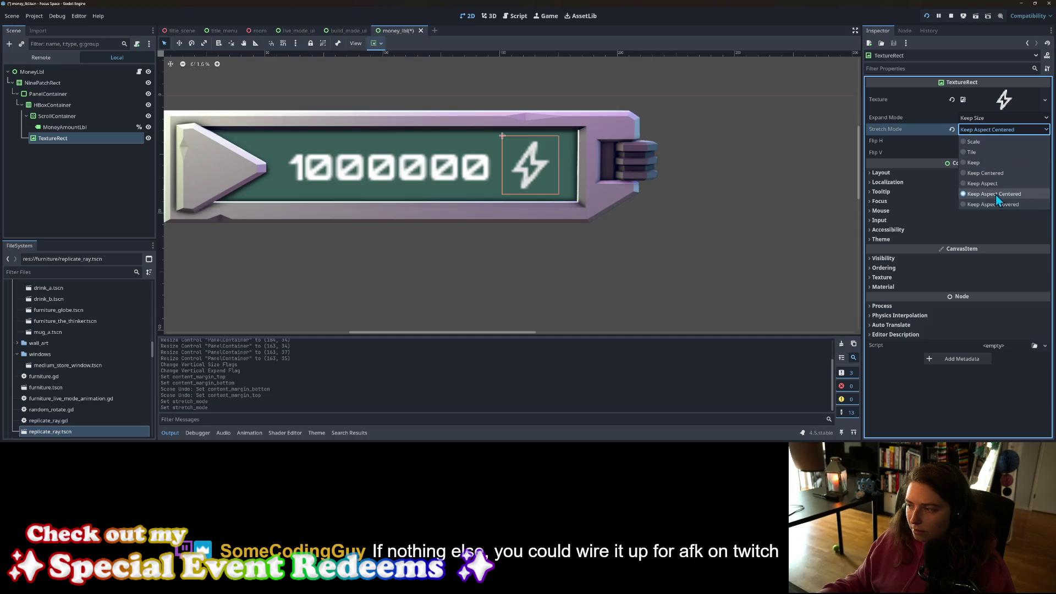
click(997, 203)
click(979, 131)
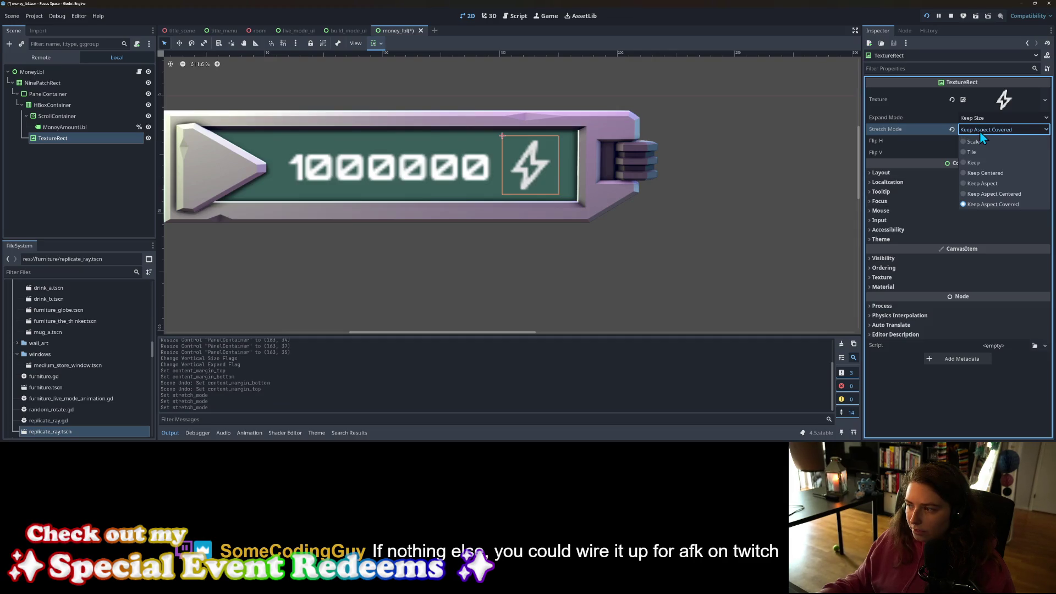
click(986, 163)
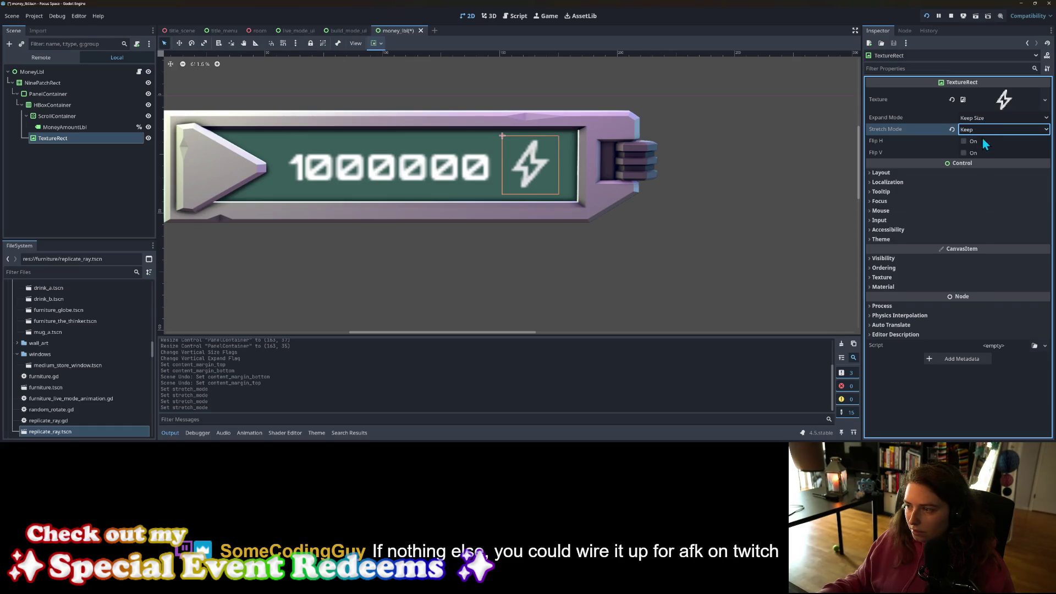
Center the icon vertically in its container, leaving expand mode unchanged.
click(989, 118)
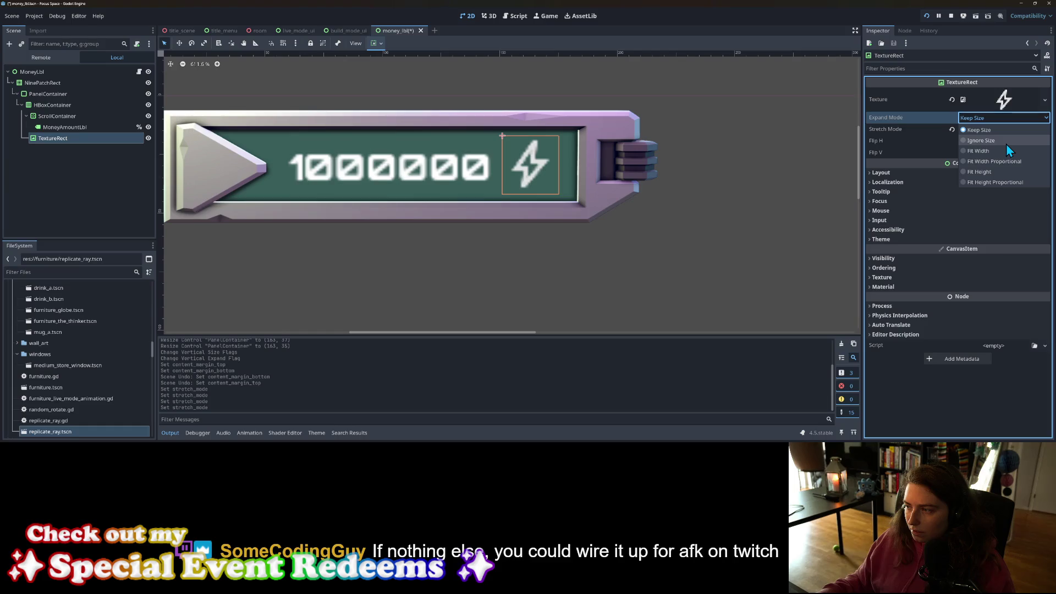
click(988, 117)
click(377, 43)
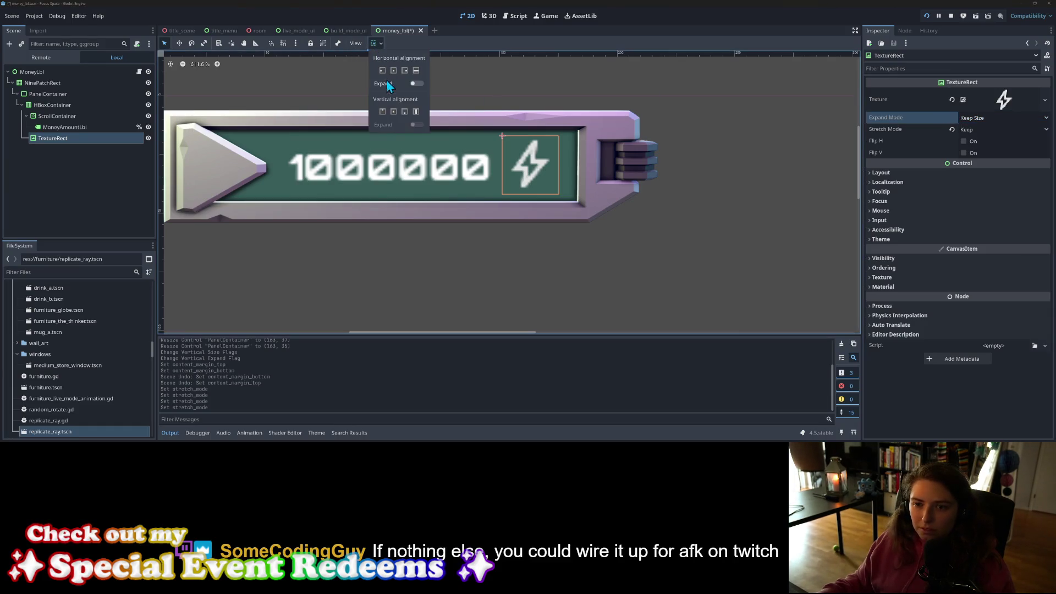
click(392, 112)
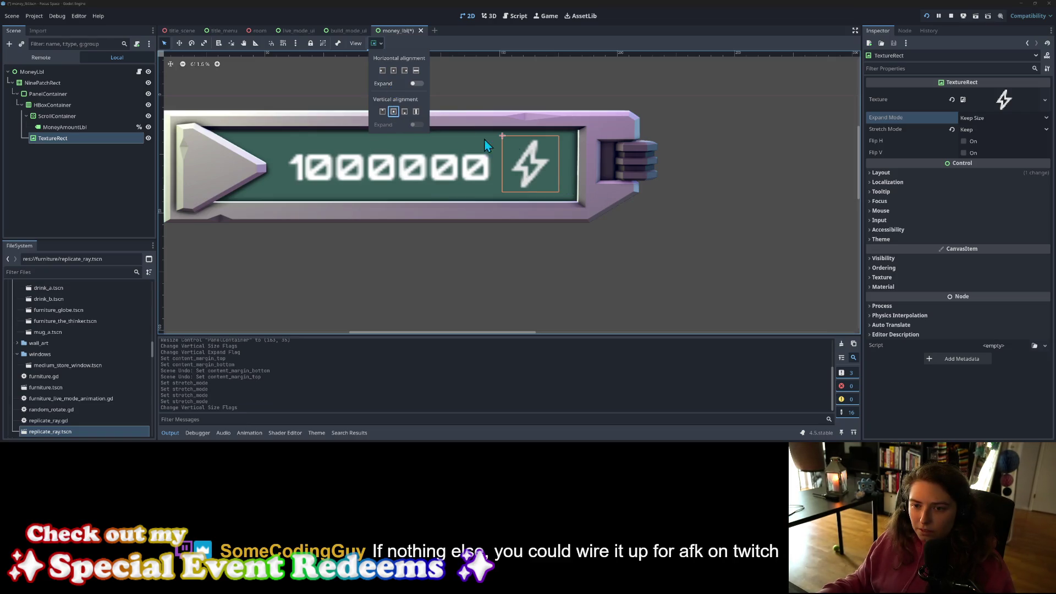
click(638, 232)
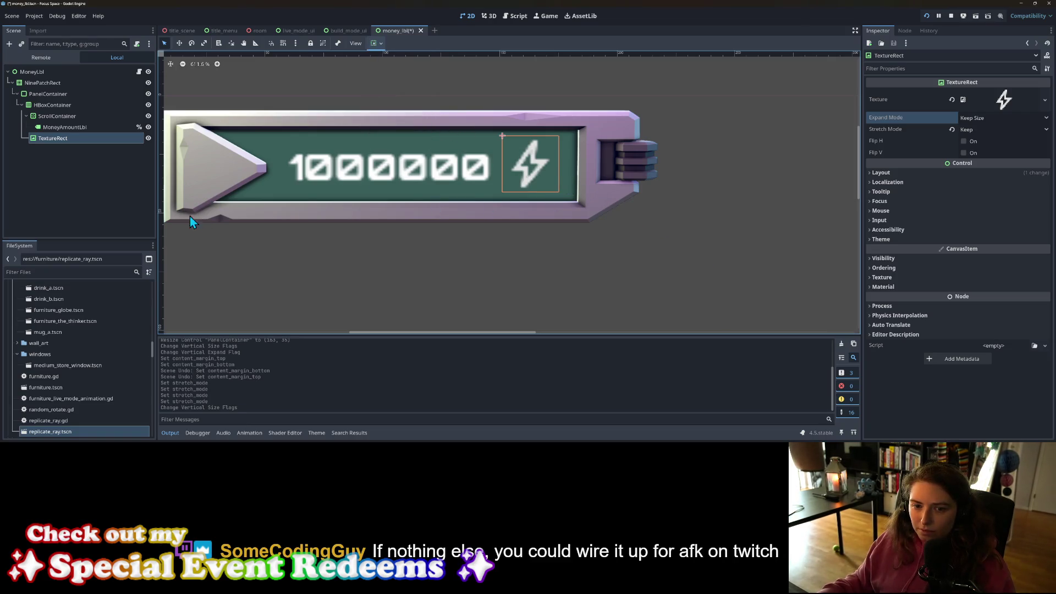
Reselect the icon, then clear the selection and frame the whole money bar.
click(145, 193)
click(407, 180)
click(522, 174)
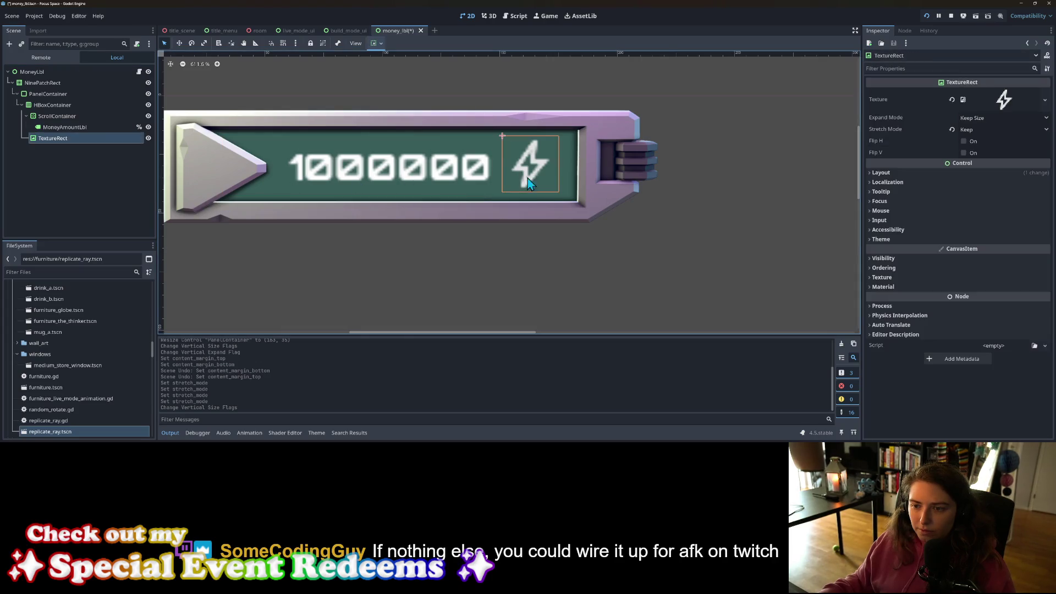
click(584, 263)
scroll(584, 262, down, 8)
drag(607, 286, 544, 206)
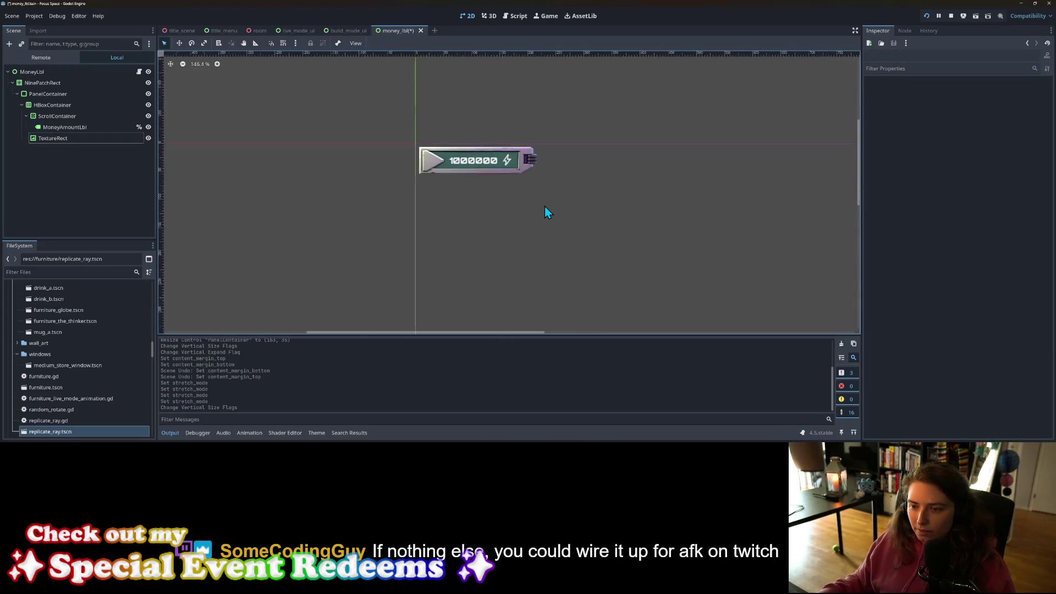
Select the lightning icon and expand its texture resource details.
scroll(544, 208, up, 5)
click(470, 112)
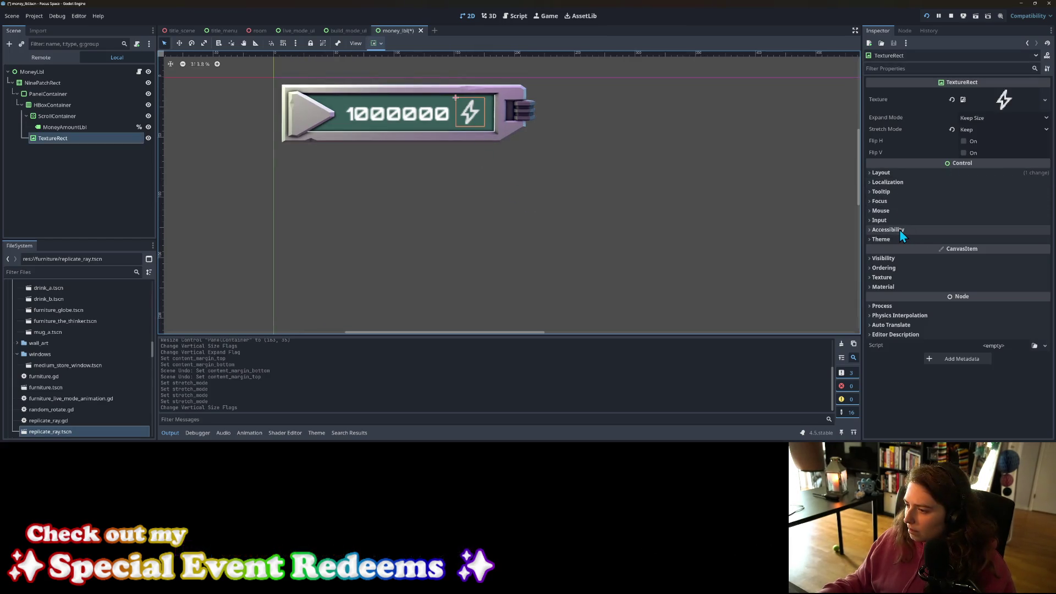
click(1012, 102)
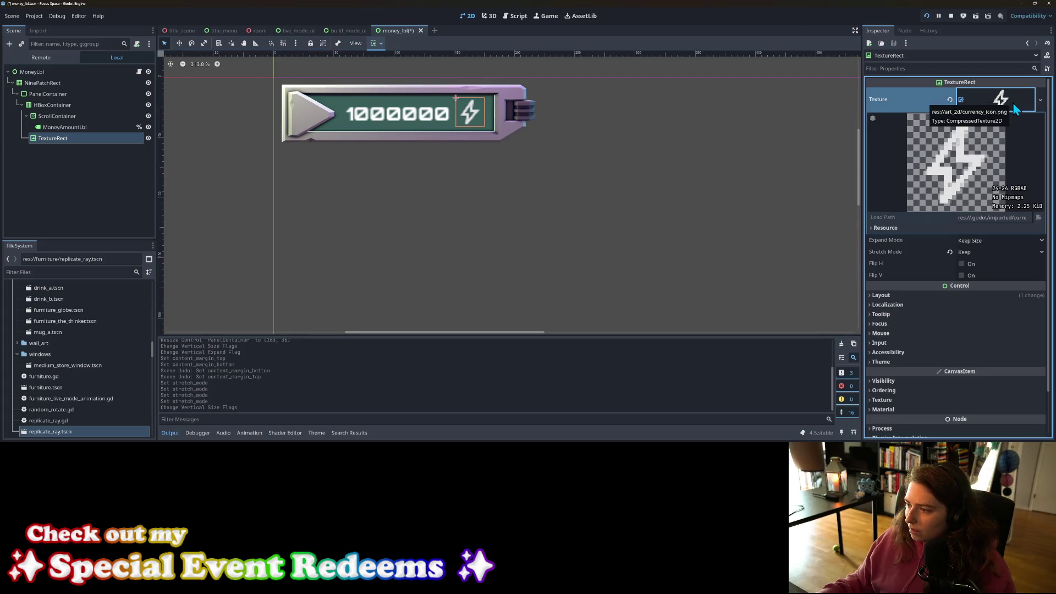
click(933, 230)
click(932, 229)
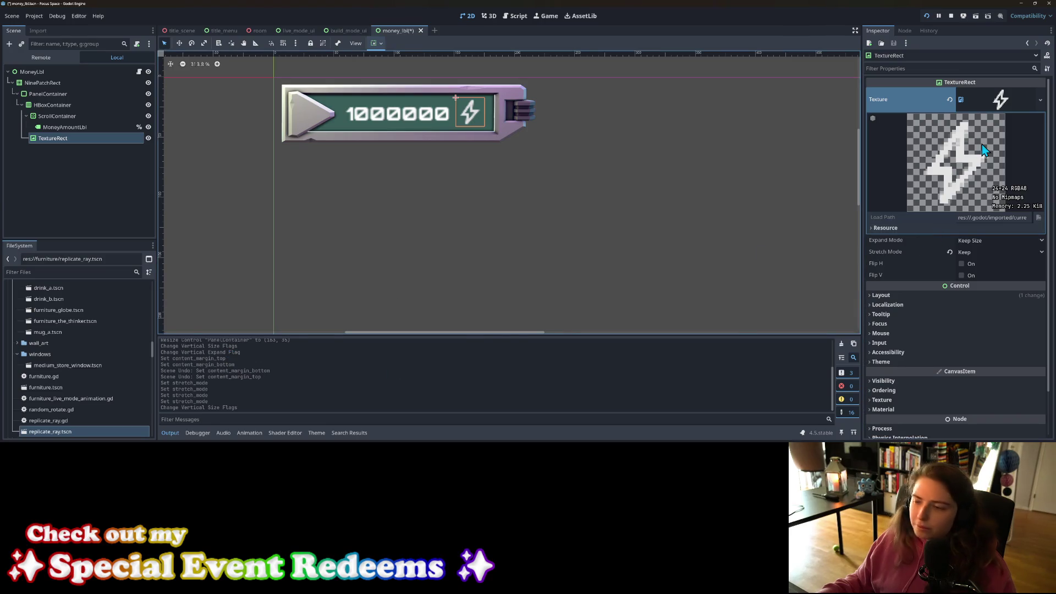
Reveal currency_icon.png in the FileSystem with Show in FileSystem and view its properties.
right_click(992, 111)
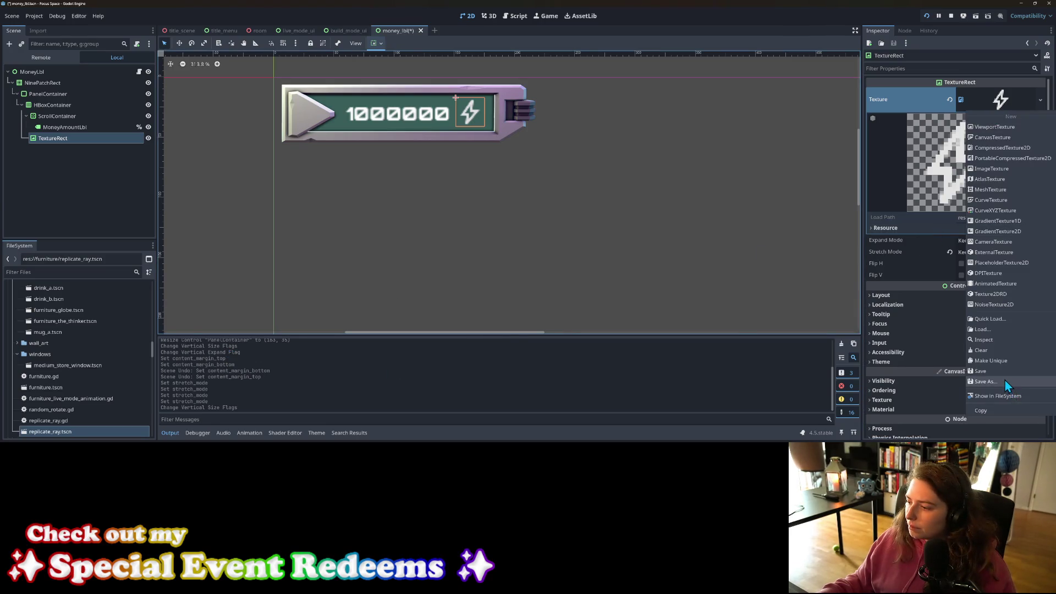
click(1005, 396)
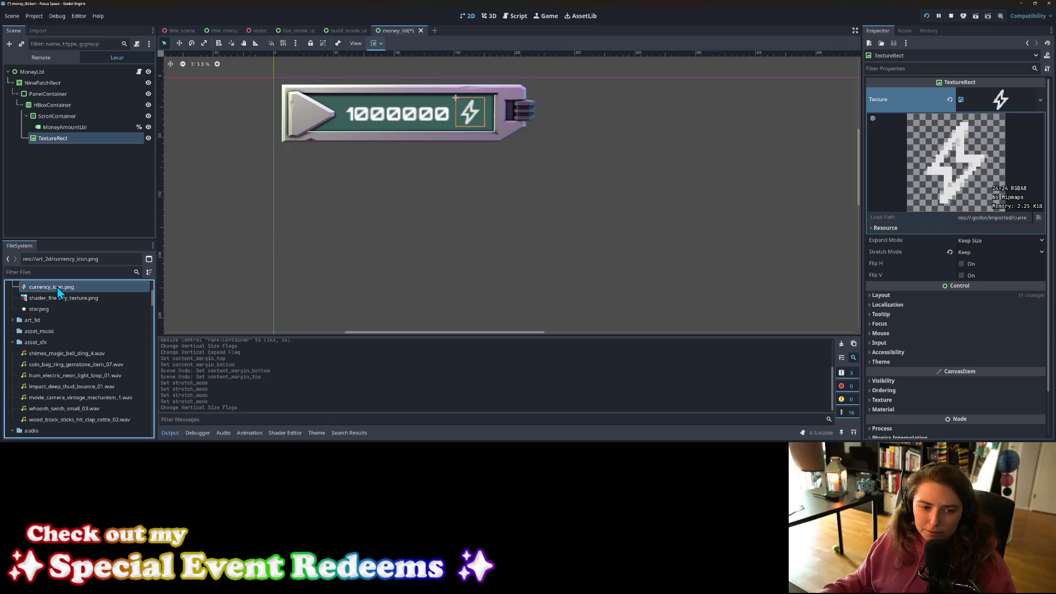
click(51, 286)
click(71, 290)
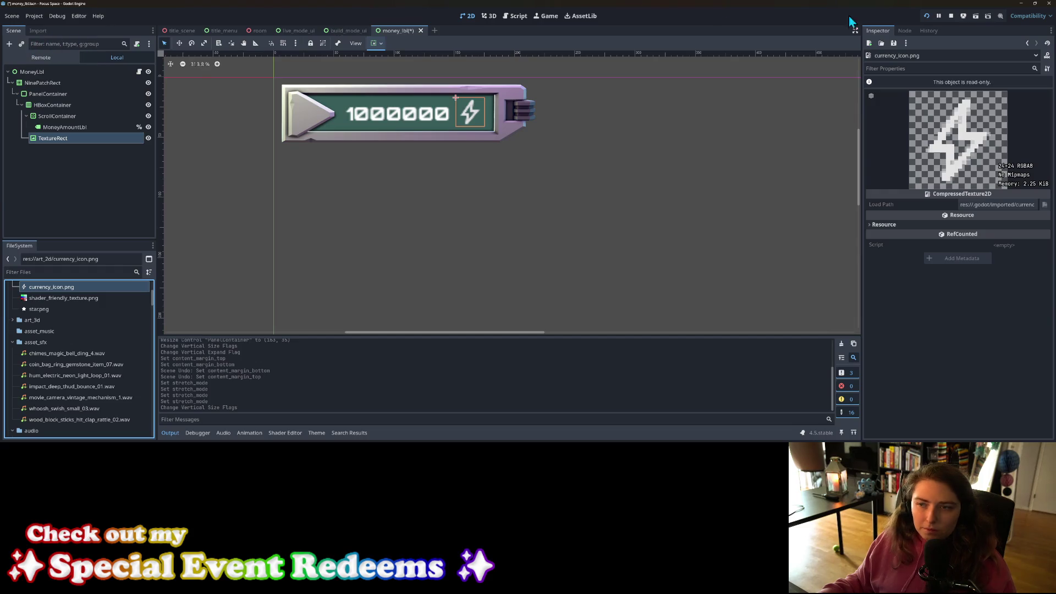
Stop the game and try Basis Universal and Lossy compression before returning to Lossless.
click(951, 16)
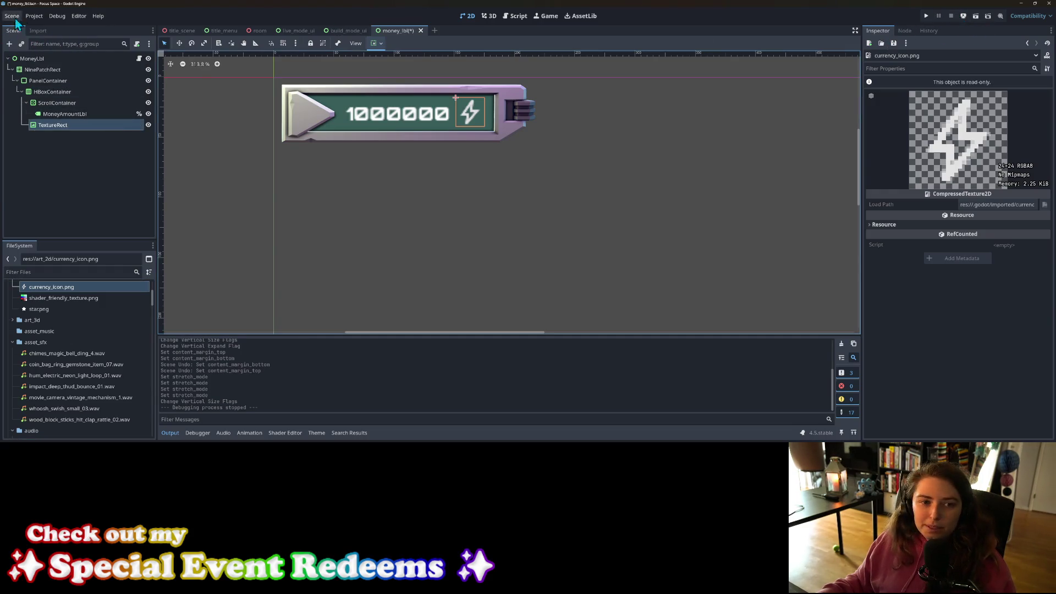
click(38, 31)
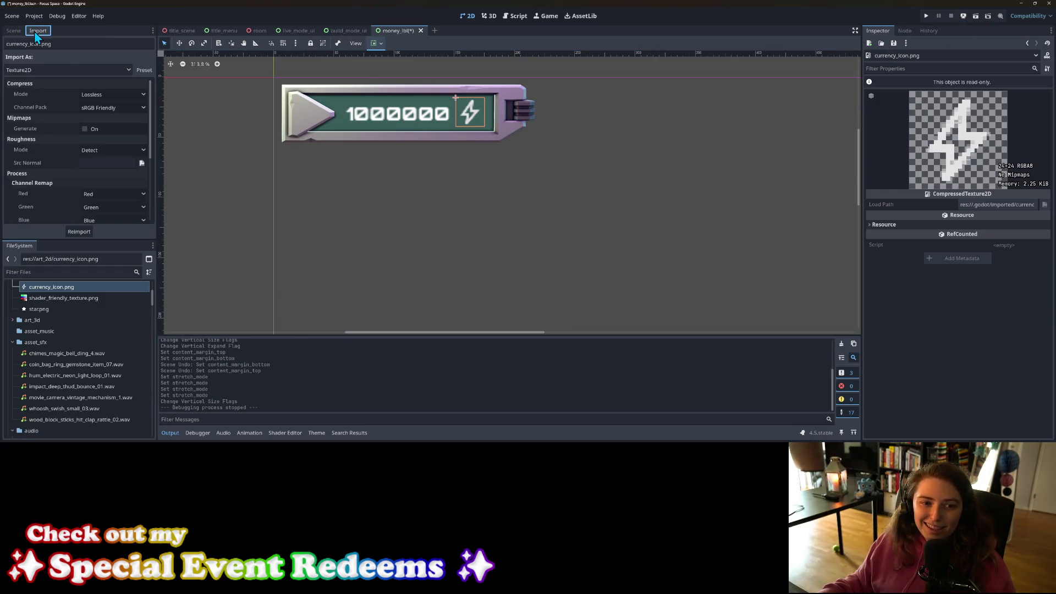
click(102, 95)
click(96, 102)
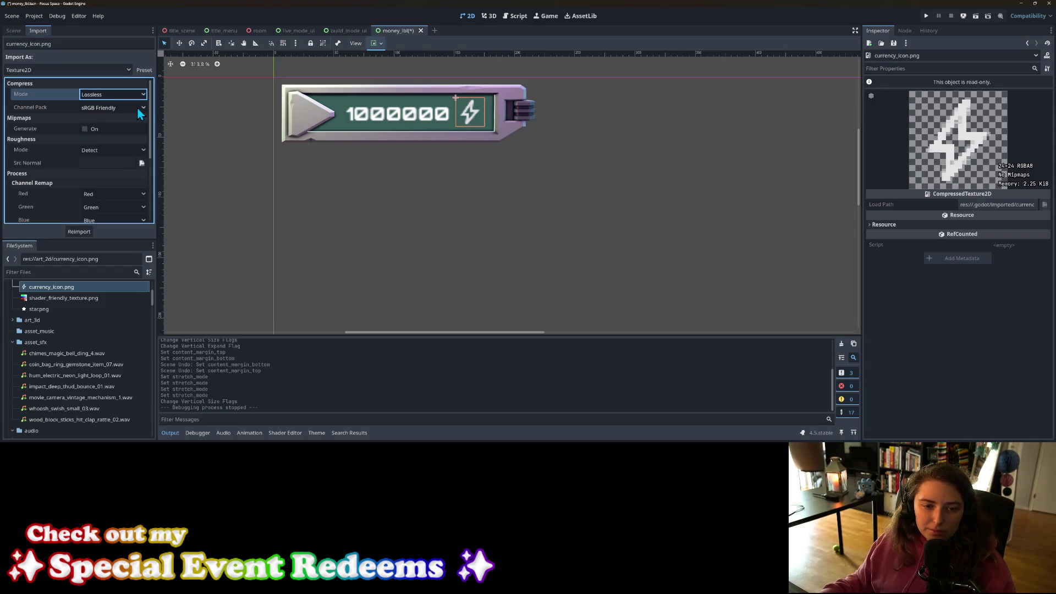
click(109, 94)
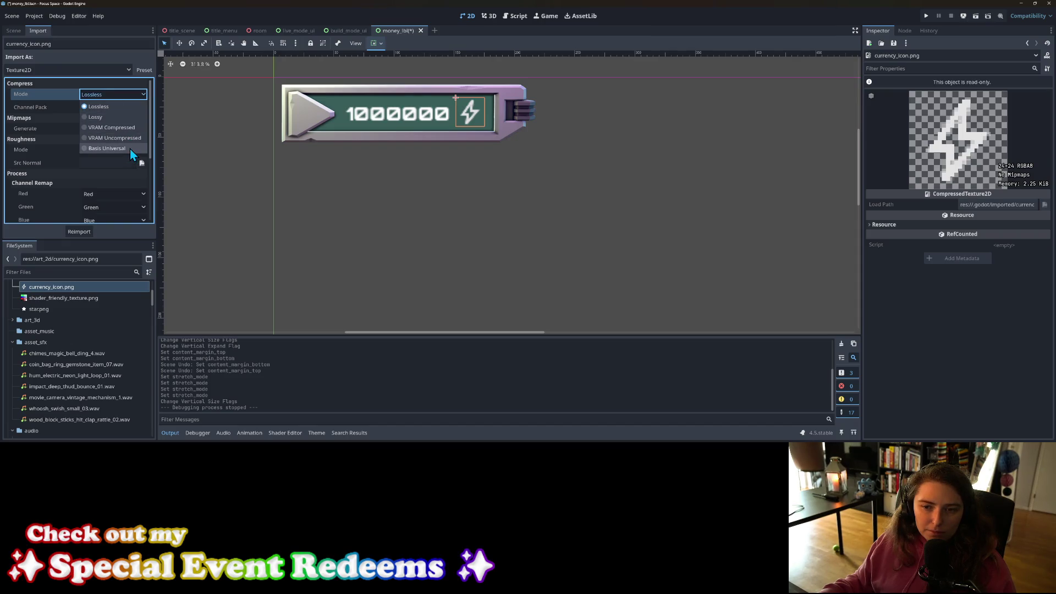
click(130, 148)
click(100, 94)
click(111, 118)
click(103, 95)
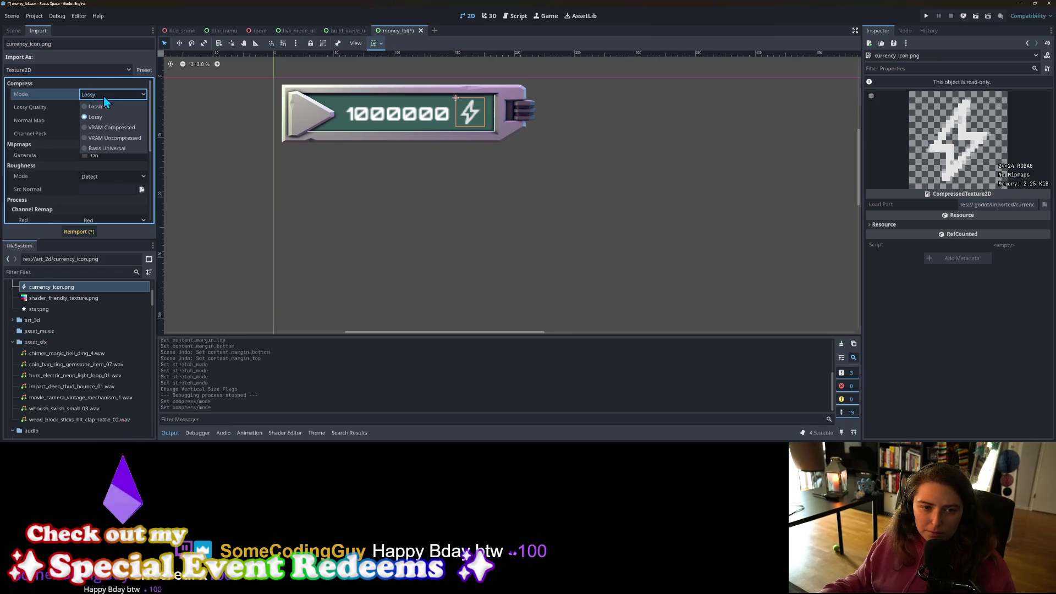
click(105, 106)
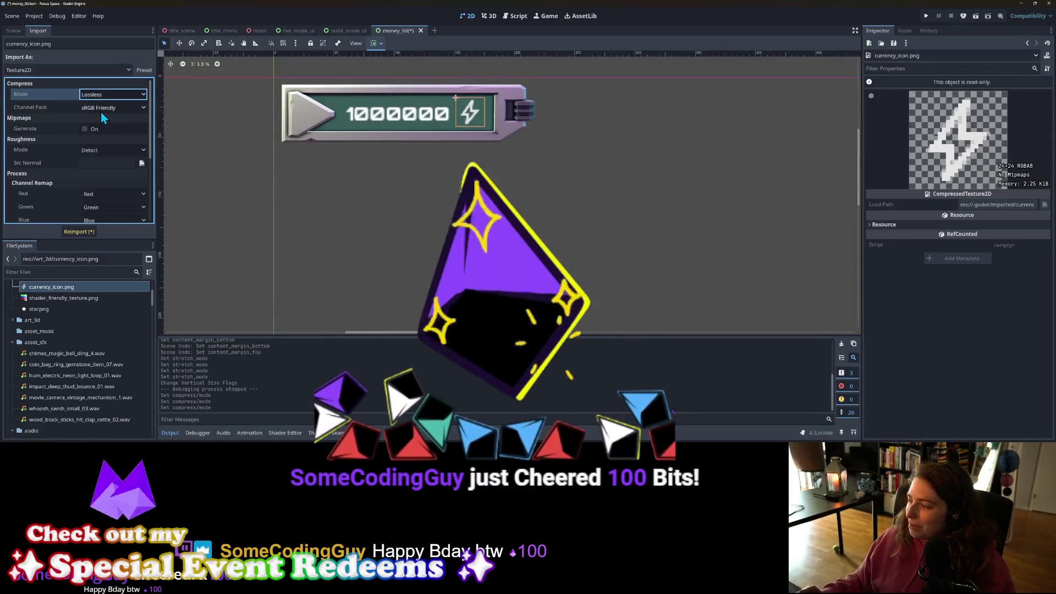
Reimport currency_icon.png with Lossless compression and reselect the lightning icon node.
scroll(75, 167, down, 5)
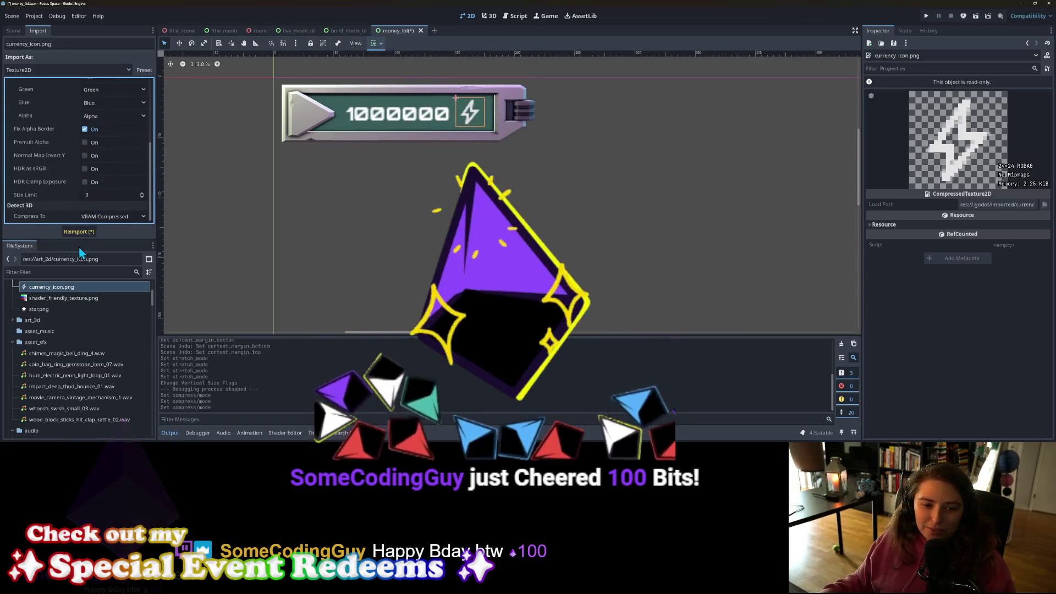
click(80, 232)
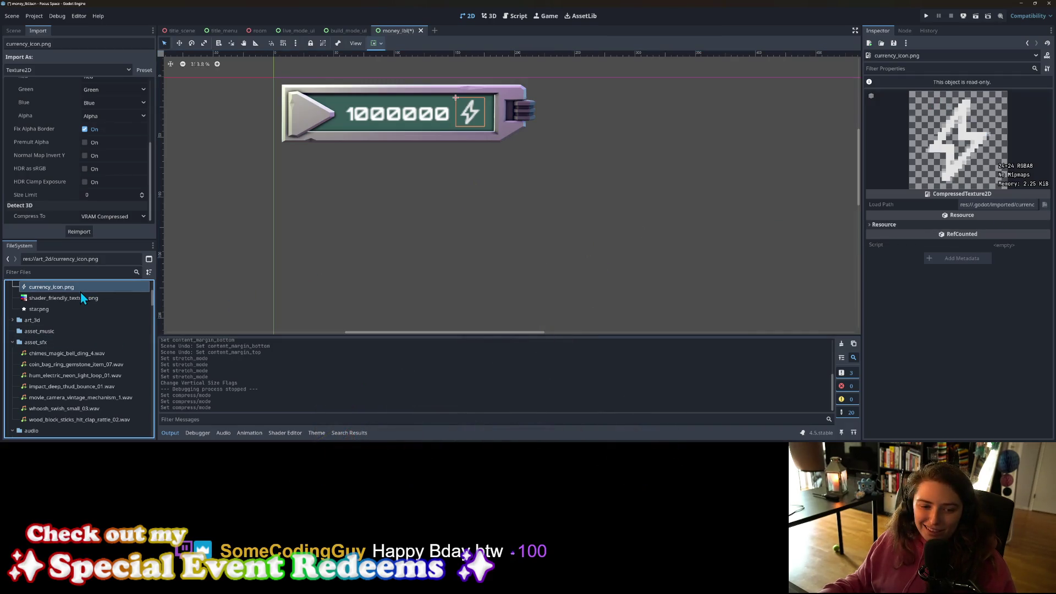
click(14, 30)
click(78, 116)
click(77, 127)
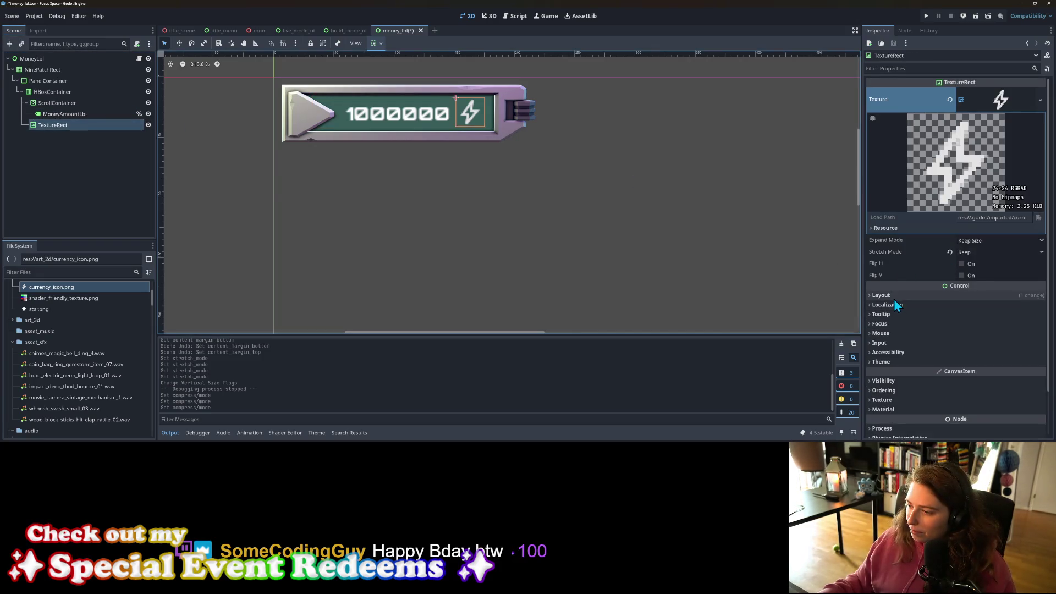
Expand the icon's CanvasItem Visibility, Ordering and Texture property groups.
scroll(896, 355, down, 2)
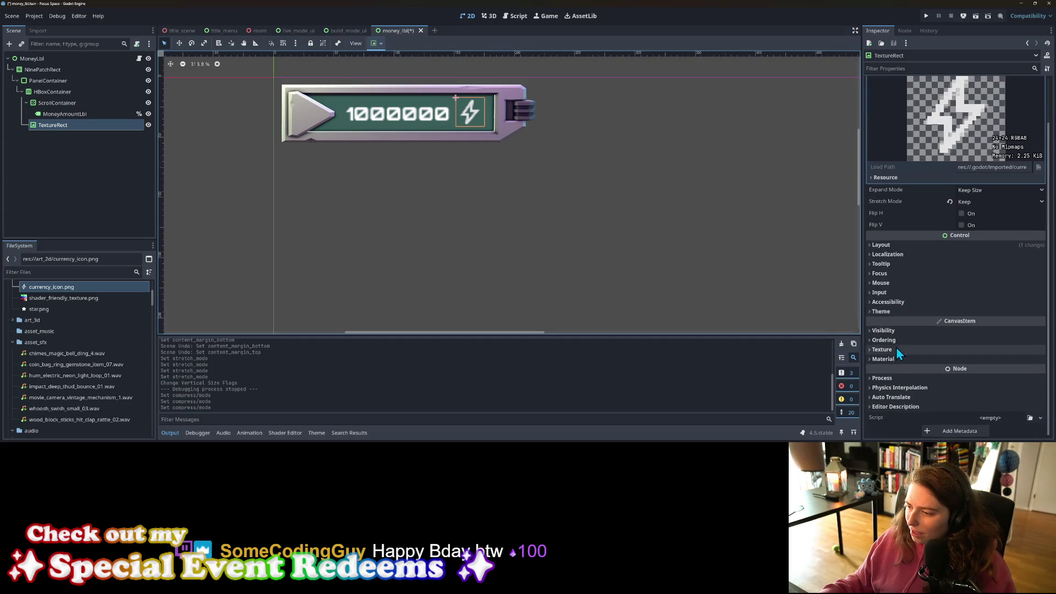
click(895, 333)
scroll(902, 339, down, 4)
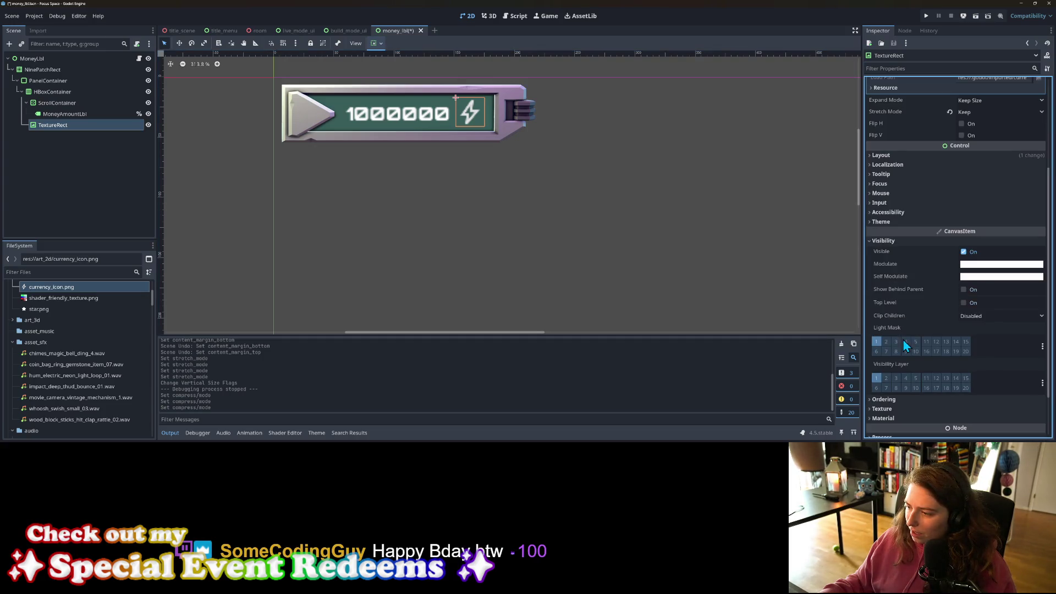
click(897, 399)
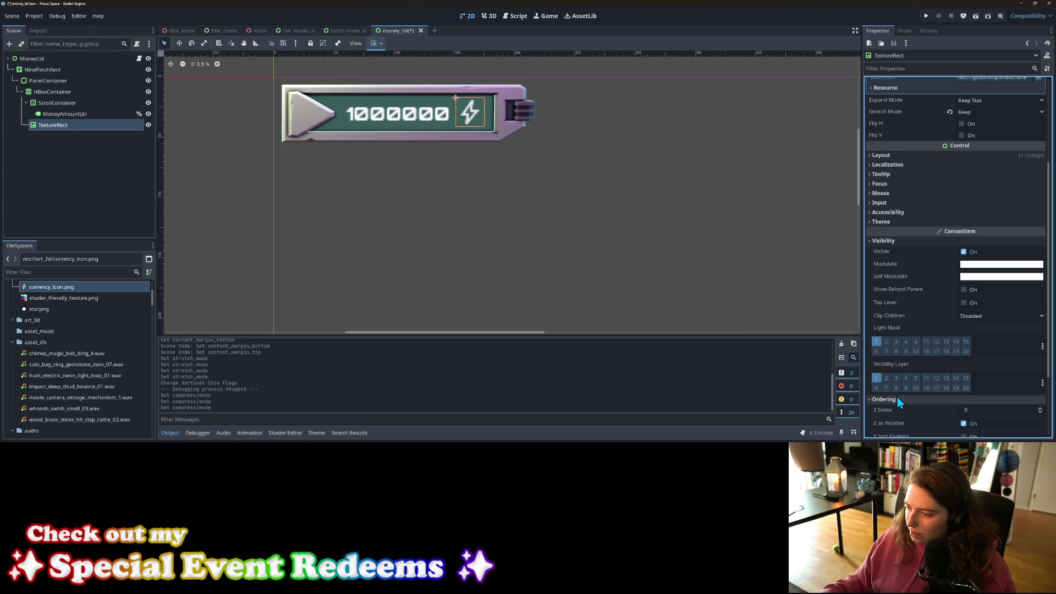
scroll(896, 397, down, 4)
click(908, 349)
scroll(946, 352, down, 1)
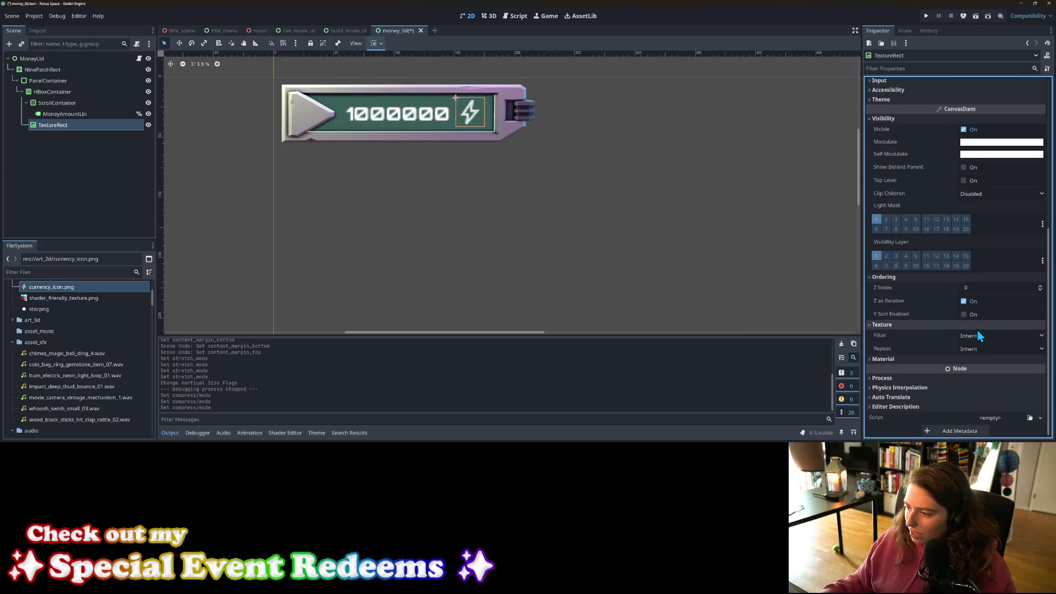
Try the Nearest and Linear texture filters, then set it back to Inherit.
click(978, 335)
click(982, 356)
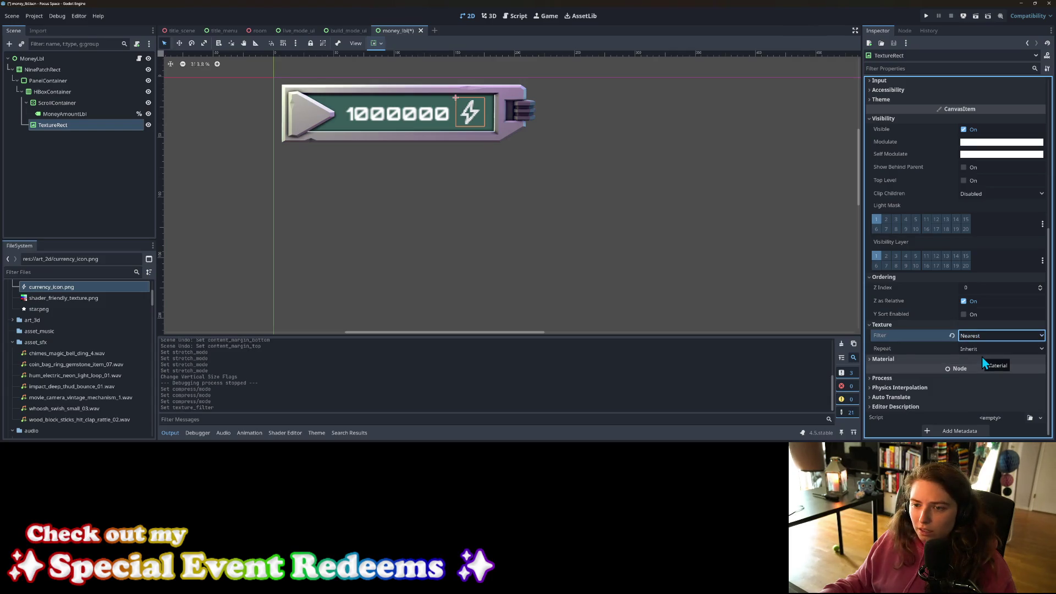
click(974, 338)
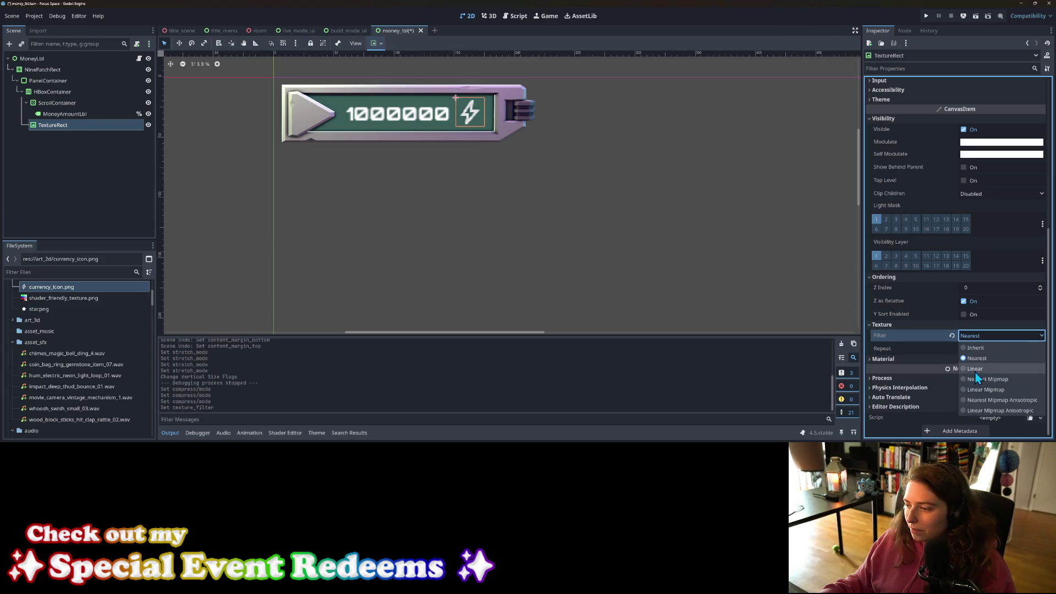
click(979, 369)
click(977, 336)
click(976, 349)
Save the money_lbl scene, clear the canvas selection, and hide the Output panel.
key(ctrl+s)
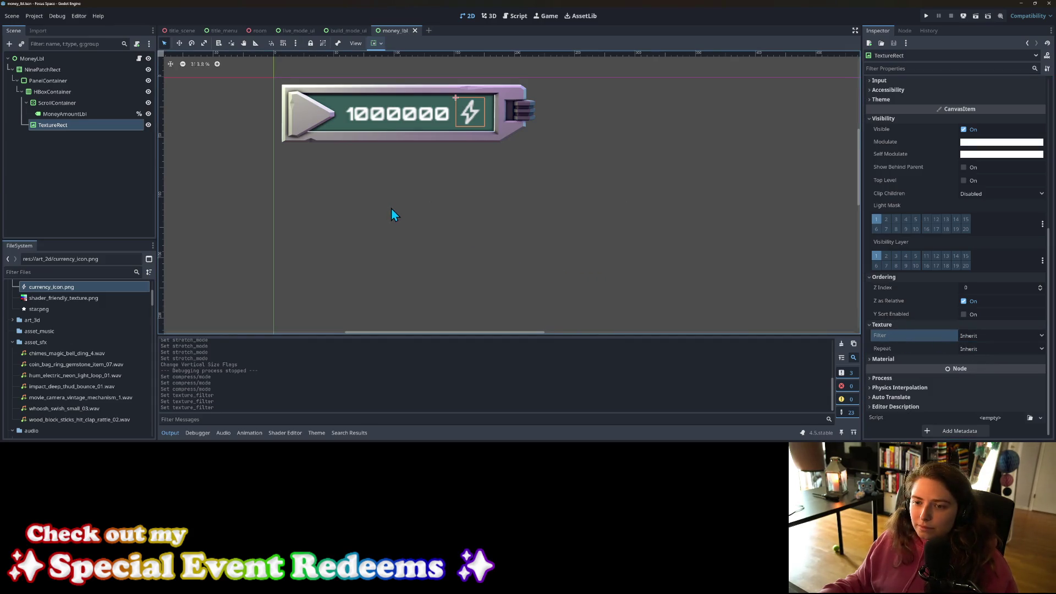
scroll(391, 208, down, 2)
click(456, 248)
scroll(503, 262, down, 1)
scroll(505, 264, up, 3)
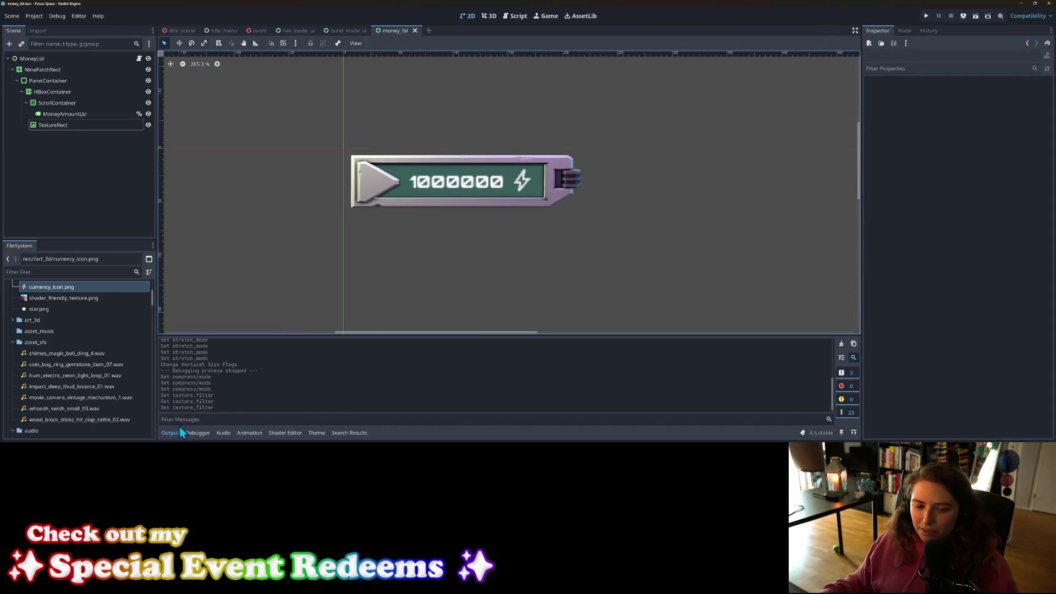
click(171, 433)
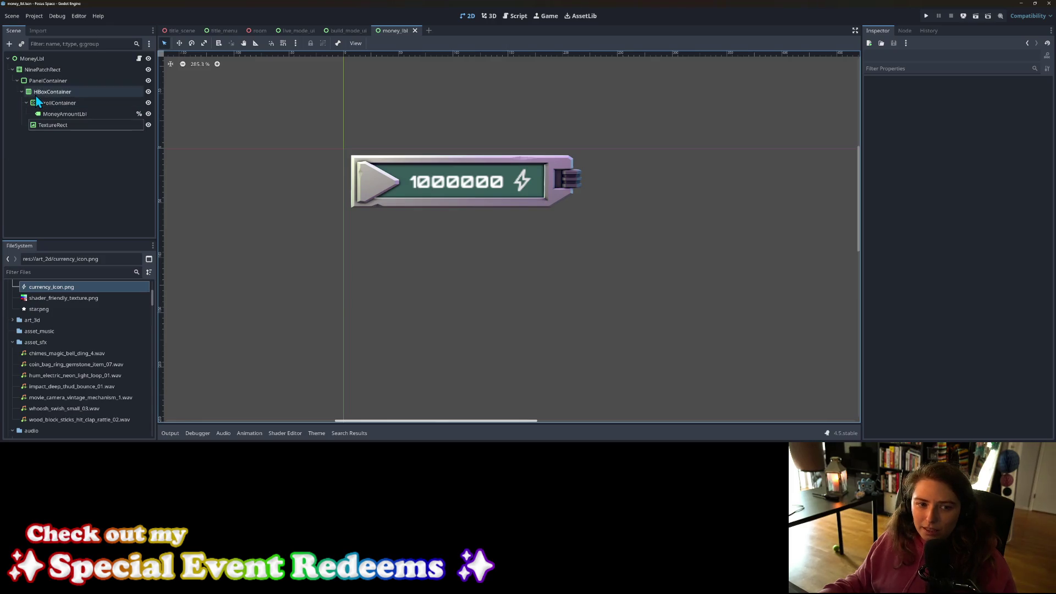